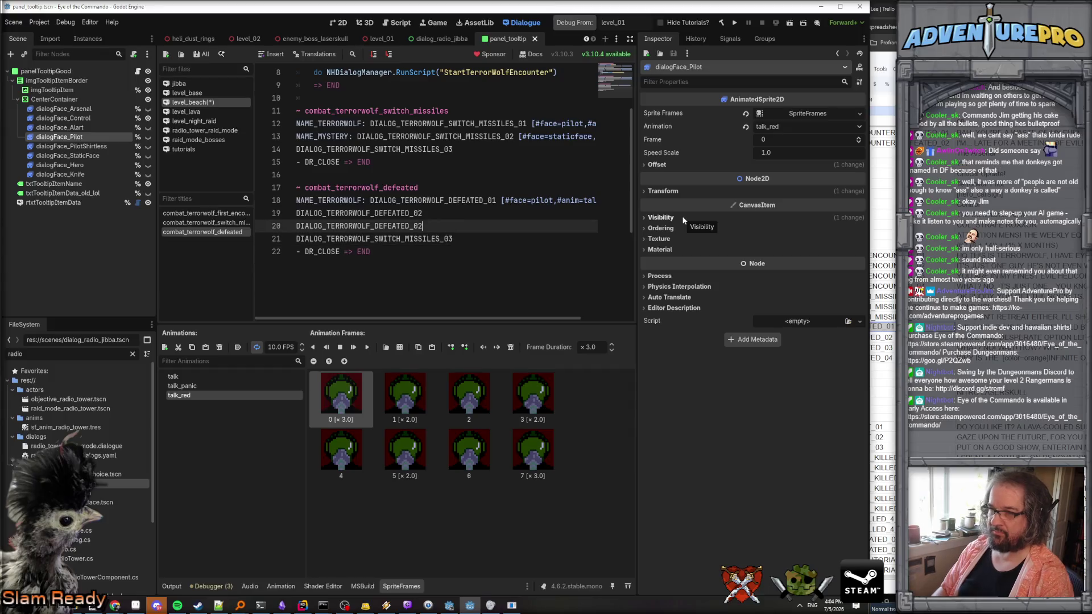
Delete the two stray leftover lines at the end of the defeated dialogue block.
key("Home")
key("shift+Down")
key("shift+Down")
key("Delete")
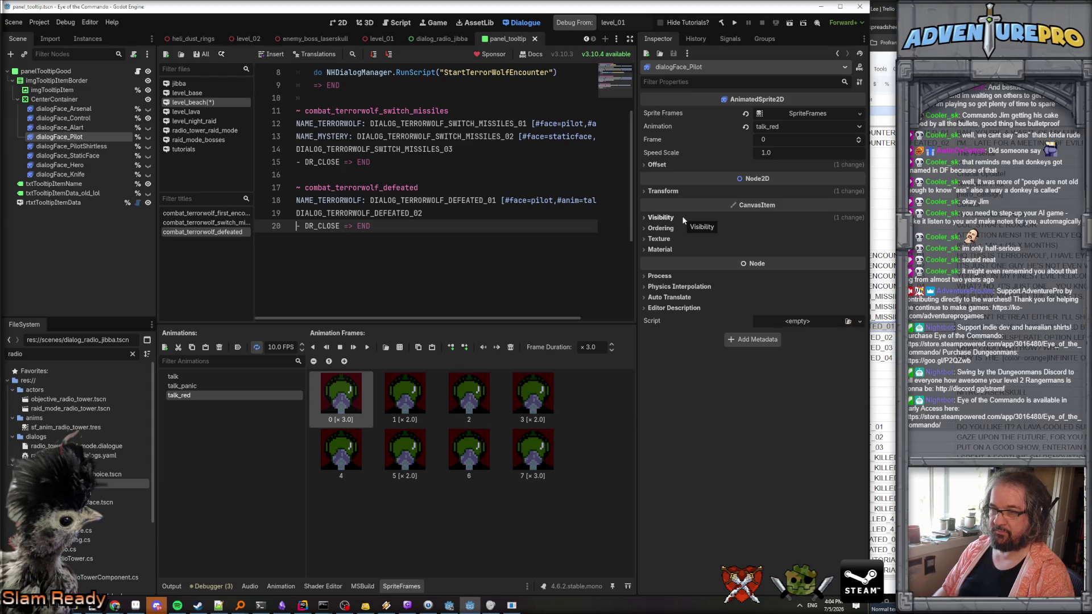
key("Up")
key("Up")
key("Up")
key("Down")
key("Down")
key("Down")
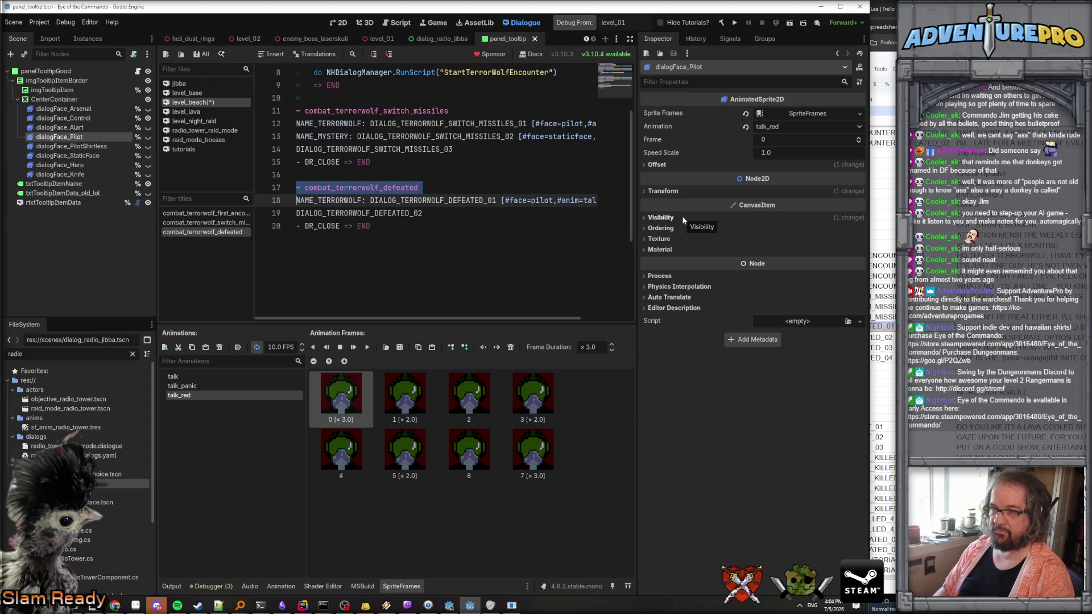
Add a '~ combat_terrorwolf_final' title below the defeated block.
key("Down")
key("End")
key("Return")
key("Return")
type("~ combat_terrorwolf_defeated")
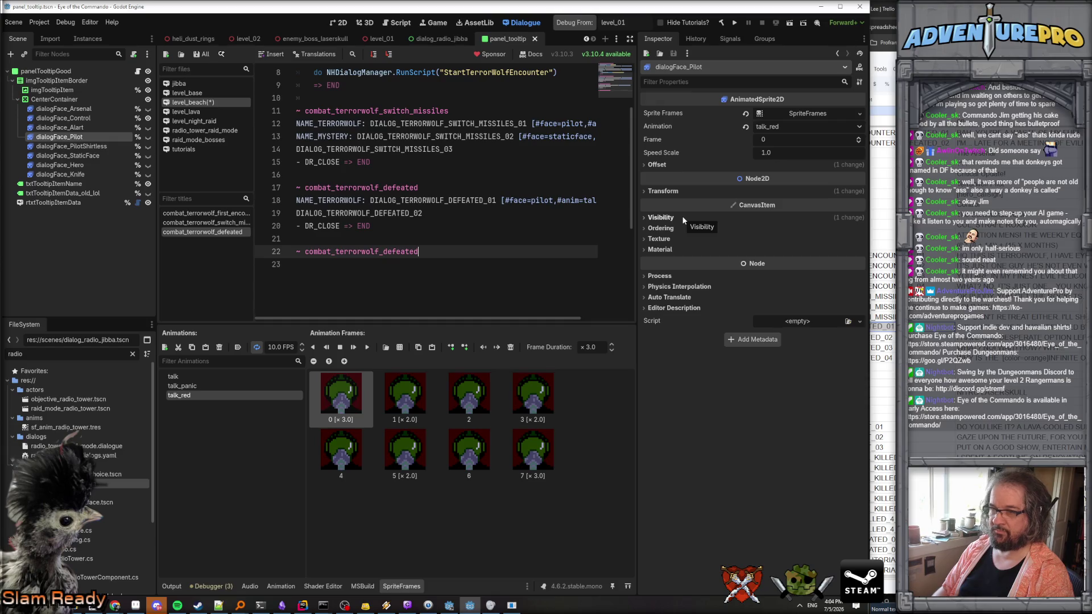
key("BackSpace")
key("BackSpace")
key("BackSpace")
key("BackSpace")
type("final")
key("Return")
Copy the defeated block's three dialogue lines under the combat_terrorwolf_final title.
mouse_move(500, 225)
left_mouse_down()
mouse_move(398, 226)
mouse_move(279, 206)
left_mouse_up()
key("ctrl+c")
left_click(329, 267)
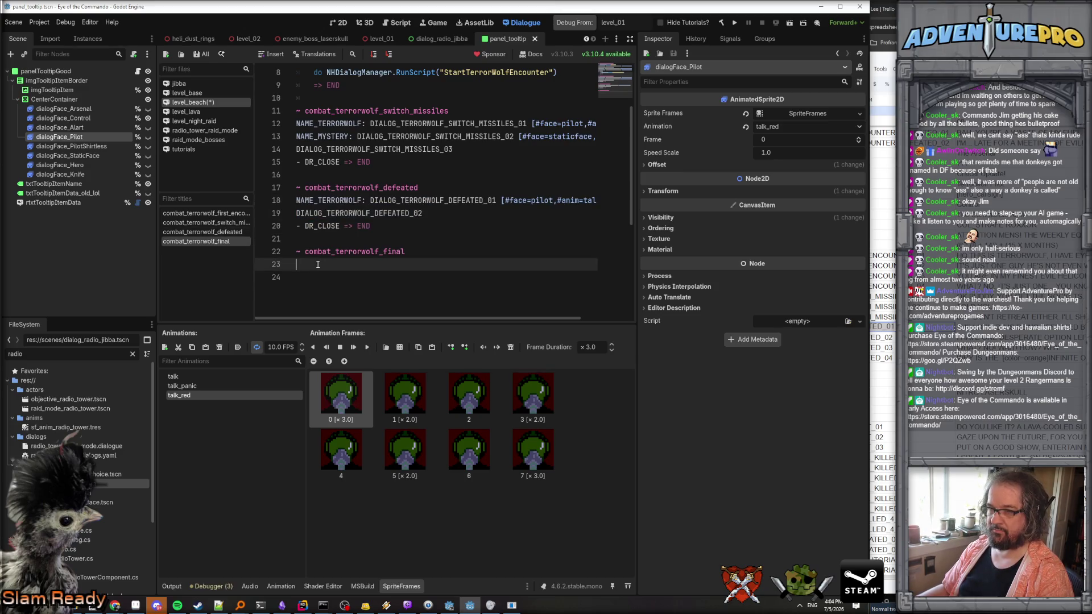
key("ctrl+v")
Change the pasted animation from talk_red to talk_panic.
scroll(553, 271, "right", 3)
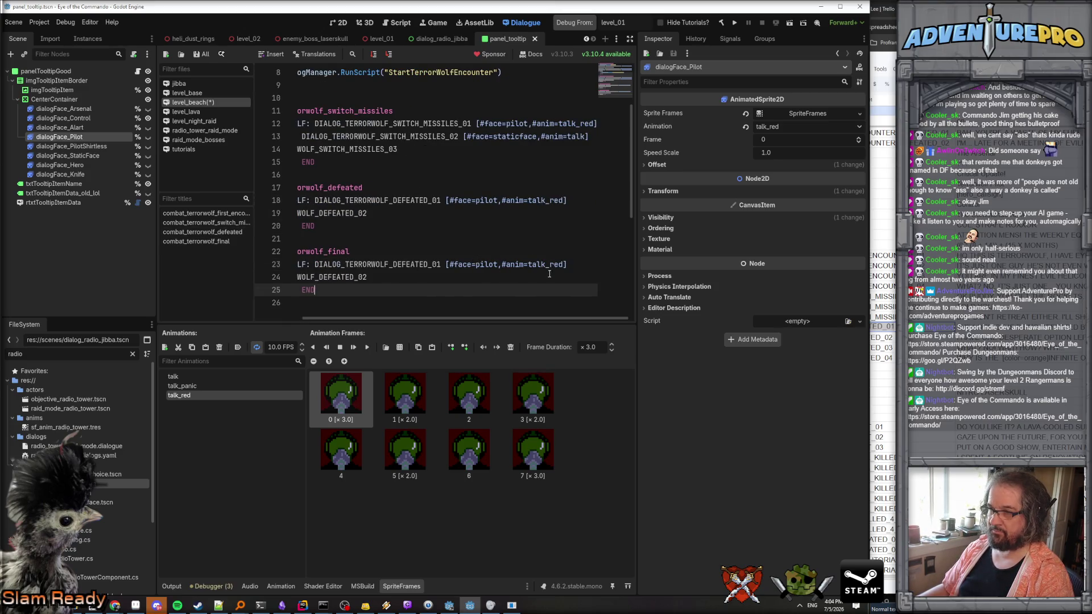
double_click(557, 264)
type("panic")
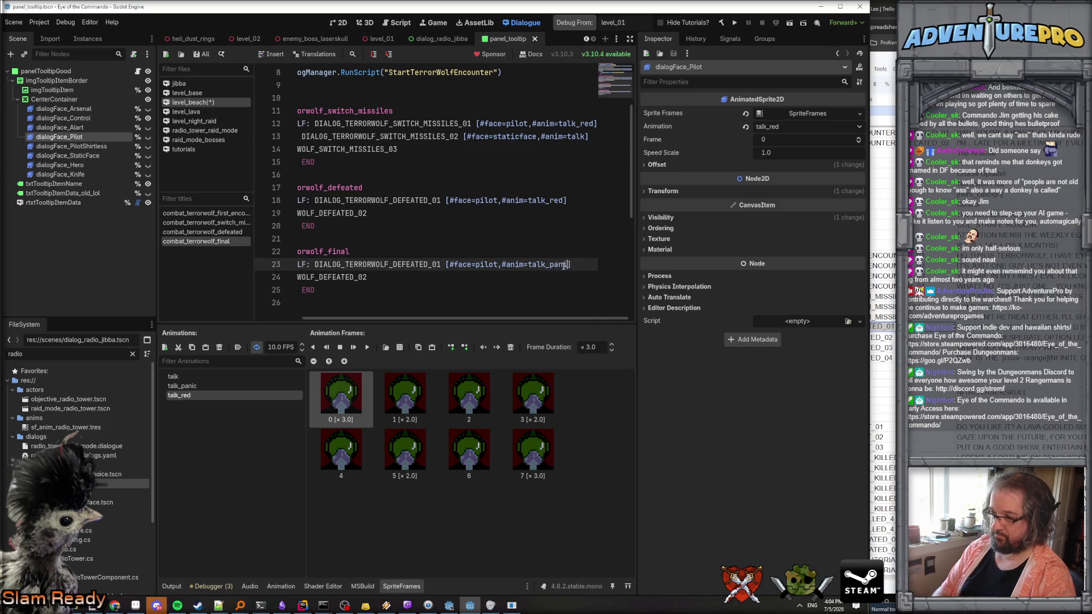
scroll(531, 236, "left", 3)
Renumber the pasted lines from DEFEATED_01/02 to DIALOG_TERRORWOLF_DEFEATED_03 and DEFEATED_04.
left_click(496, 265)
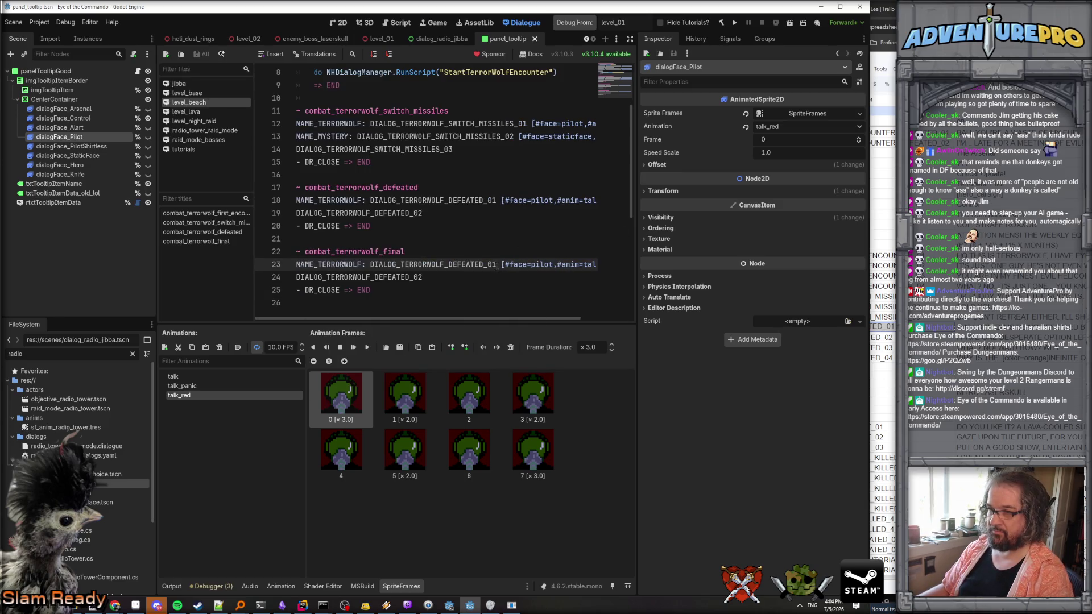
key("BackSpace")
type("3")
left_click(417, 277)
key("BackSpace")
type("4")
left_click(473, 239)
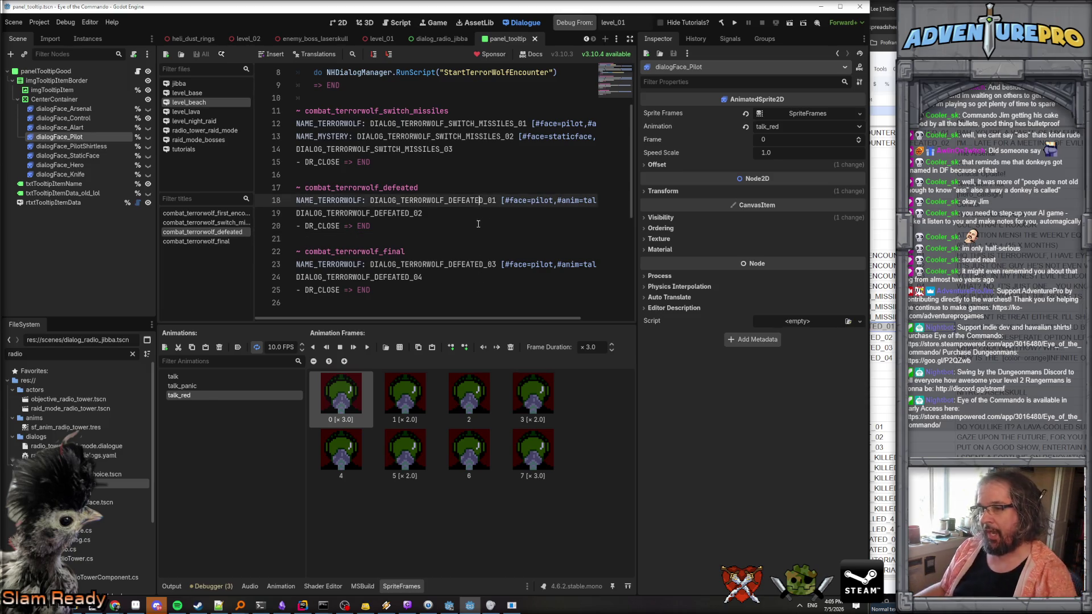
Select the StartTerrorWolfEncounter RunScript call on line 8.
double_click(384, 188)
double_click(385, 251)
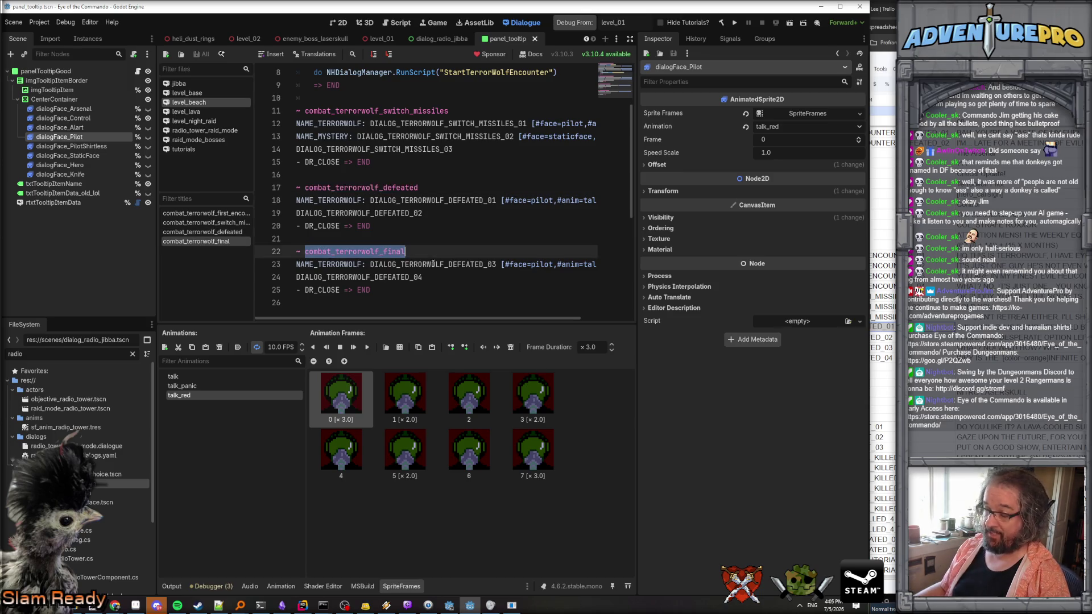
left_click(424, 226)
double_click(399, 188)
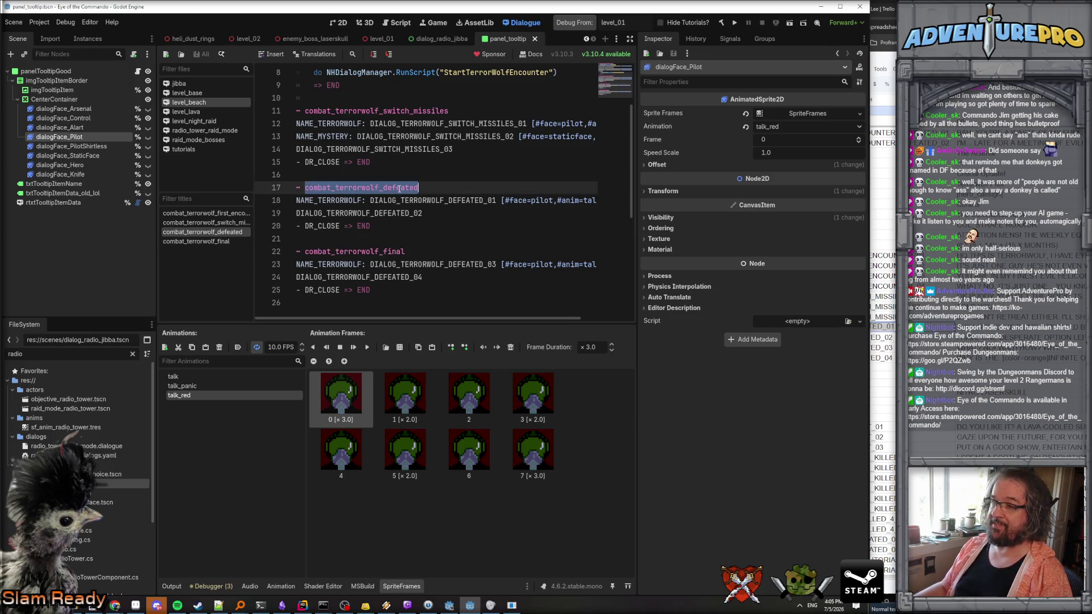
left_click(401, 176)
scroll(402, 176, "up", 3)
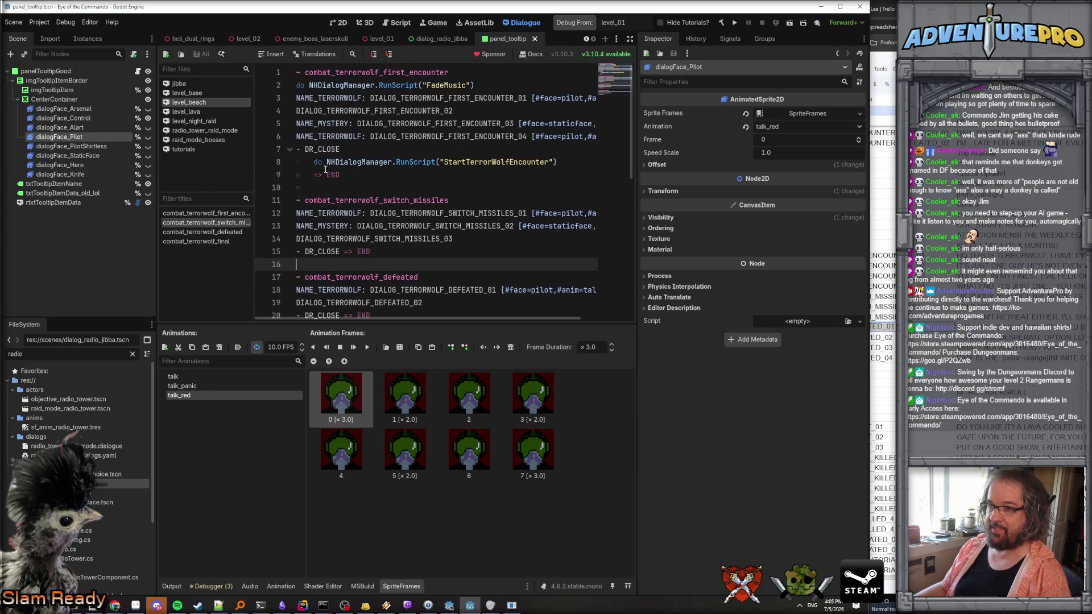
left_click_drag(314, 162, 564, 162)
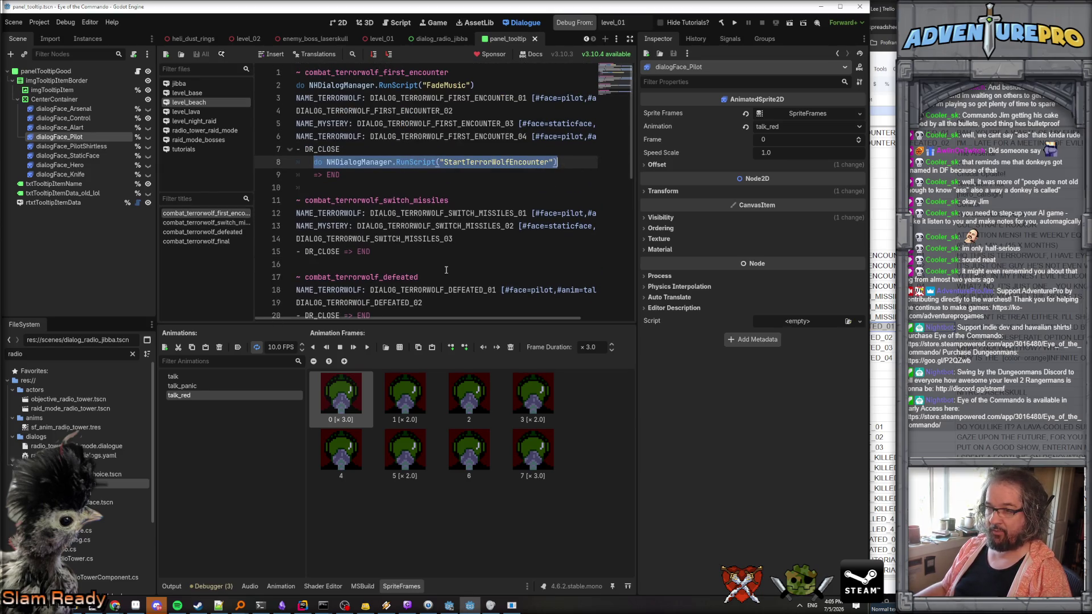
Paste the RunScript call as a new line after line 19 in the defeated block.
scroll(446, 269, "down", 3)
scroll(425, 184, "up", 2)
scroll(423, 187, "down", 1)
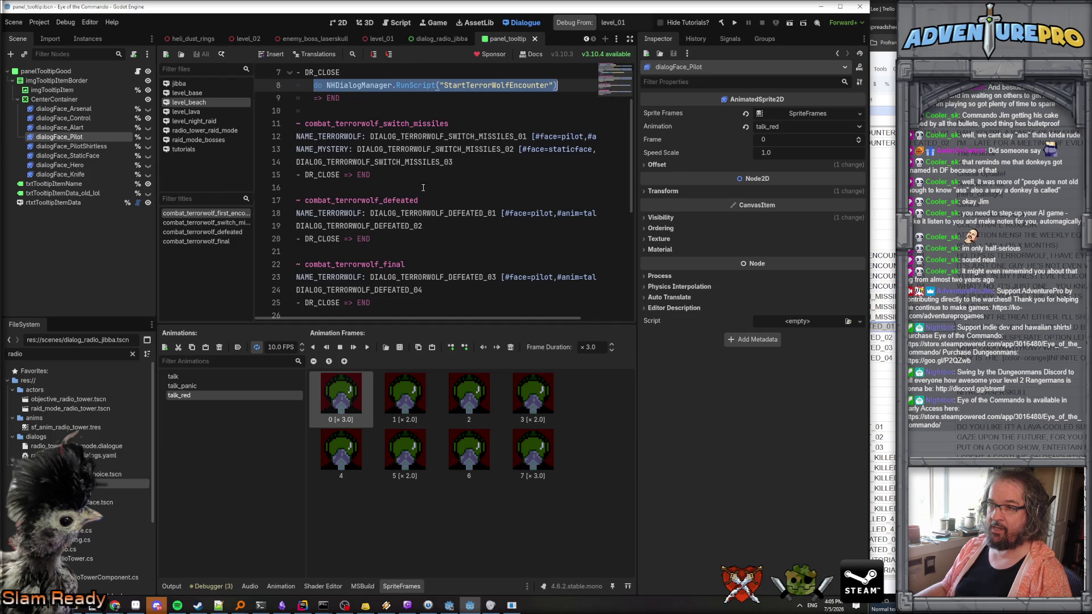
left_click(398, 237)
left_click(449, 231)
key("Return")
key("ctrl+v")
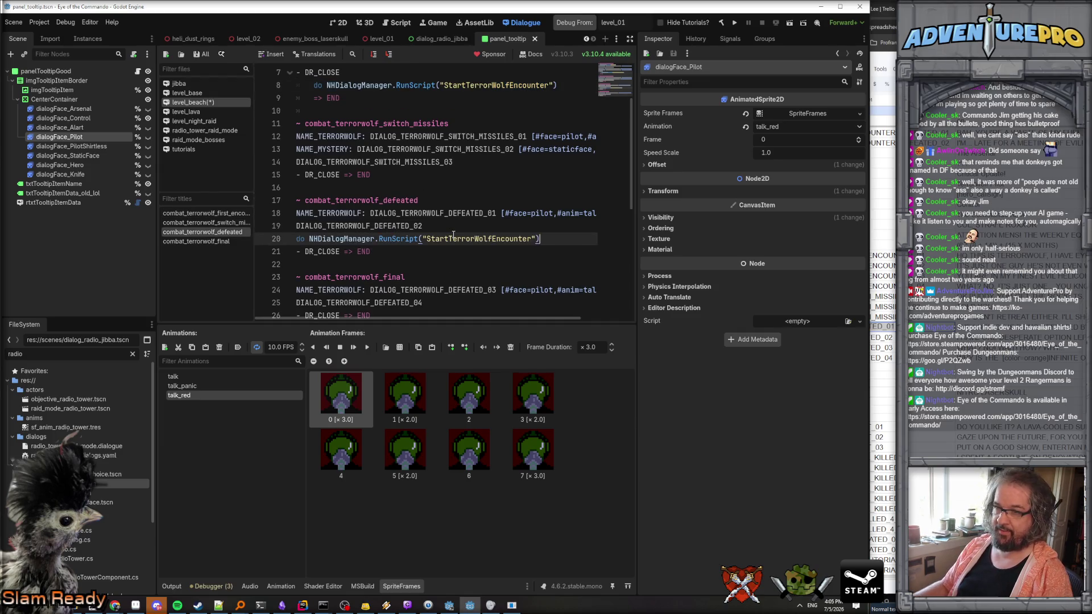
Look up the StartTerrorWolfEncounter script name with Find in Files, moving over to Rider.
double_click(460, 240)
key("ctrl+shift+f")
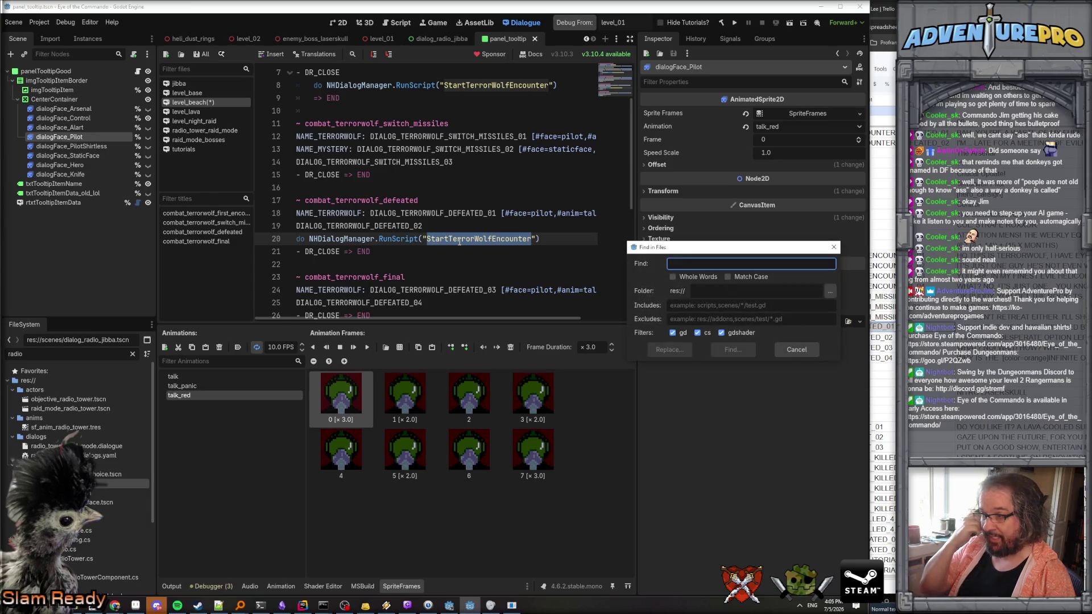
key("Escape")
key("alt+Tab")
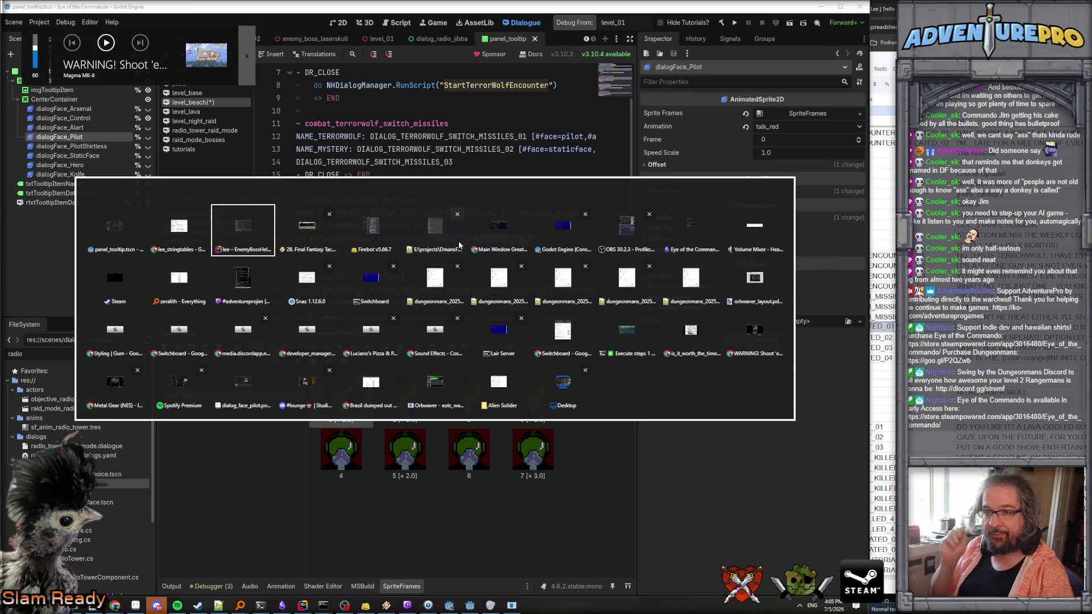
key("ctrl+shift+f")
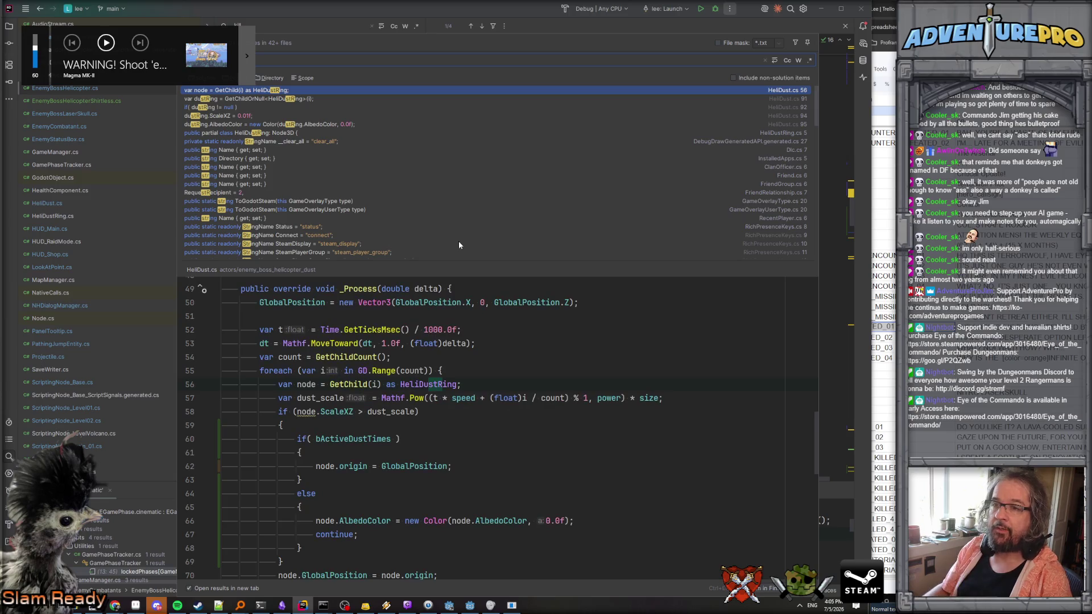
Search Rider for 'startterr' and browse the Terrorwolf cinematic methods in ScriptingNode_Level01.cs.
type("start")
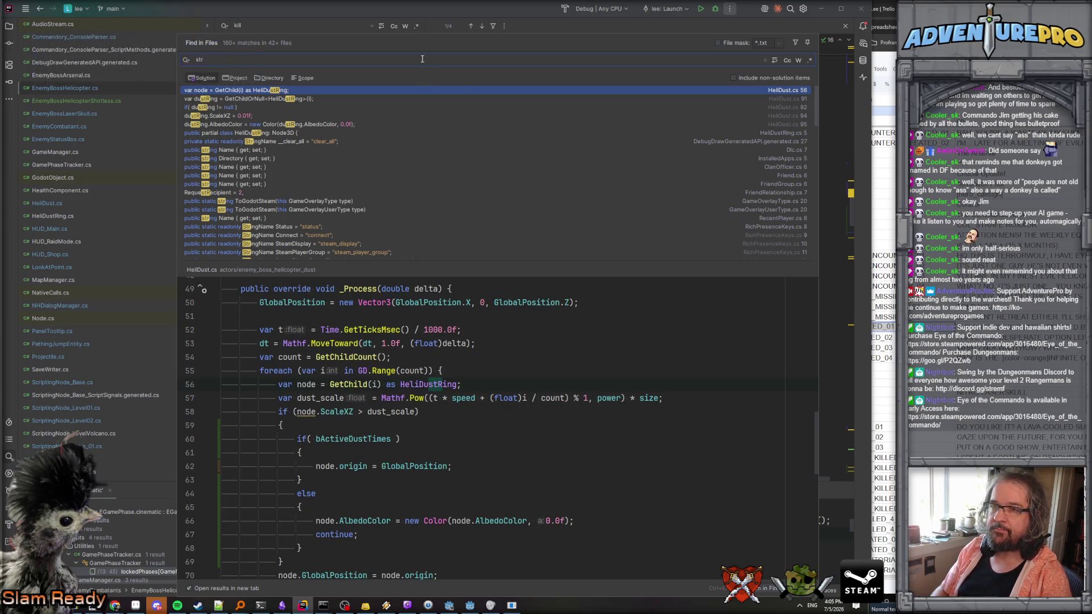
type("terr")
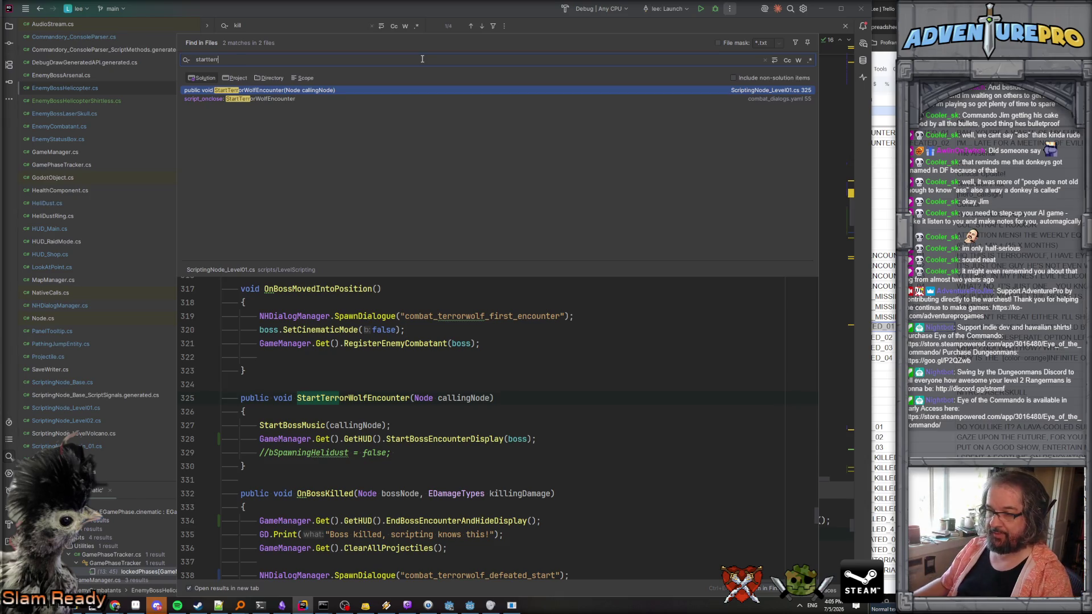
scroll(349, 393, "down", 5)
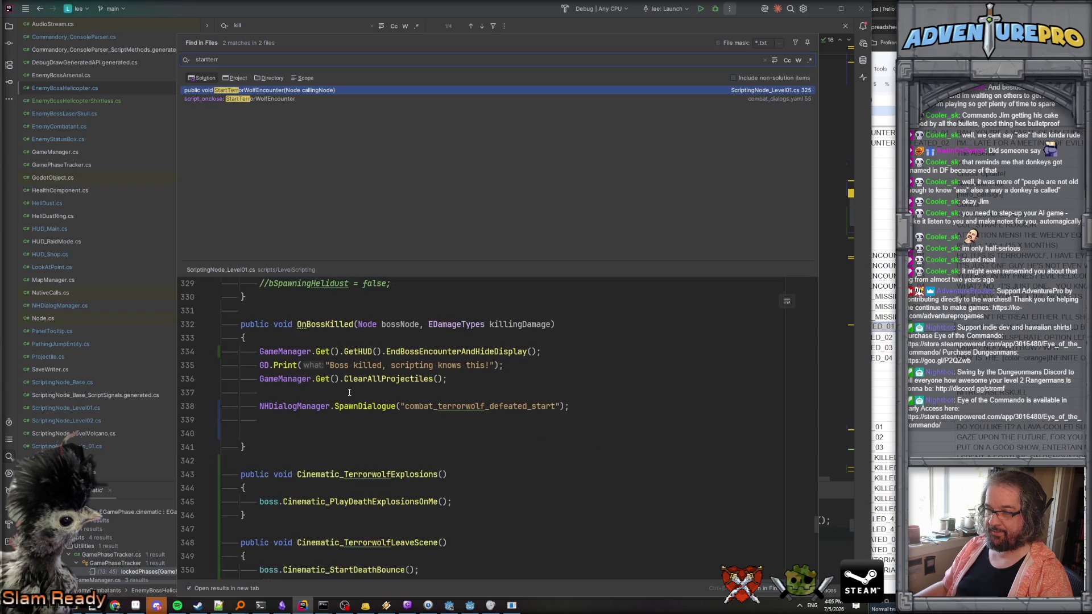
scroll(349, 393, "up", 2)
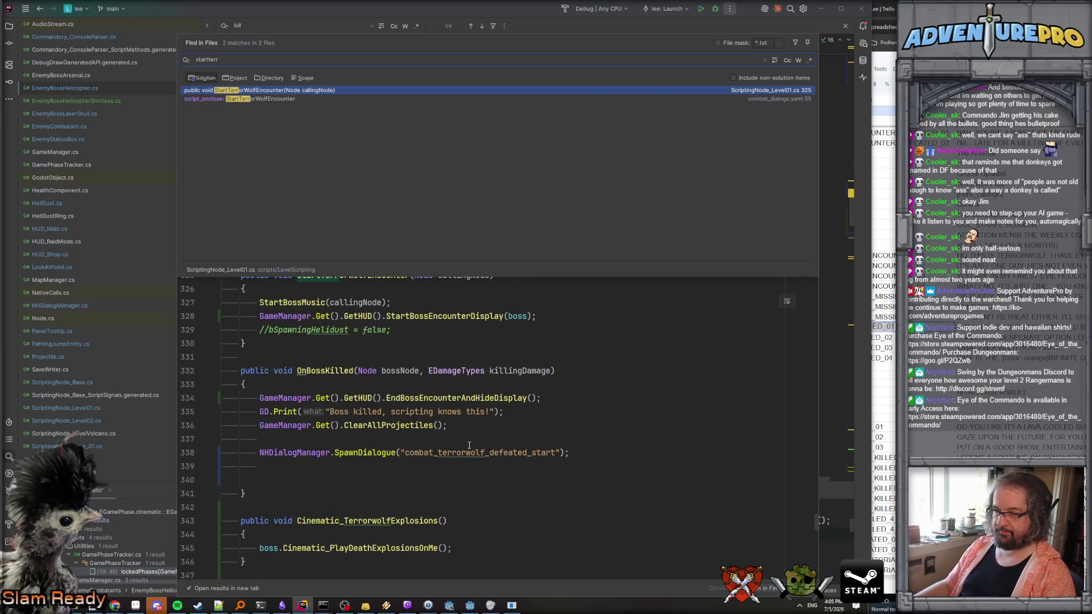
scroll(475, 450, "down", 3)
scroll(476, 451, "up", 1)
Paste Cinematic_TerrorwolfExplosions into the defeated block's RunScript call in Godot.
double_click(404, 445)
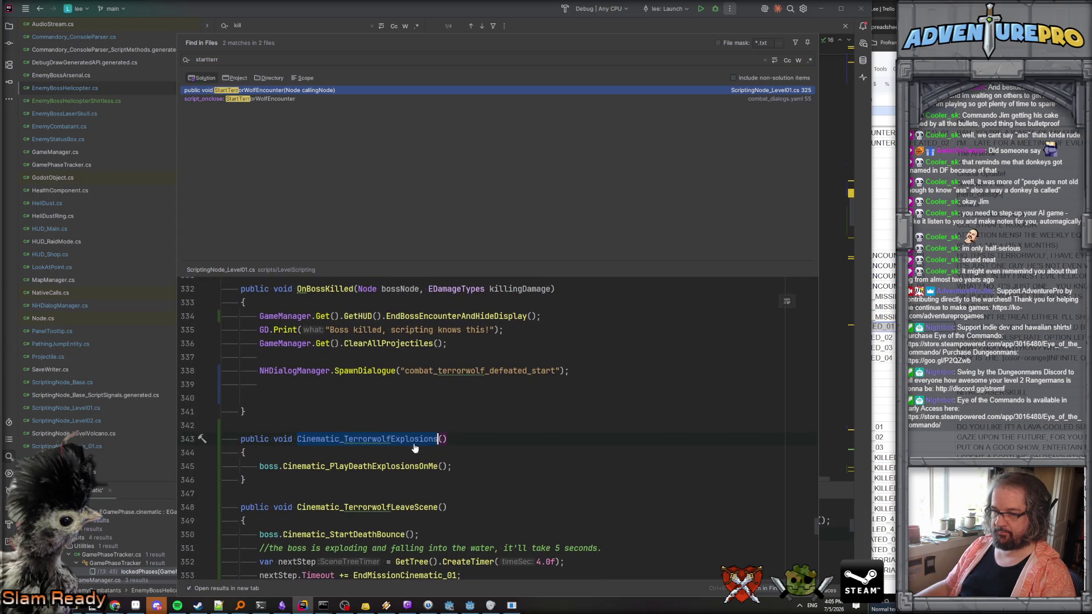
scroll(375, 387, "down", 2)
left_click(376, 385)
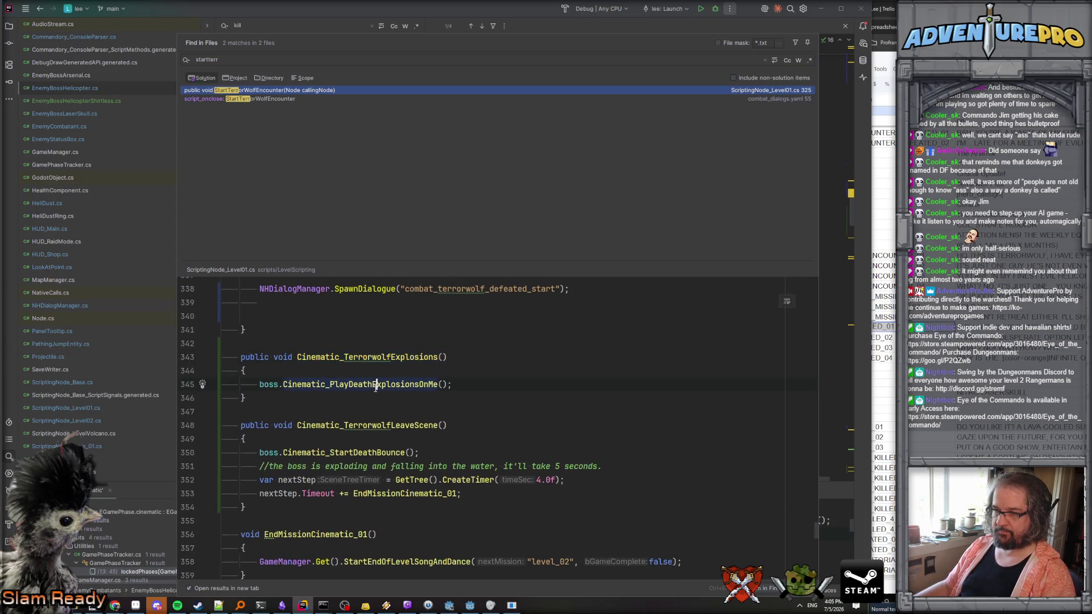
double_click(384, 355)
key("ctrl+c")
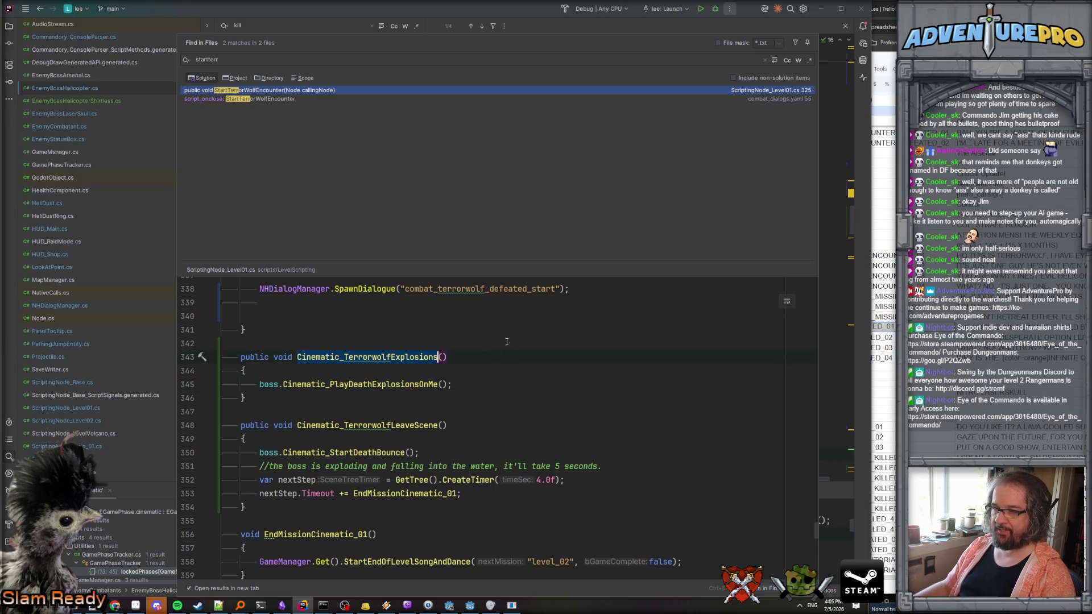
key("alt+Tab")
key("ctrl+v")
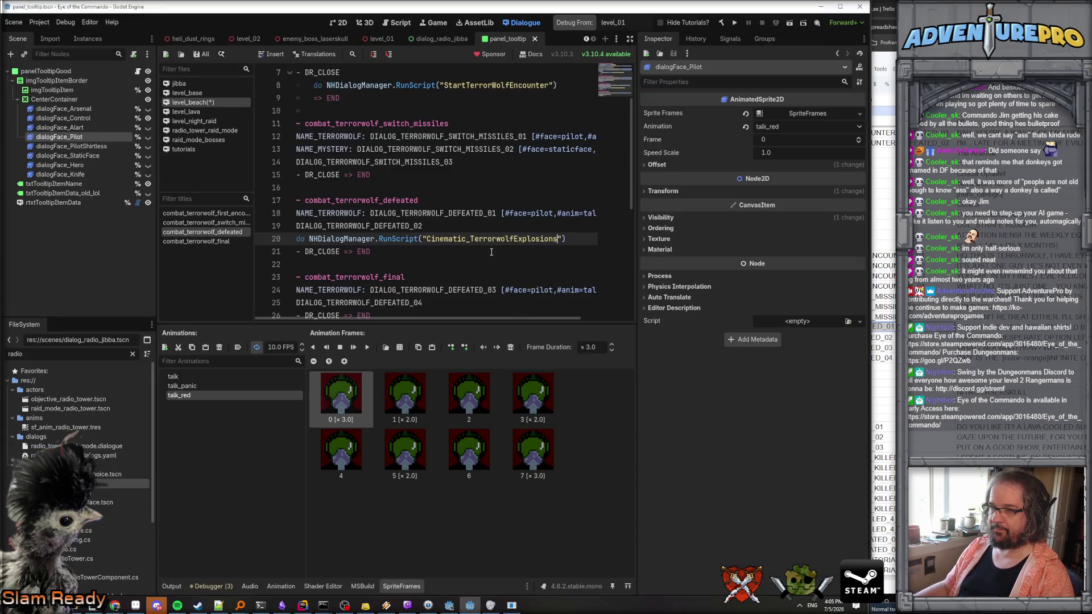
Read through Cinematic_StartDeathBounce in EnemyBossHelicopter.cs.
key("alt+Tab")
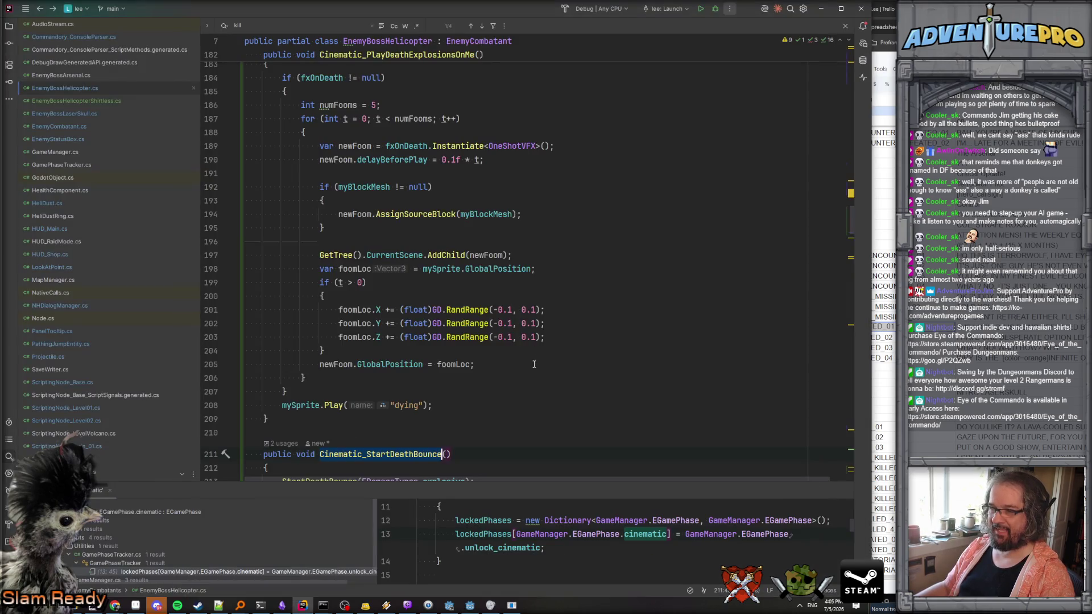
scroll(534, 364, "down", 5)
scroll(491, 340, "down", 3)
key("Down")
key("Down")
key("Down")
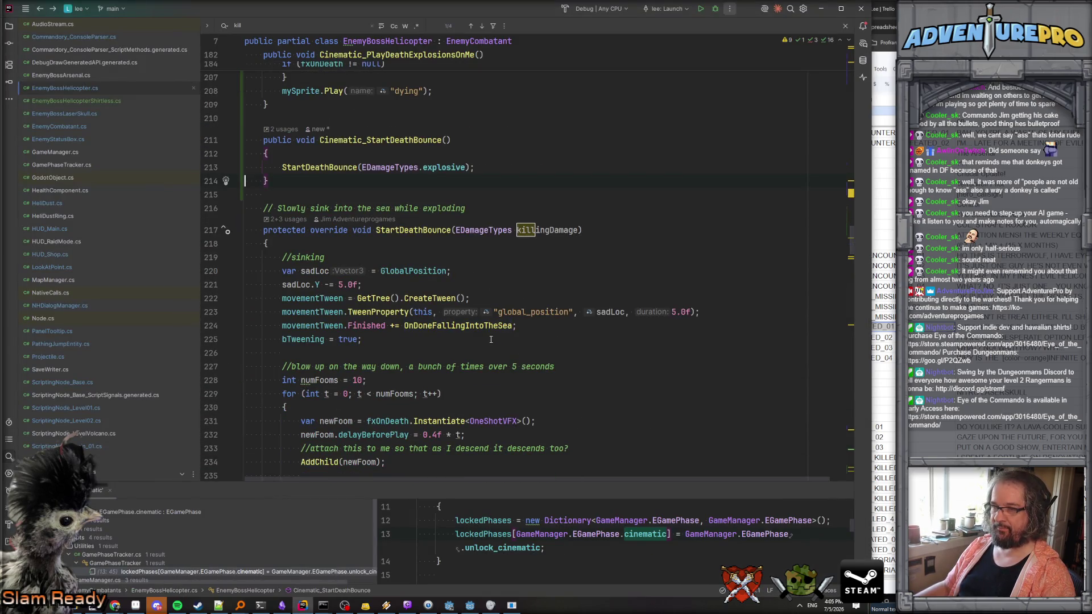
scroll(490, 339, "up", 4)
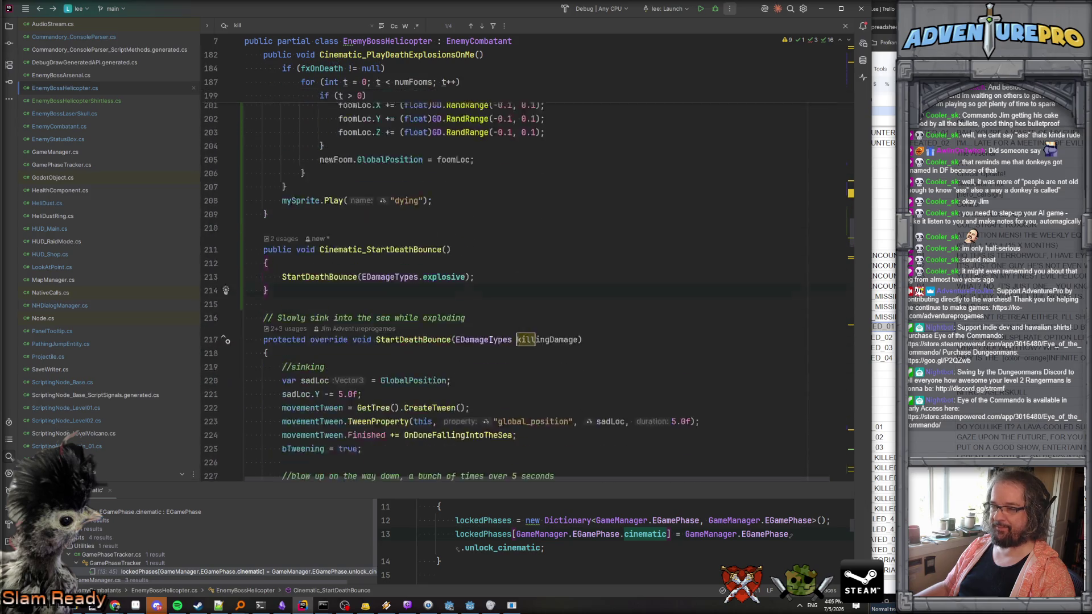
Return to ScriptingNode_Level01.cs and select the SpawnDialogue call in OnBossKilled.
key("ctrl+alt+Left")
key("ctrl+alt+Left")
key("ctrl+alt+Left")
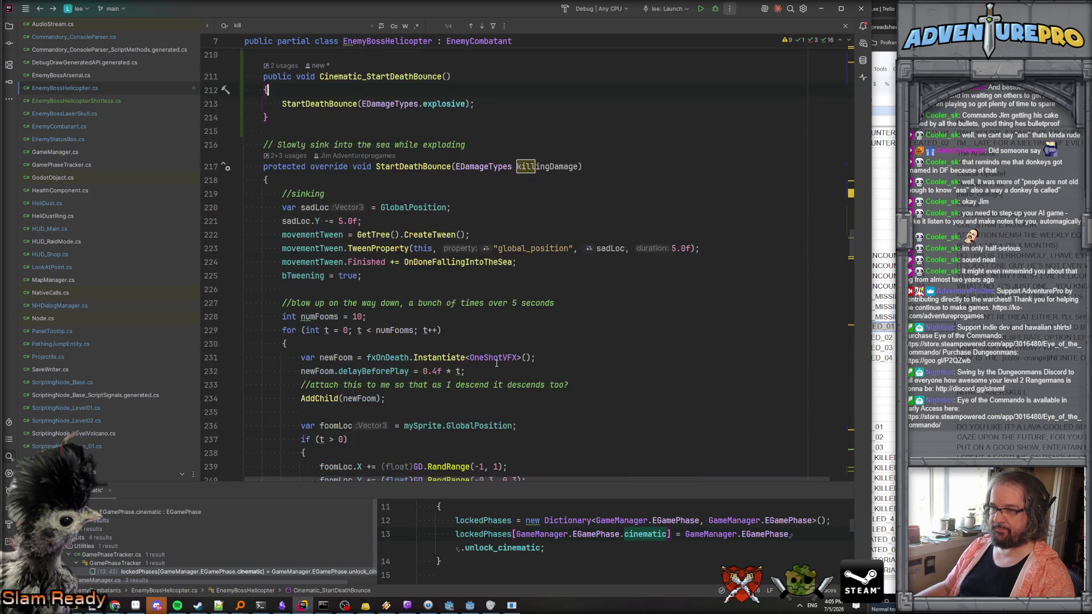
key("End")
left_click_drag(283, 211, 591, 211)
key("ctrl+c")
left_click(503, 314)
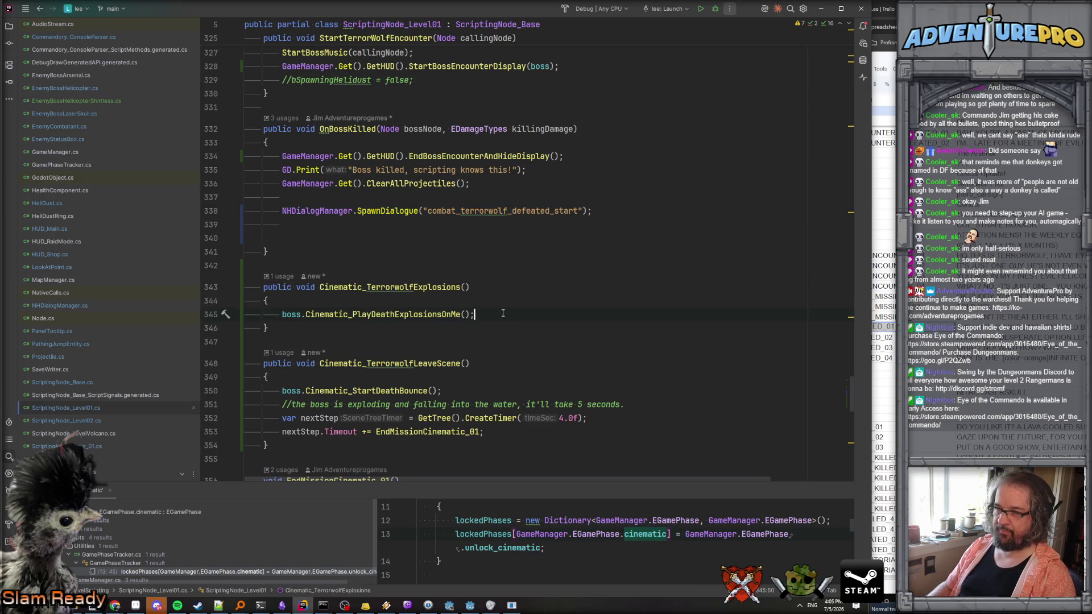
Add a SpawnDialogue call for combat_terrorwolf_final to Cinematic_TerrorwolfExplosions.
key("Return")
key("ctrl+v")
left_click_drag(550, 328, 580, 328)
type("_end")
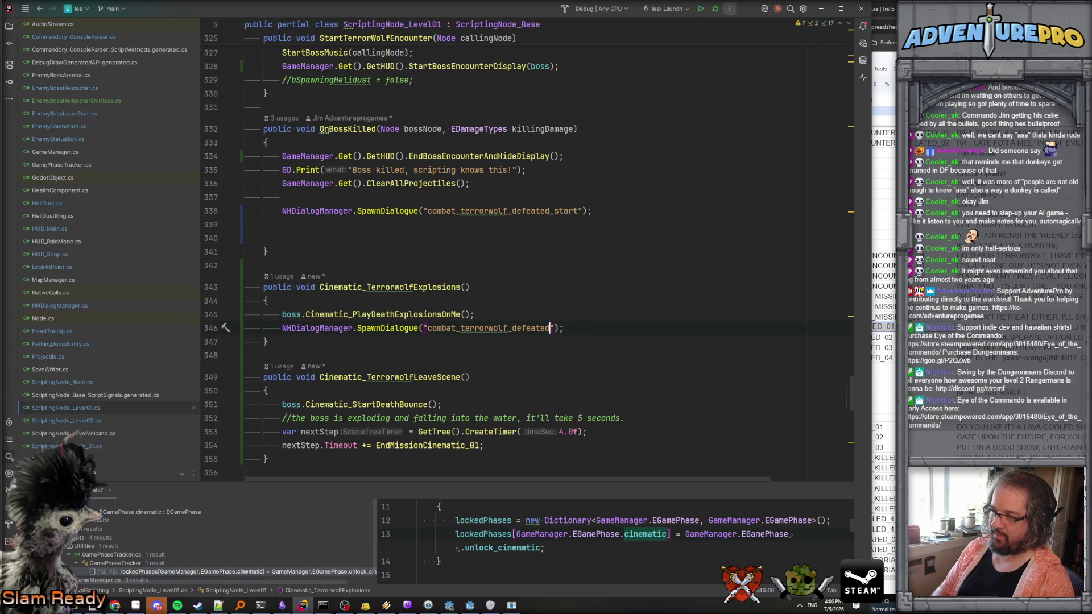
left_click_drag(512, 328, 572, 328)
type("final")
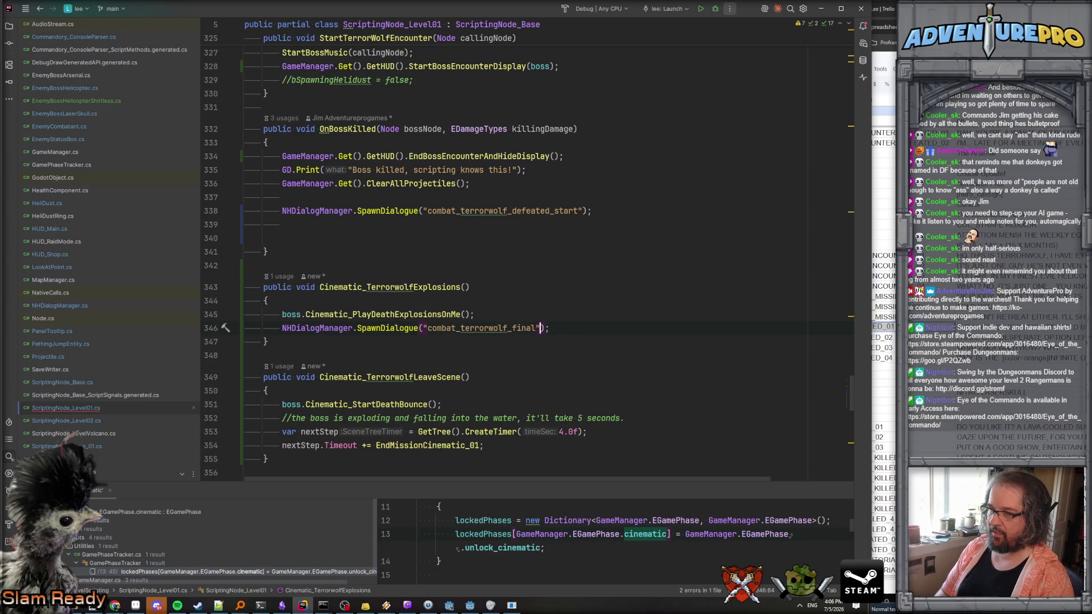
Remove _start so OnBossKilled spawns combat_terrorwolf_defeated.
key("alt+Tab")
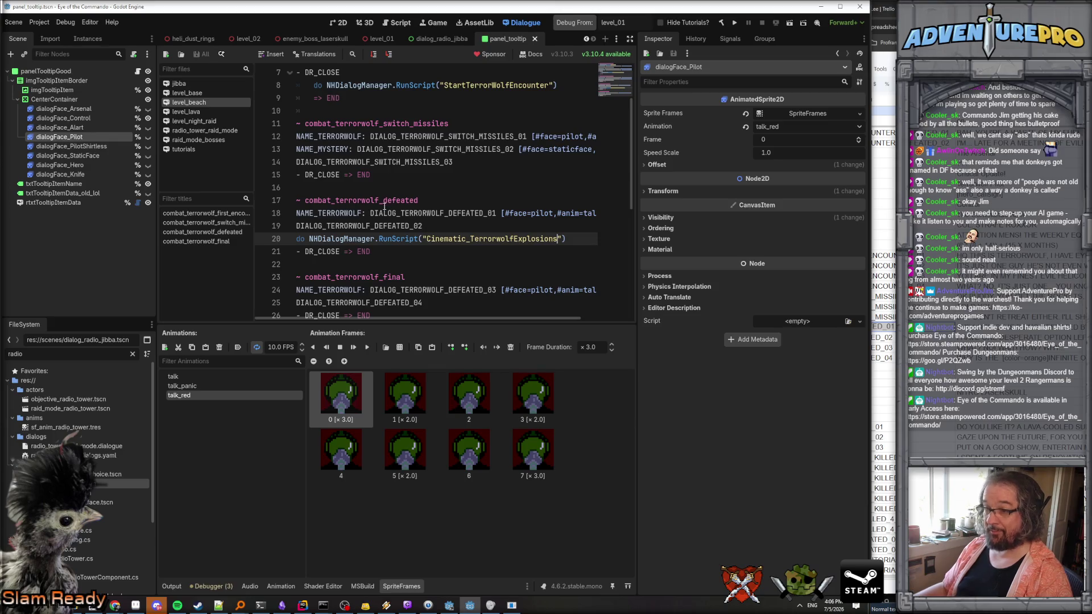
key("alt+Tab")
left_click_drag(550, 210, 580, 211)
key("BackSpace")
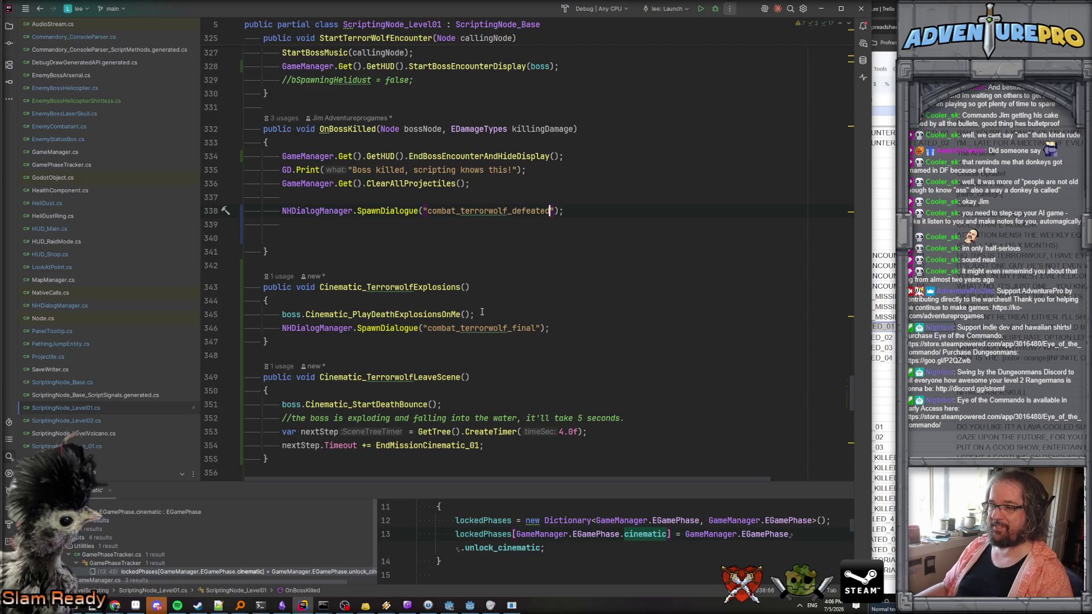
Copy the nextStep CreateTimer(3.0f) statement into the explosions cinematic below line 345.
scroll(483, 309, "down", 2)
left_click_drag(282, 350, 614, 348)
key("ctrl+c")
left_click(515, 232)
key("Return")
key("ctrl+v")
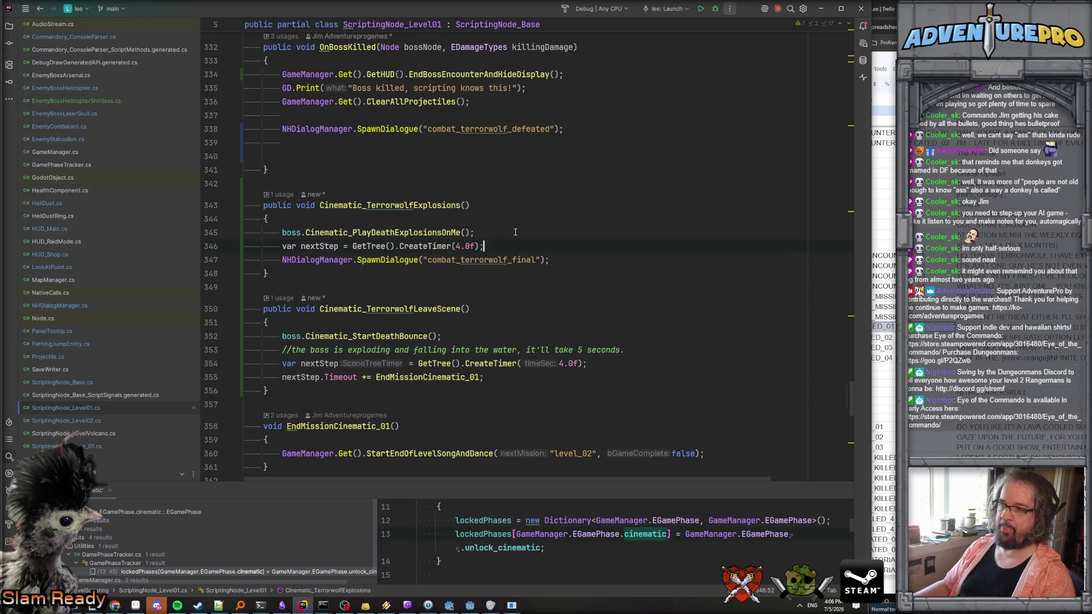
Start line 347 with nextStep.Timeout before the SpawnDialogue call.
left_click(288, 245)
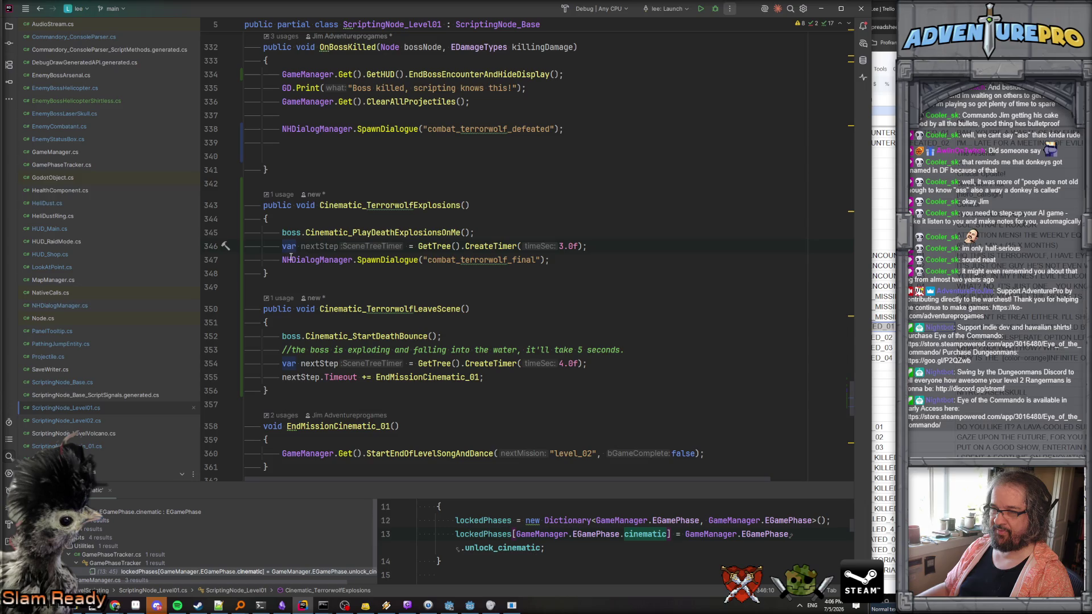
key("ctrl+Right")
key("ctrl+Right")
left_click(283, 259)
key("ctrl+v")
type(".TRim")
key("BackSpace")
key("BackSpace")
key("BackSpace")
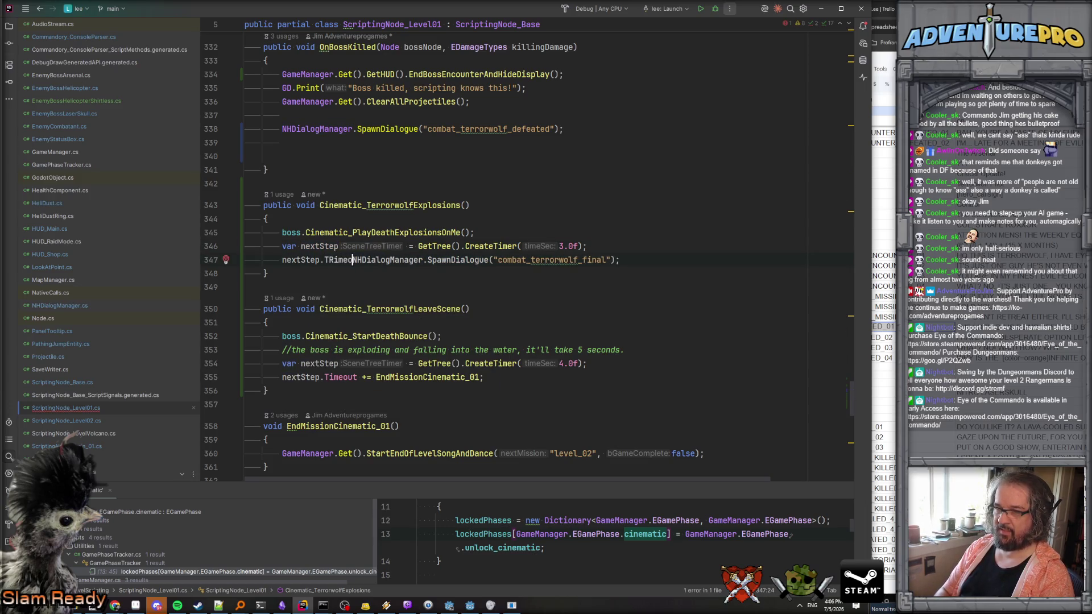
type("imeout")
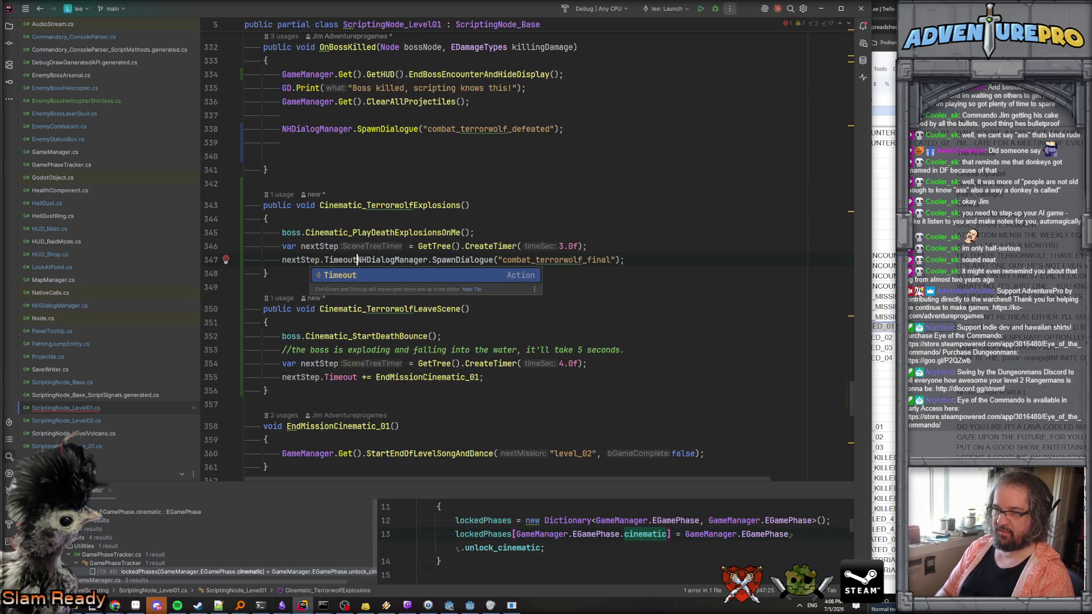
key("Return")
Complete it as += Callable.From<string>(NHDialogManager.SpawnDialogue, "combat_terrorwolf_final") and check the unresolved-method error.
type("+=")
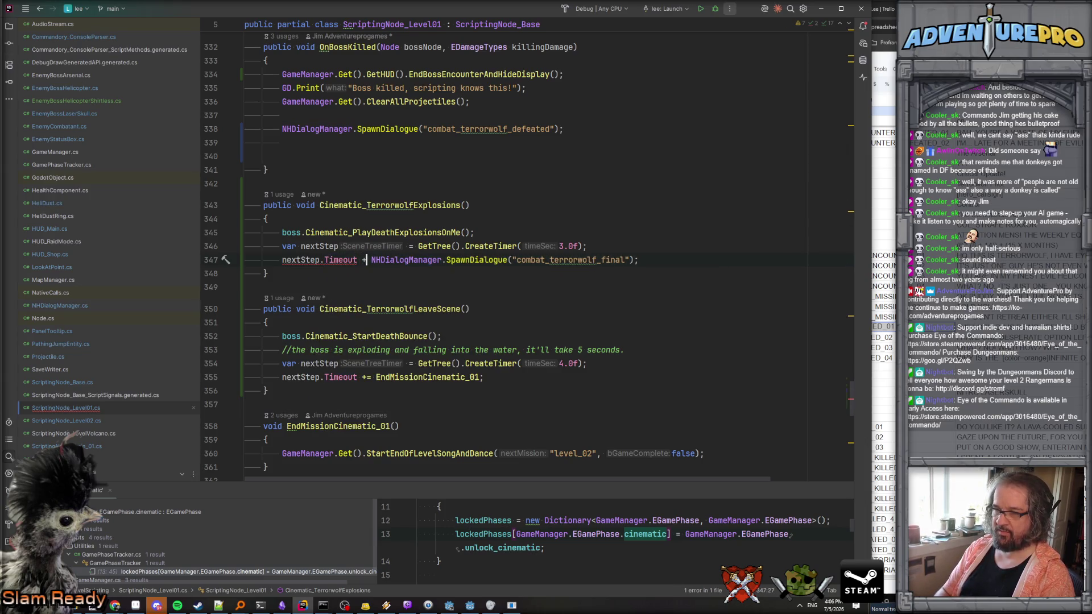
type(" CallableF")
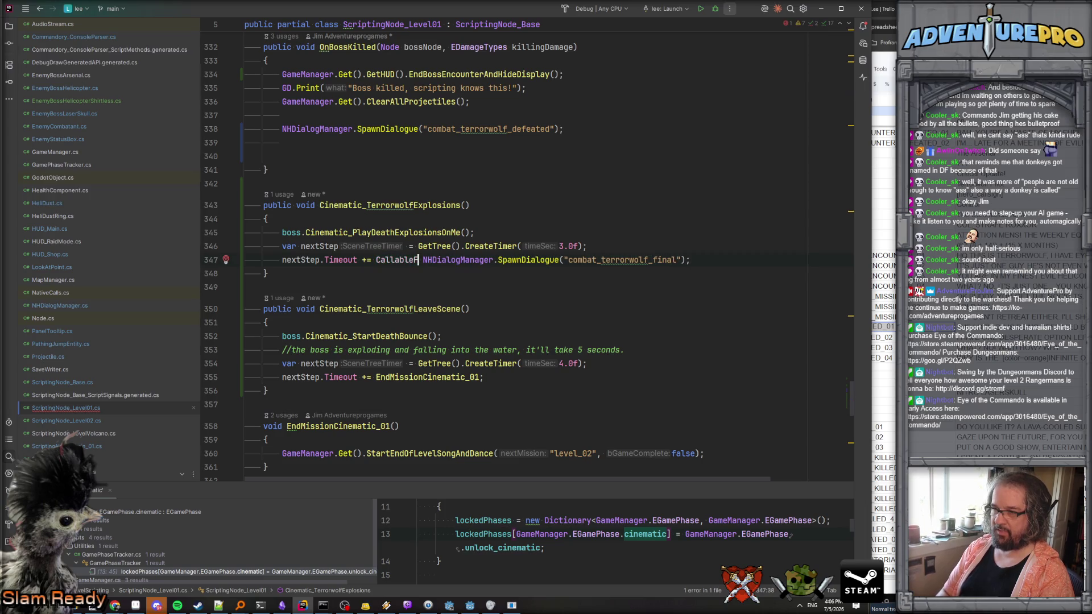
type(".From<stri")
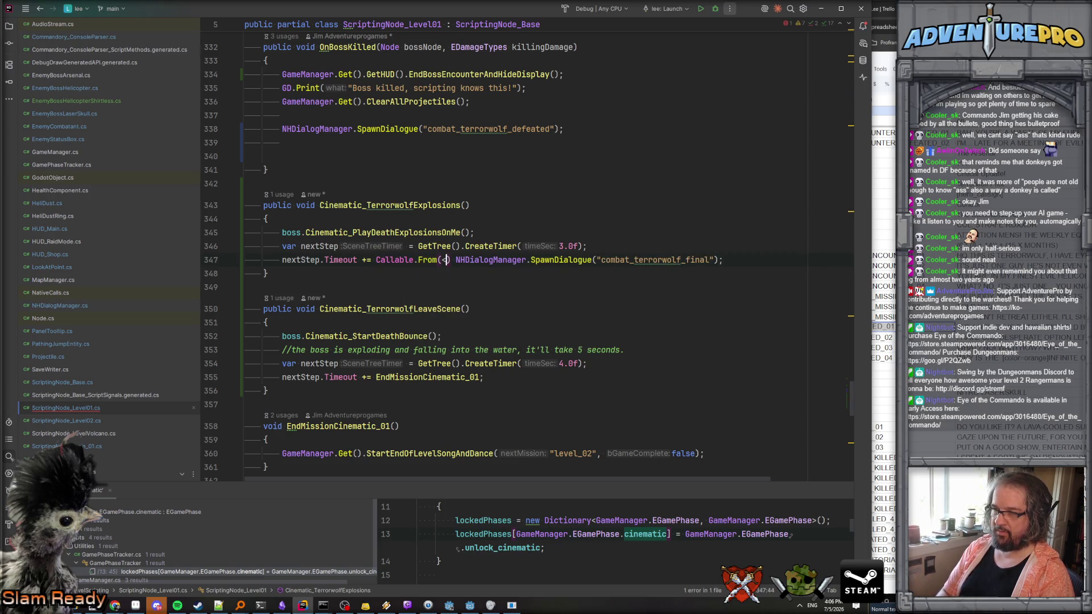
type("ng>(")
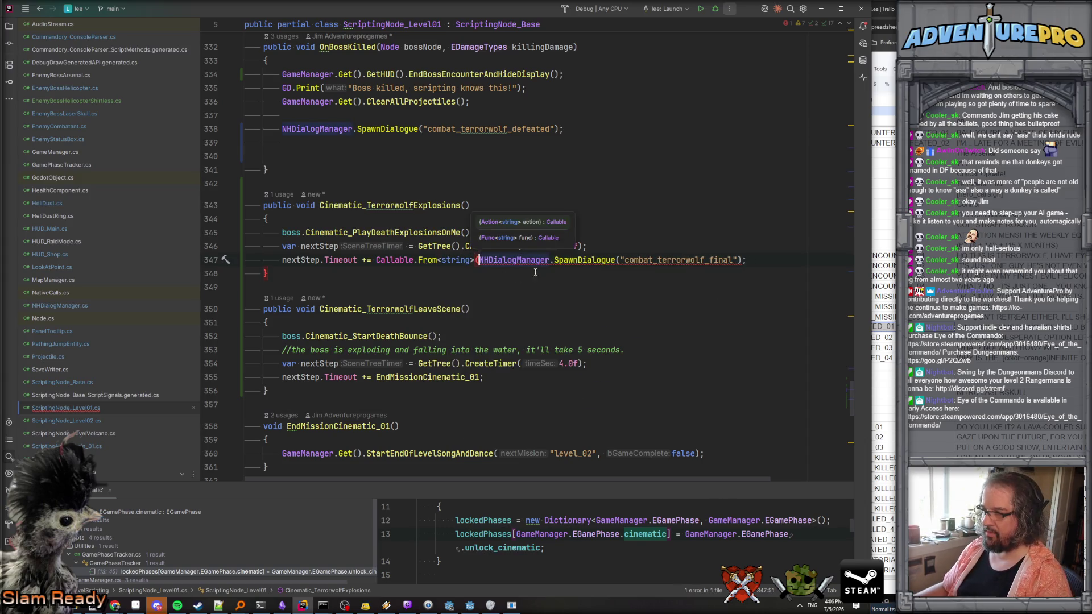
left_click(622, 260)
key("BackSpace")
type(",")
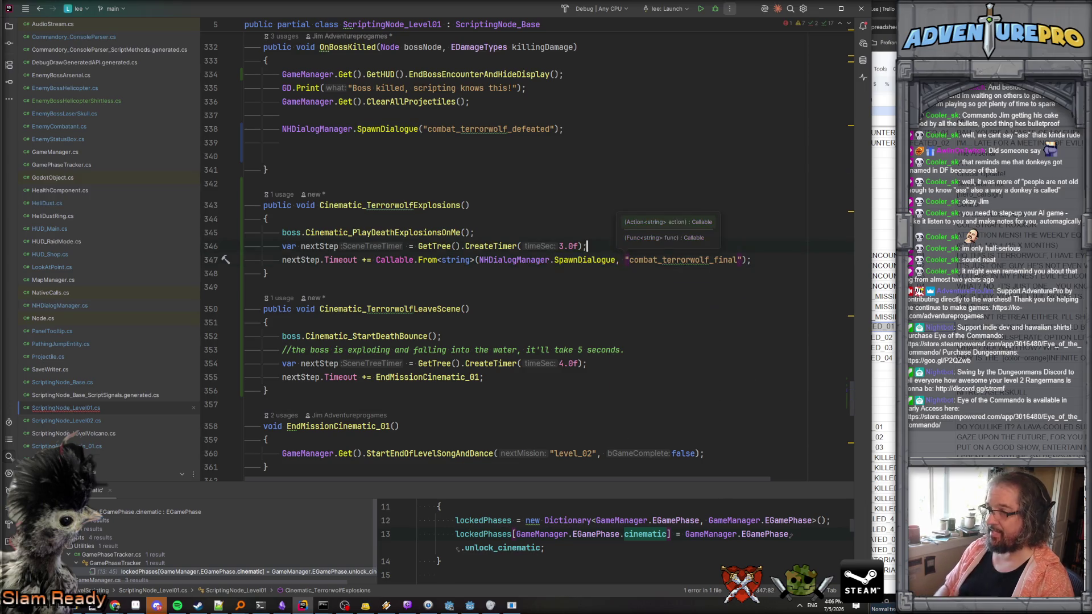
key("End")
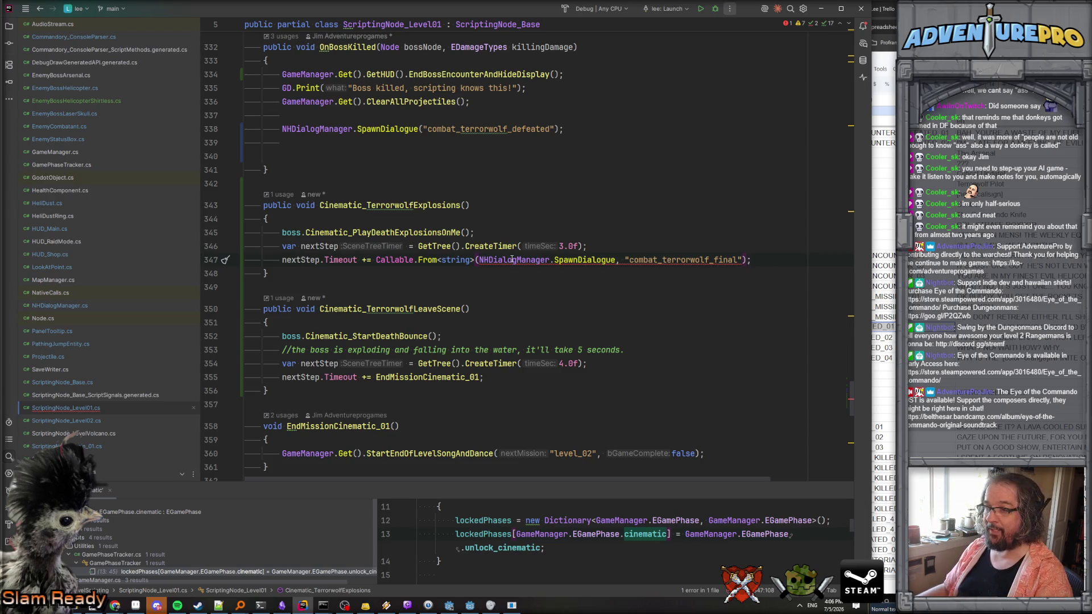
mouse_move(512, 259)
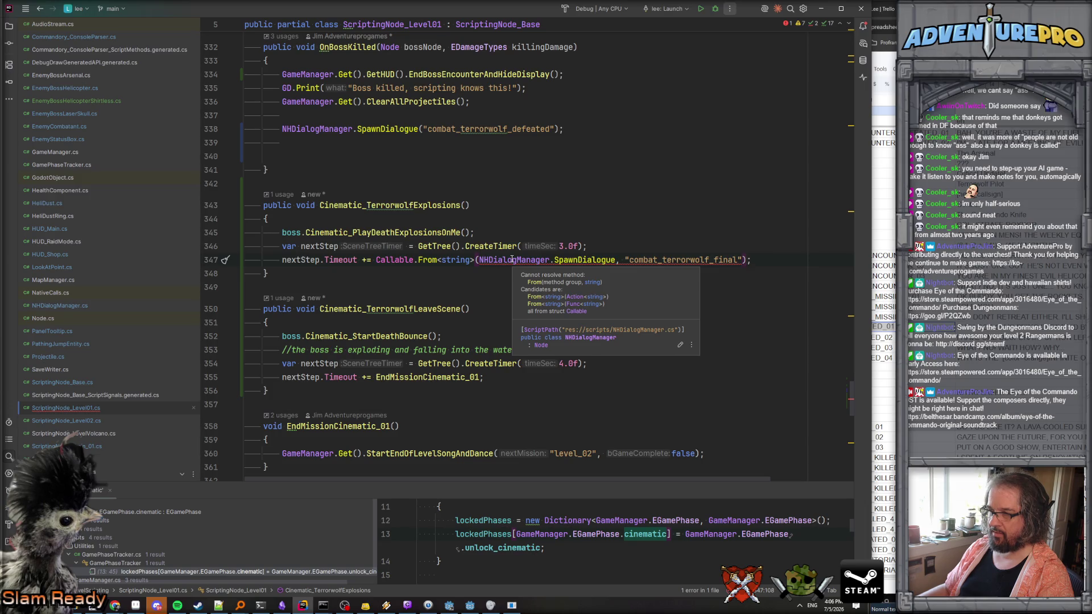
left_click_drag(376, 260, 438, 259)
key("ctrl+shift+f")
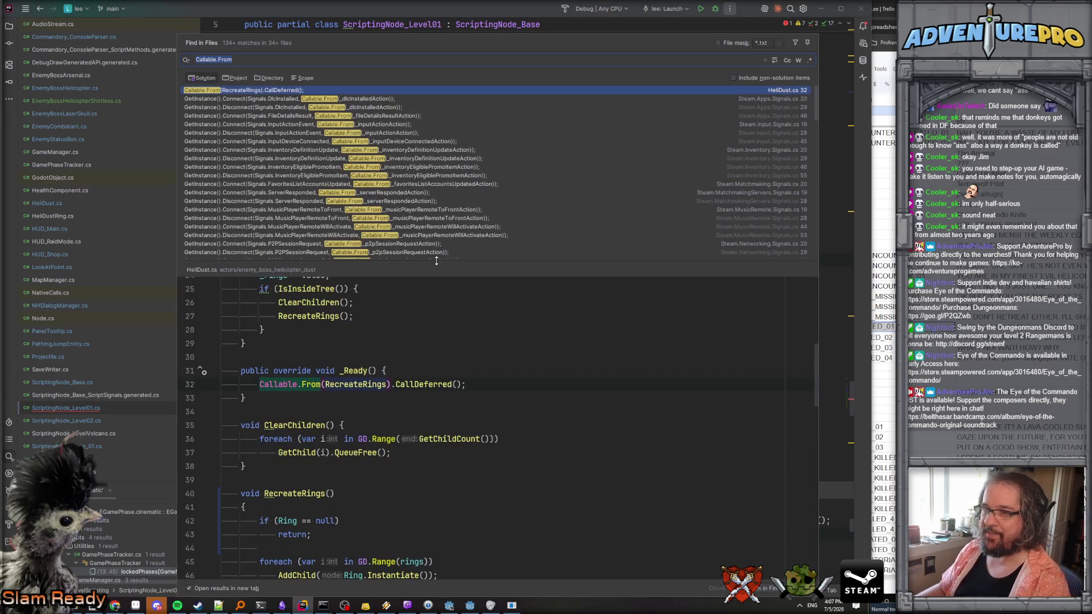
scroll(413, 196, "down", 10)
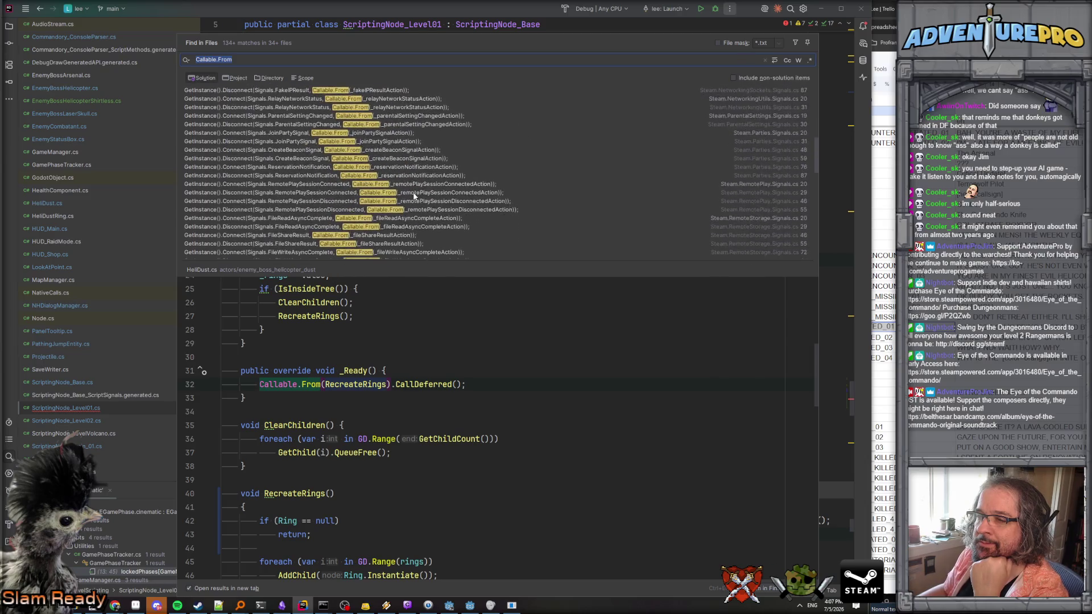
scroll(414, 196, "down", 5)
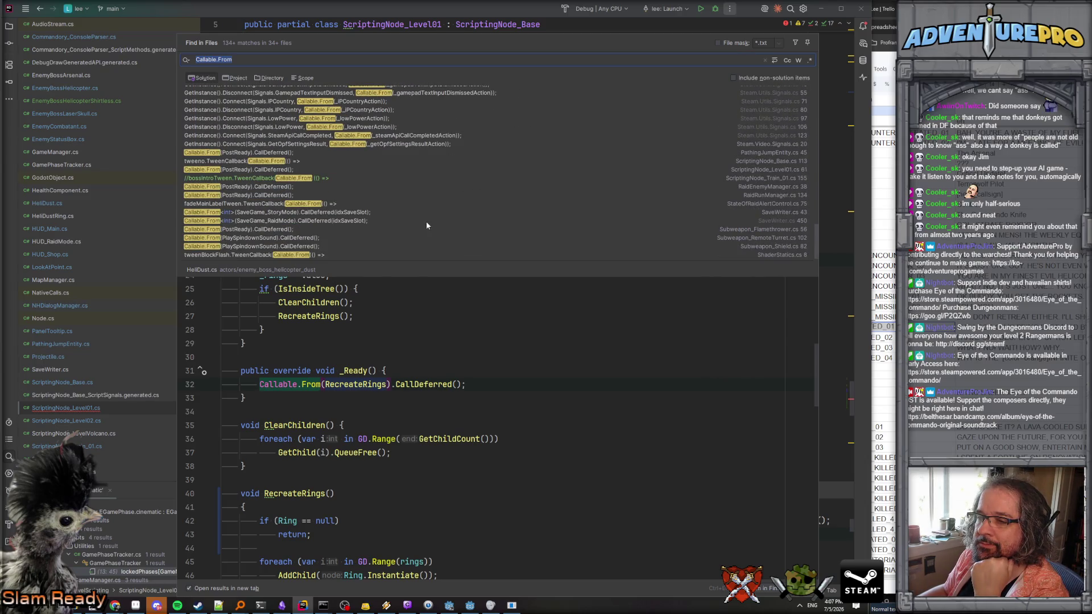
left_click(308, 255)
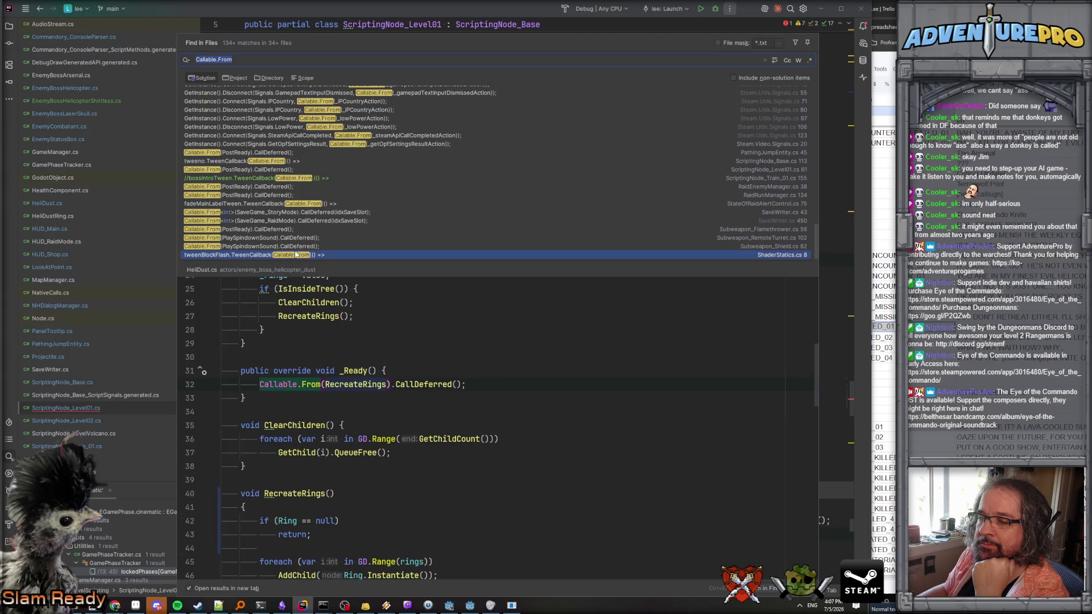
left_click_drag(274, 421, 175, 377)
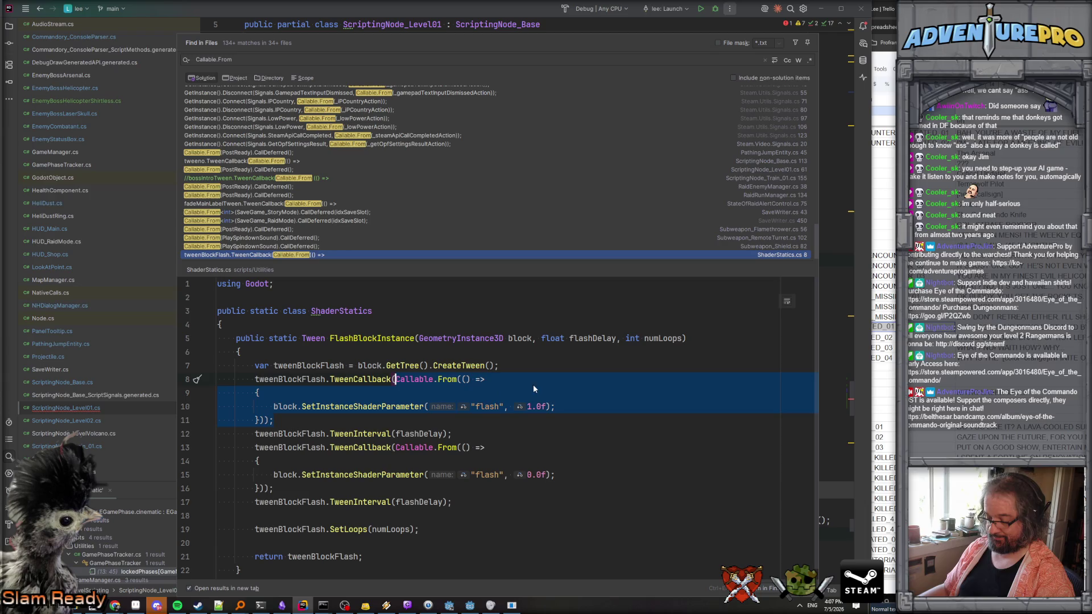
key("alt+Tab")
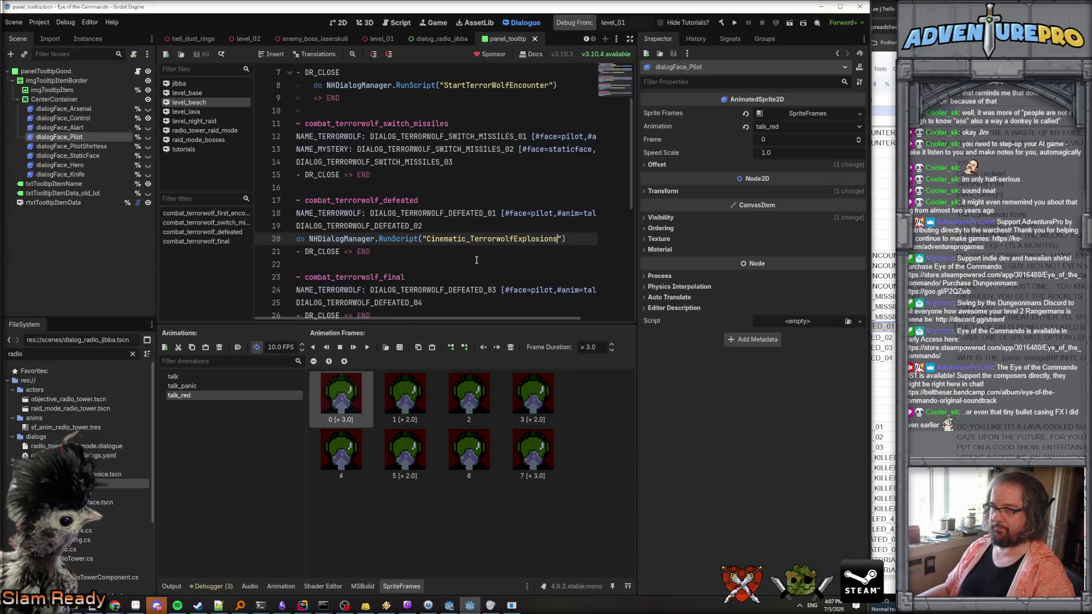
key("alt+Tab")
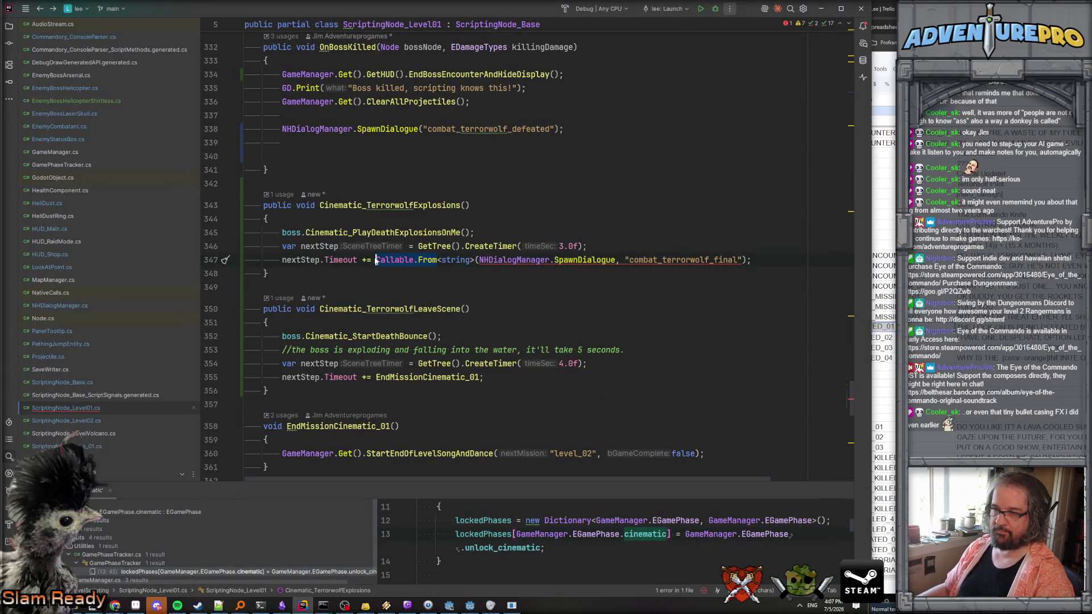
Paste the Callable.From lambda example after += on line 347.
key("Return")
key("Return")
key("Return")
key("Up")
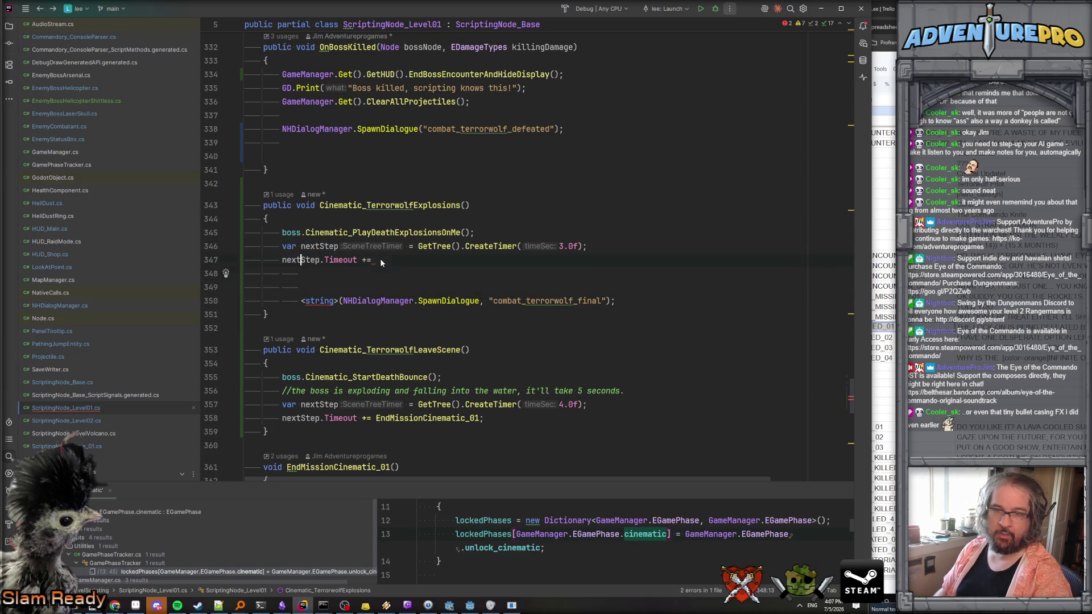
key("End")
type("Callable.From(() =>         {             block.SetInstanceShaderParameter(\"flash\", 1.0f);         }));")
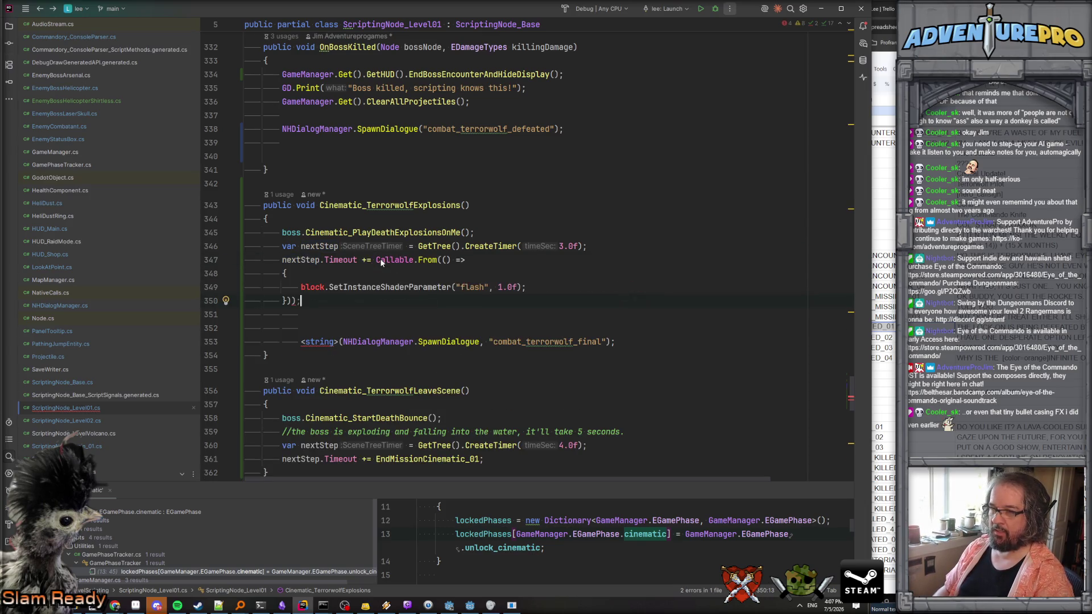
Move the SpawnDialogue("combat_terrorwolf_final") call inside the lambda, replacing the flash shader line.
left_click_drag(340, 342, 607, 345)
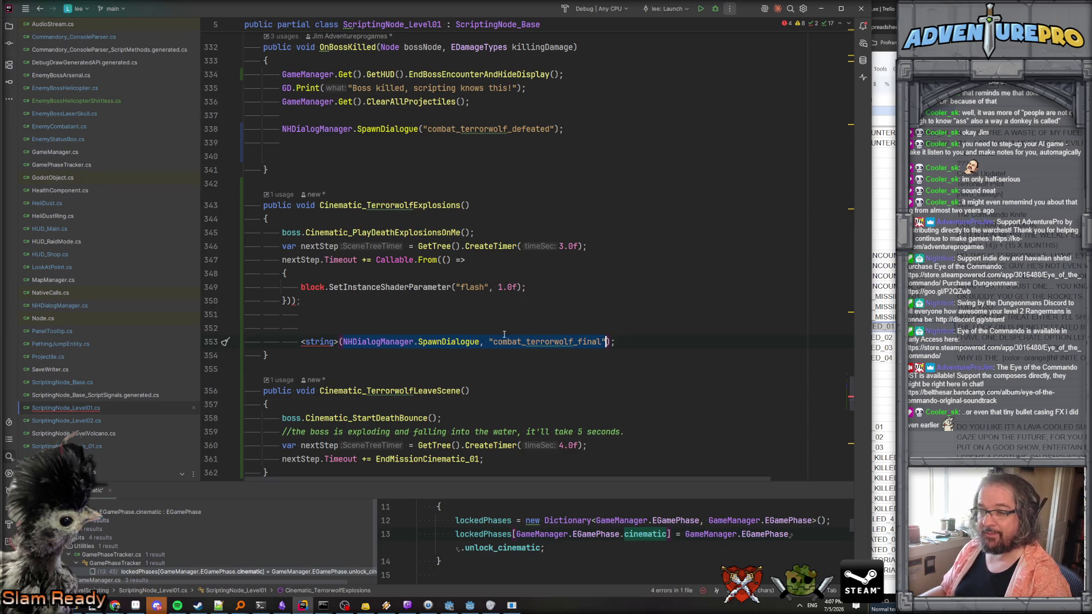
key("ctrl+x")
left_click(300, 287)
key("shift+End")
key("ctrl+v")
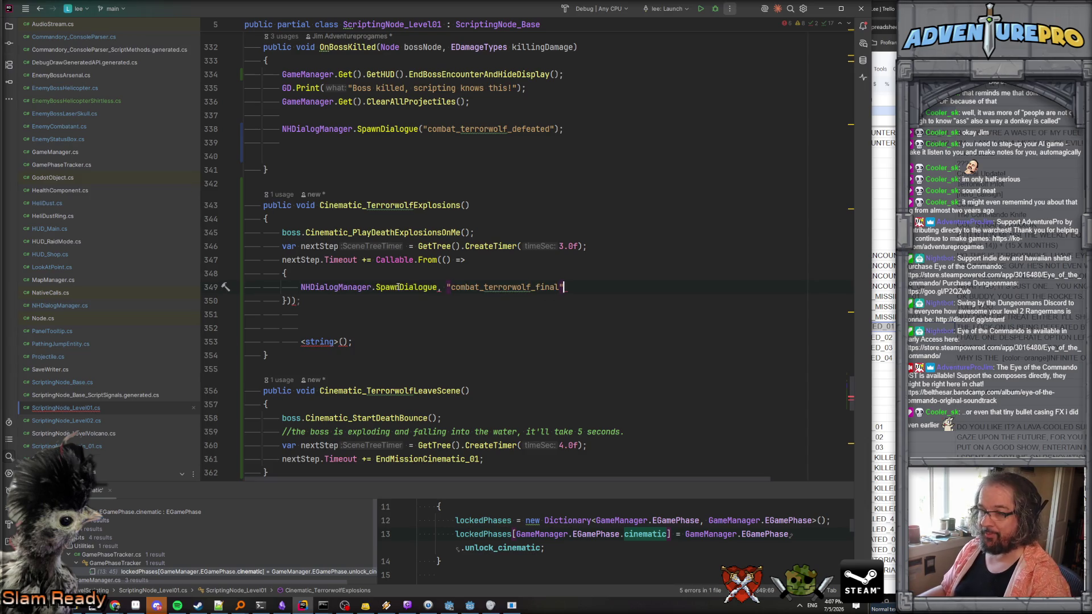
left_click(440, 287)
type("(")
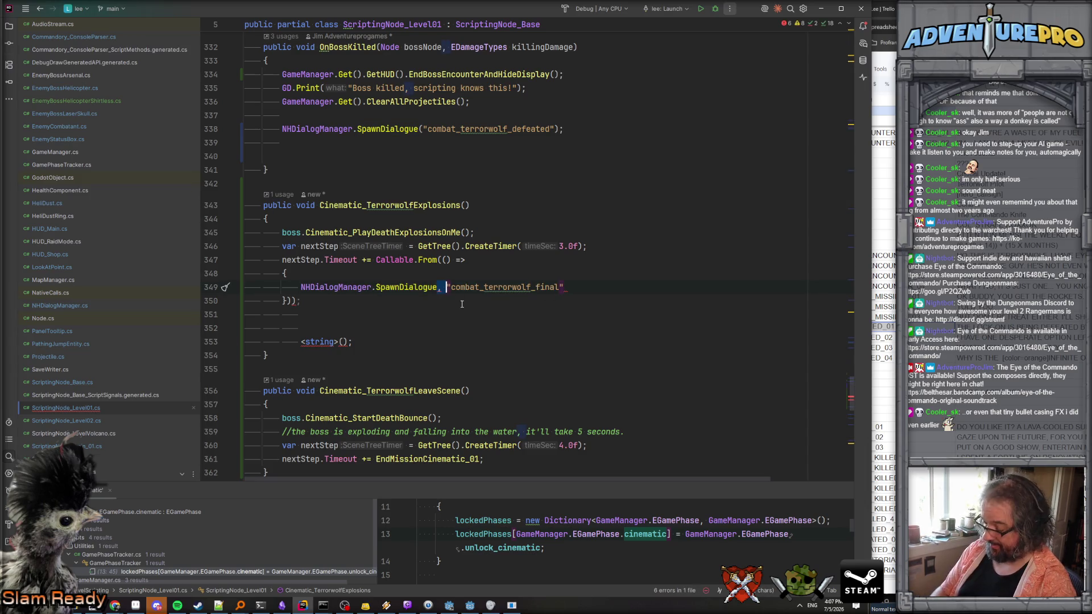
key("Delete")
key("Delete")
key("End")
type(");")
Delete the leftover lines and the extra closing parenthesis on line 350.
left_click(245, 315)
key("shift+Down")
key("shift+Down")
key("shift+Down")
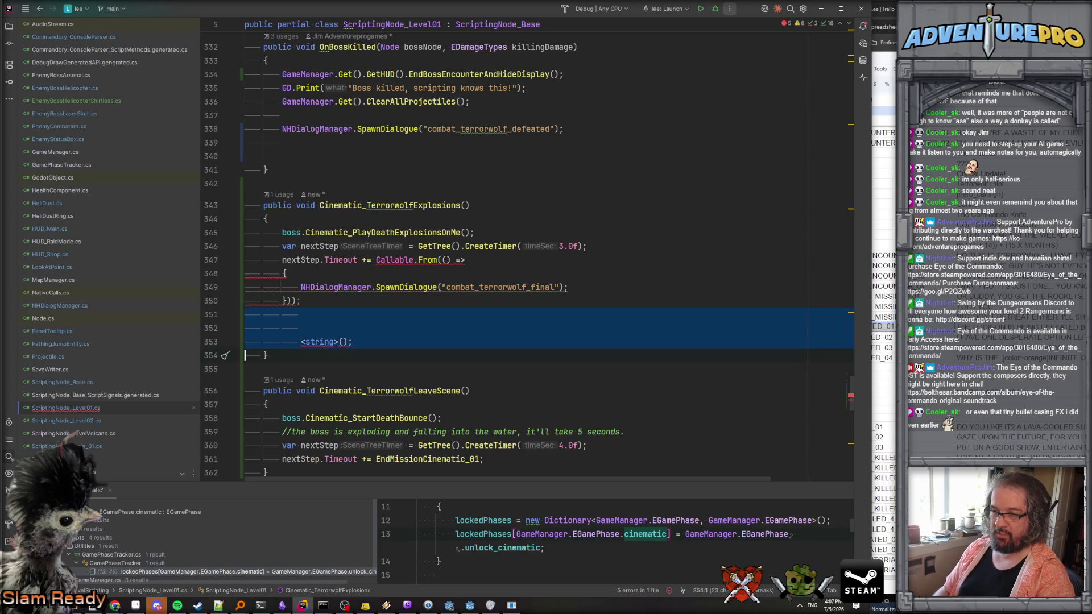
key("Delete")
left_click(372, 260)
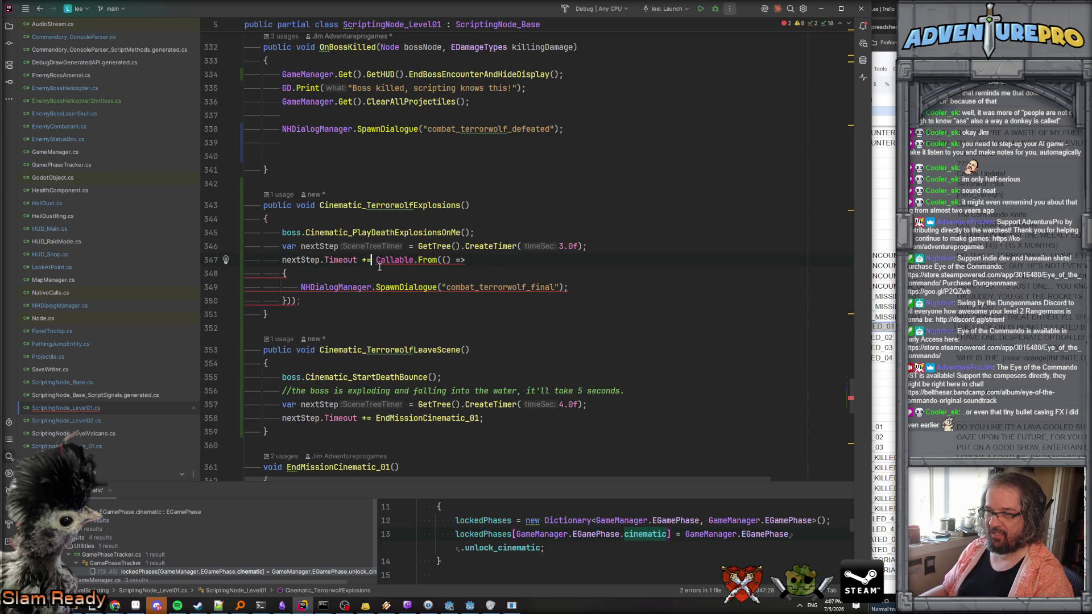
left_click(292, 301)
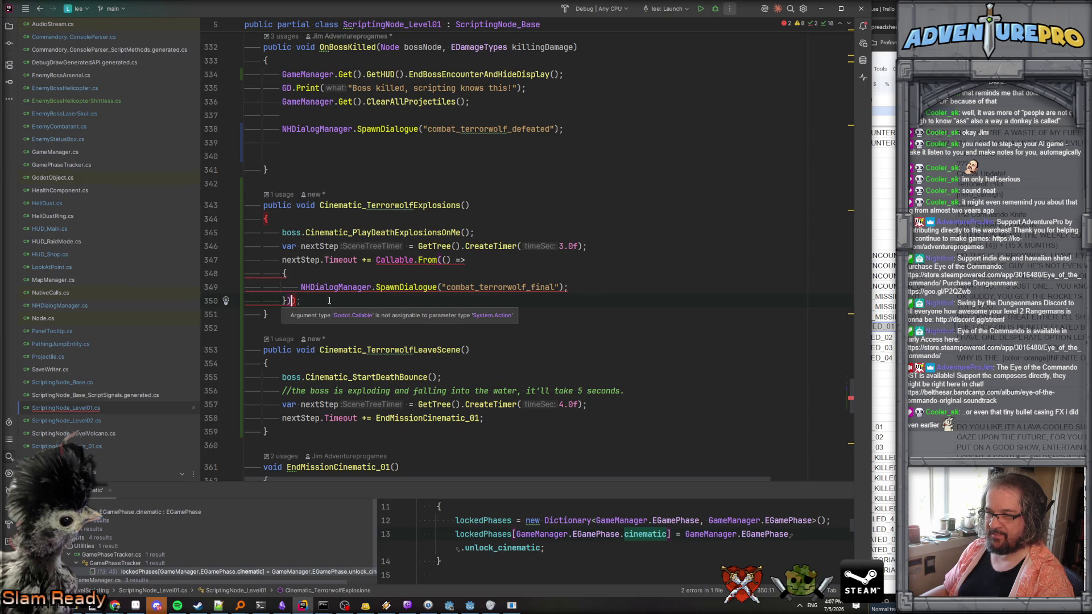
key("Delete")
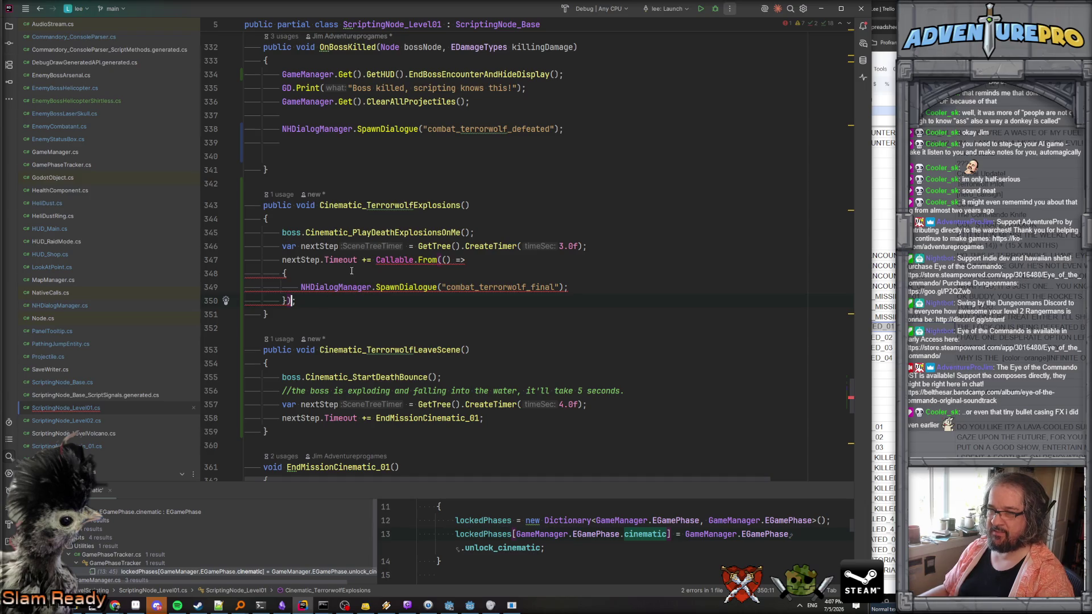
Search all project files for 'nextStep.Timeout += Callable.From'.
left_click_drag(282, 260, 438, 260)
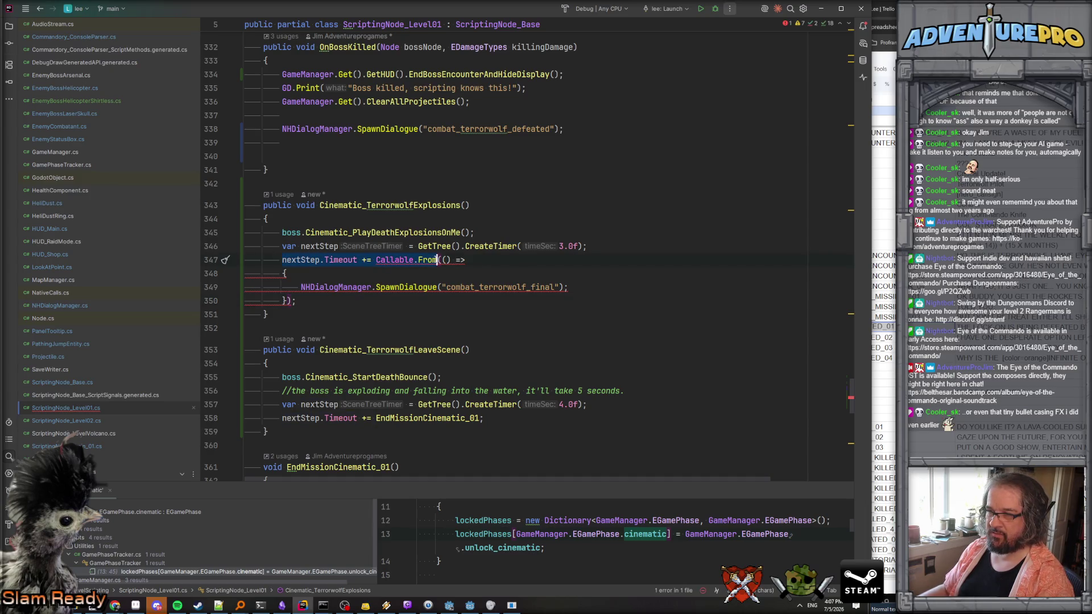
key("ctrl+shift+f")
key("End")
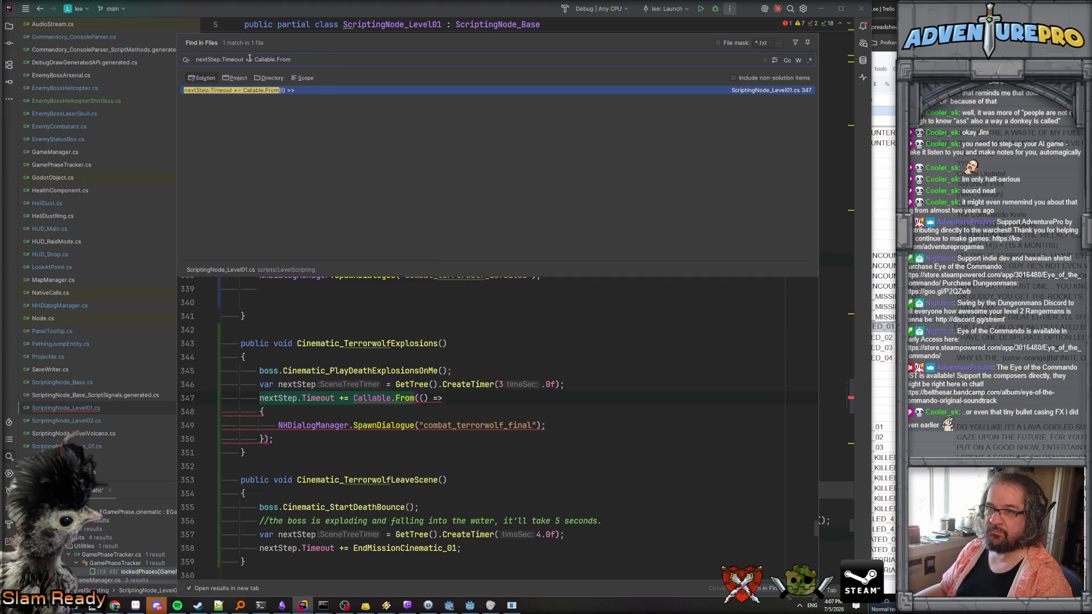
Adjust the search text and jump to the match on line 347.
left_click(249, 59)
key("BackSpace")
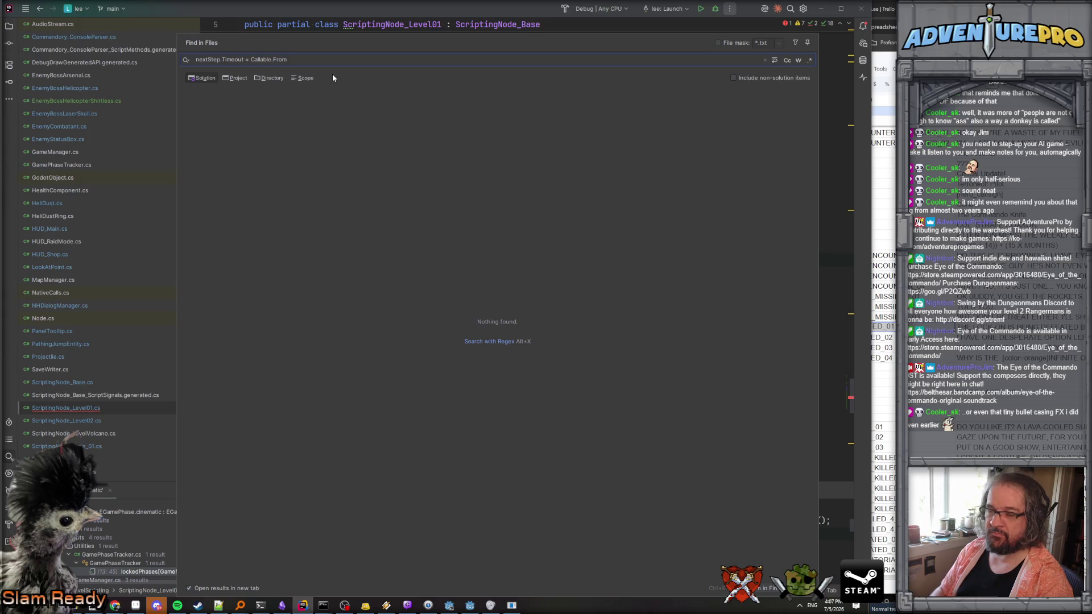
type("+")
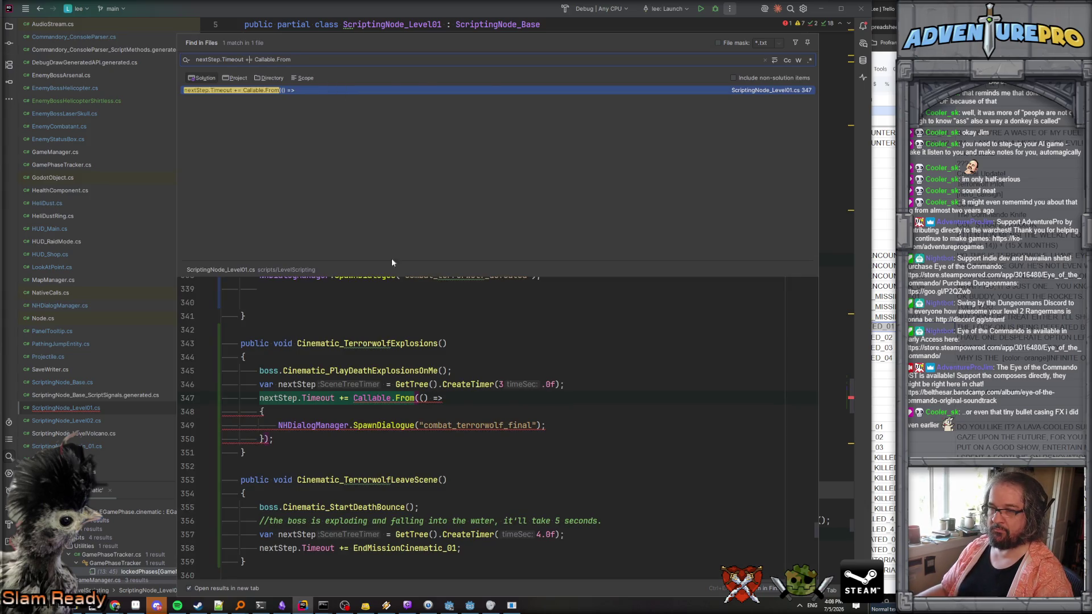
key("Return")
left_click(371, 260)
Strip the Callable.From( wrapper and its closing parenthesis, leaving a plain () => lambda.
left_click_drag(371, 260, 454, 259)
key("Delete")
key("ctrl+space")
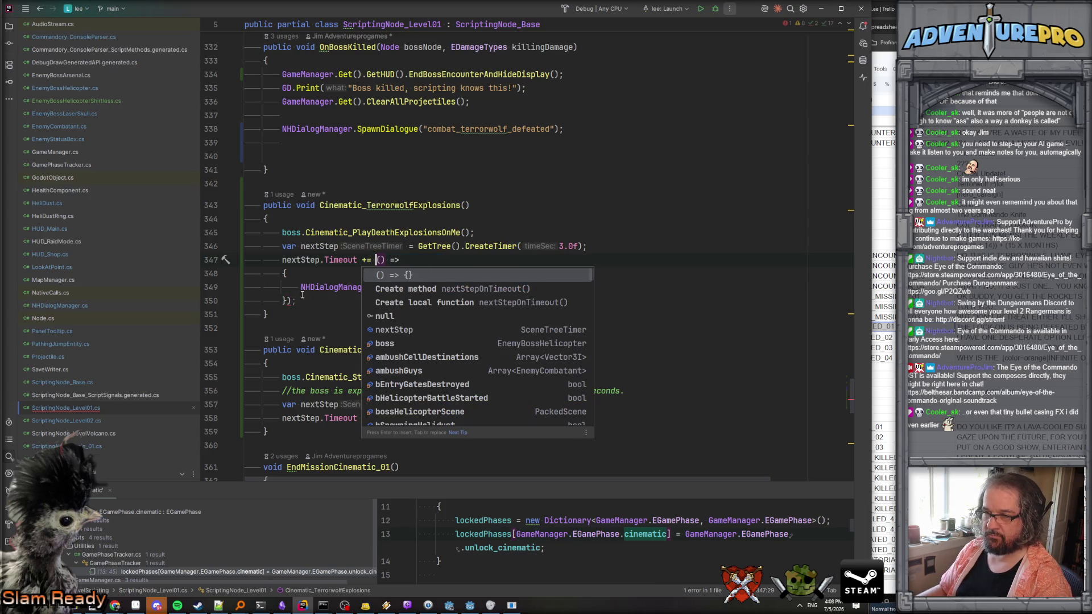
left_click(291, 301)
key("BackSpace")
key("Down")
key("Down")
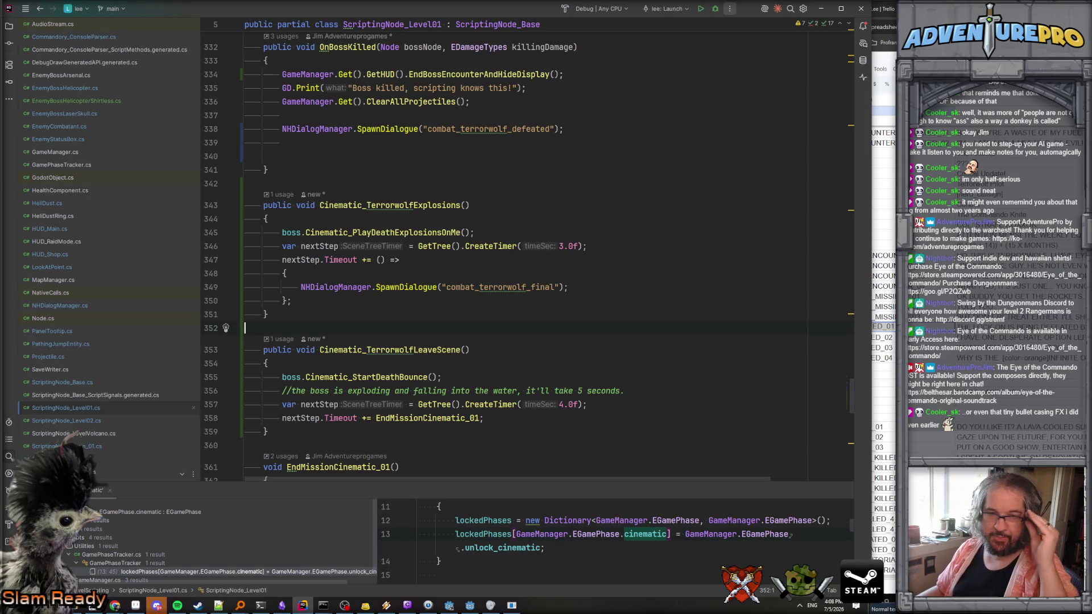
left_click(400, 273)
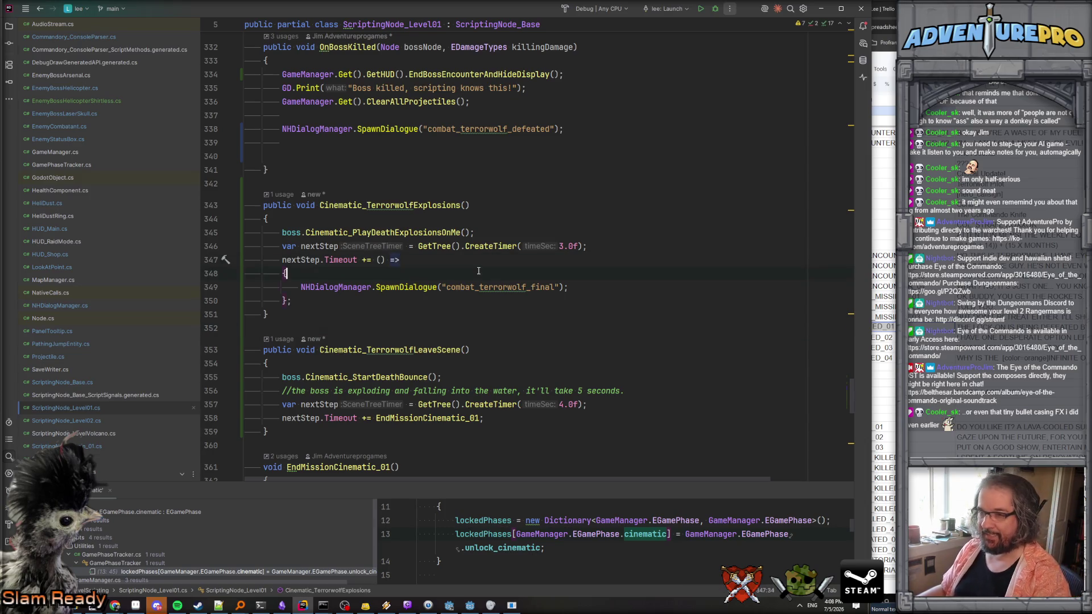
left_click(424, 262)
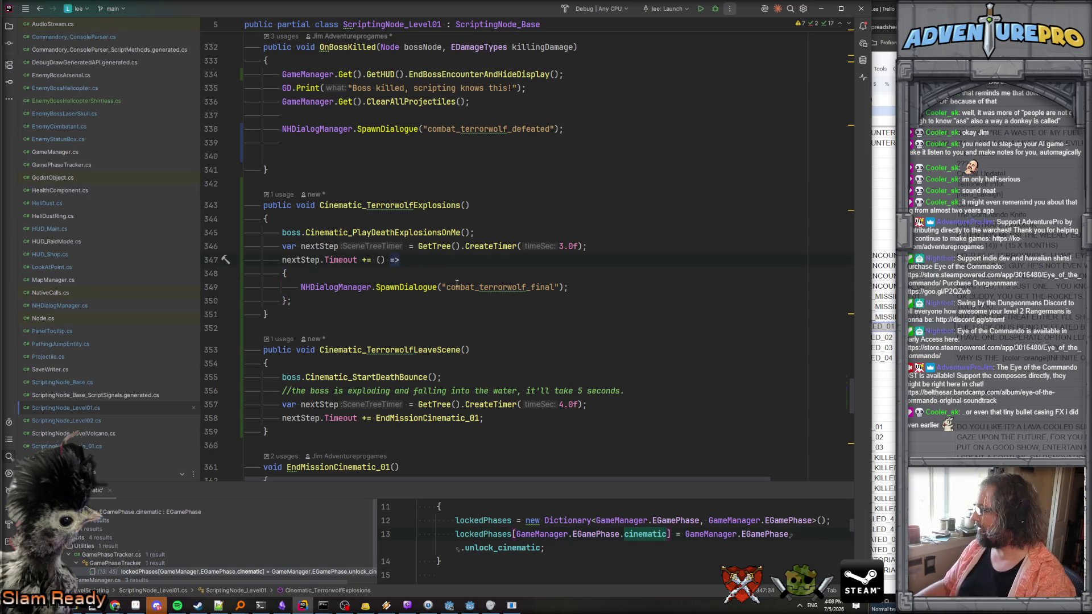
Open the cover_log_64.png sprite in Aseprite.
scroll(405, 281, "down", 1)
scroll(405, 281, "up", 1)
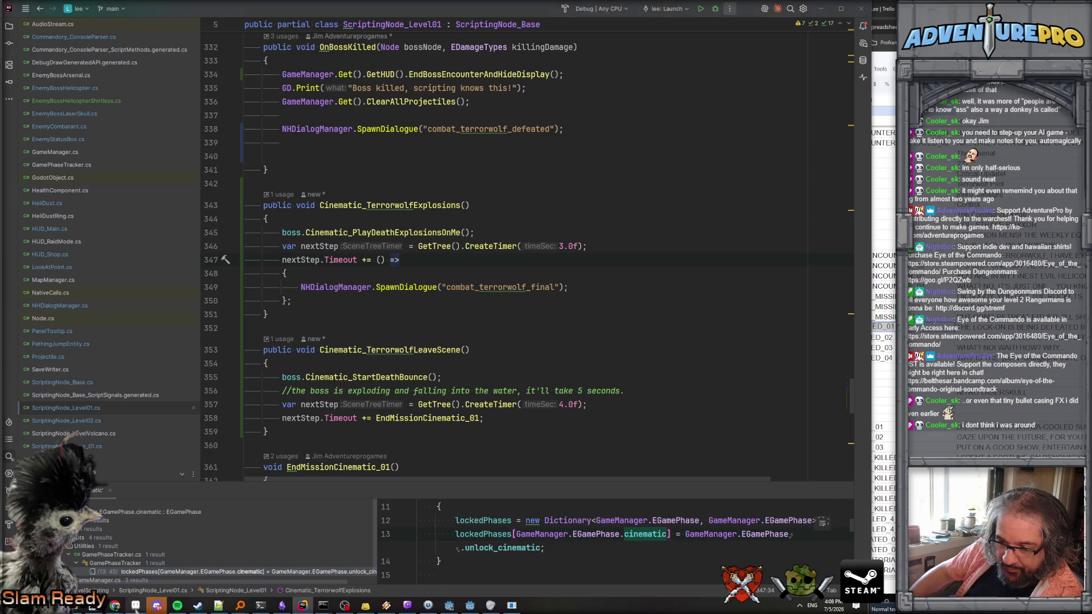
key("alt+Tab")
left_click(712, 29)
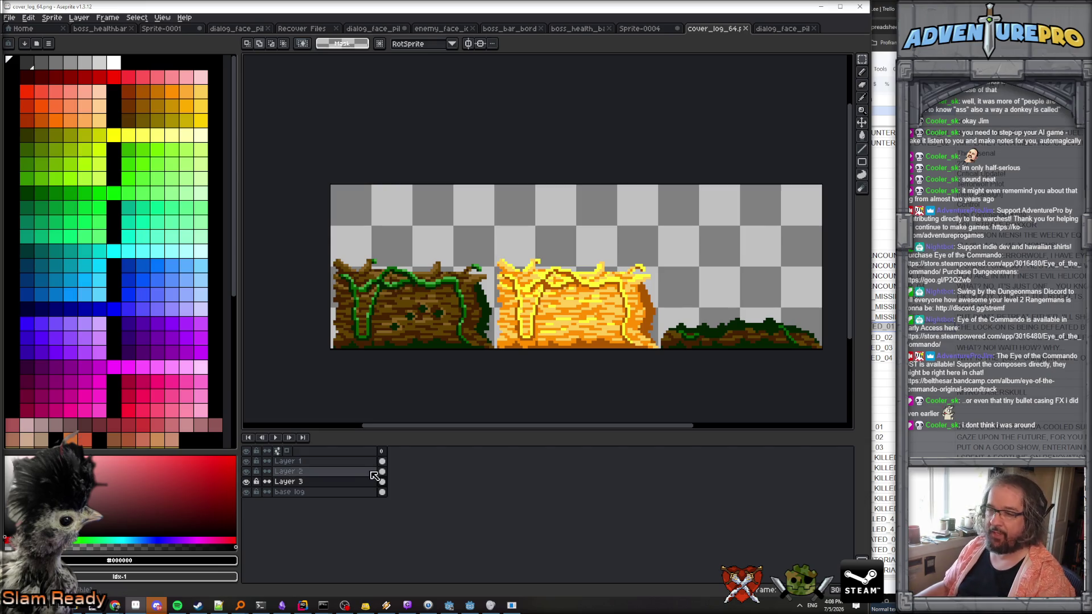
Toggle Layers 3, 2 and 1 of cover_log_64 to inspect what each contributes.
left_click(246, 482)
left_click(245, 482)
left_click(245, 472)
left_click(246, 472)
left_click(247, 461)
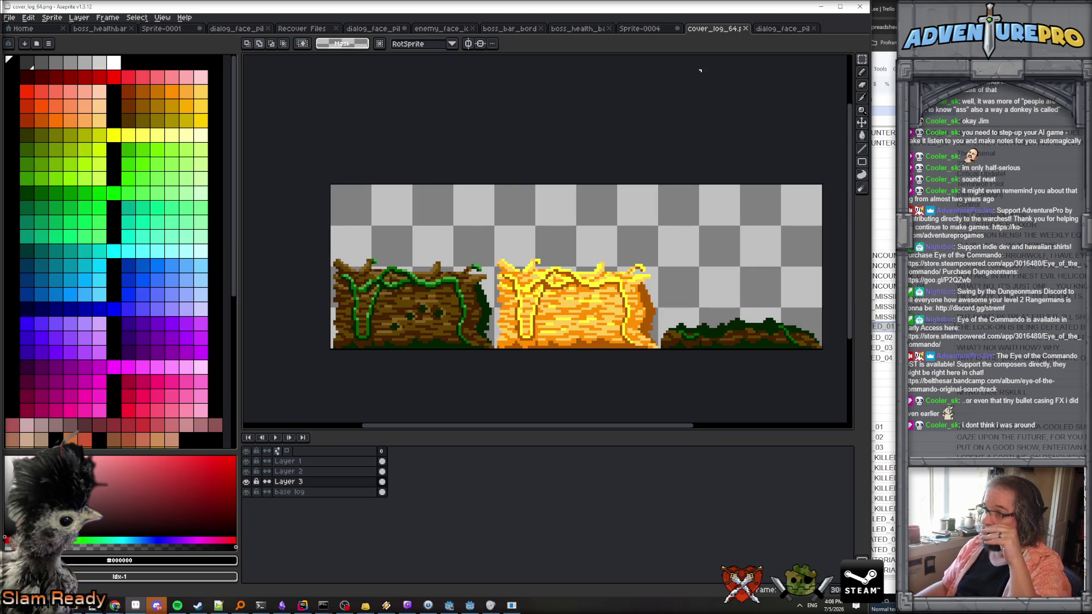
Compare against the Sprite-0004 log sprite, then return to the Rider code editor.
left_click(647, 28)
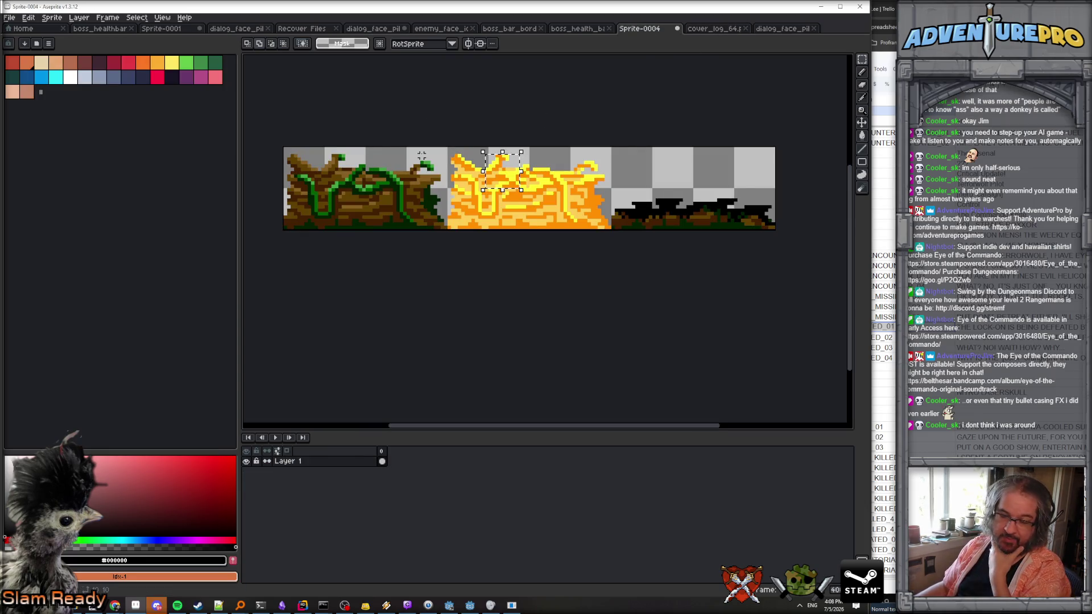
left_click(711, 28)
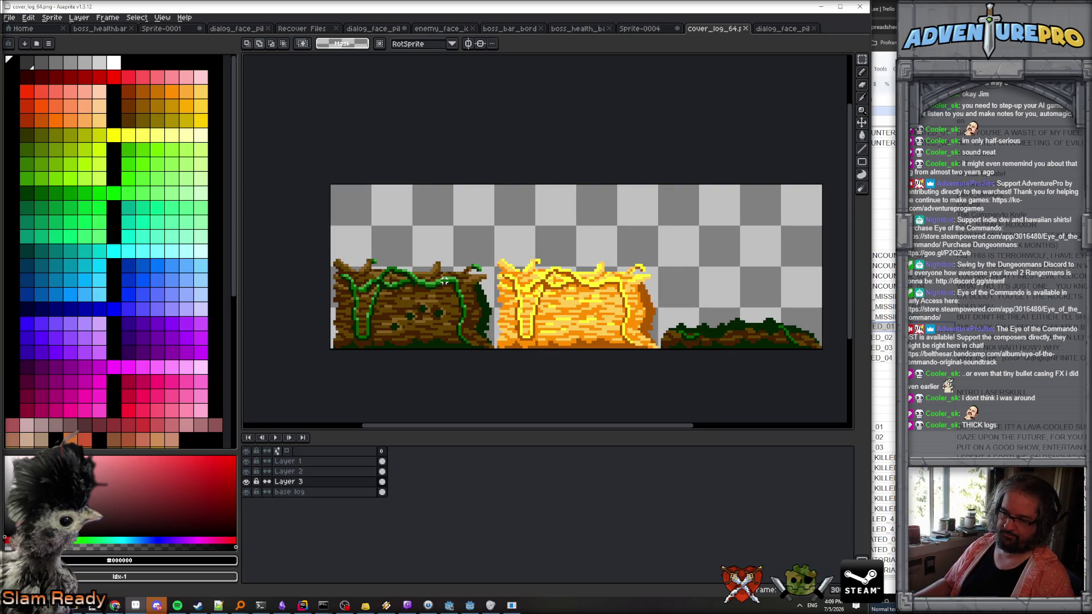
mouse_move(513, 607)
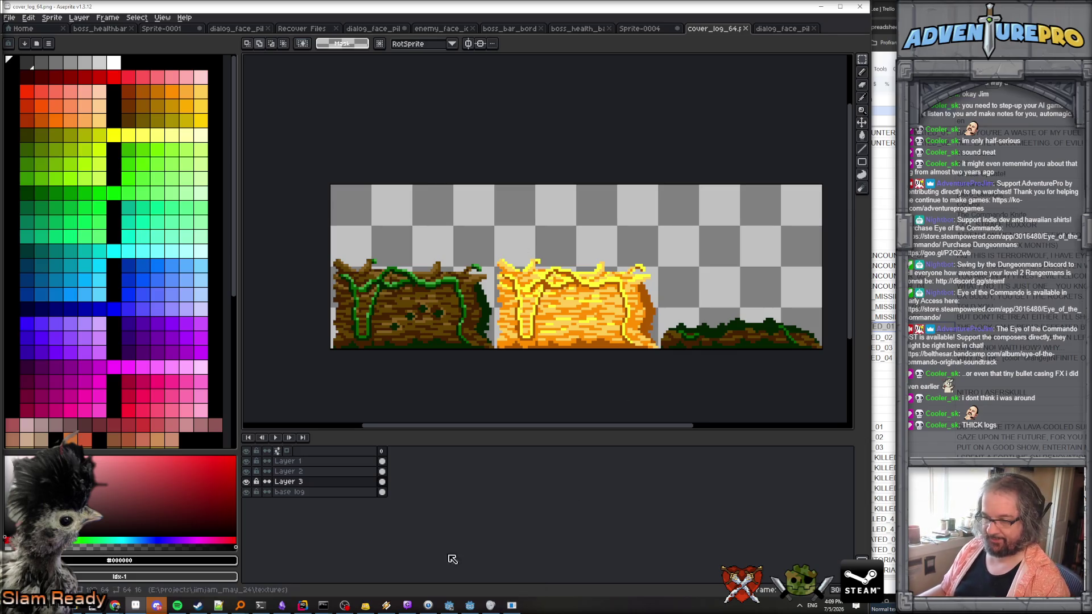
left_click(302, 606)
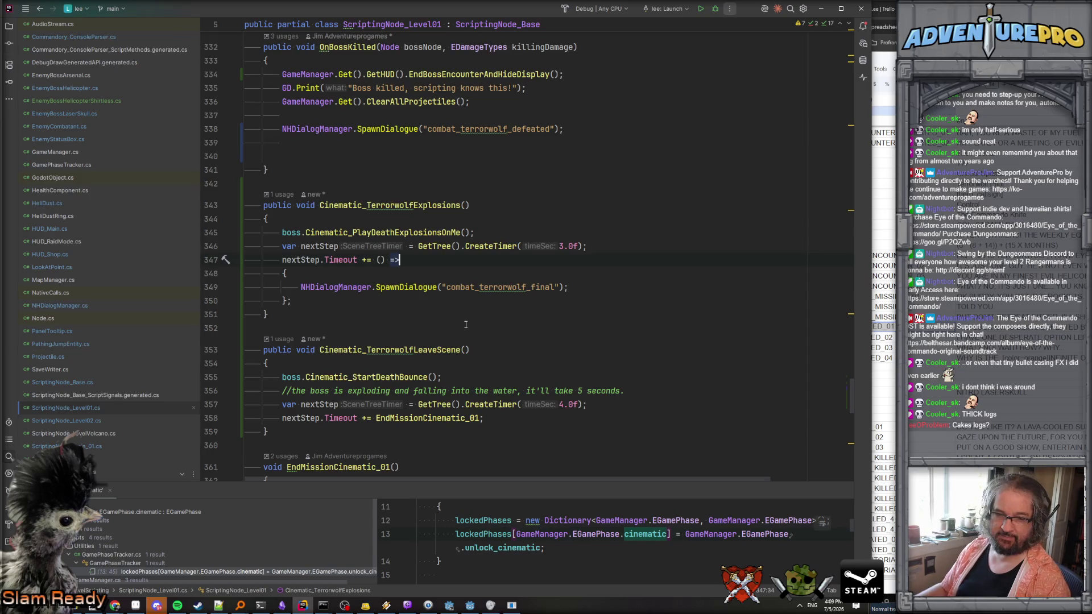
Review the Cinematic_TerrorwolfExplosions code and its combat_terrorwolf_final string.
left_click(471, 277)
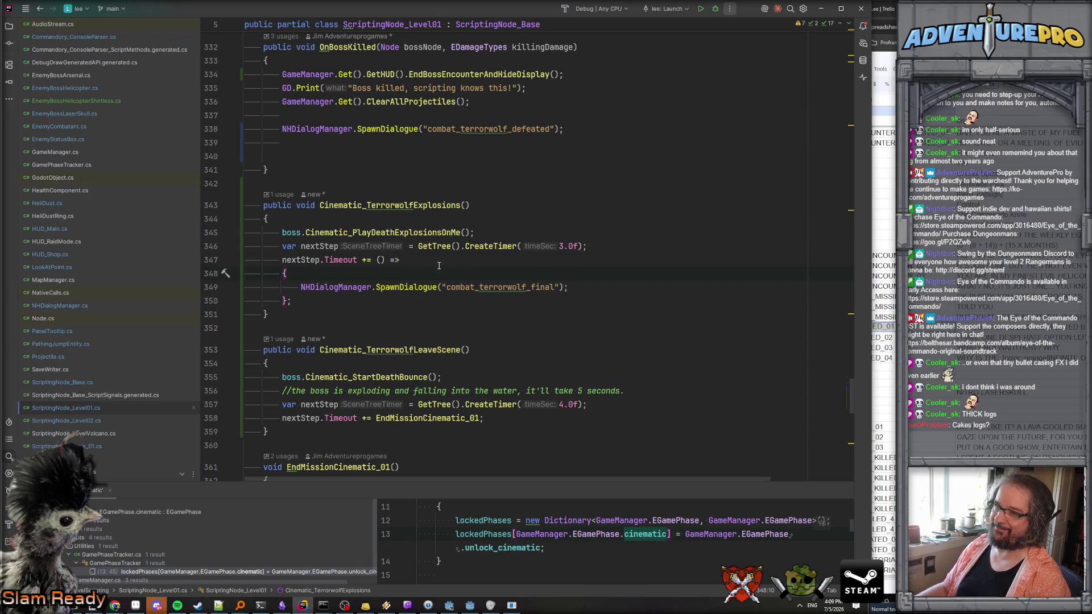
scroll(471, 277, "up", 3)
left_click(413, 246)
left_click(490, 328)
left_click(507, 328)
scroll(501, 352, "down", 1)
scroll(502, 352, "down", 3)
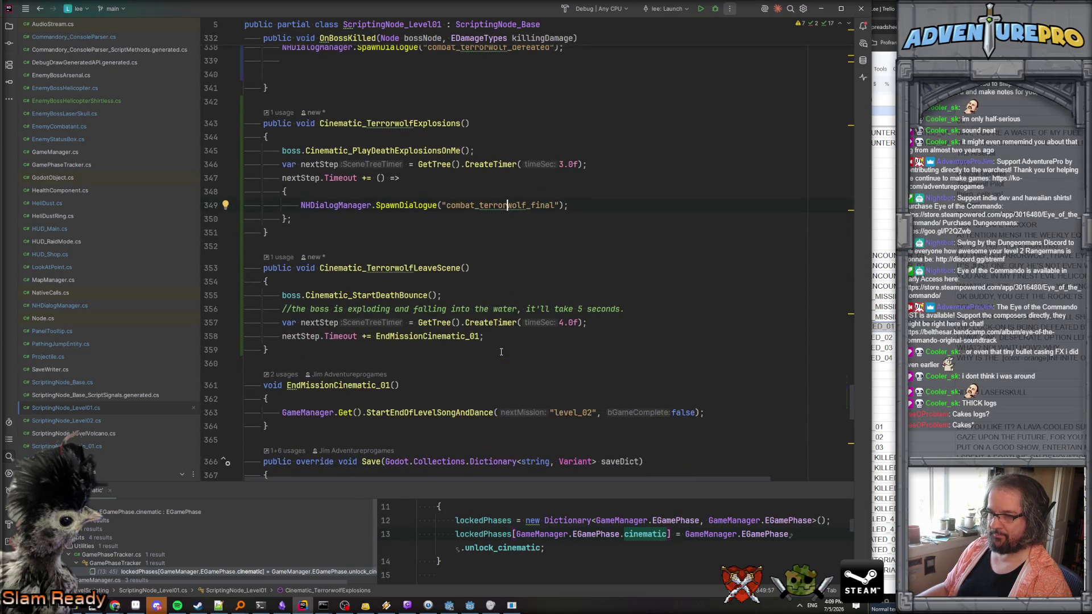
Select the Cinematic_TerrorwolfLeaveScene method name and bring the Godot editor forward.
double_click(412, 273)
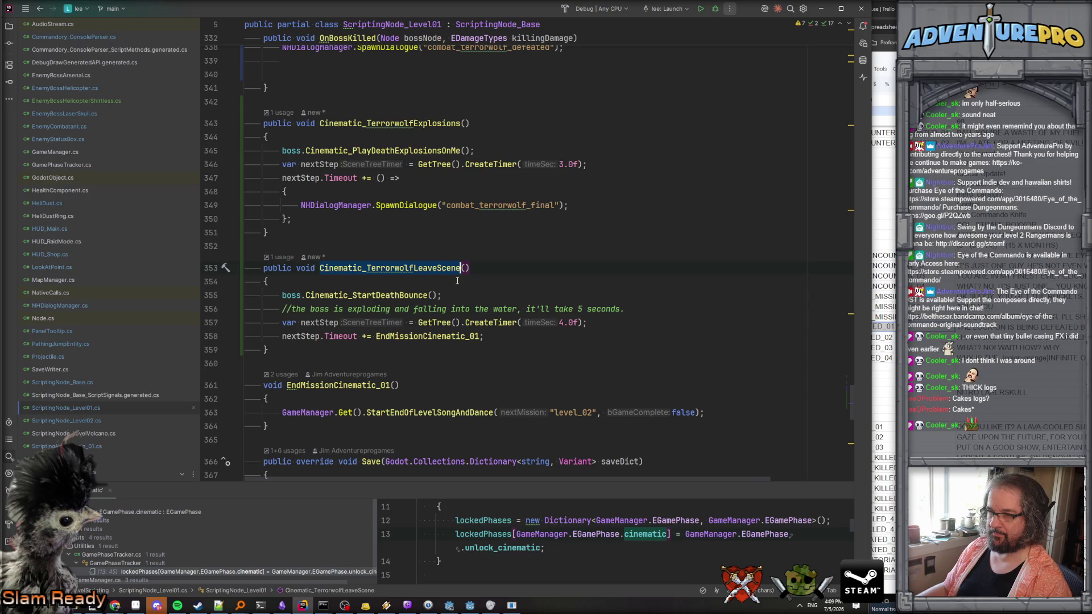
scroll(430, 267, "up", 3)
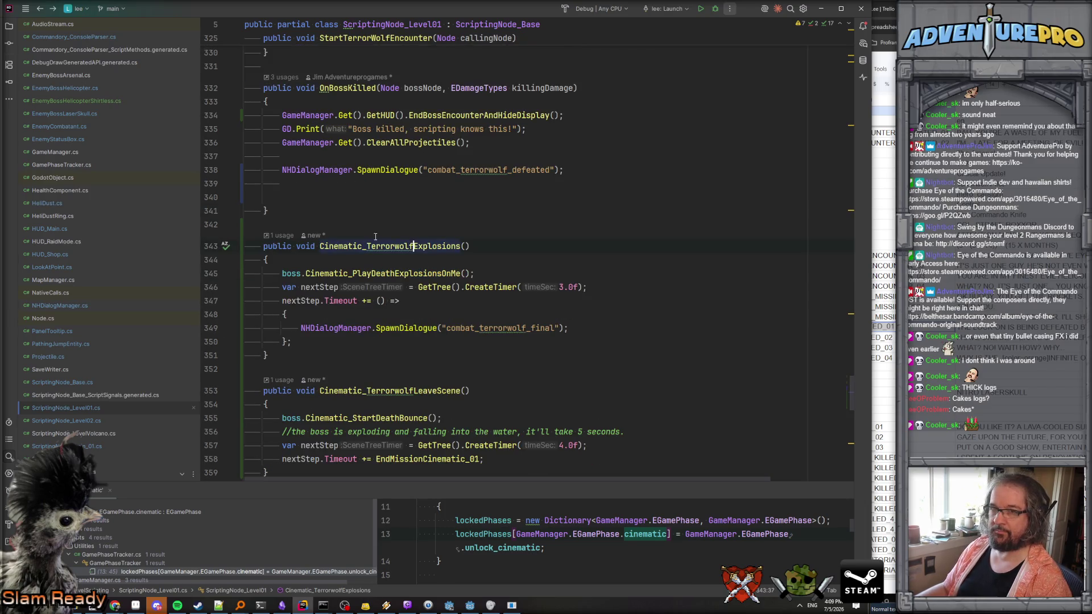
left_click(434, 610)
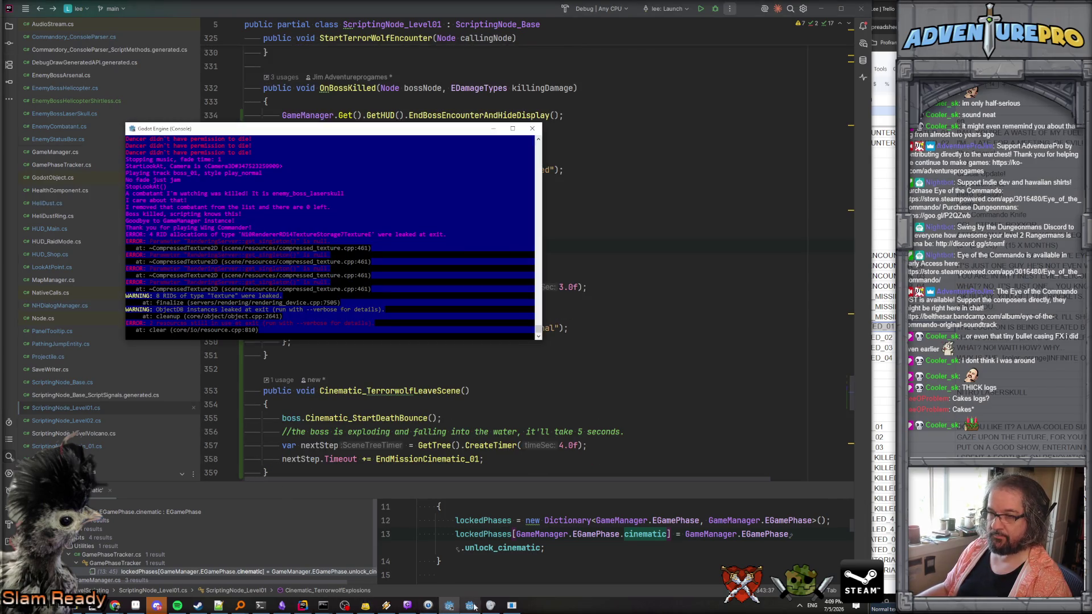
left_click(475, 609)
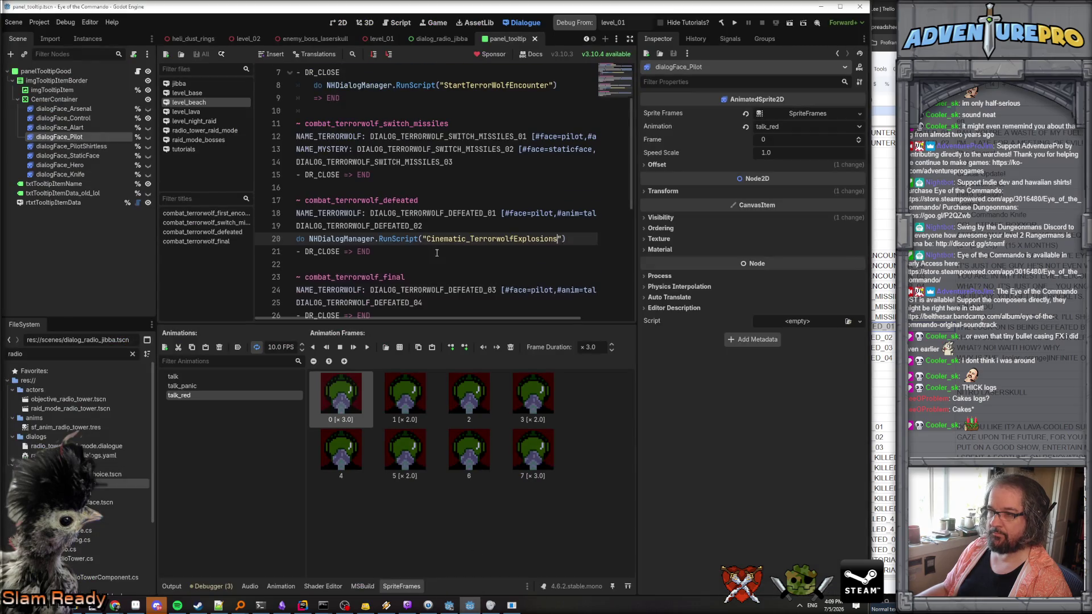
Add a new line 26 above DR_CLOSE with Cinematic_TerrorwolfLeaveScene.
scroll(437, 252, "down", 2)
left_click(432, 227)
left_click(433, 240)
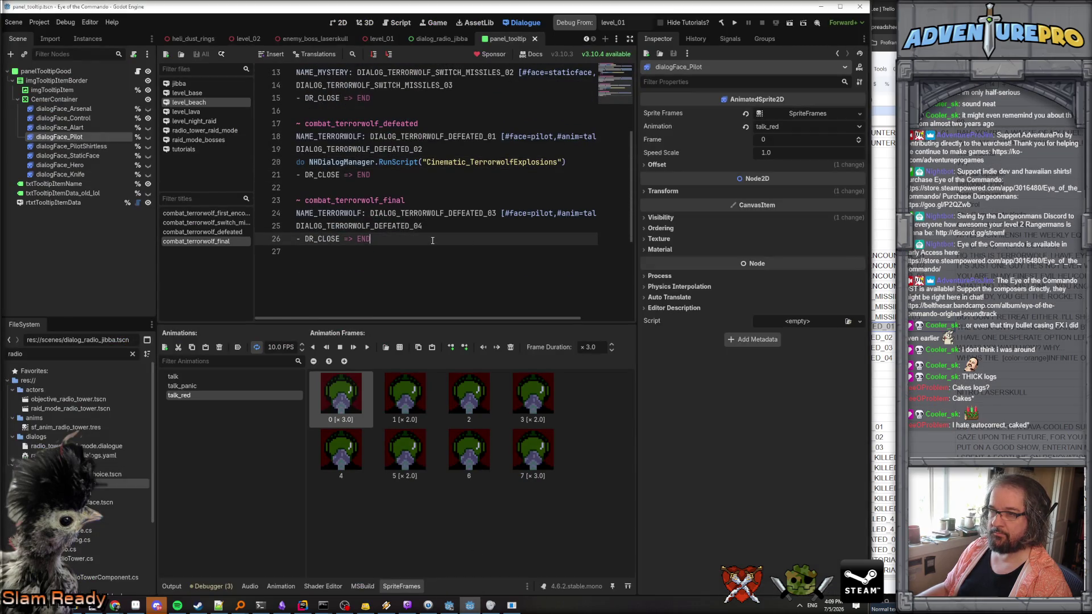
key("Up")
key("End")
key("Return")
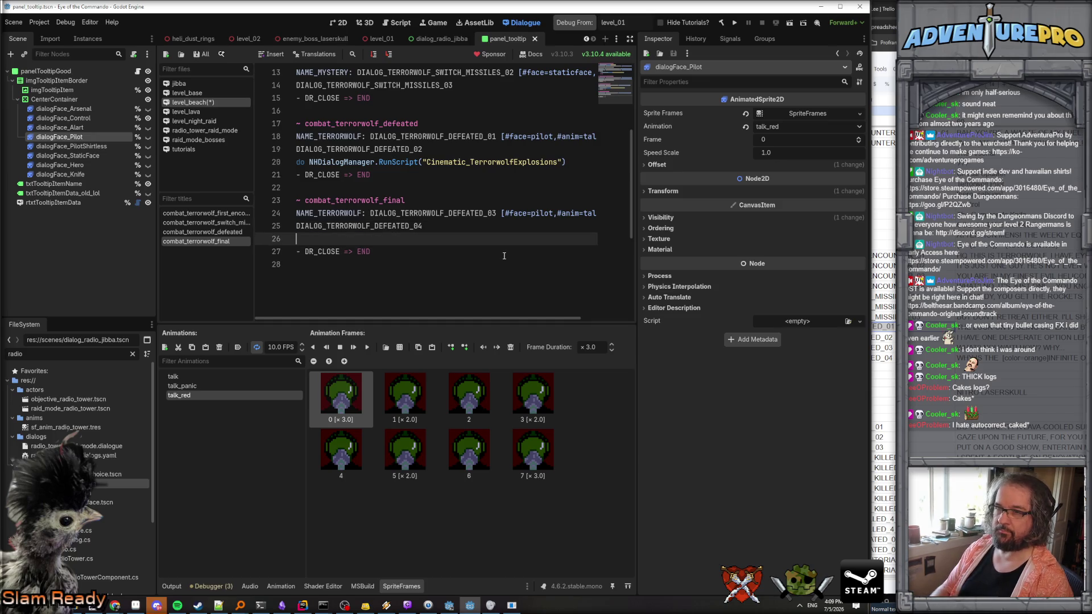
type("do Cinematic_TerrorwolfLeaveScene")
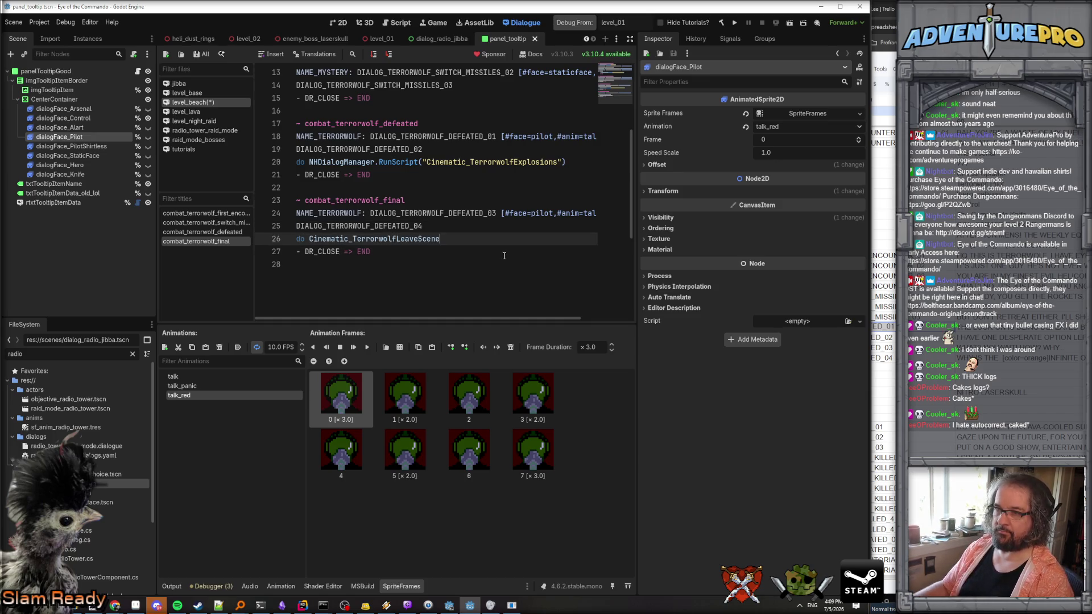
Wrap it as NHDialogManager.RunScript("Cinematic_TerrorwolfLeaveScene")) by copying the line 20 call.
left_click_drag(309, 162, 428, 162)
key("ctrl+c")
left_click(309, 239)
key("ctrl+v")
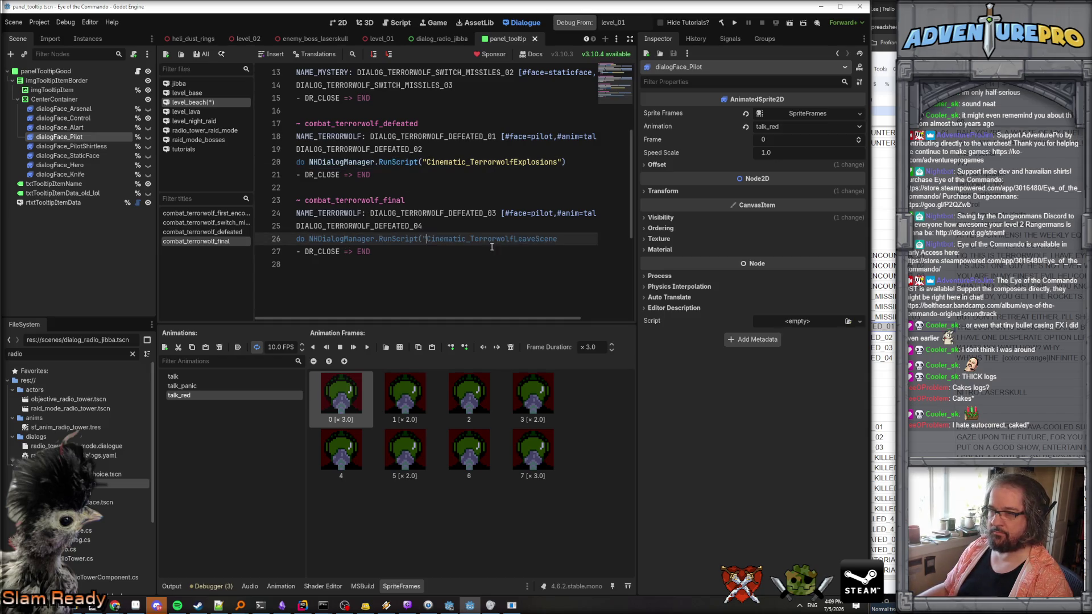
left_click(571, 238)
type("\")")
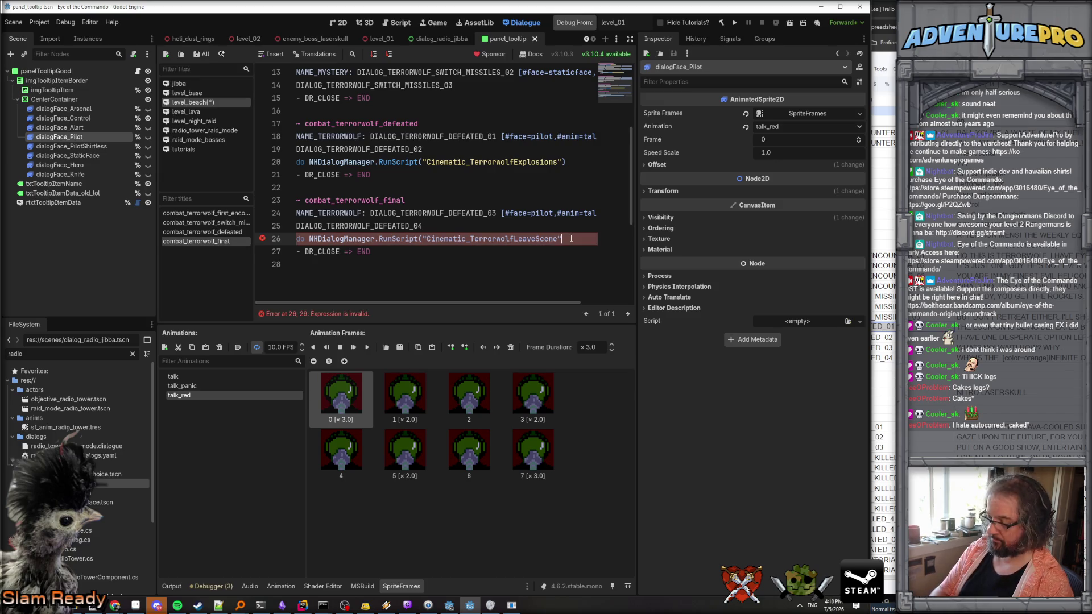
Save the dialogue scene and switch to the string table spreadsheet.
key("ctrl+s")
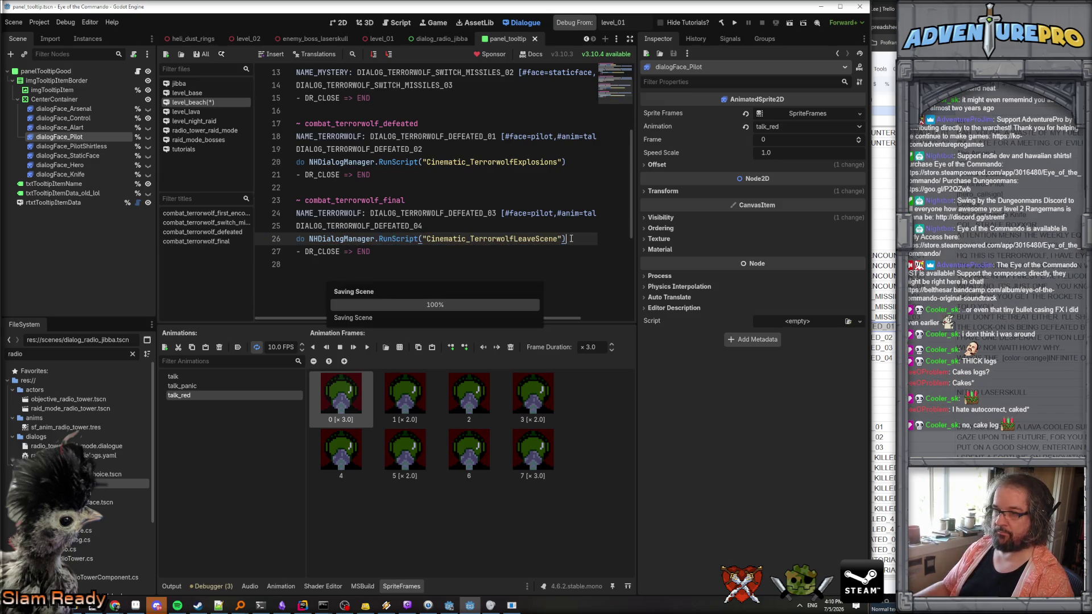
scroll(512, 191, "down", 1)
scroll(489, 191, "up", 1)
key("ctrl+s")
scroll(461, 190, "up", 1)
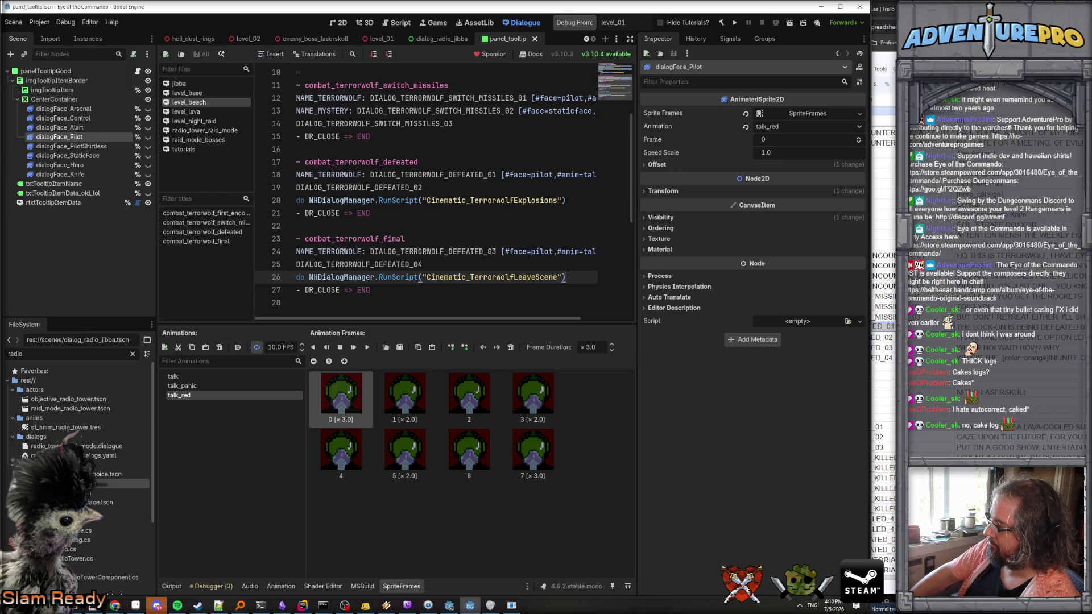
key("alt+Tab")
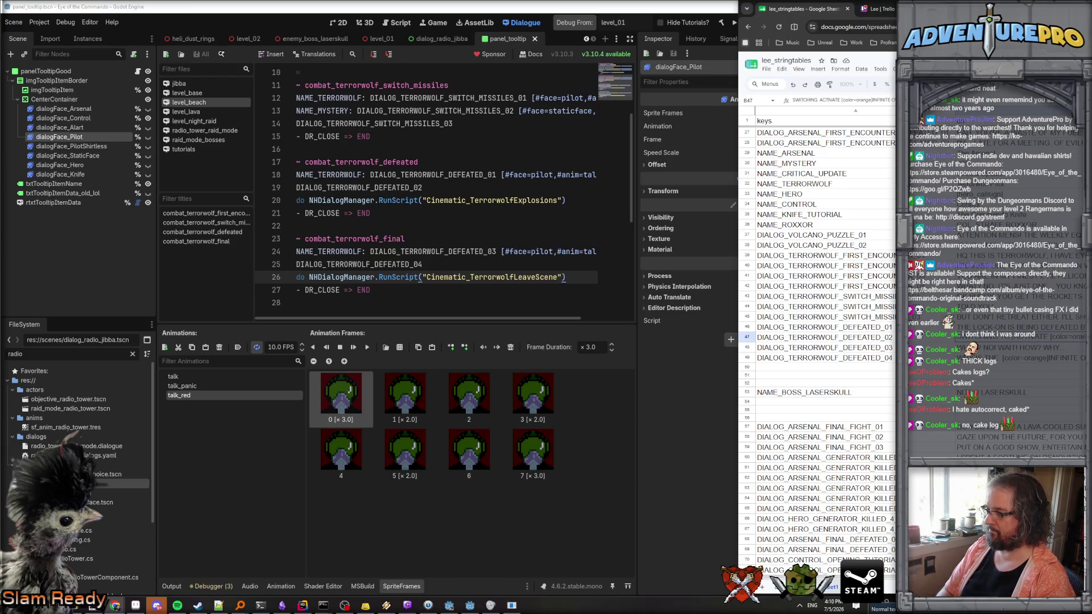
Revise the DEFEATED_02 dialogue text ending 'NS! I'VE ALWAYS WANTED TO'.
type("NS! ")
type("I'VE ALWAYS ")
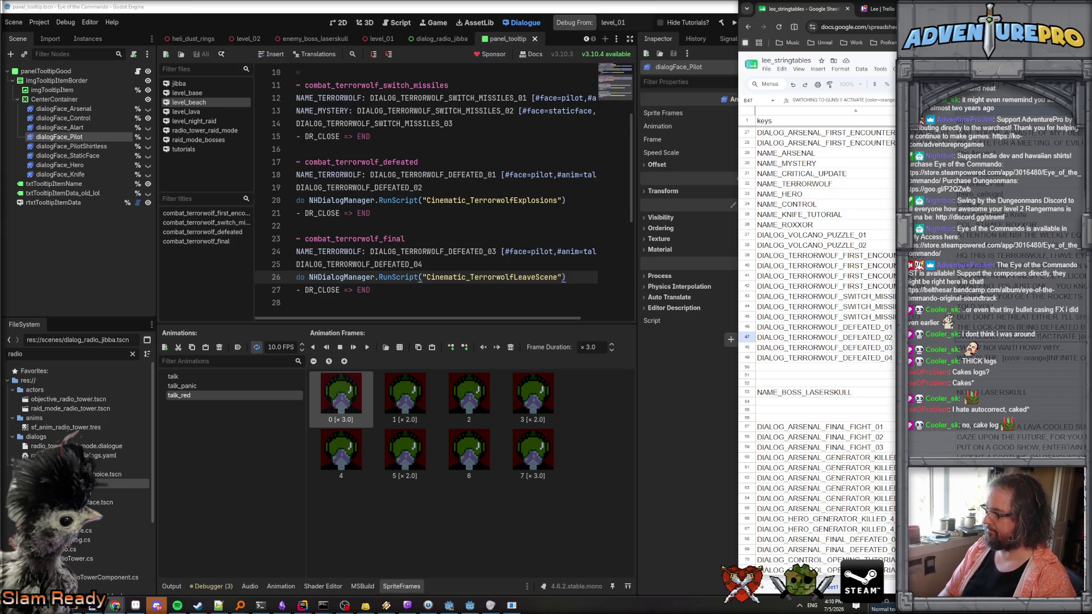
type("WANTED TO")
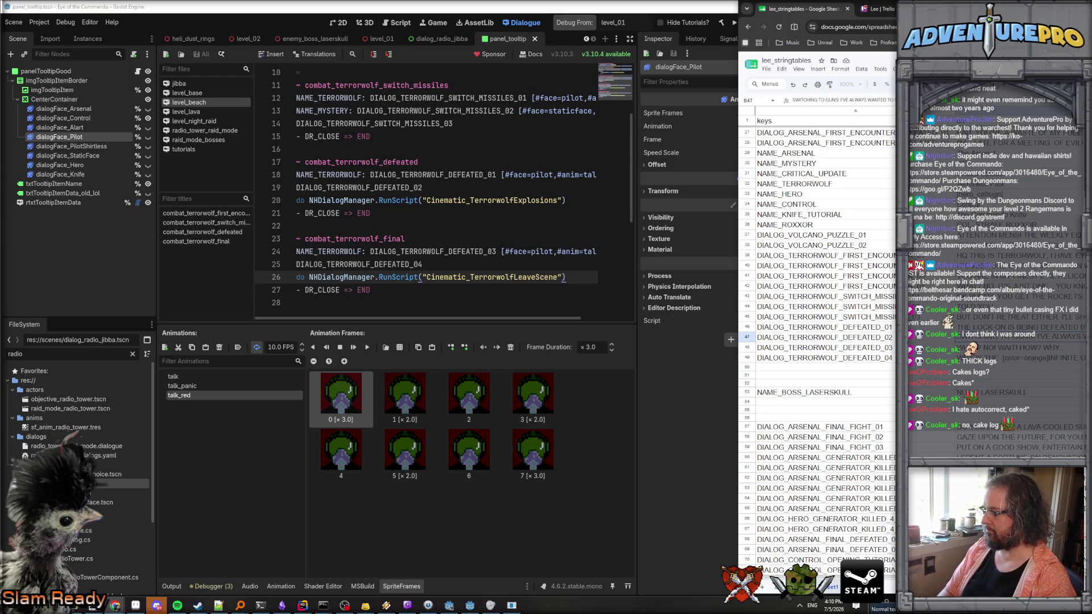
key("Return")
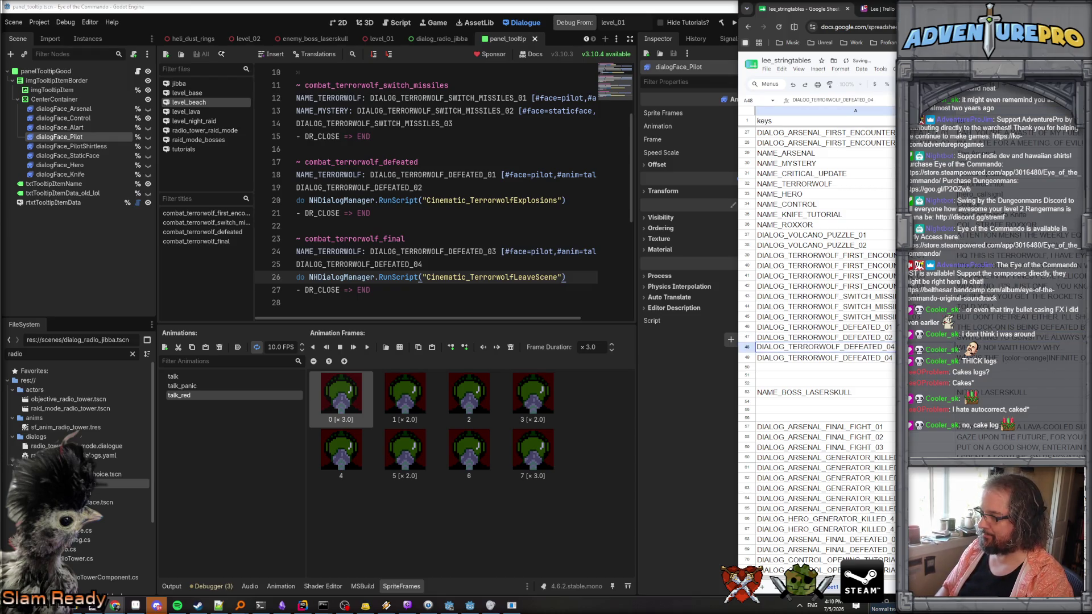
key("Return")
key("Return")
key("Up")
key("Up")
key("Up")
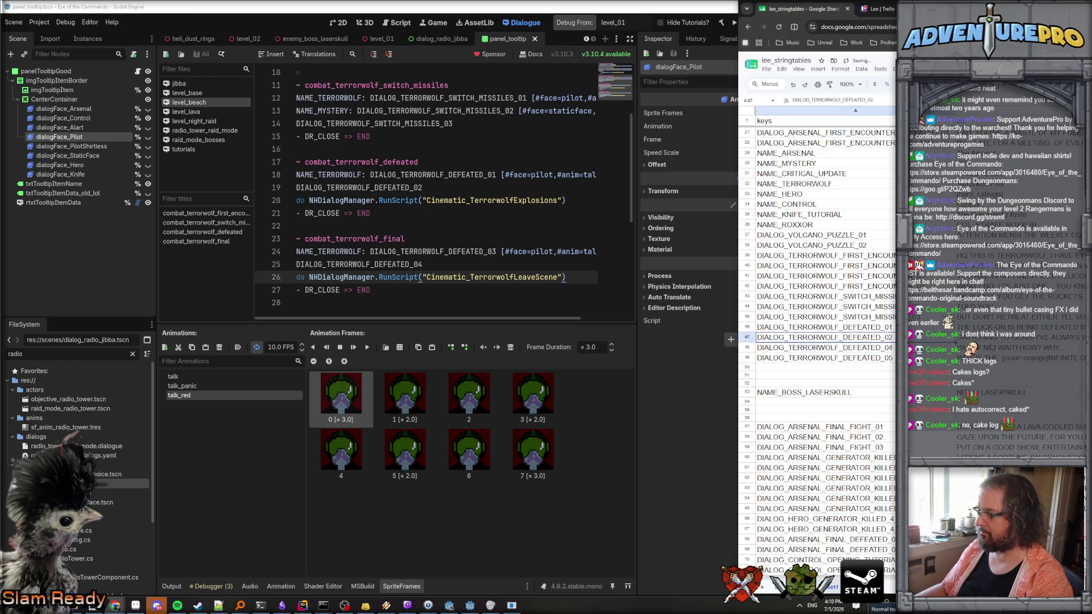
key("Right")
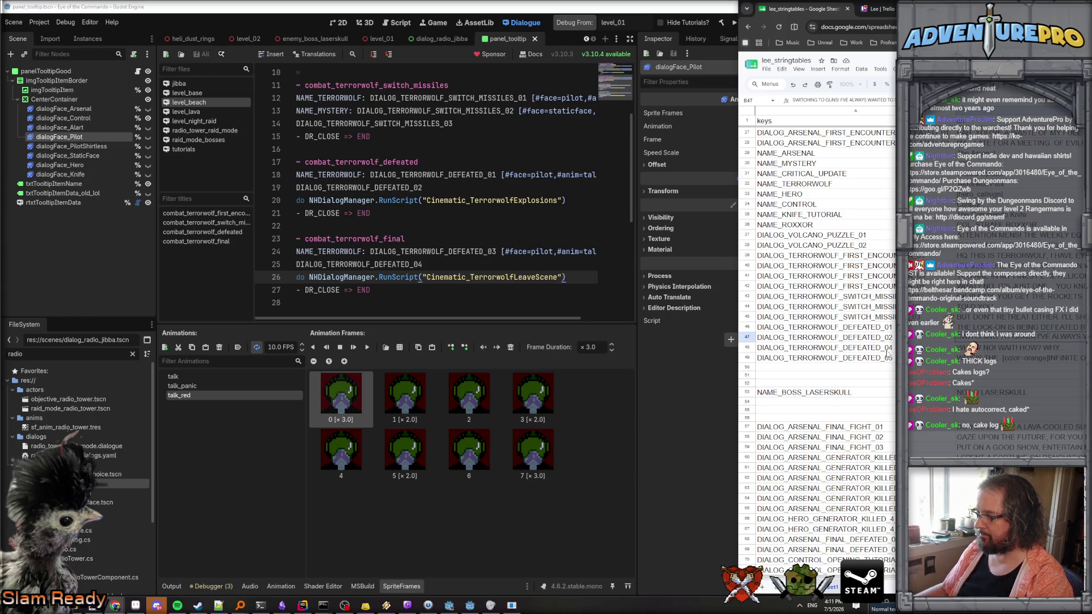
Insert a row above DEFEATED_04 and paste the cut dialogue text into it.
left_click(747, 347)
right_click(747, 348)
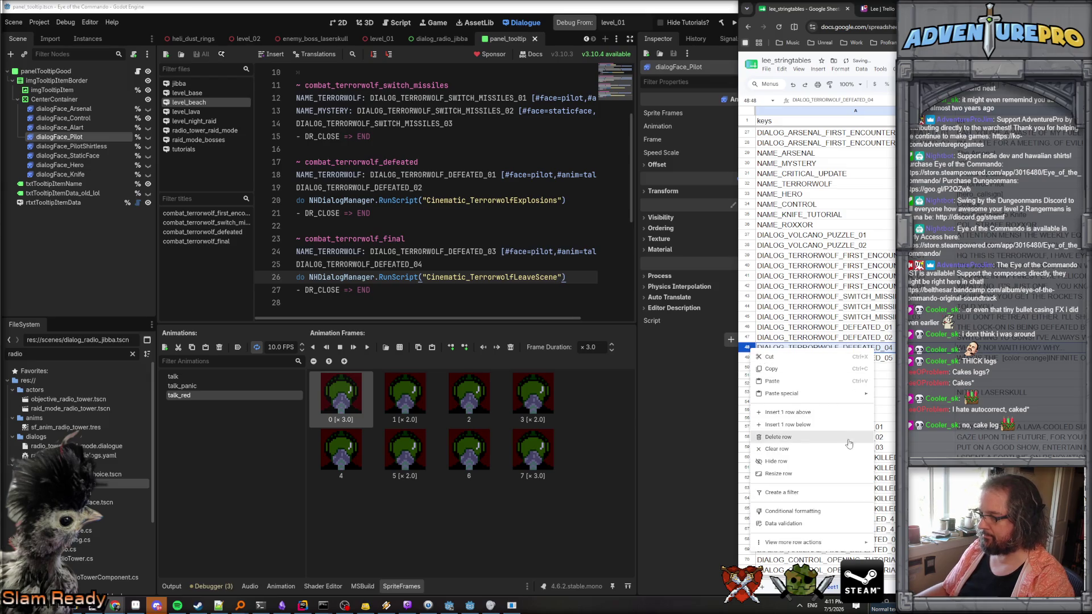
left_click(832, 410)
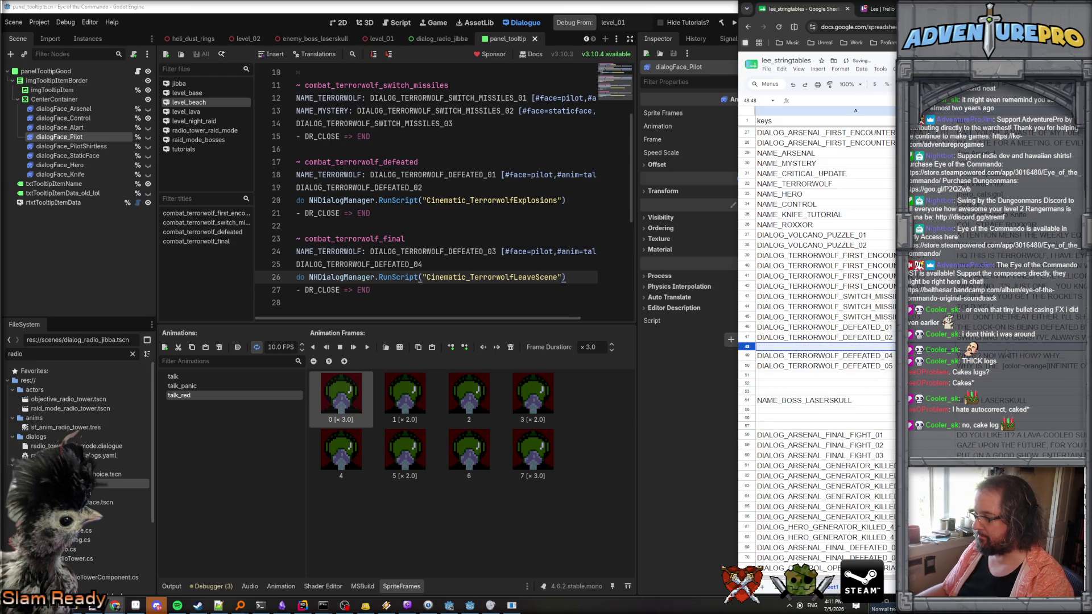
key("Tab")
key("ctrl+v")
Give the new row a DEFEATED_03 key and prefix its text with 'WHERE IS IT... YEAH!'.
key("Up")
key("Left")
key("ctrl+c")
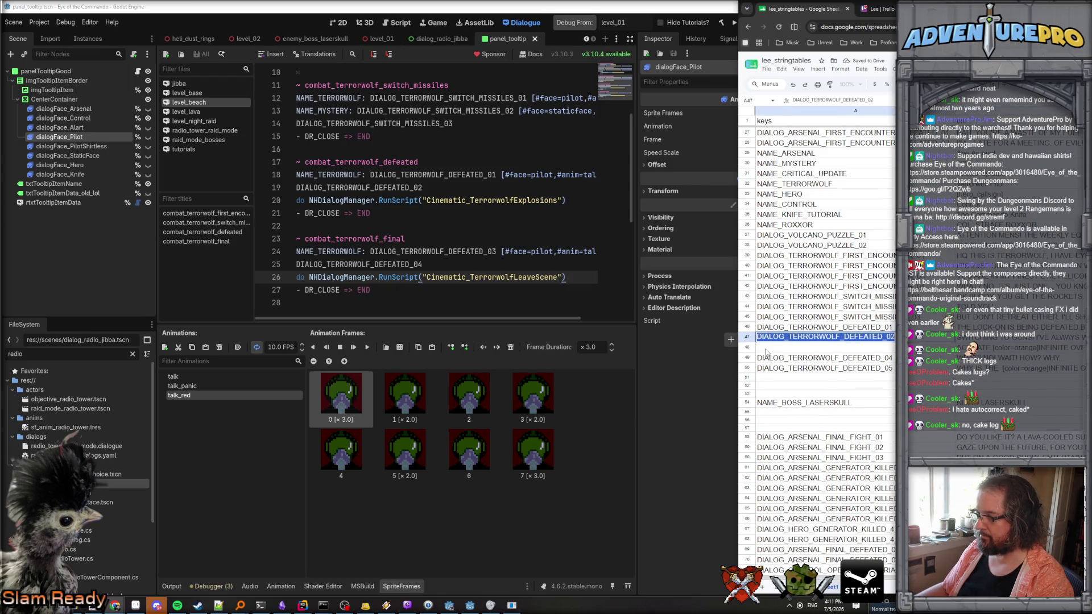
key("Down")
key("ctrl+v")
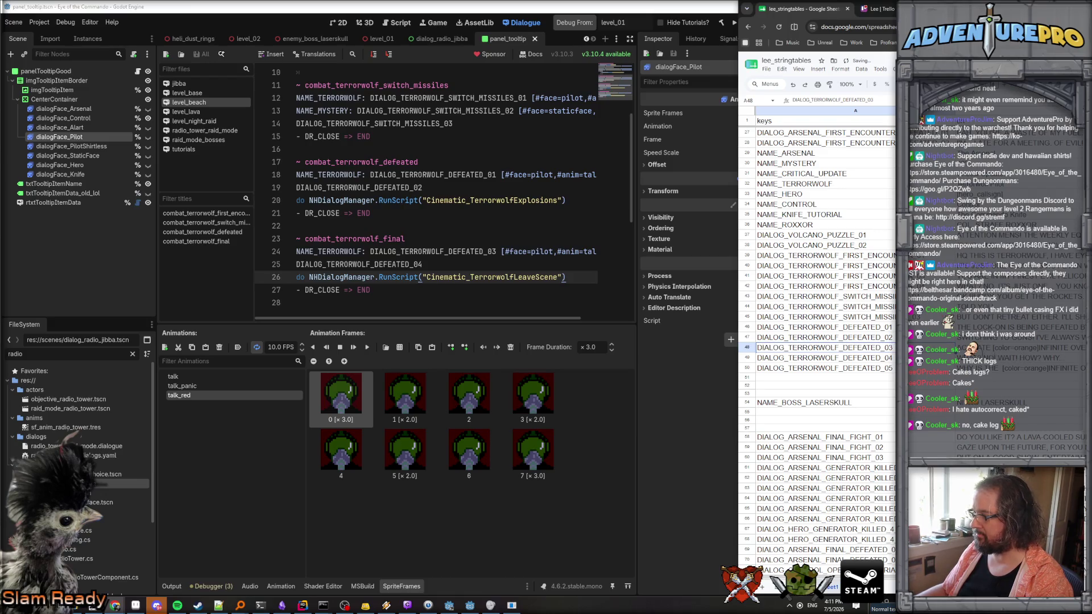
key("Right")
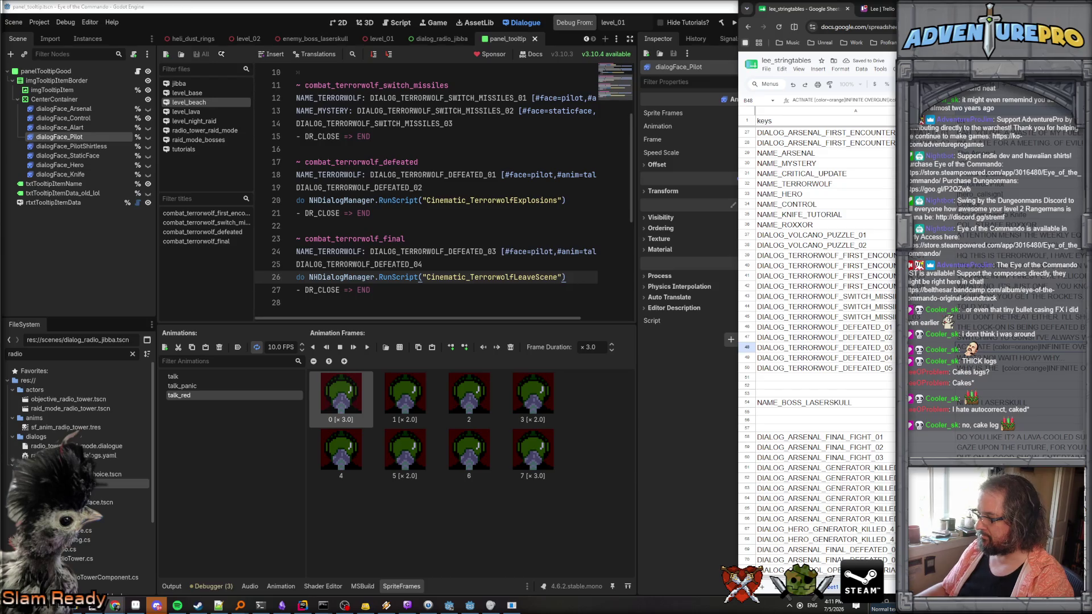
type("WHERE IS IT... ")
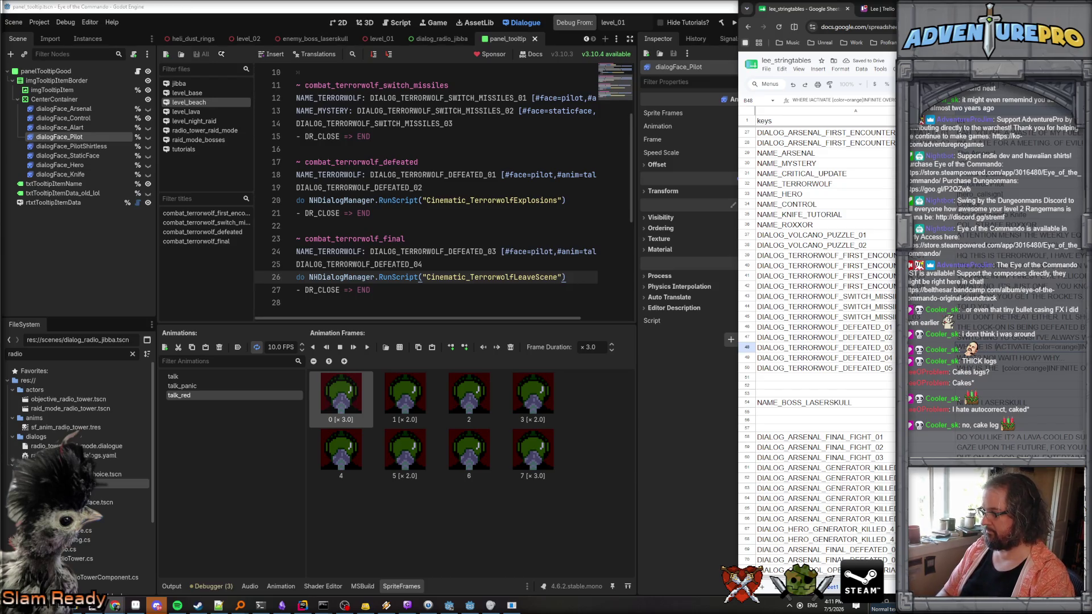
type("YEAH!")
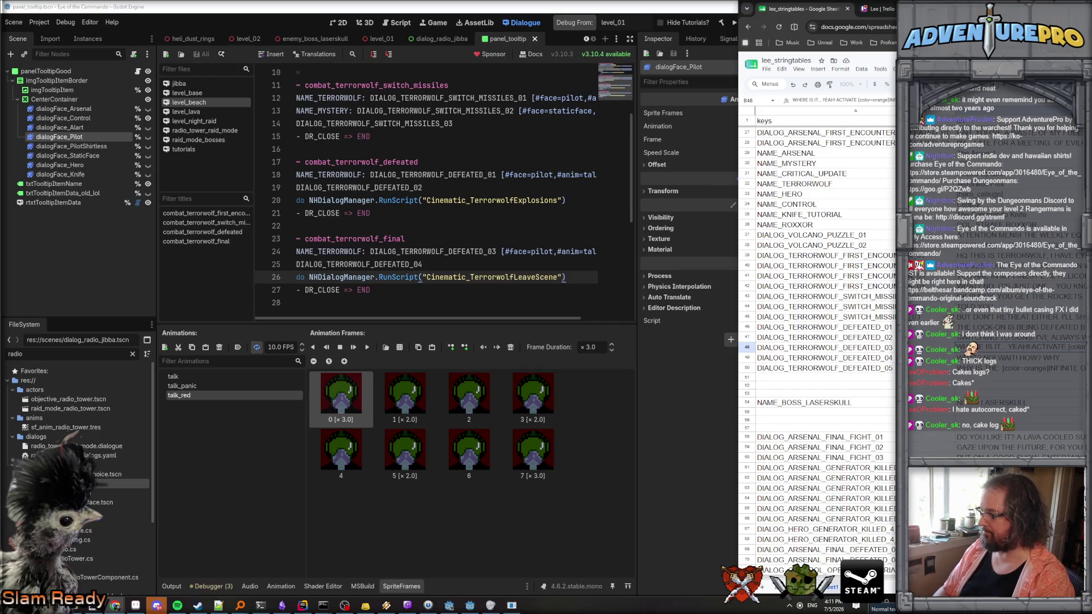
key("shift+Return")
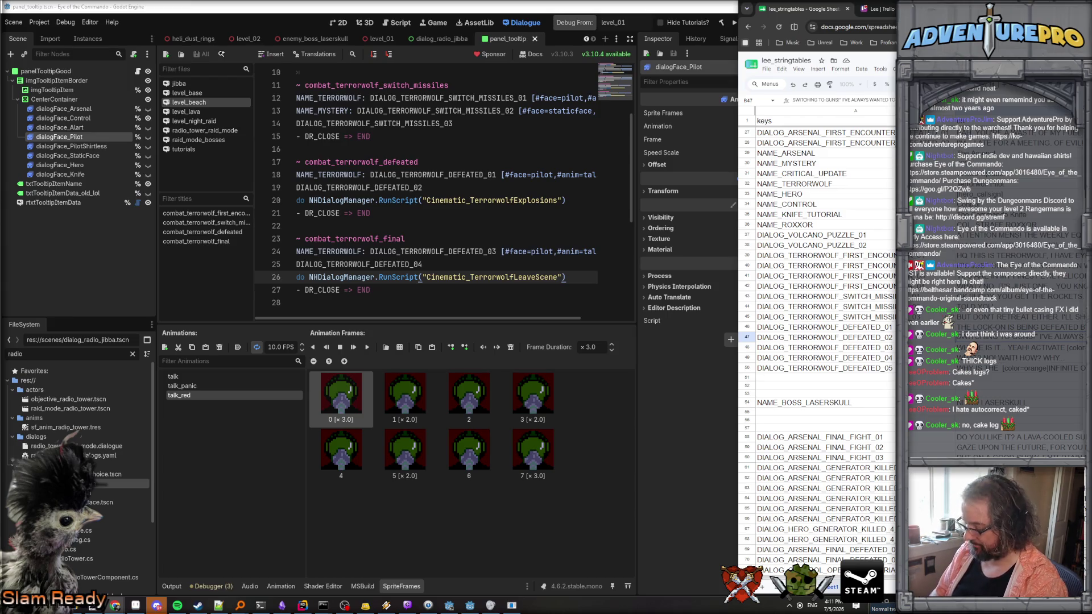
scroll(817, 341, "down", 6)
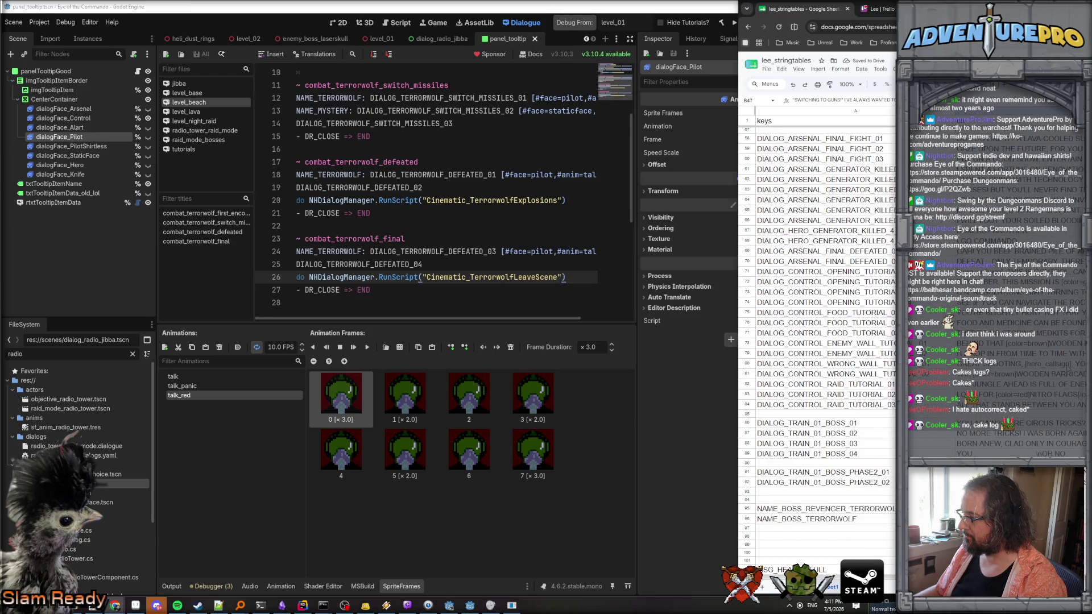
scroll(1067, 368, "up", 5)
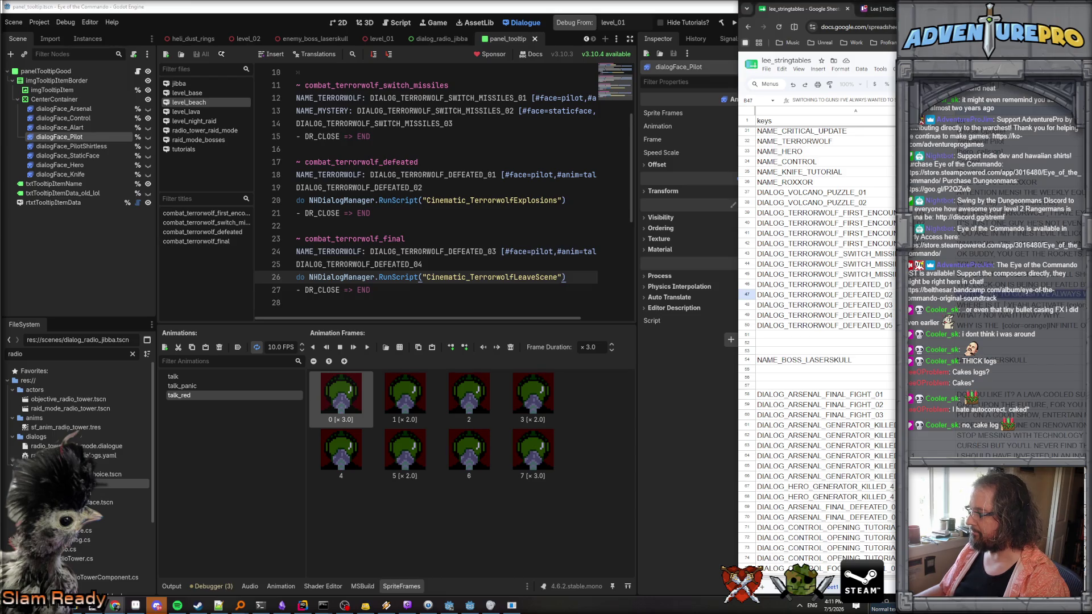
left_click(824, 305)
left_click(825, 294)
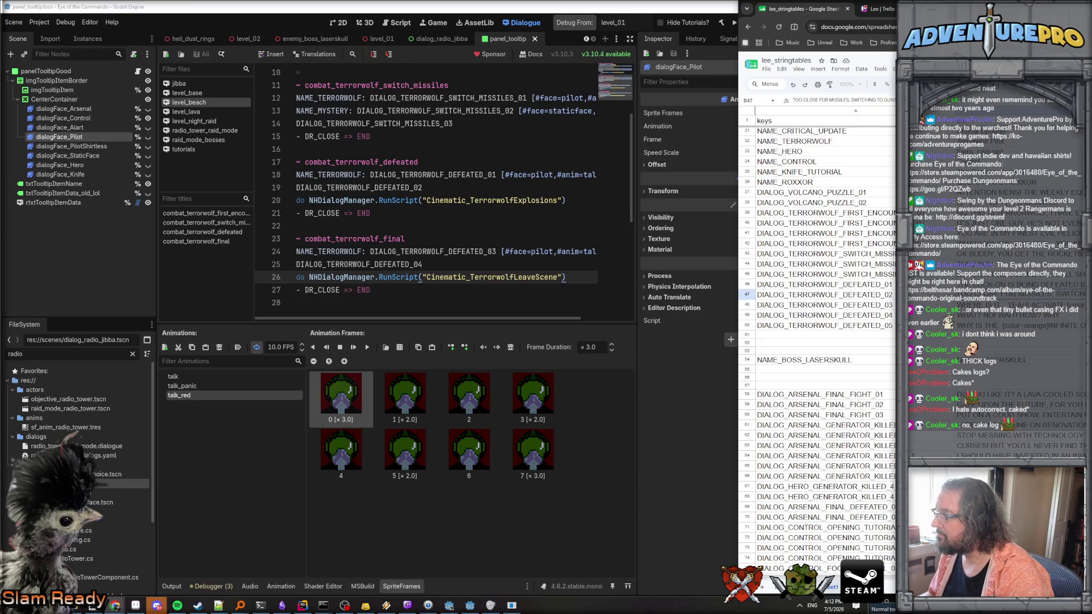
key("Up")
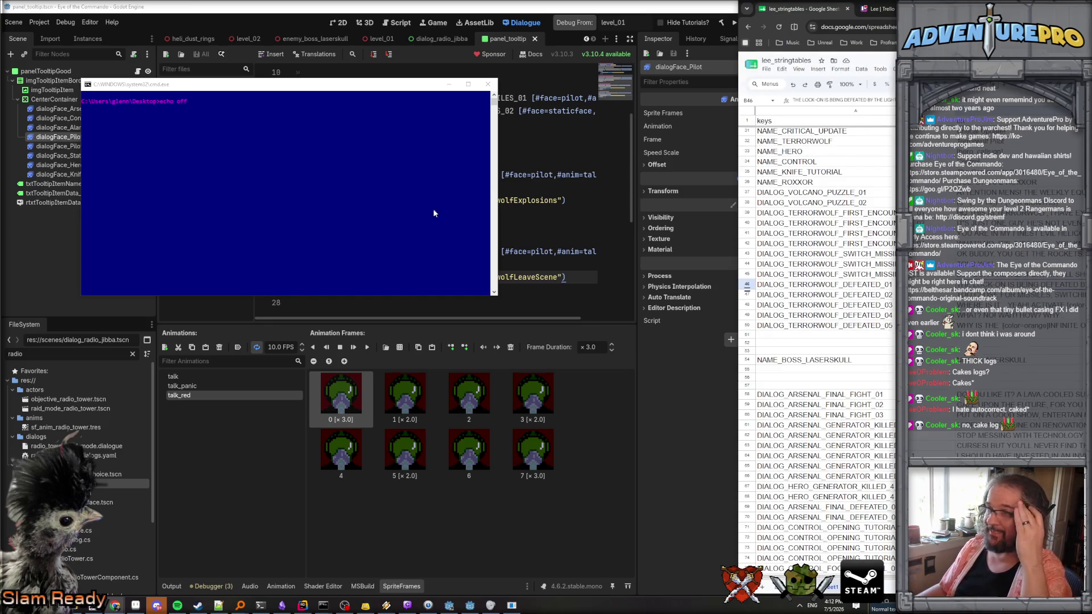
Duplicate line 19 as DIALOG_TERRORWOLF_DEFEATED_03 and save the dialogue file.
left_click(432, 187)
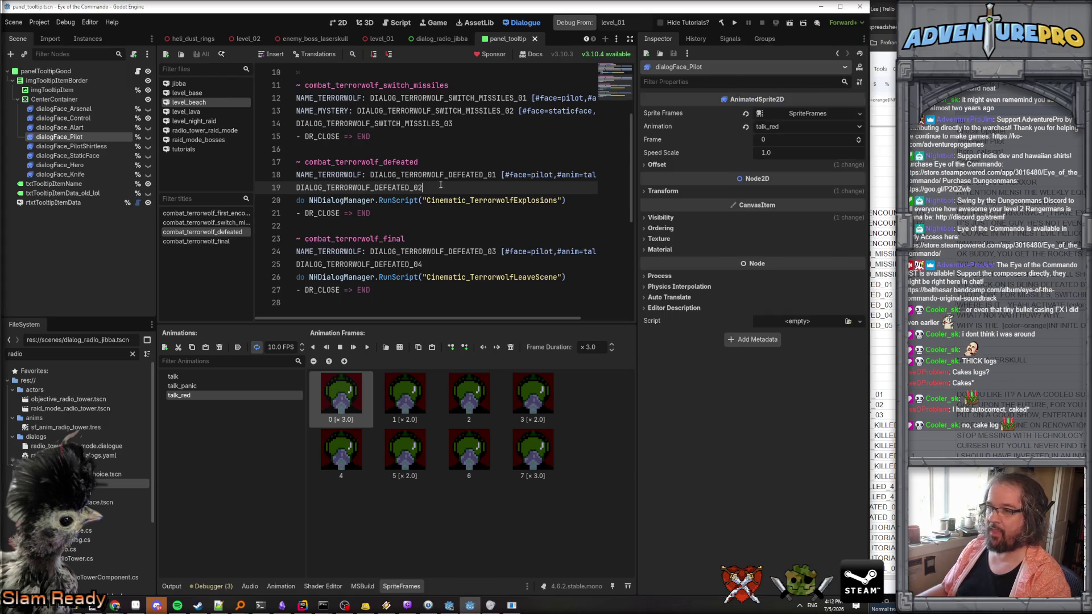
key("ctrl+shift+d")
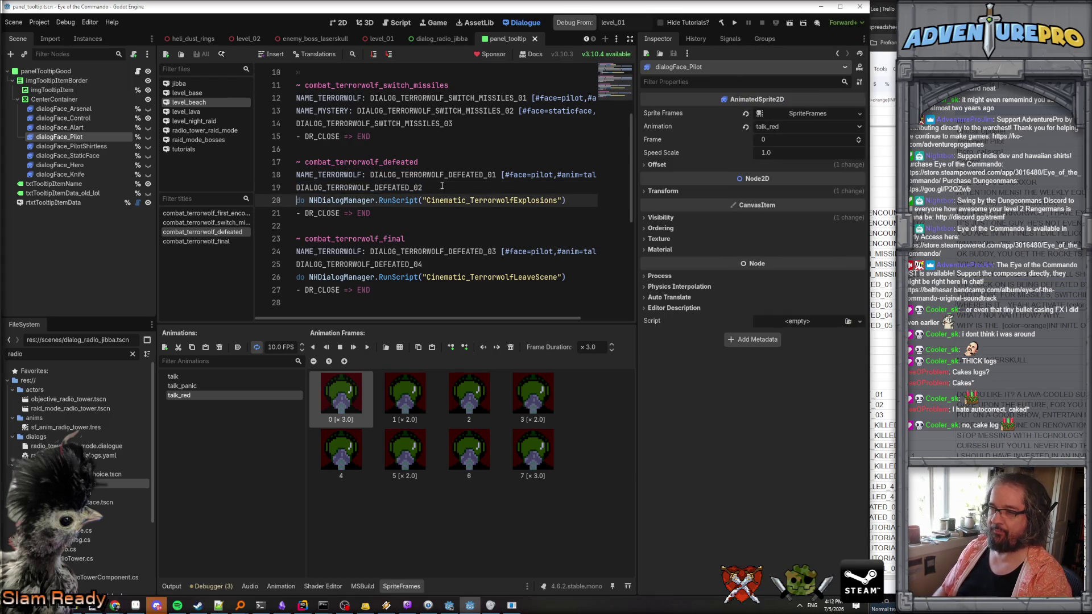
type("DIALOG_TERRORWOLF_DEFEATED_03")
key("ctrl+s")
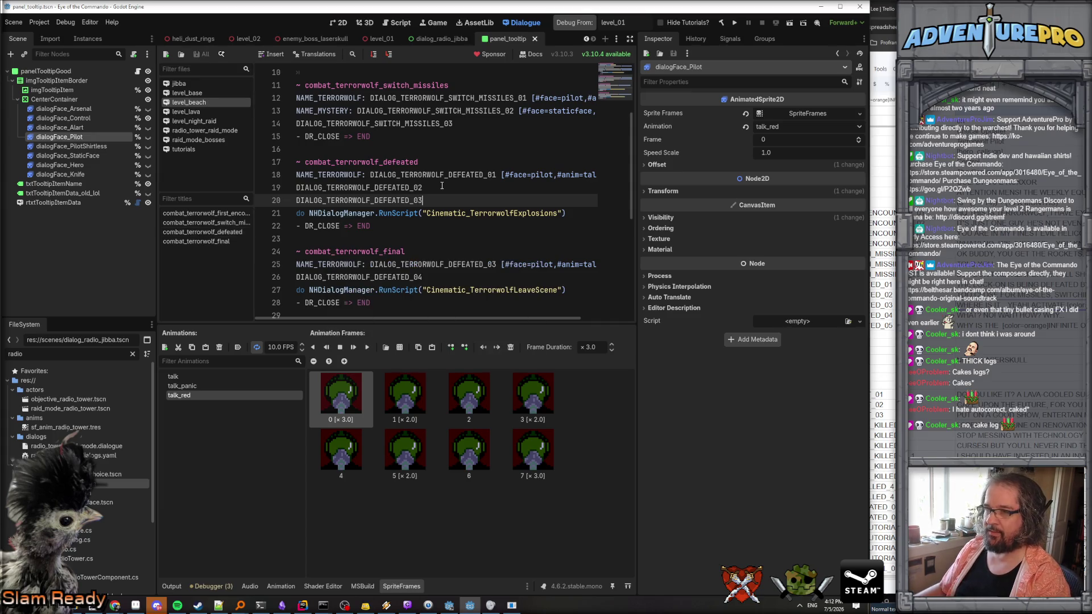
key("Up")
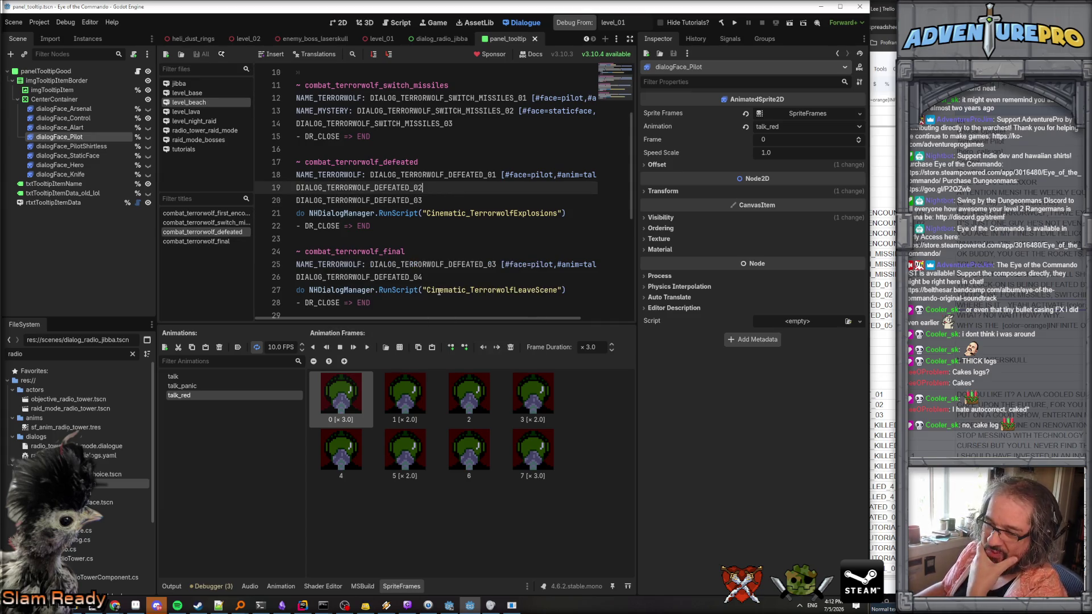
Check the Godot console and Rider windows, then return to the Godot editor.
left_click(449, 606)
left_click(471, 607)
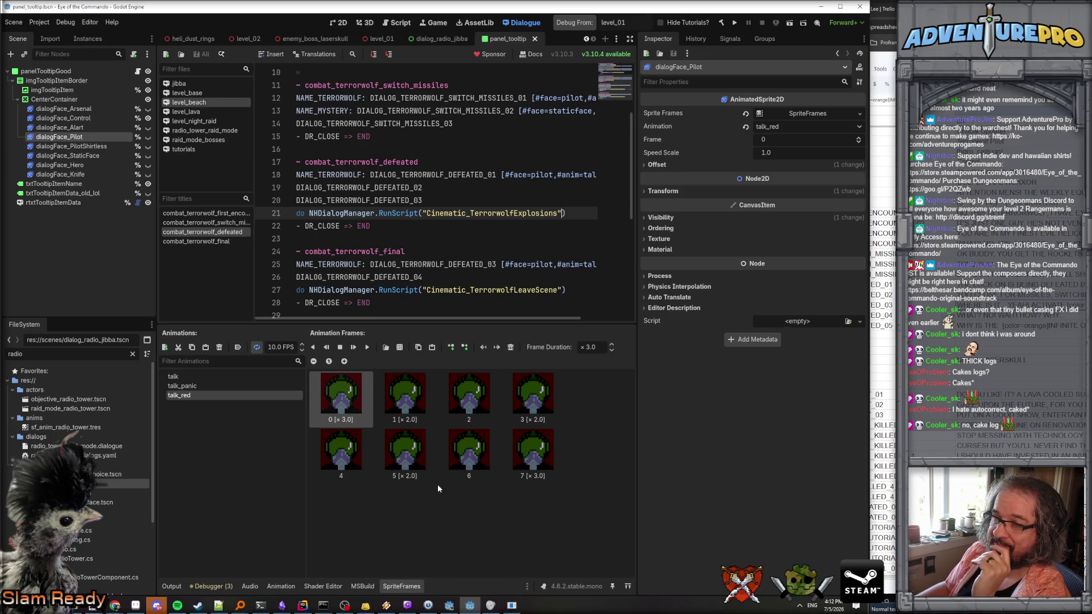
left_click(303, 607)
left_click(470, 606)
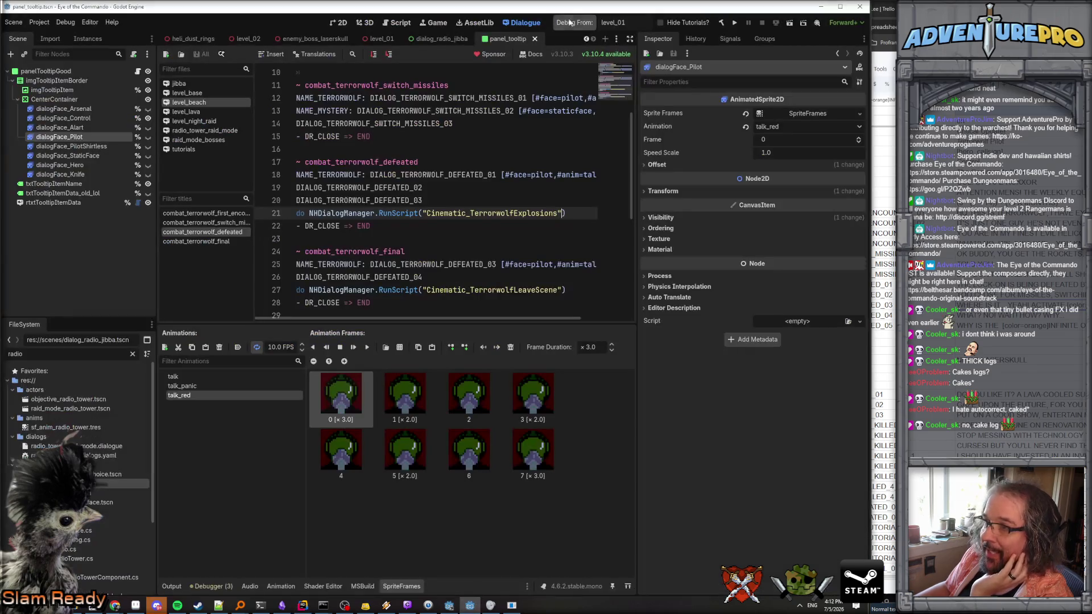
Run the level_01 scene and click through the Control briefing until play begins.
left_click(379, 39)
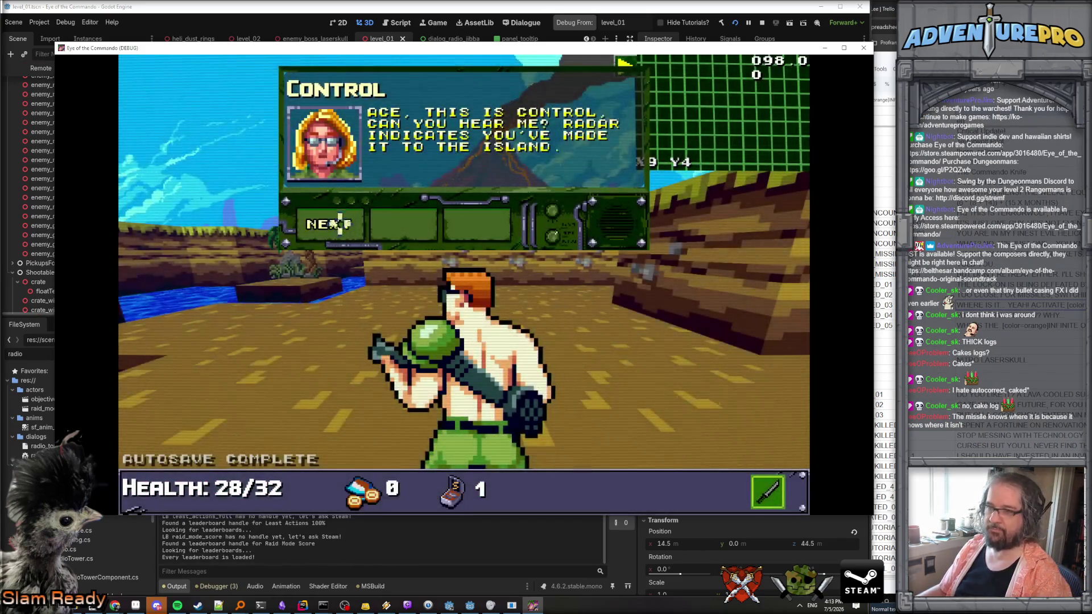
left_click(333, 223)
left_click(339, 223)
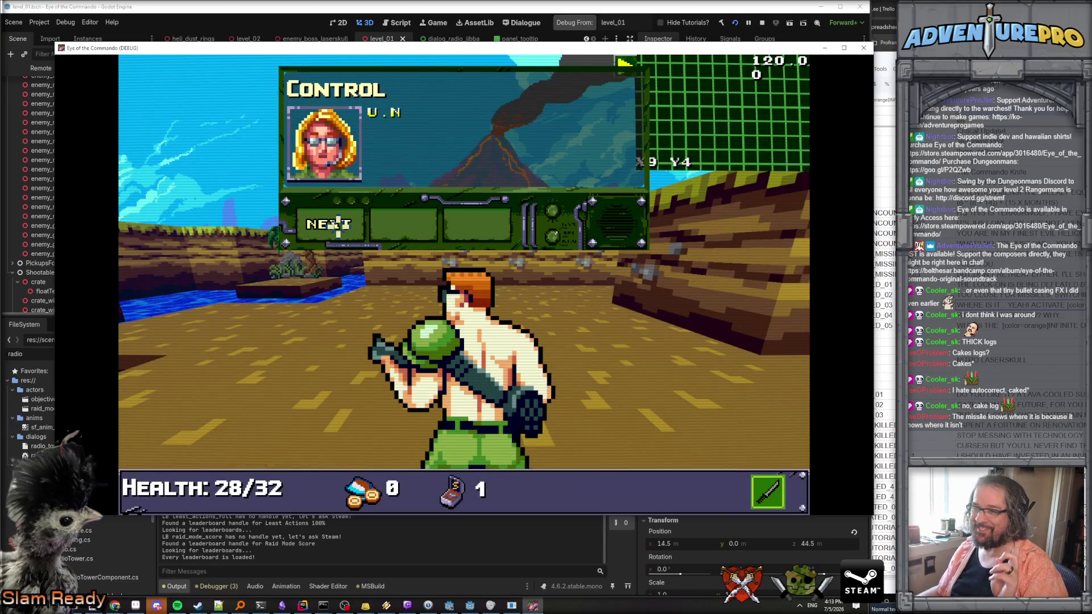
left_click(342, 223)
left_click(343, 225)
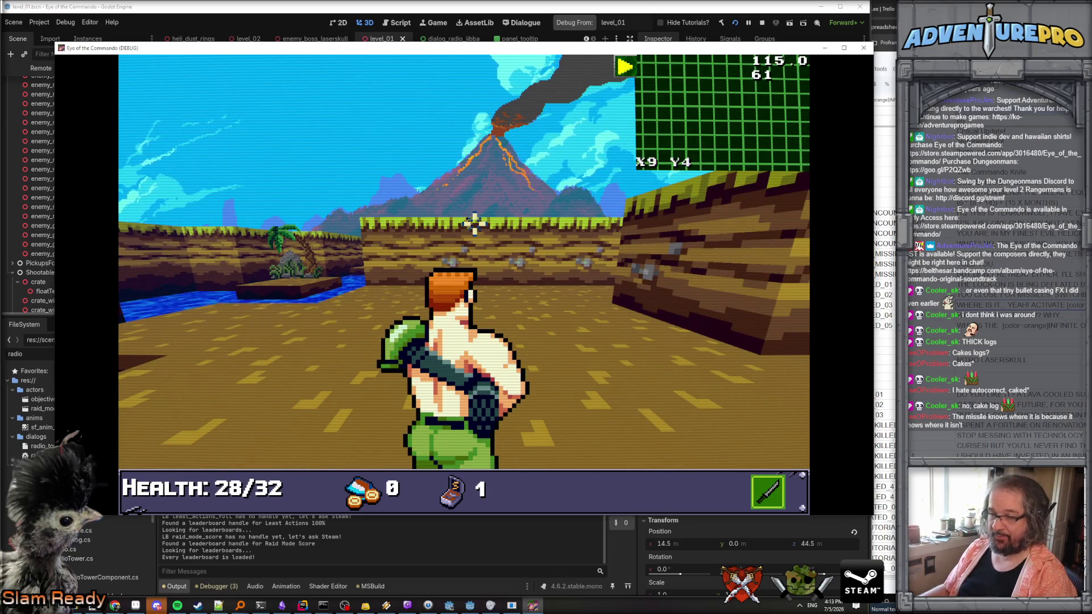
In the debug console, enable UNDYING and set GUNDAMAGE 30.
key("Tab")
key("grave")
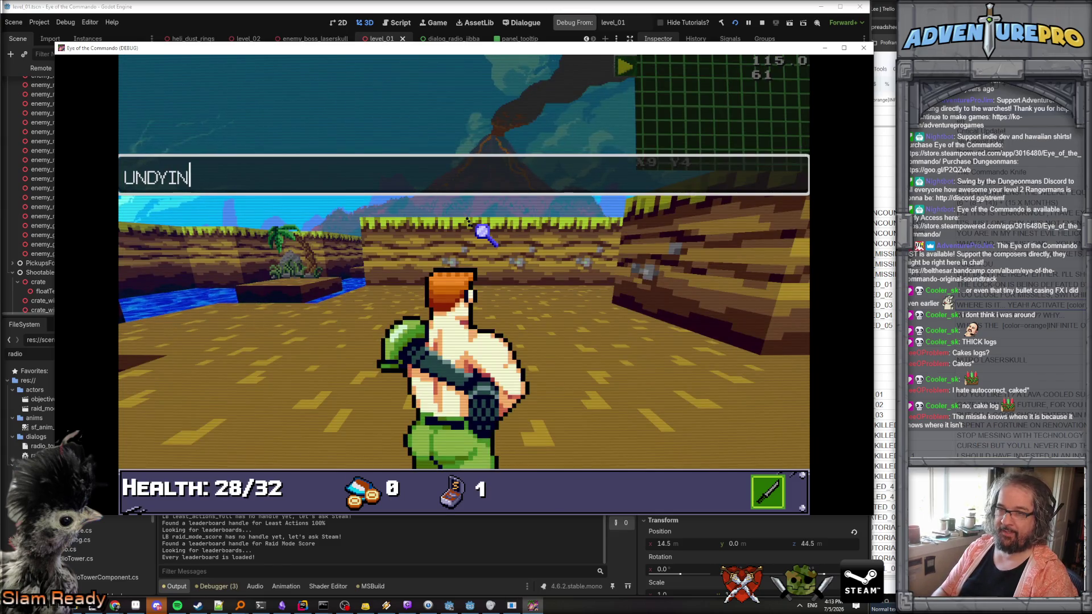
type("NG")
key("Return")
type("w")
key("BackSpace")
key("BackSpace")
key("BackSpace")
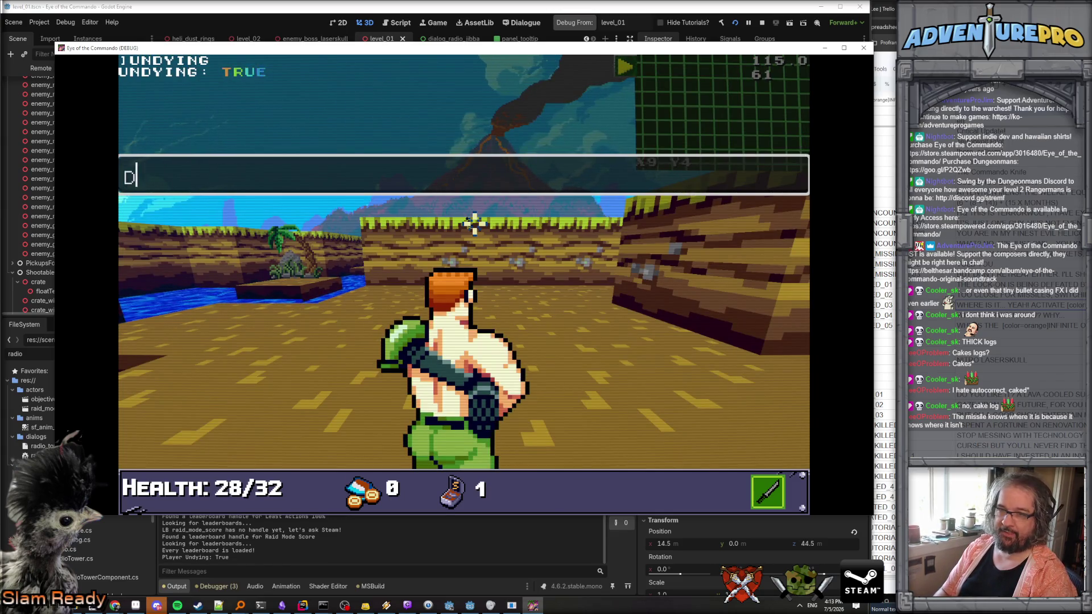
key("BackSpace")
key("BackSpace")
type("GUNDAMAGE 23")
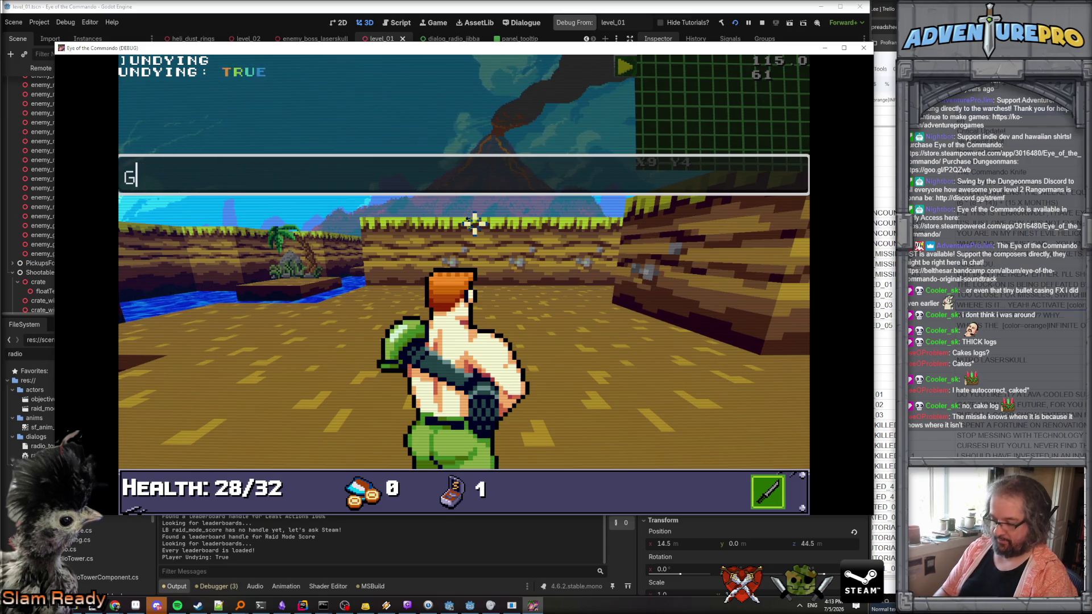
key("BackSpace")
key("BackSpace")
type("30")
key("Return")
Run TP 14 45 to teleport into the boss trigger area.
type("TP 14 354")
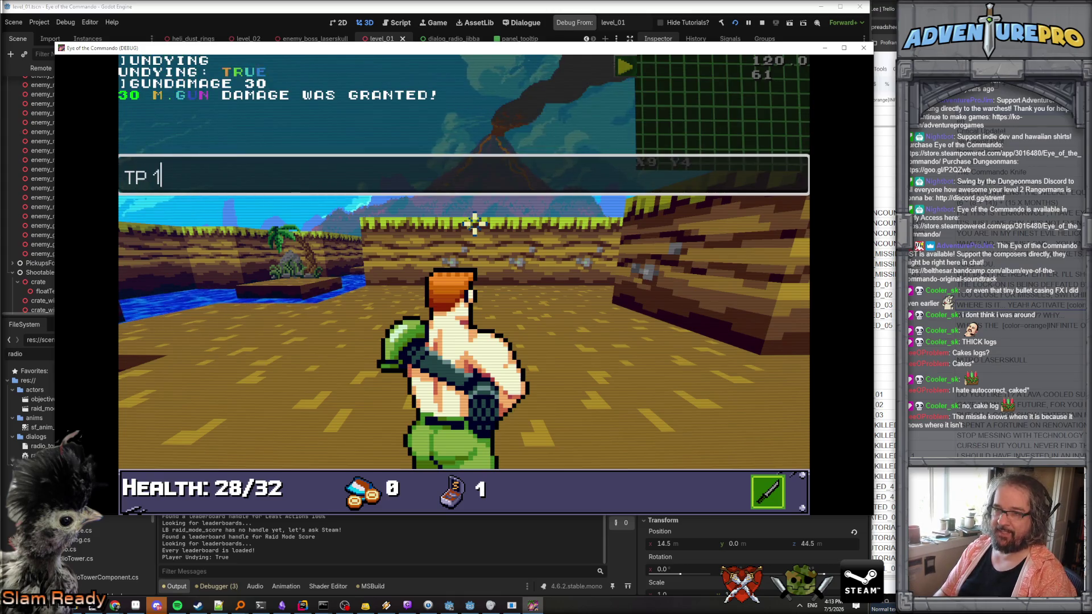
key("BackSpace")
key("BackSpace")
key("BackSpace")
type("3")
key("BackSpace")
type("5")
key("BackSpace")
type("45")
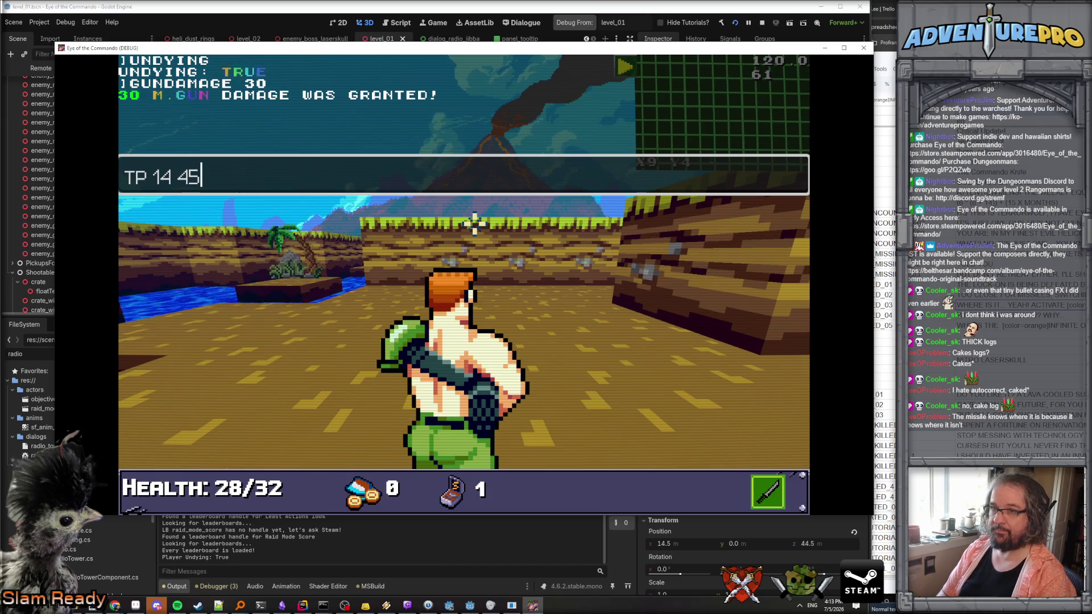
key("Return")
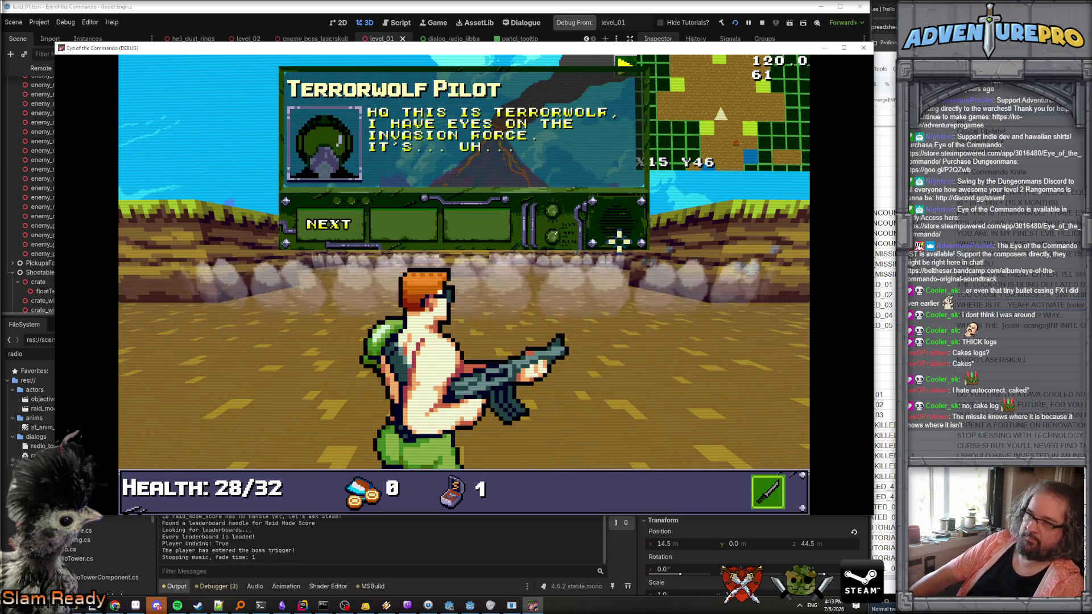
Finish the pilot's intro radio dialogue, advance into the arena and shoot the helicopter.
left_click(336, 224)
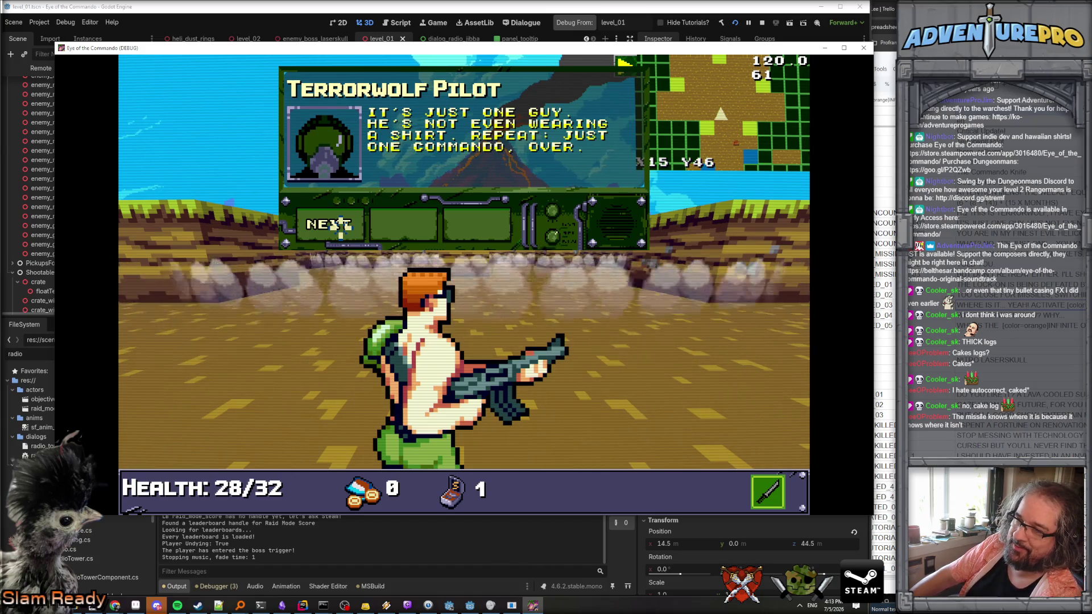
left_click(340, 225)
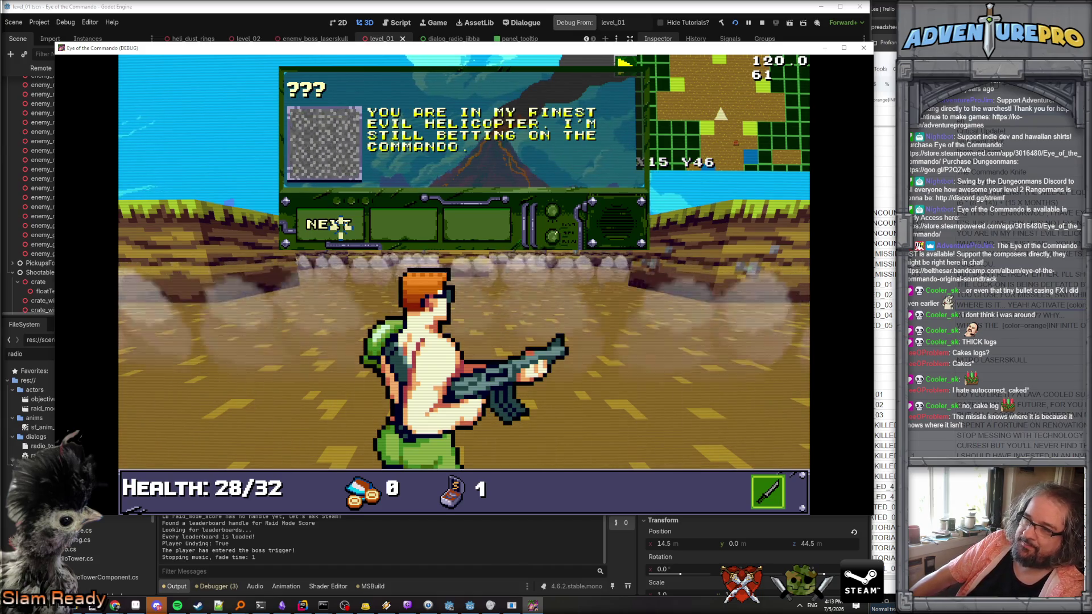
left_click(341, 225)
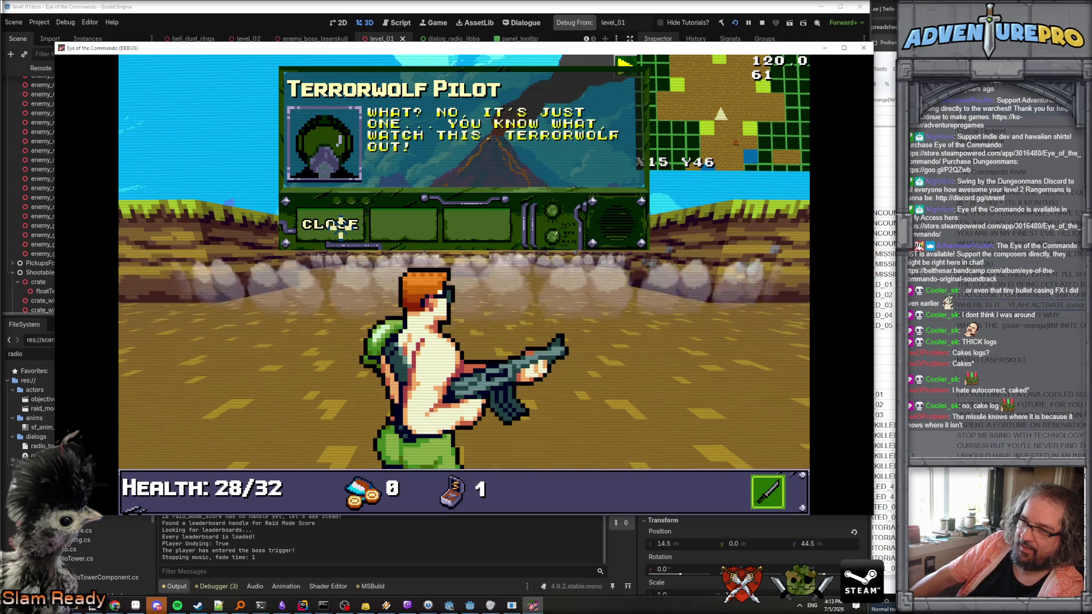
left_click(340, 225)
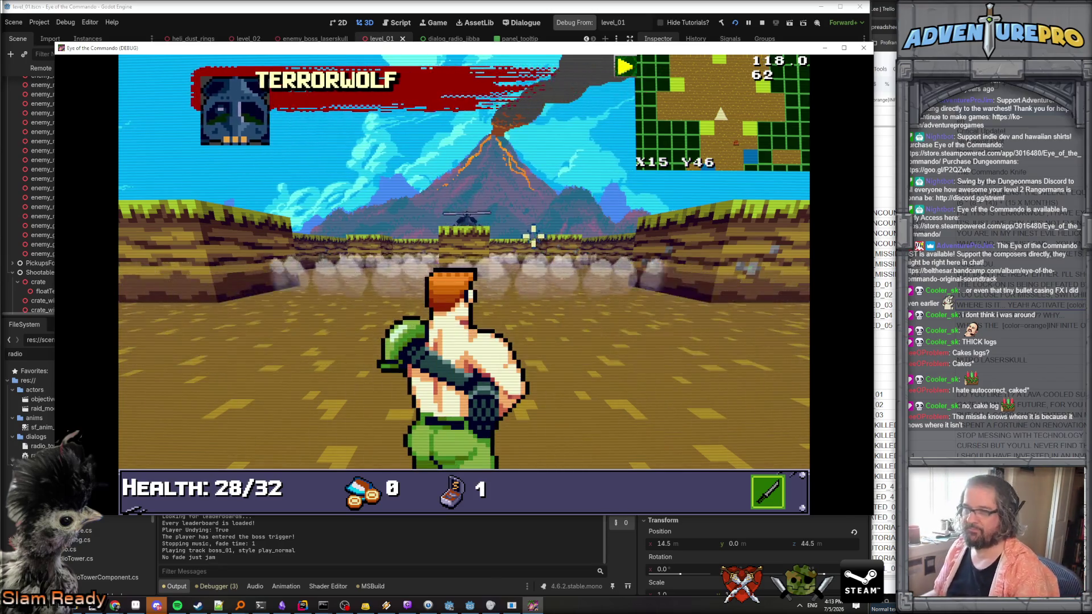
key("w")
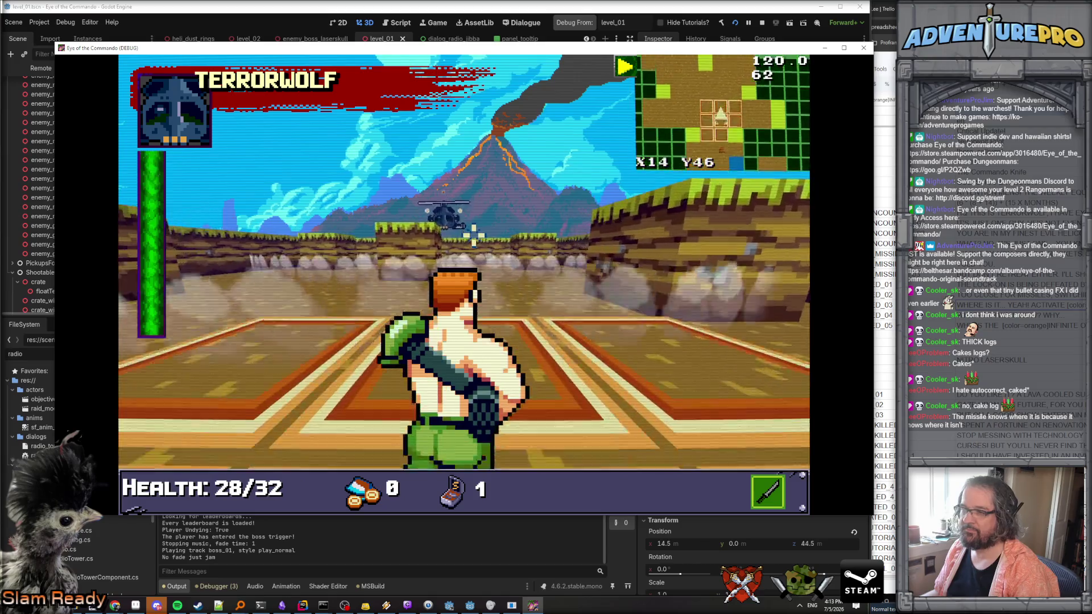
key("w")
key("w")
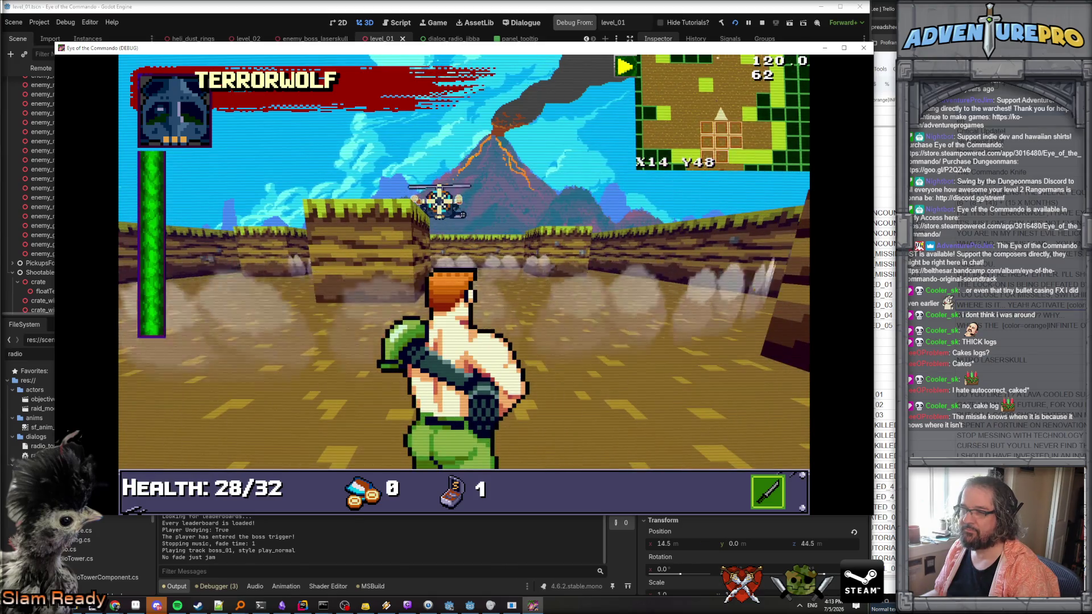
left_click(440, 203)
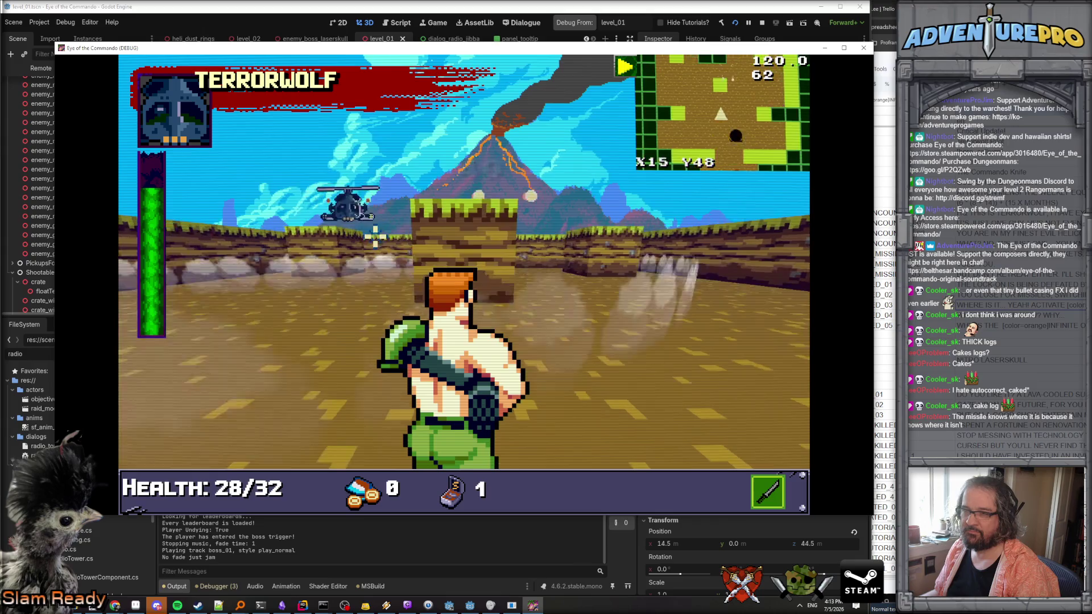
left_click(348, 206)
key("w")
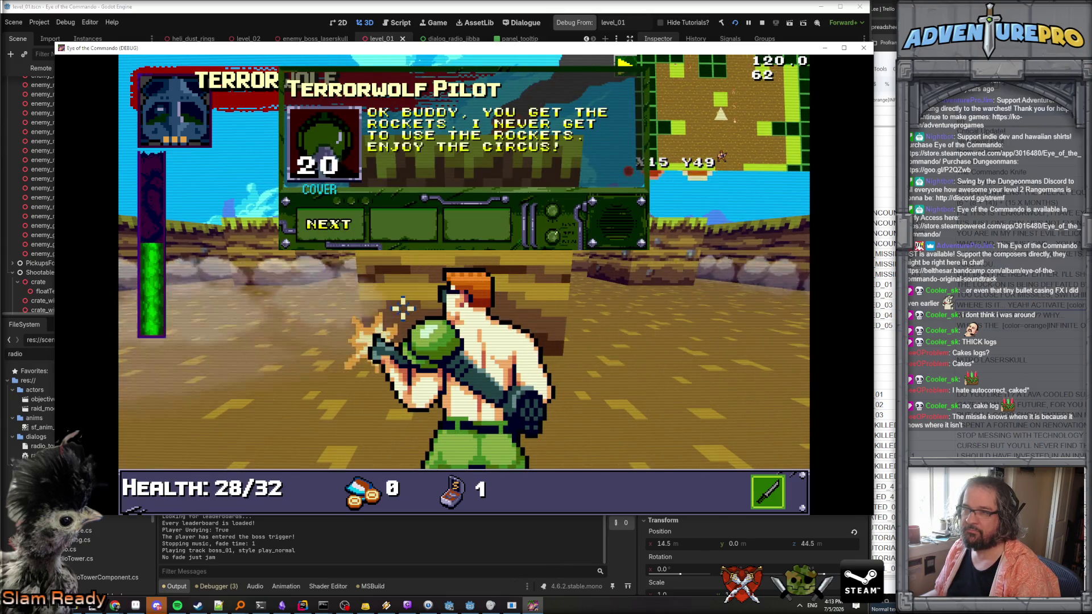
Dismiss the next radio dialogue, then maneuver and keep shooting the Terrorwolf helicopter.
left_click(326, 224)
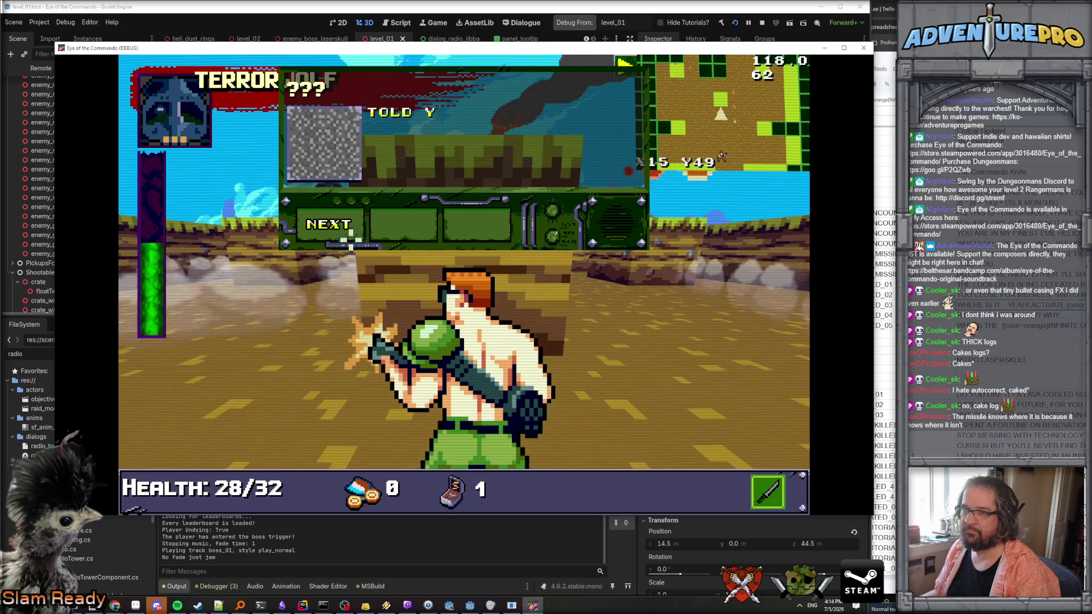
left_click(344, 222)
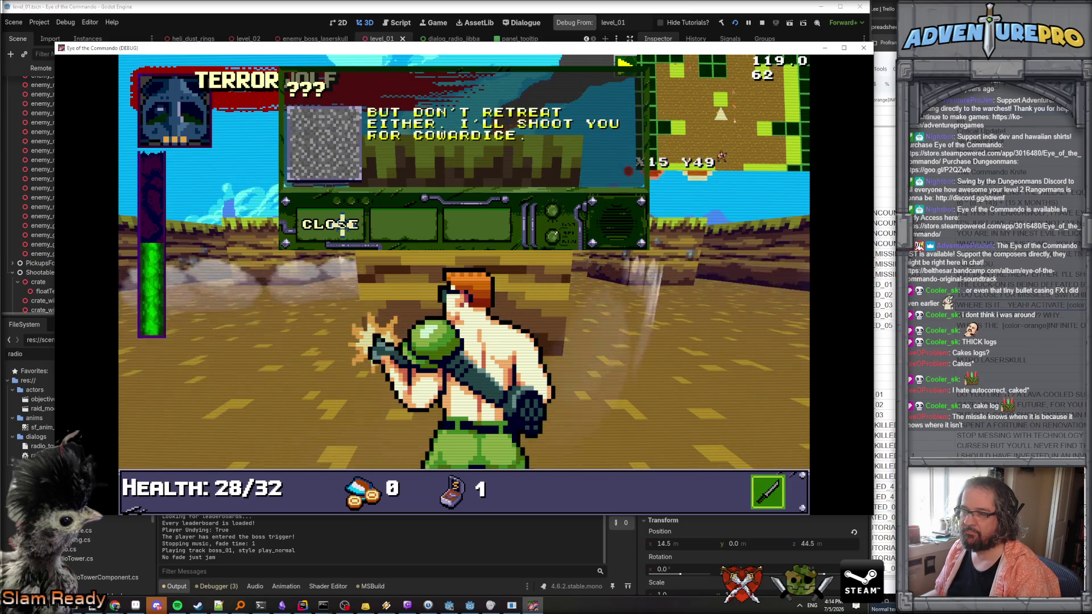
left_click(341, 225)
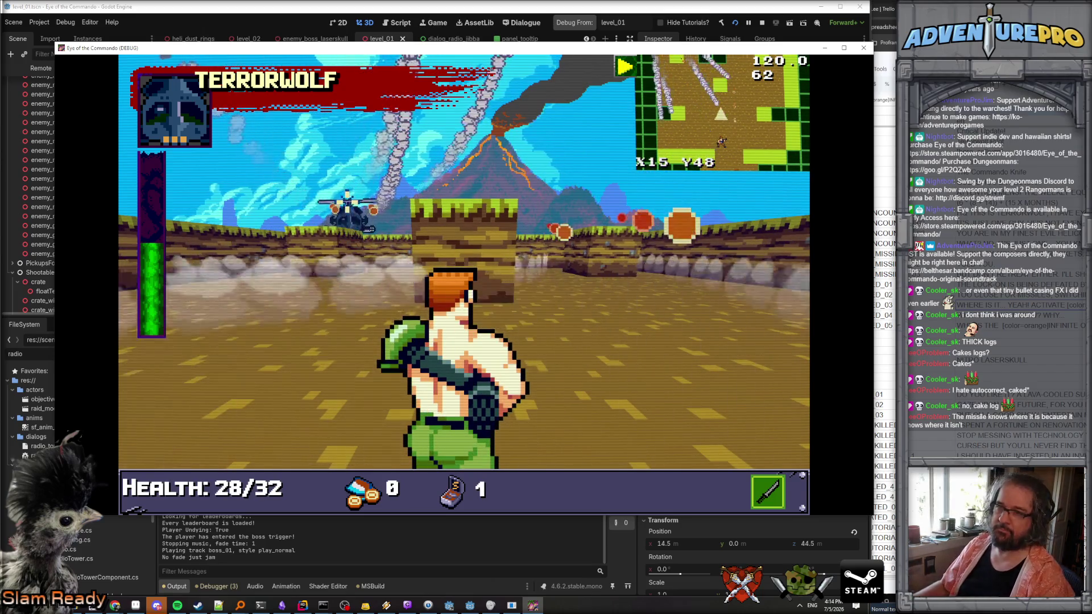
key("d")
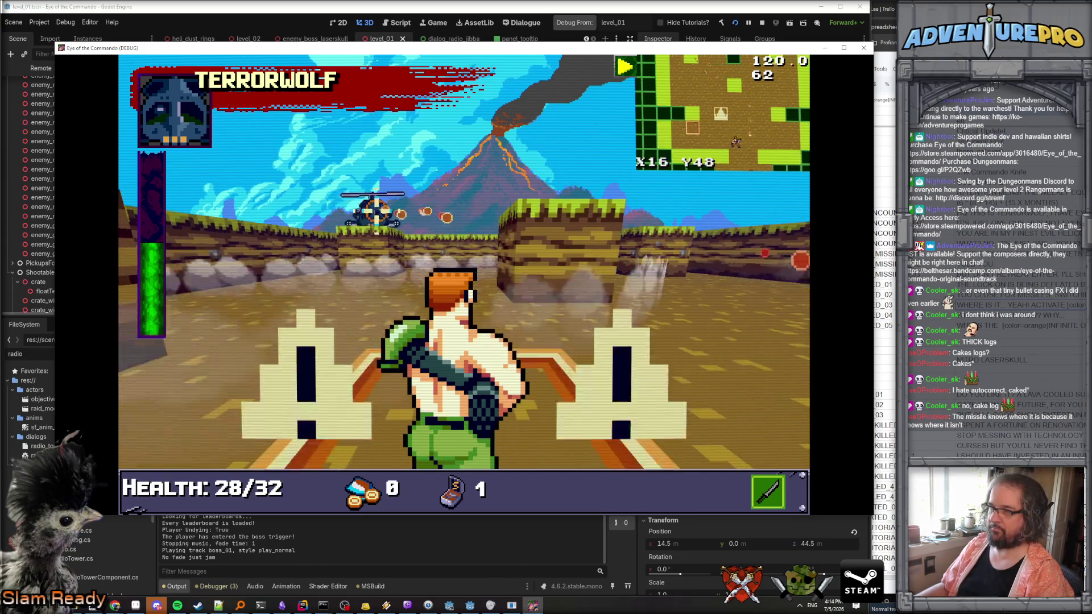
key("w")
key("w")
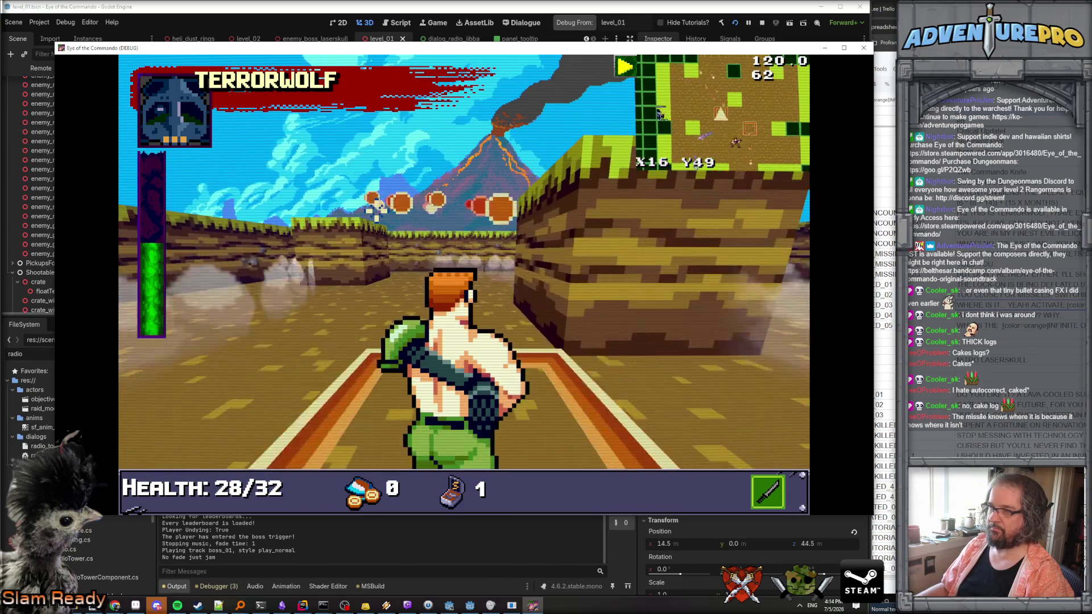
key("w")
key("d")
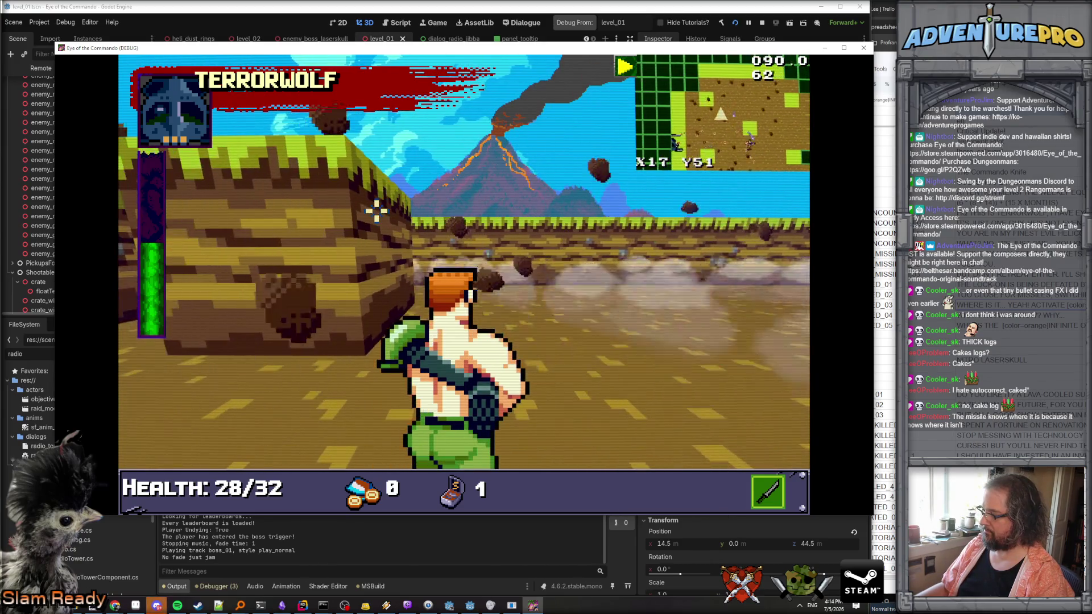
key("w")
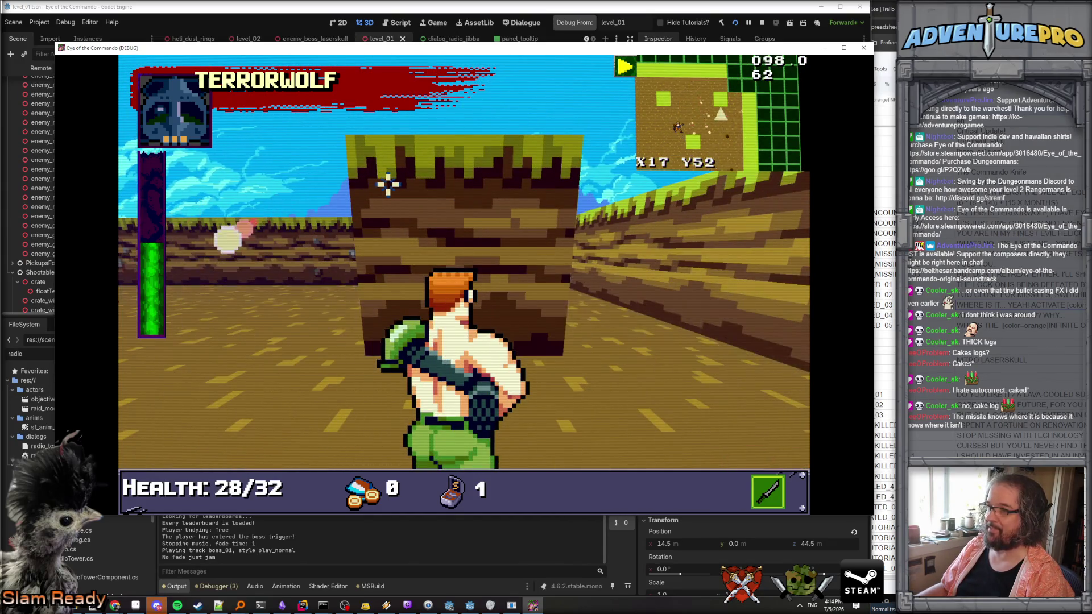
key("a")
left_click(388, 183)
key("e")
left_click(553, 212)
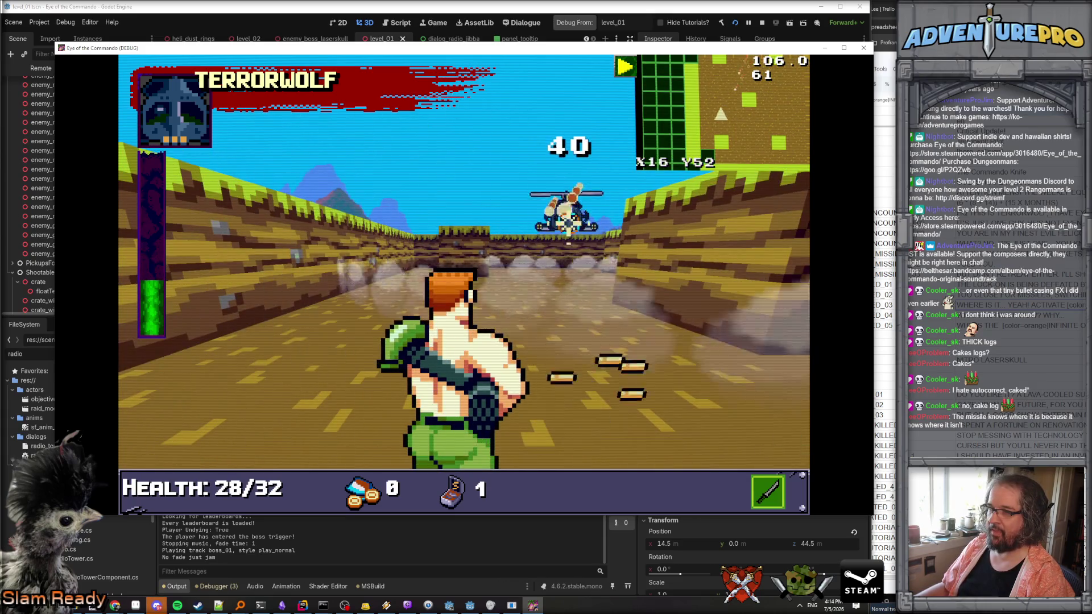
key("w")
key("w")
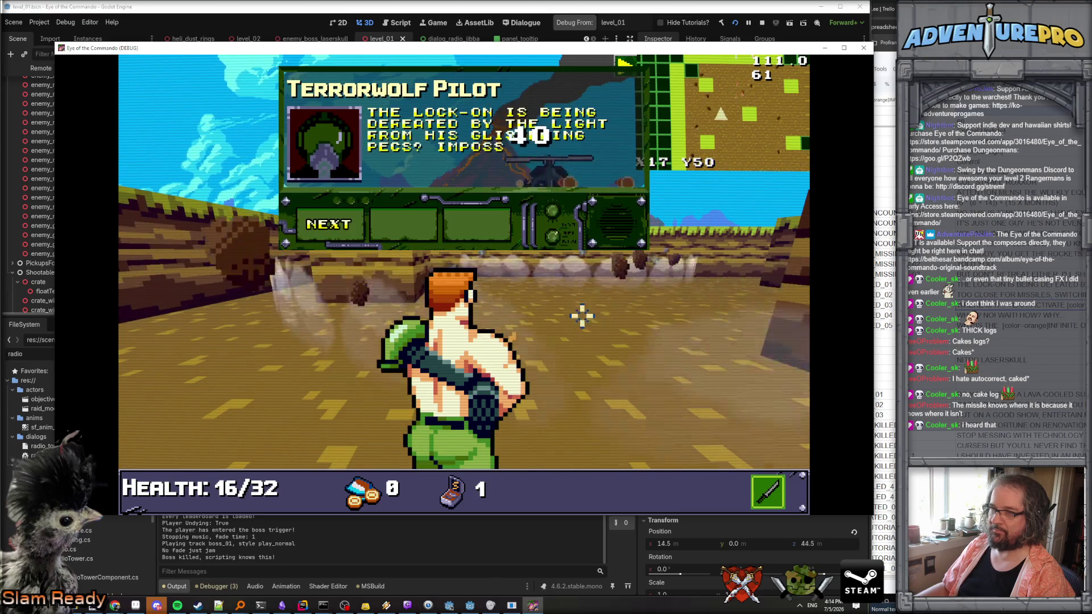
Finish the pilot's infinite overgun dialogue and close the game window to stop the run.
left_click(357, 226)
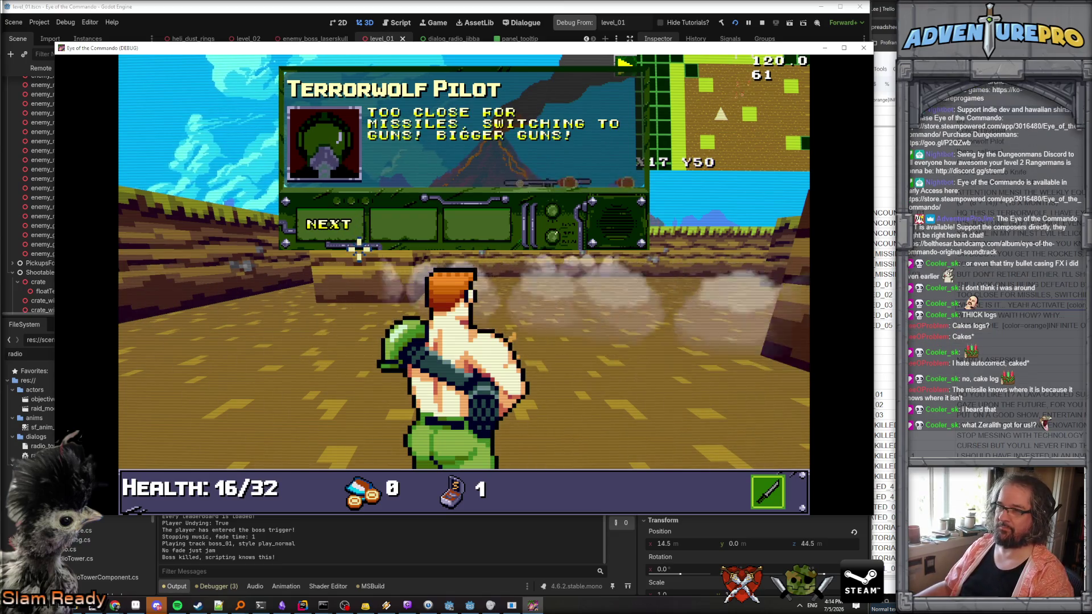
left_click(344, 224)
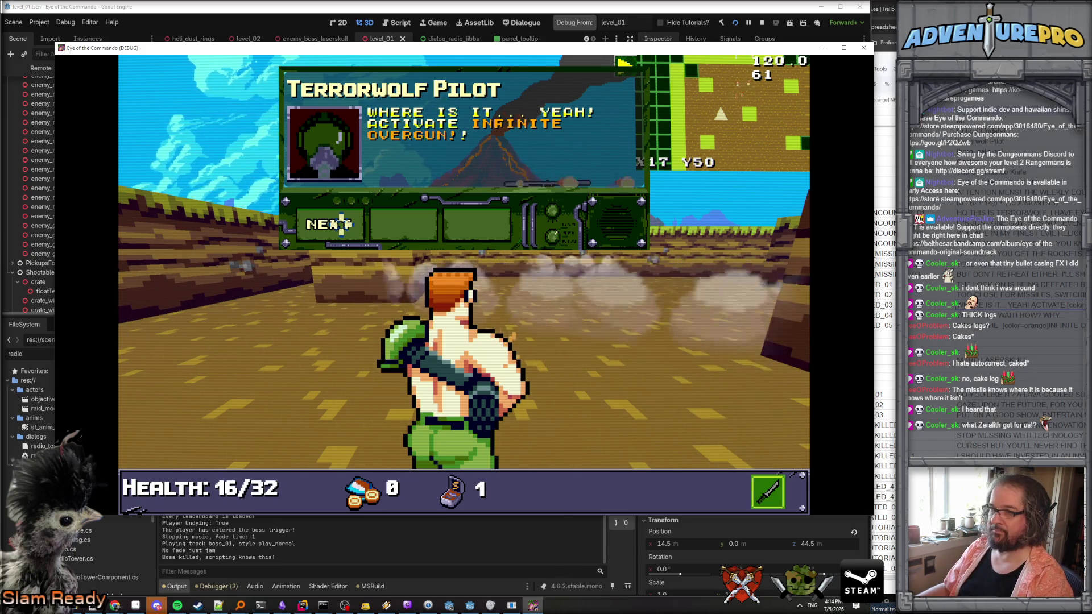
left_click(341, 223)
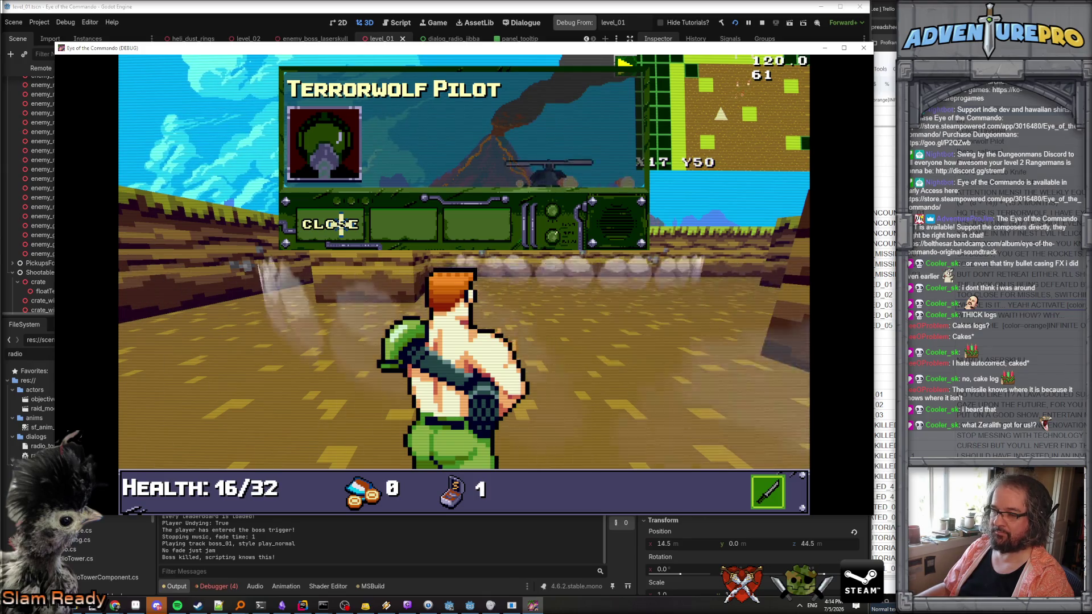
left_click(342, 224)
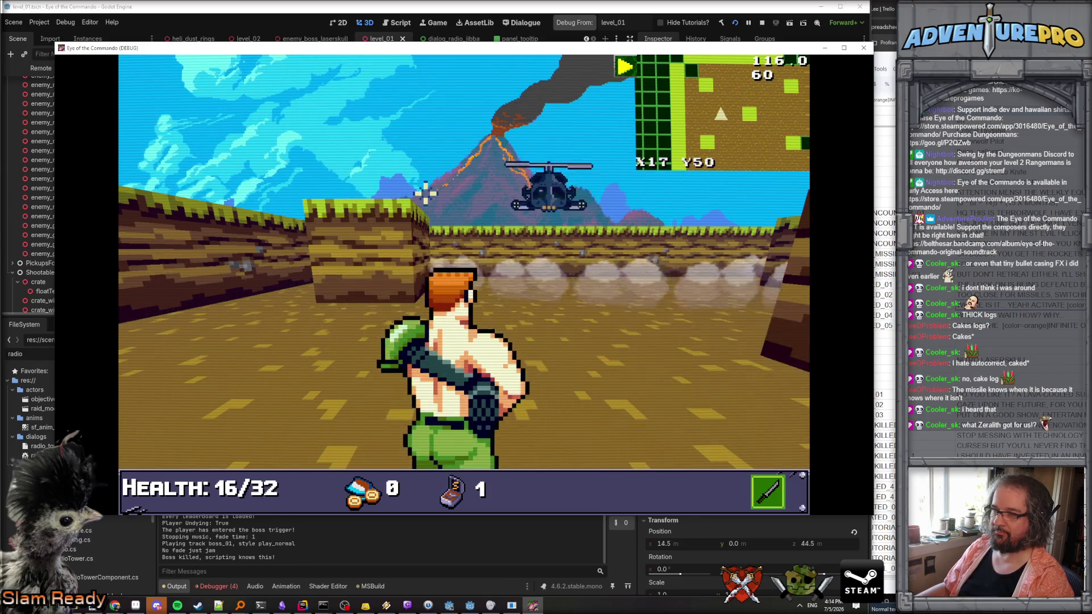
left_click(864, 47)
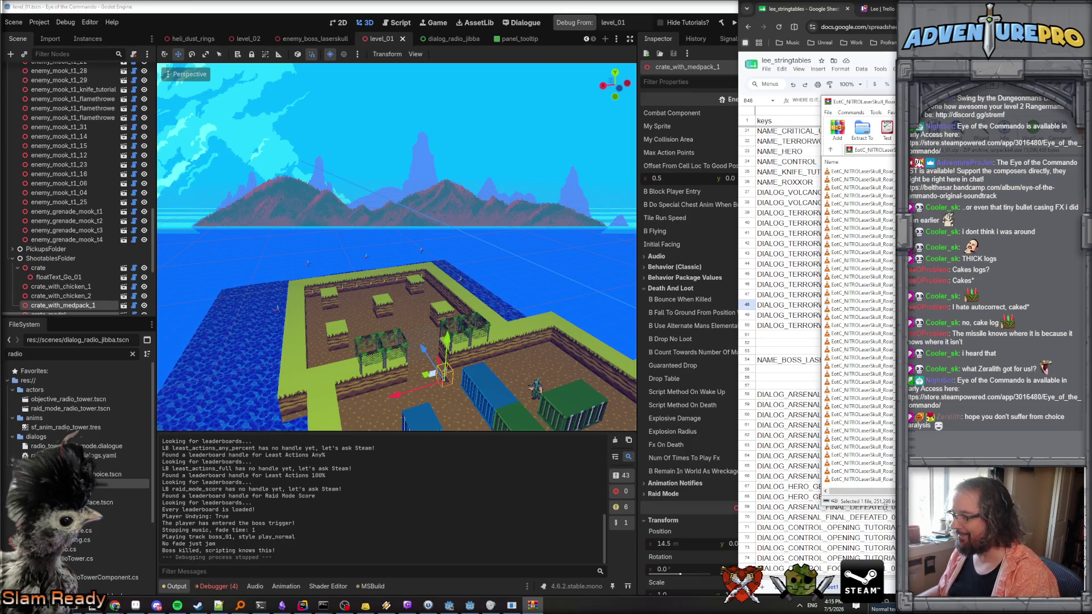
Extract all archive files to d:\sfx\zeralith_roar.
key("ctrl+a")
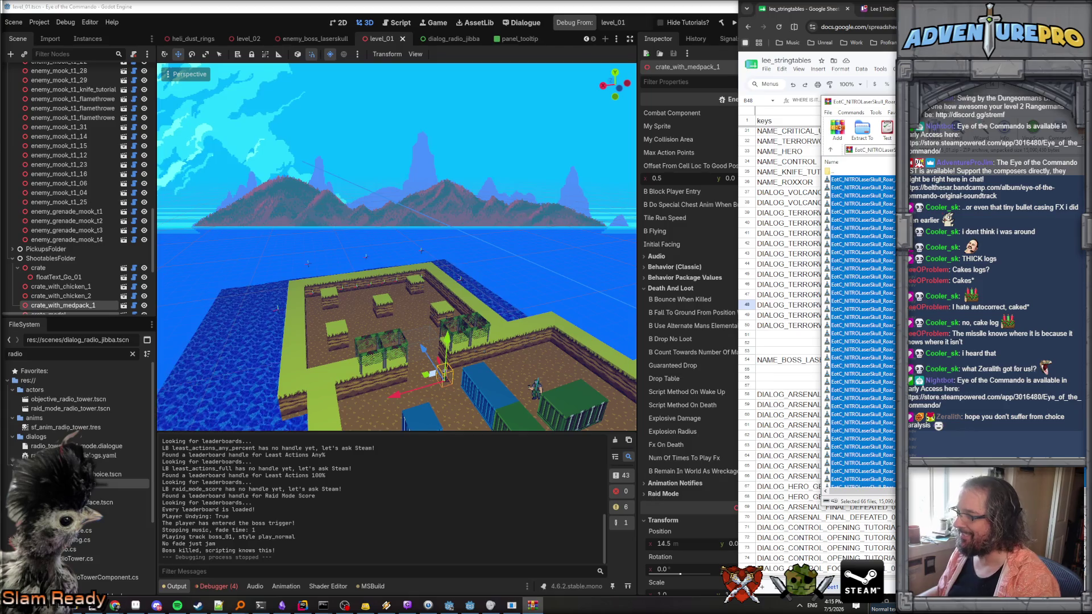
left_click(863, 130)
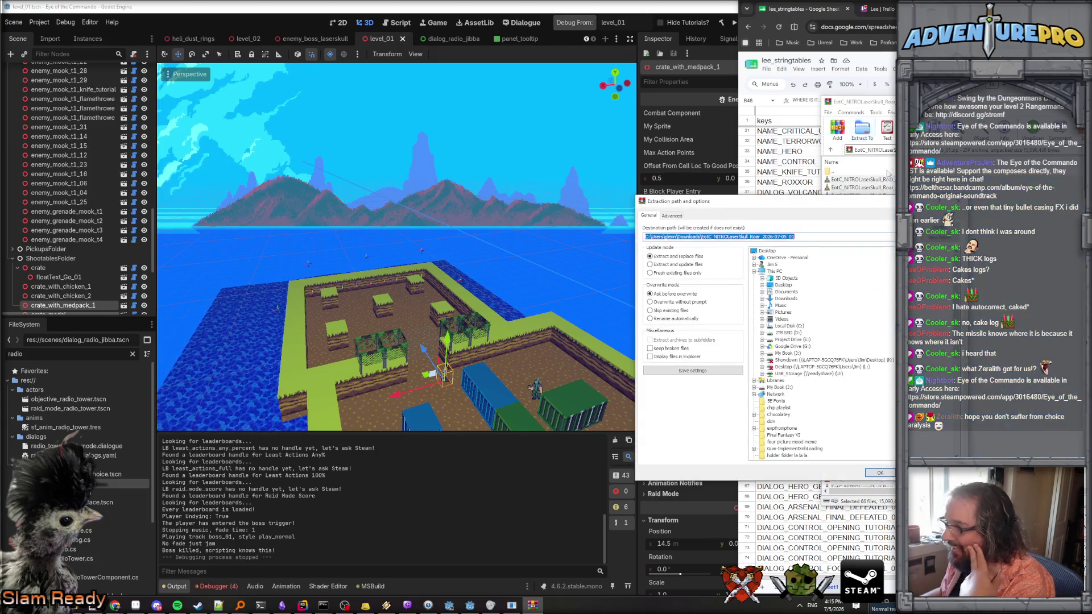
type("d:\\sfx\\")
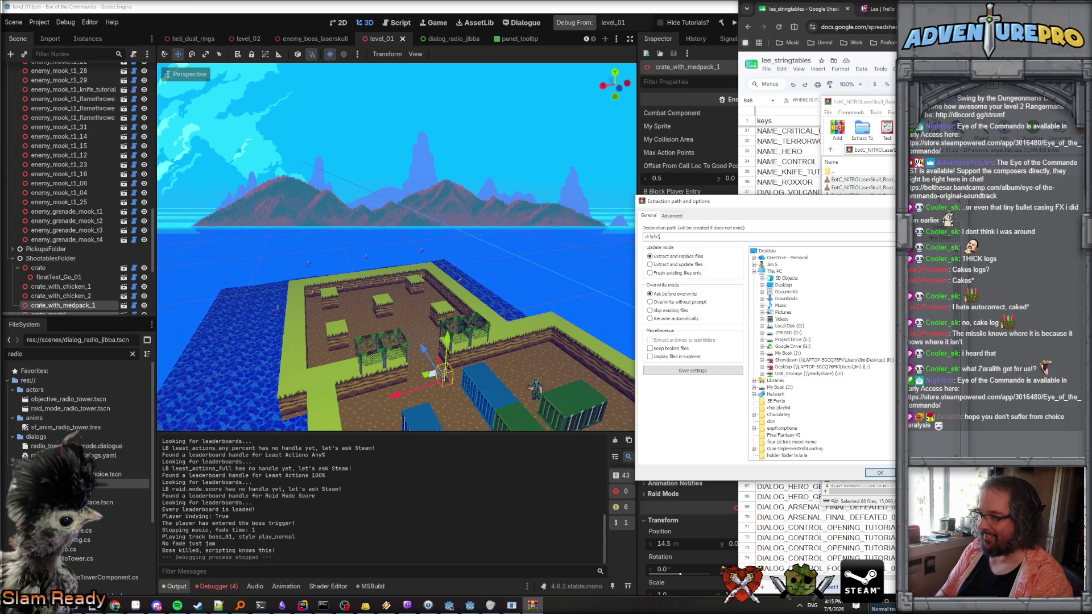
type("zeralit")
type("roar")
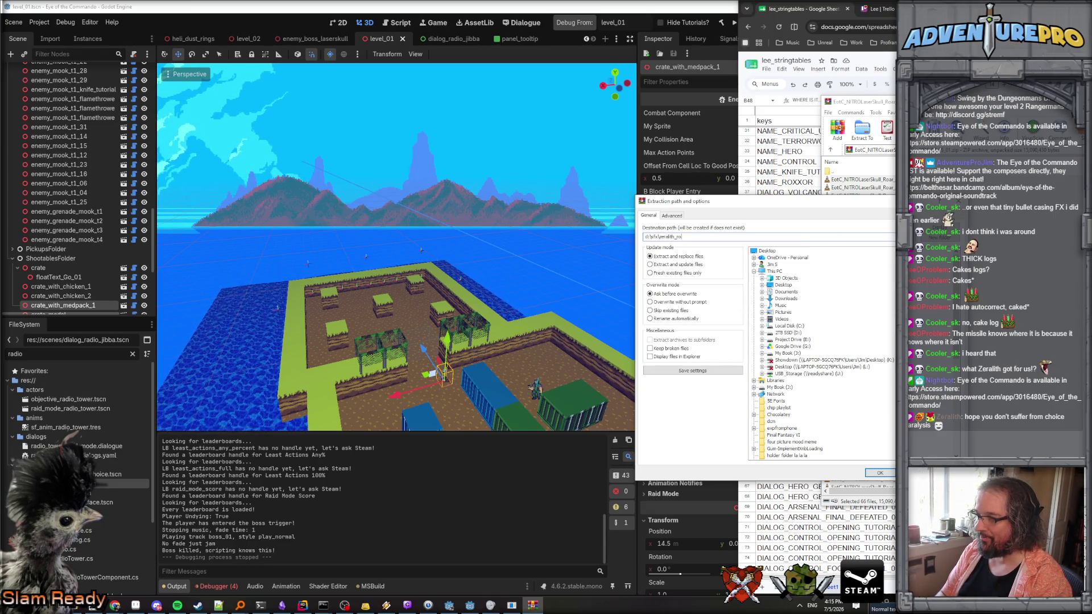
key("Return")
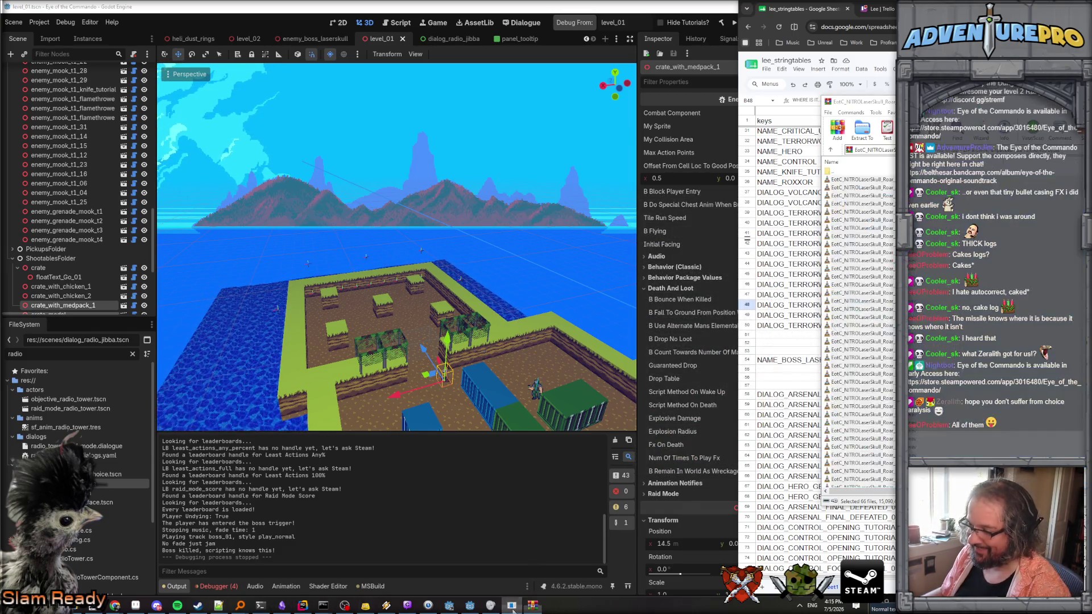
left_click(512, 605)
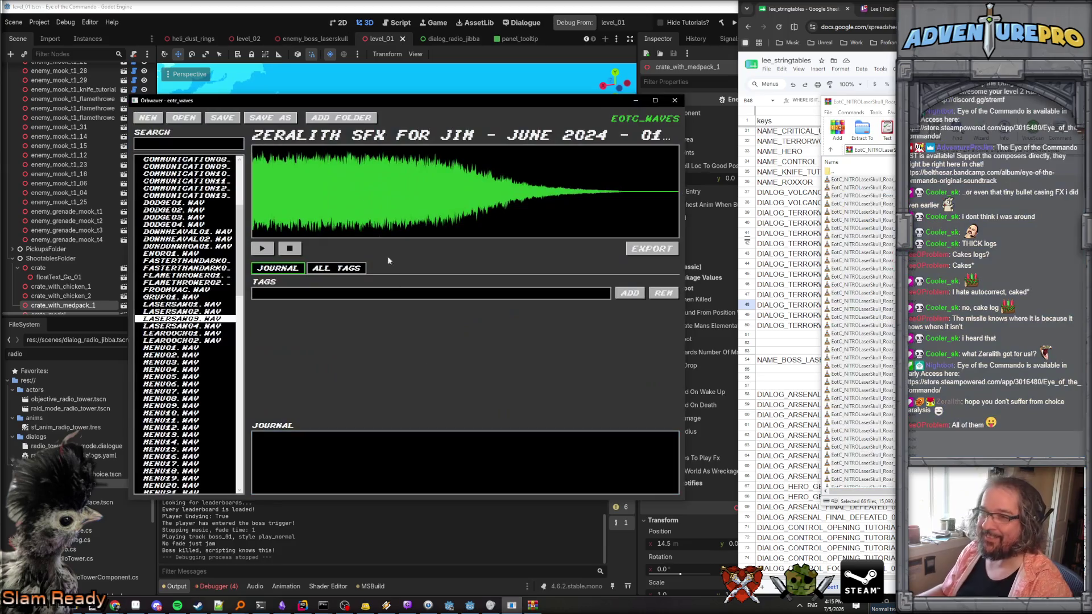
Add the D:\sfx\zeralith_roar folder to the Orbweaver library.
left_click(339, 118)
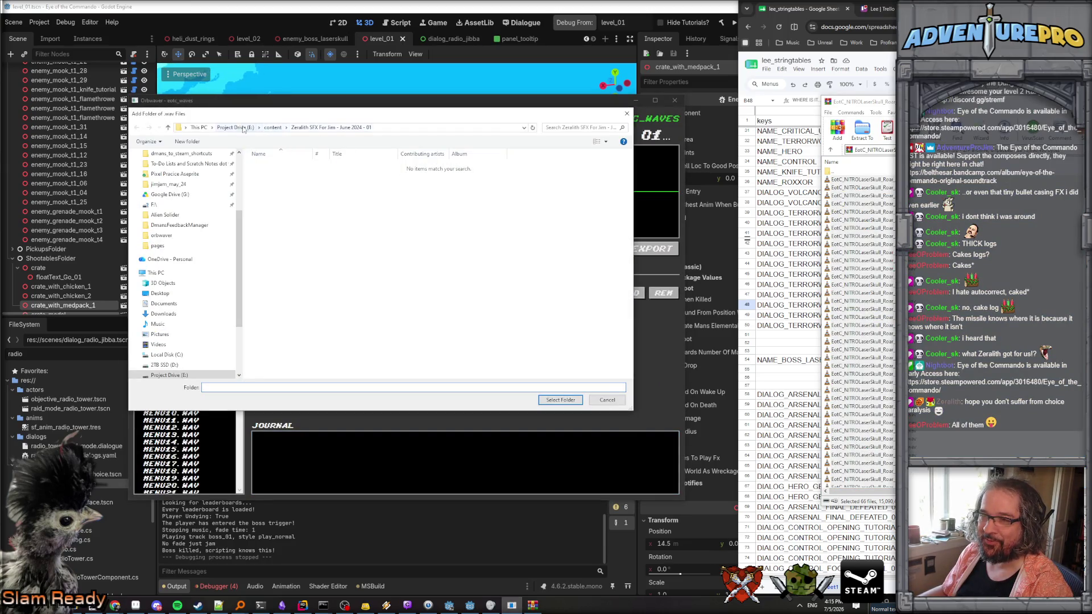
left_click(418, 131)
type("d")
type("fx")
key("Return")
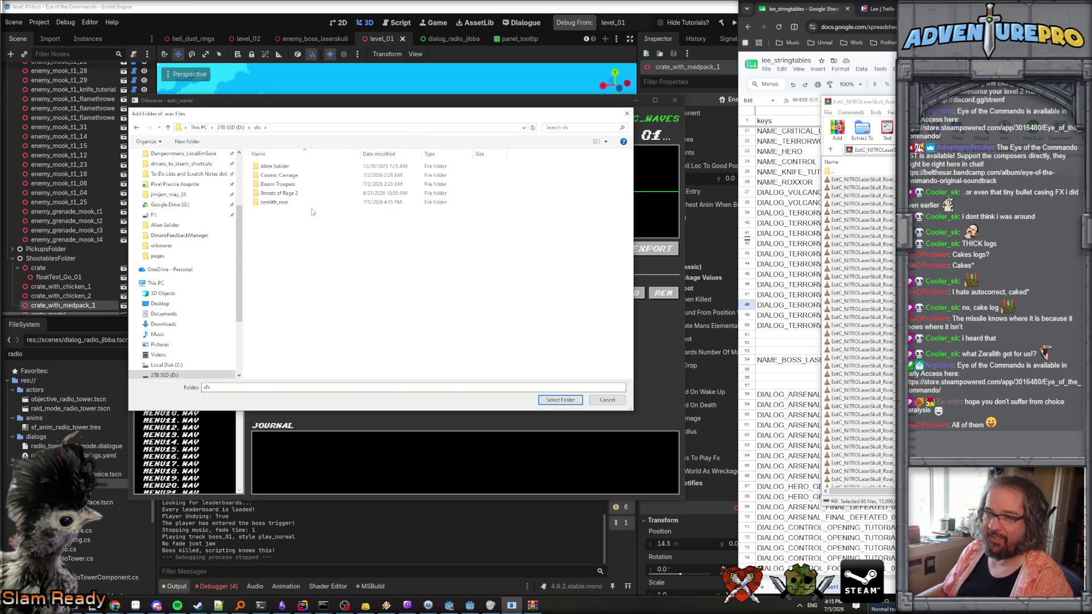
left_click(317, 205)
left_click(562, 403)
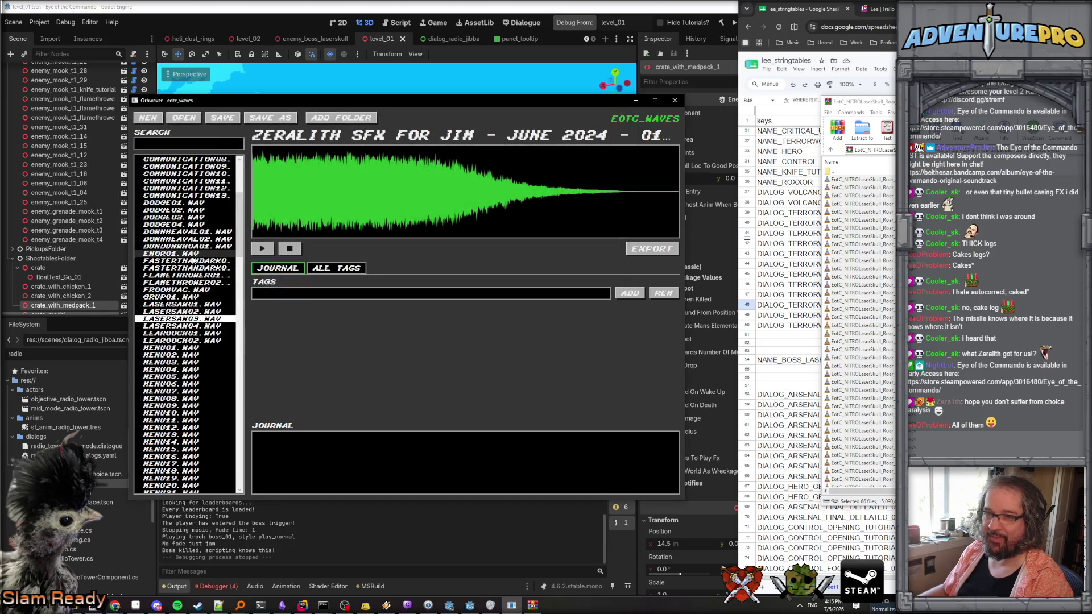
Collapse the earlier Zeralith sfx group, expand ZERALITH_ROAR and audition its first roar clips.
scroll(217, 203, "up", 5)
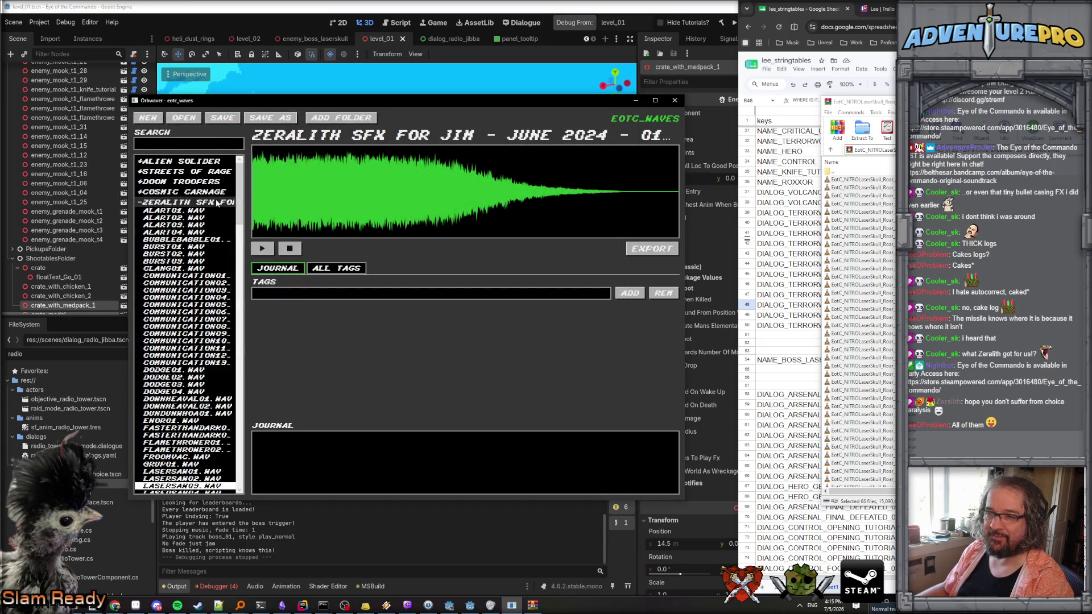
left_click(140, 203)
left_click(171, 221)
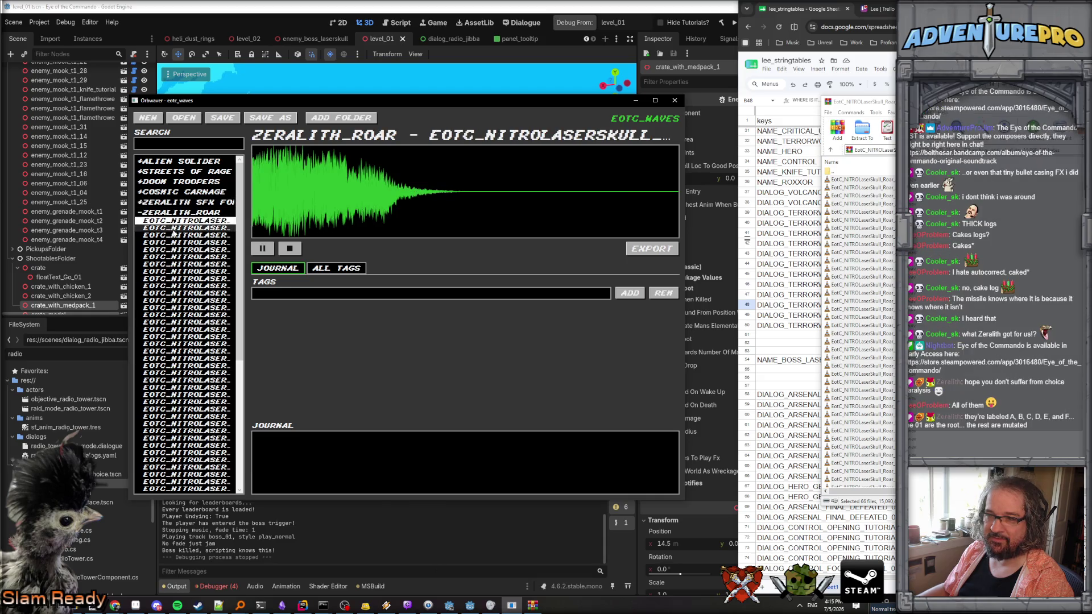
left_click(175, 236)
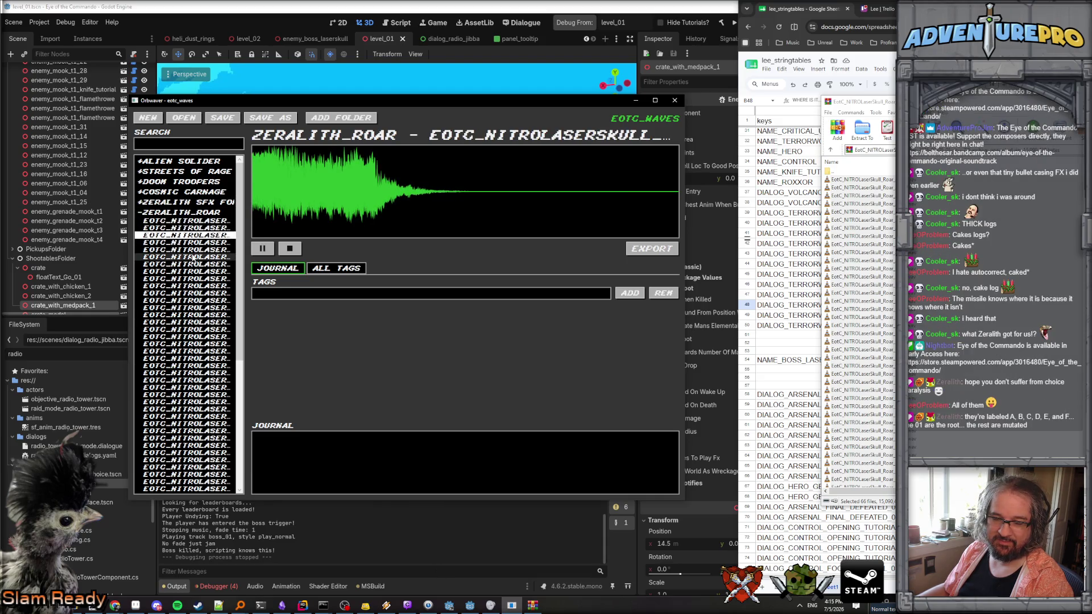
left_click(193, 251)
left_click(195, 285)
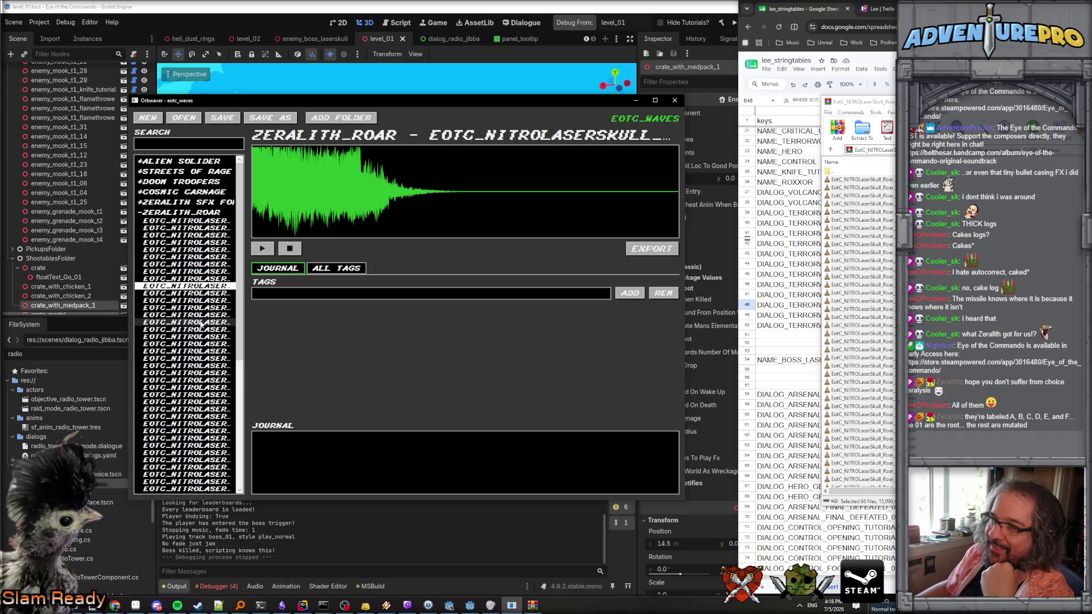
Widen the Orbweaver window, play the ROAR_C clip, and show the hidden tray icons.
mouse_move(126, 278)
left_mouse_down()
mouse_move(11, 290)
mouse_move(38, 302)
left_mouse_up()
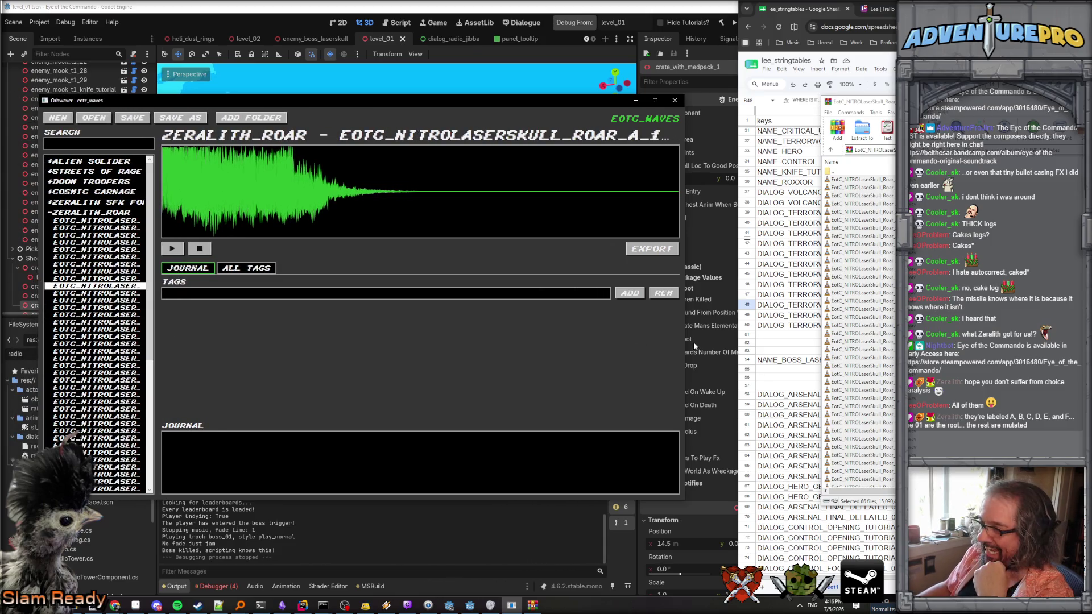
mouse_move(686, 342)
left_mouse_down()
mouse_move(827, 341)
mouse_move(684, 342)
left_mouse_up()
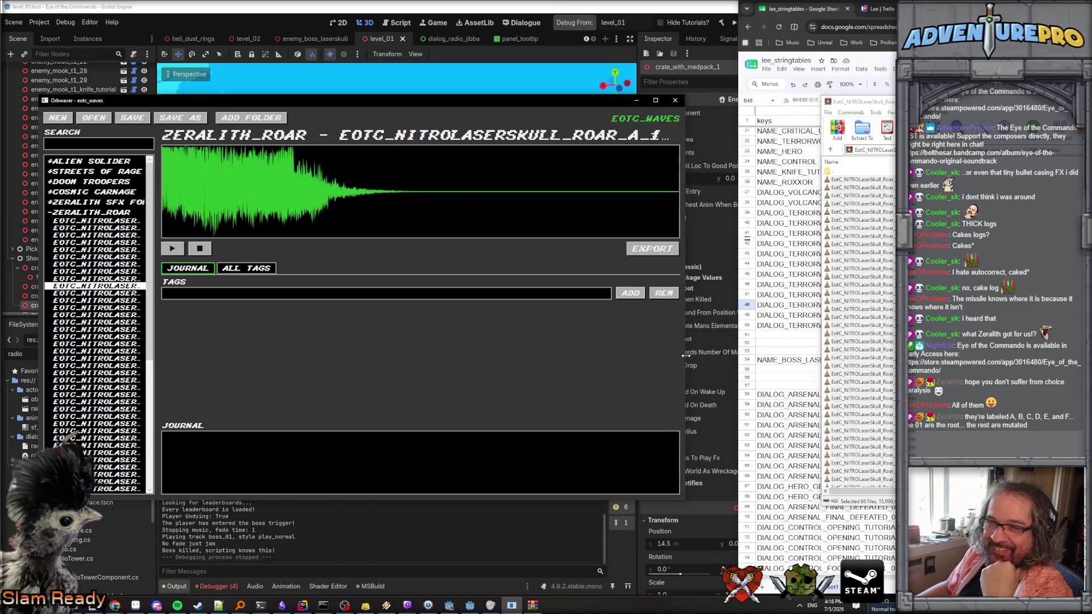
scroll(128, 339, "down", 3)
left_click(126, 326)
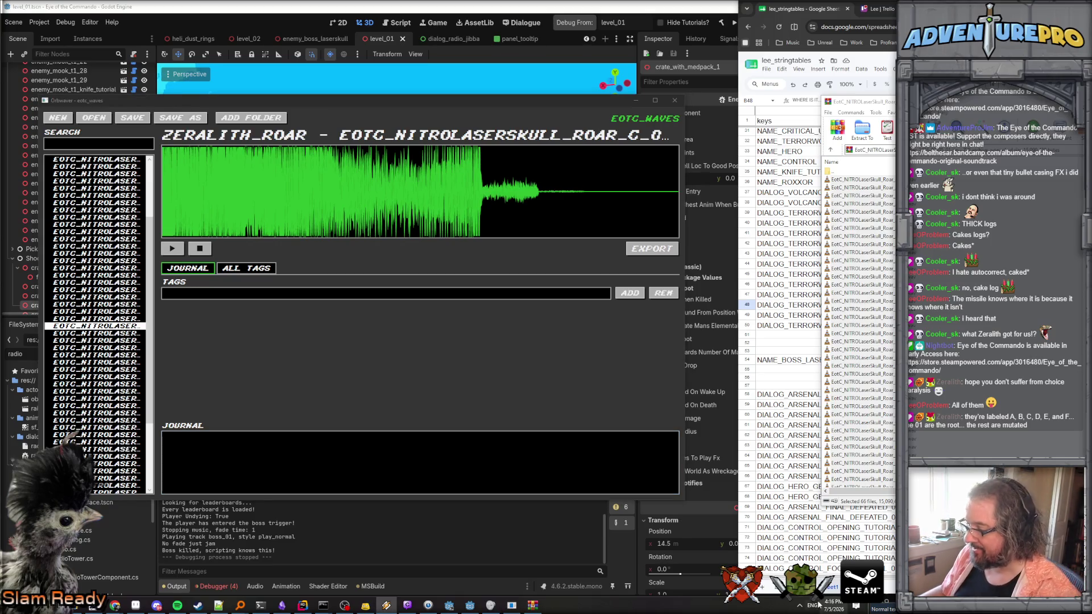
left_click(800, 605)
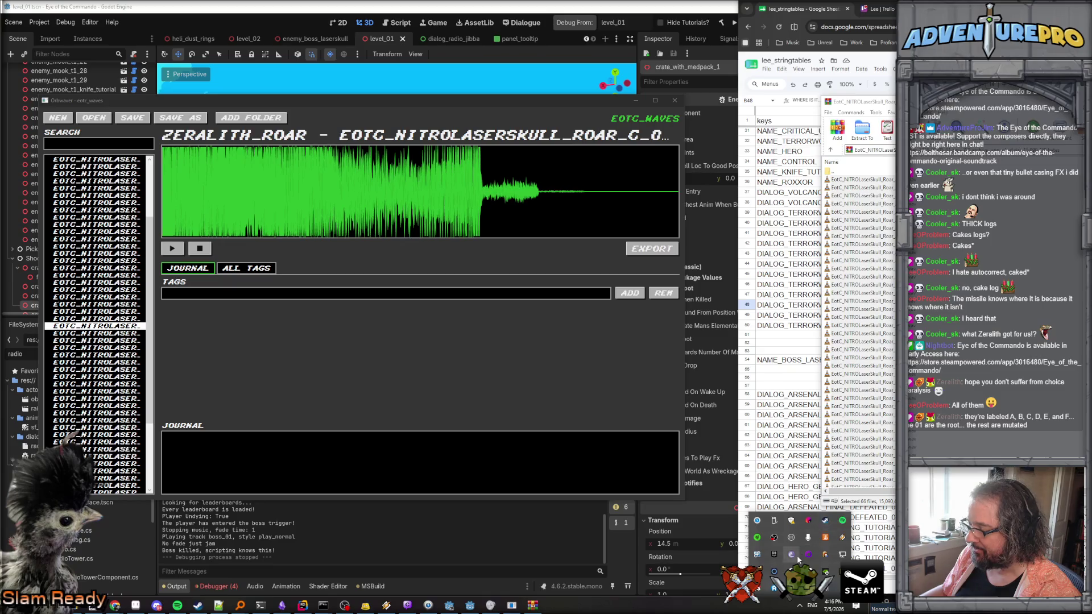
Lower Orbweaver's volume to 26 in the volume mixer and replay the current roar clip.
right_click(826, 572)
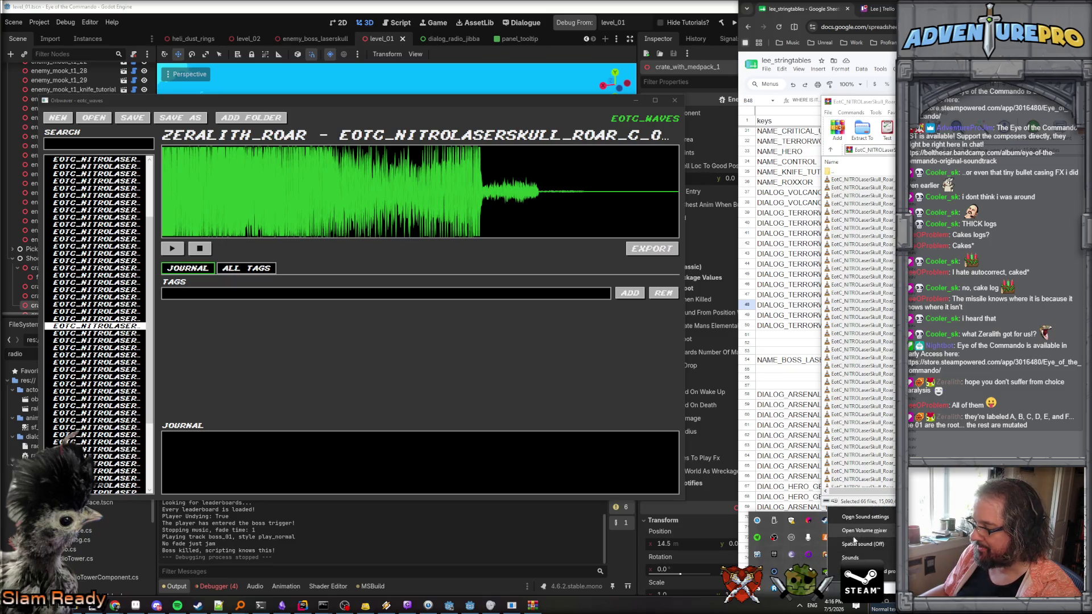
left_click(838, 564)
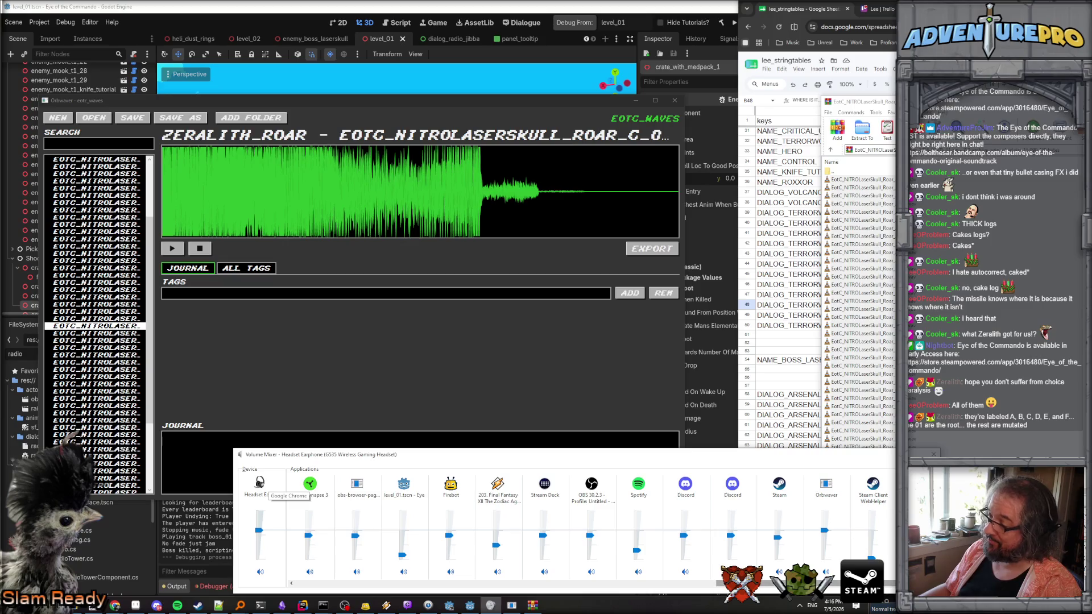
left_click_drag(824, 530, 826, 548)
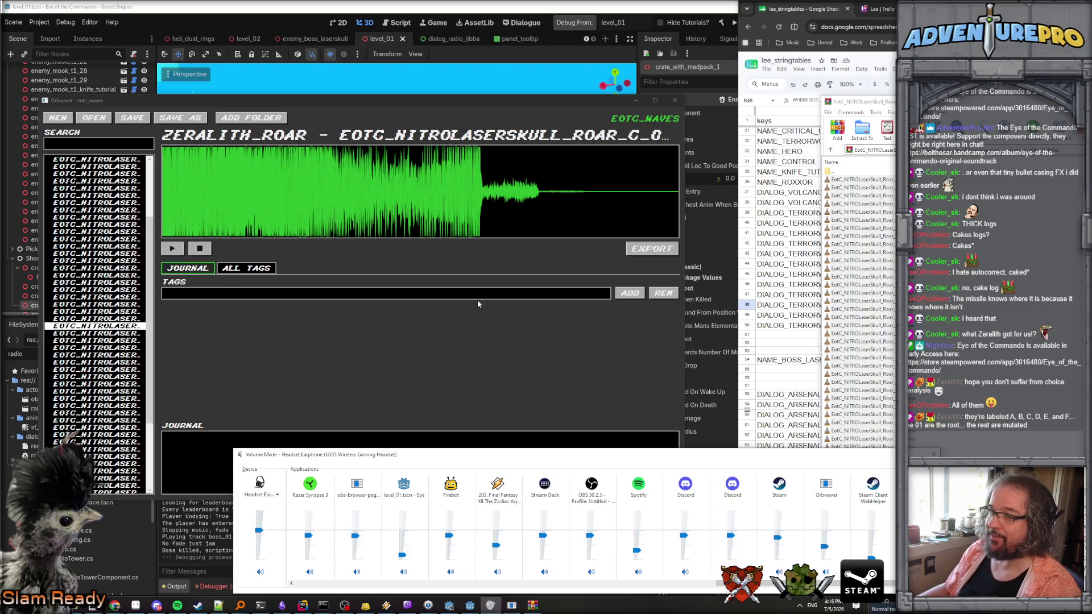
left_click(405, 250)
left_click(172, 248)
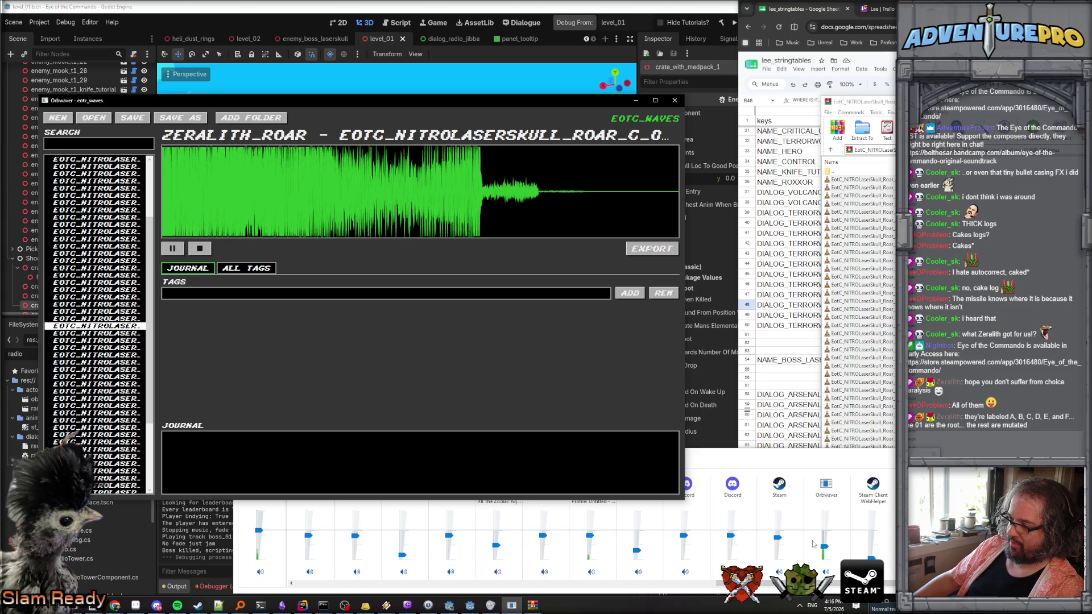
left_click(375, 509)
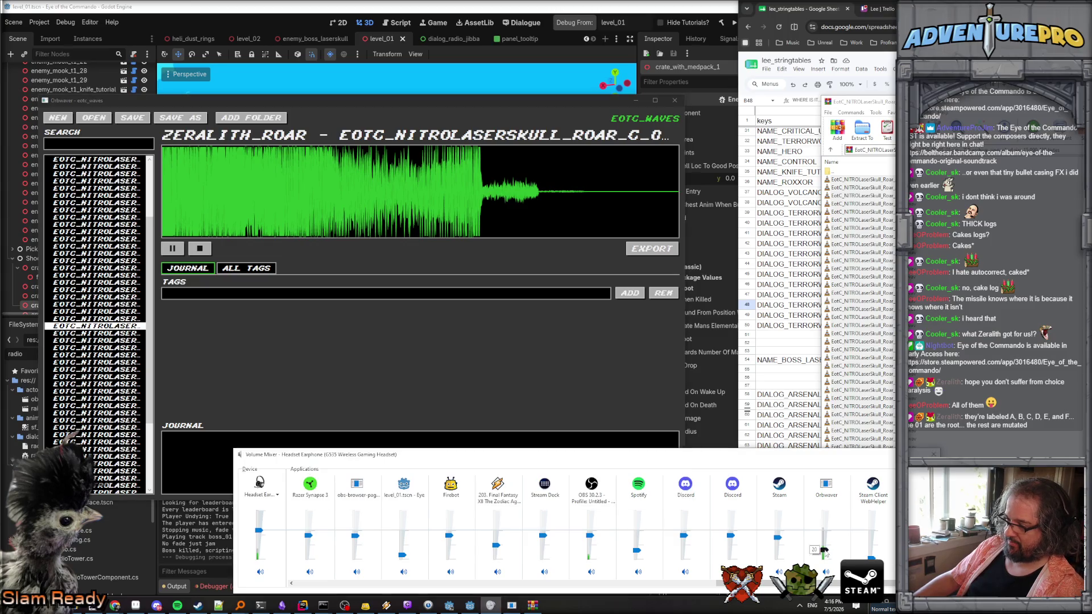
Audition the ROAR_B and ROAR_A clips, stepping through the list.
left_click(121, 318)
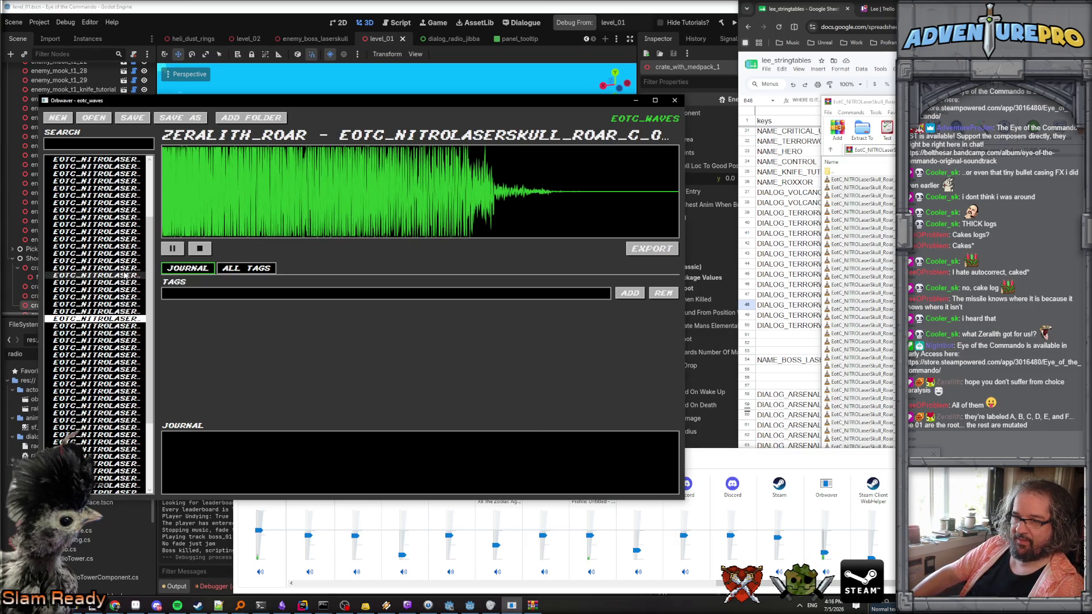
left_click(121, 238)
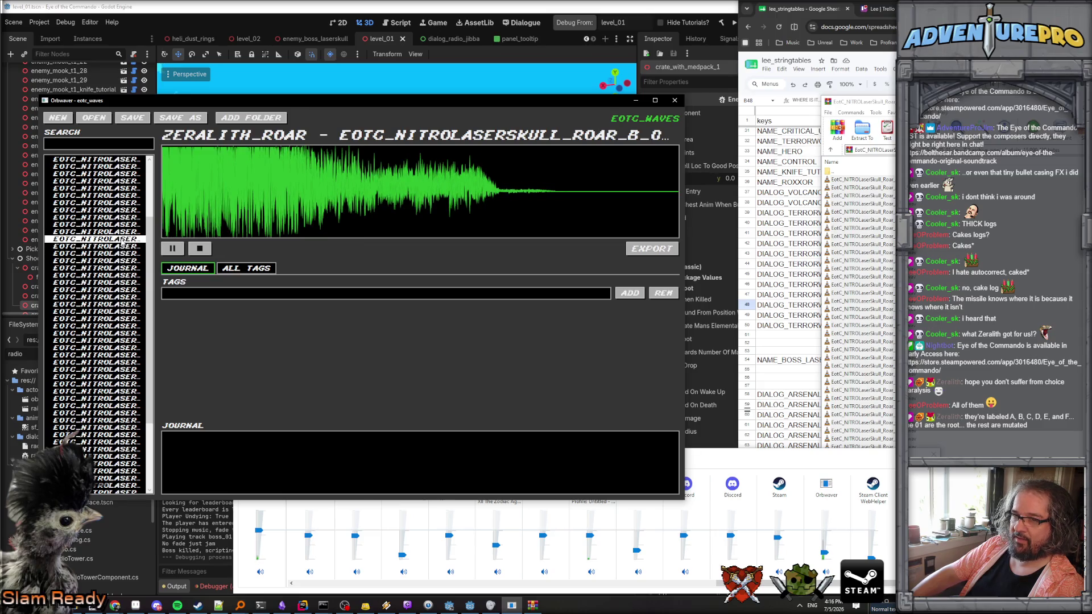
key("Down")
left_click(128, 232)
scroll(128, 236, "up", 3)
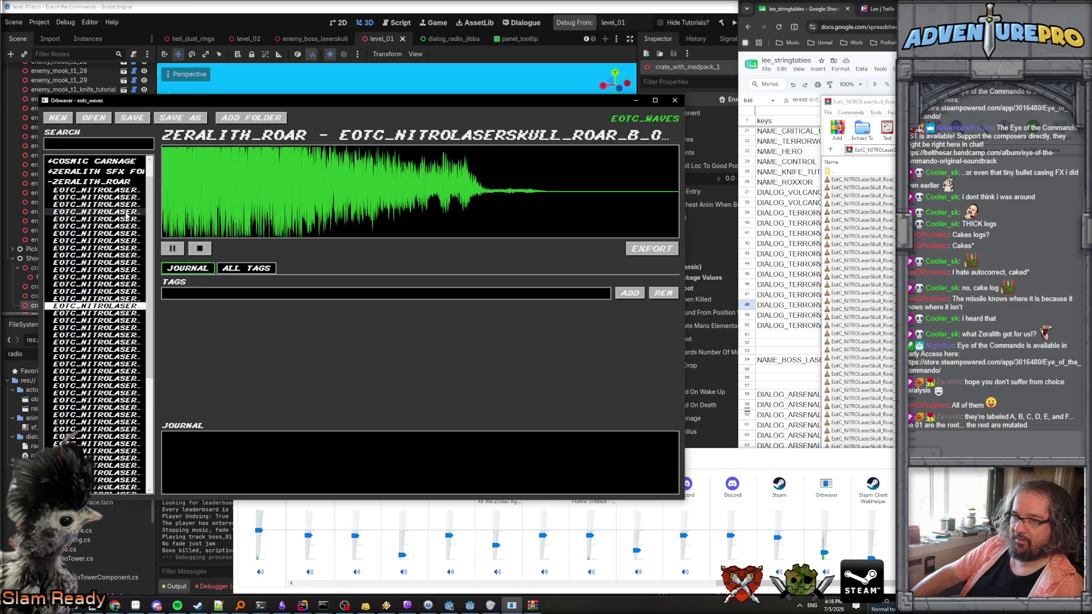
left_click(128, 263)
left_click(129, 270)
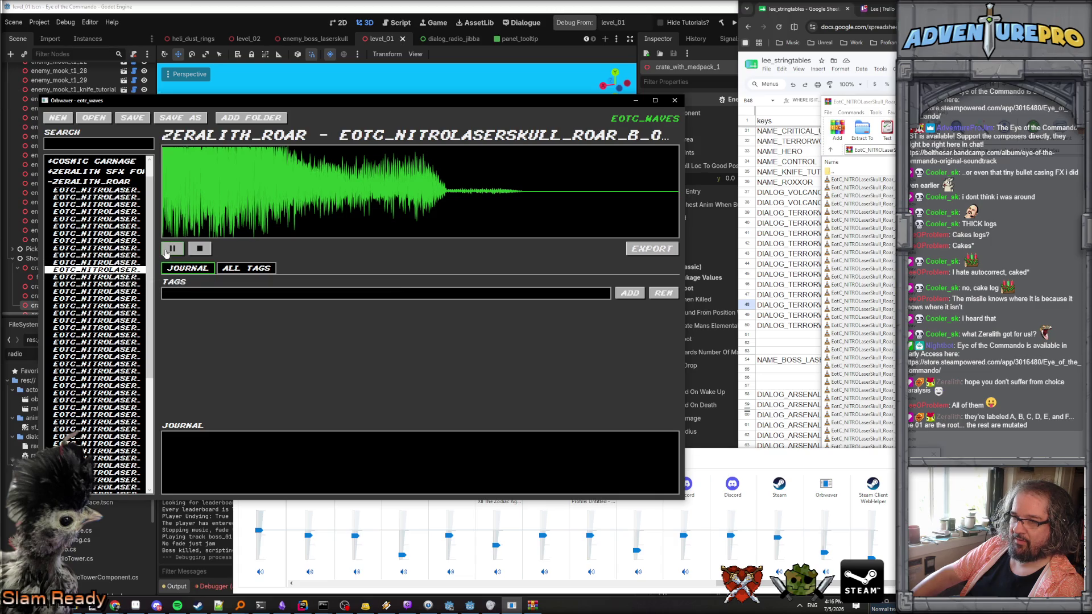
left_click(172, 249)
Audition the ROAR_C, D, E_0, E_1 and F clips, comparing E_1 against F.
left_click(116, 379)
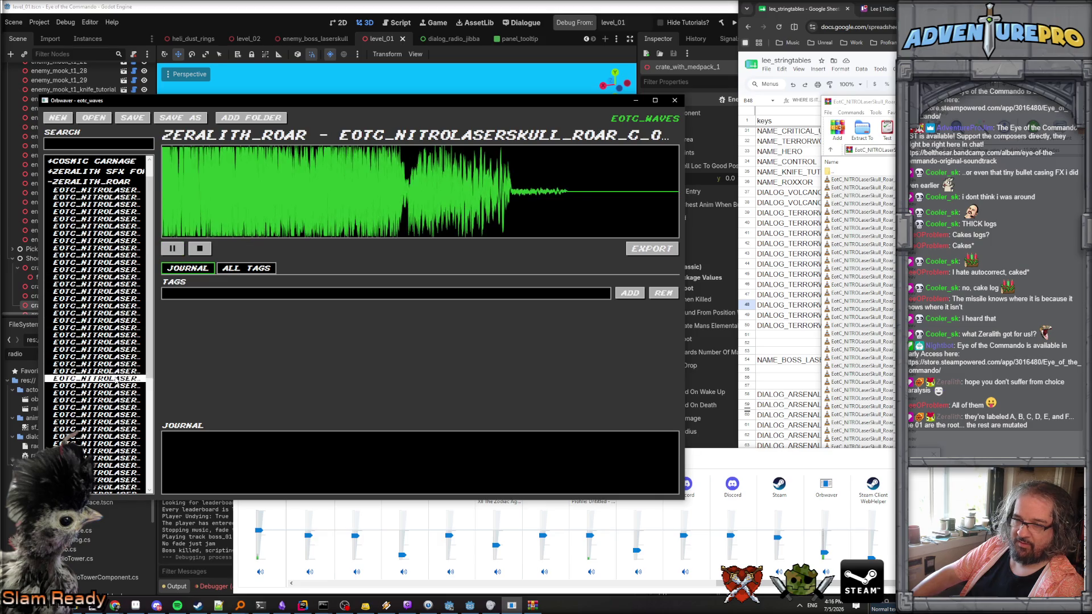
left_click(116, 484)
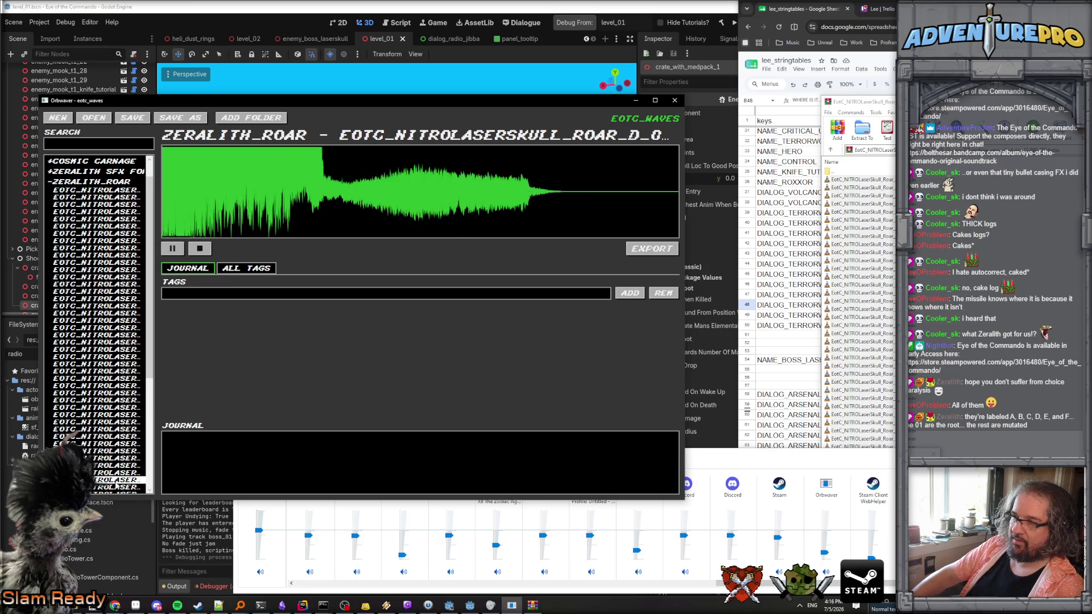
scroll(118, 437, "down", 5)
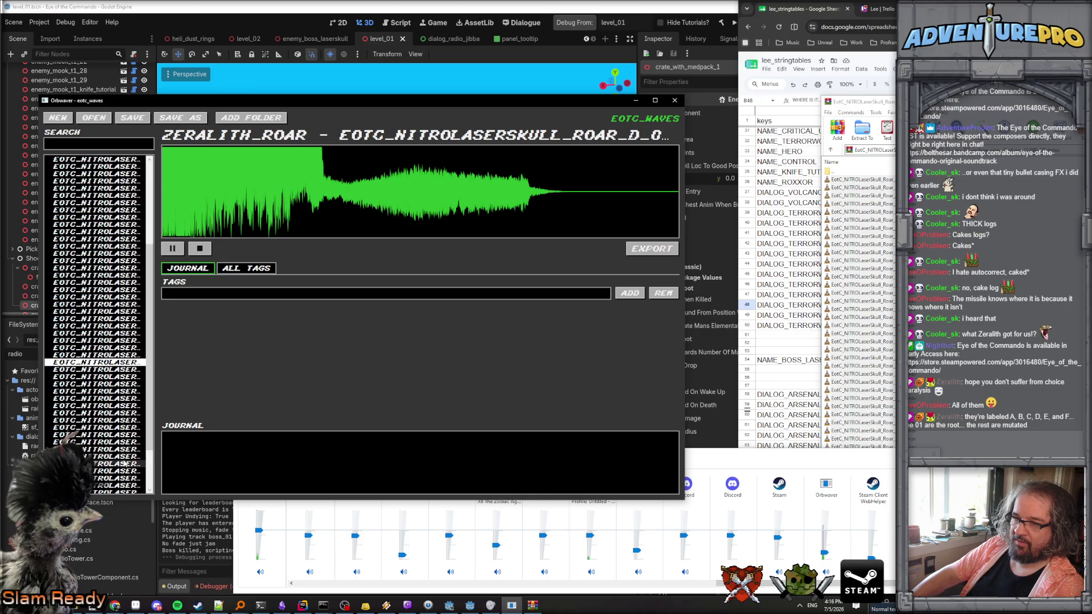
left_click(117, 437)
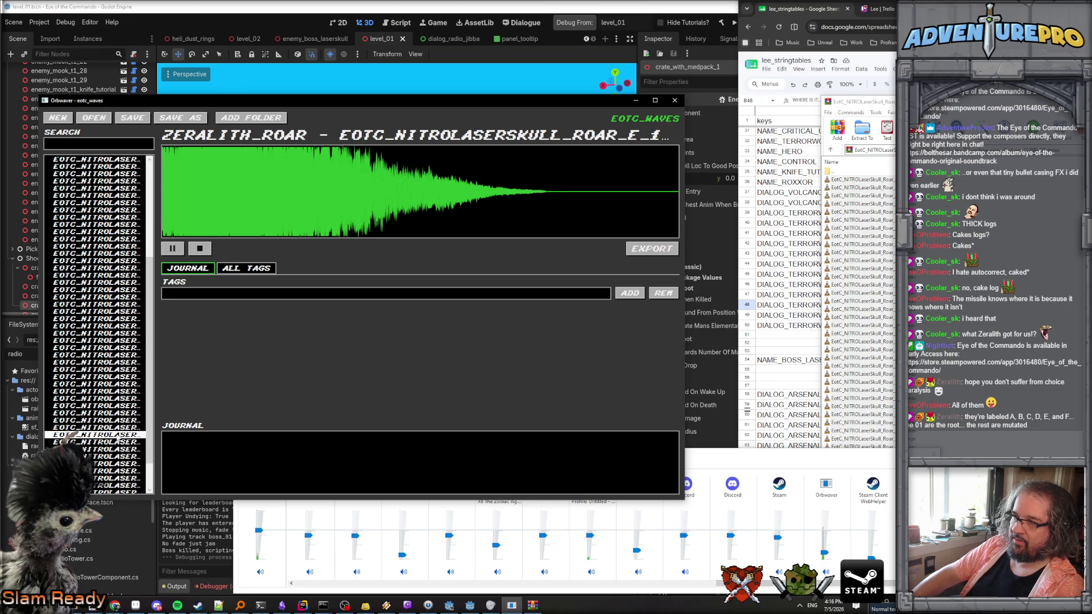
left_click(122, 391)
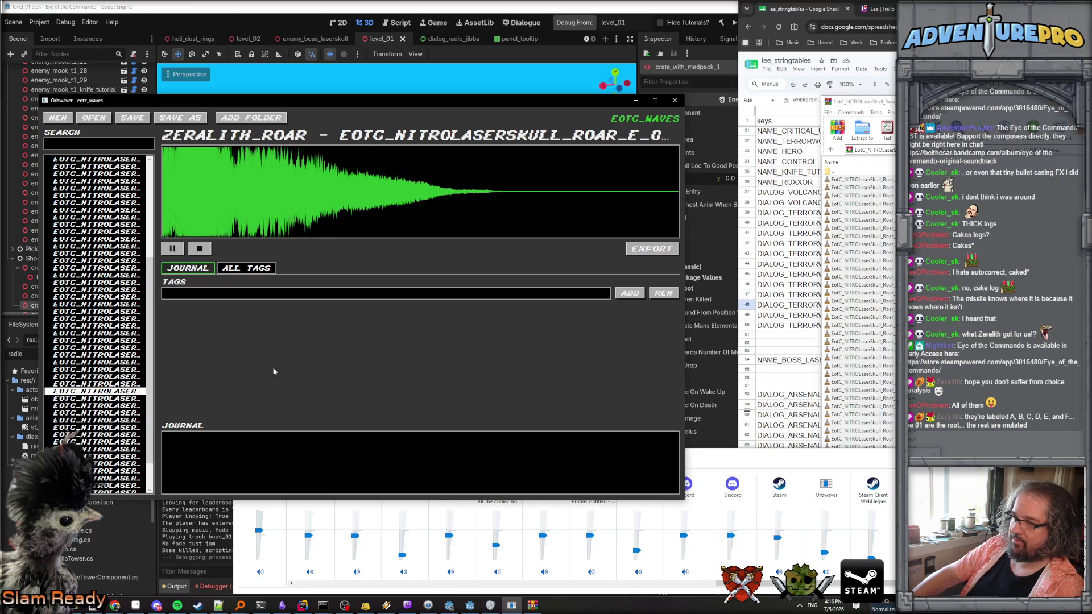
scroll(117, 426, "down", 2)
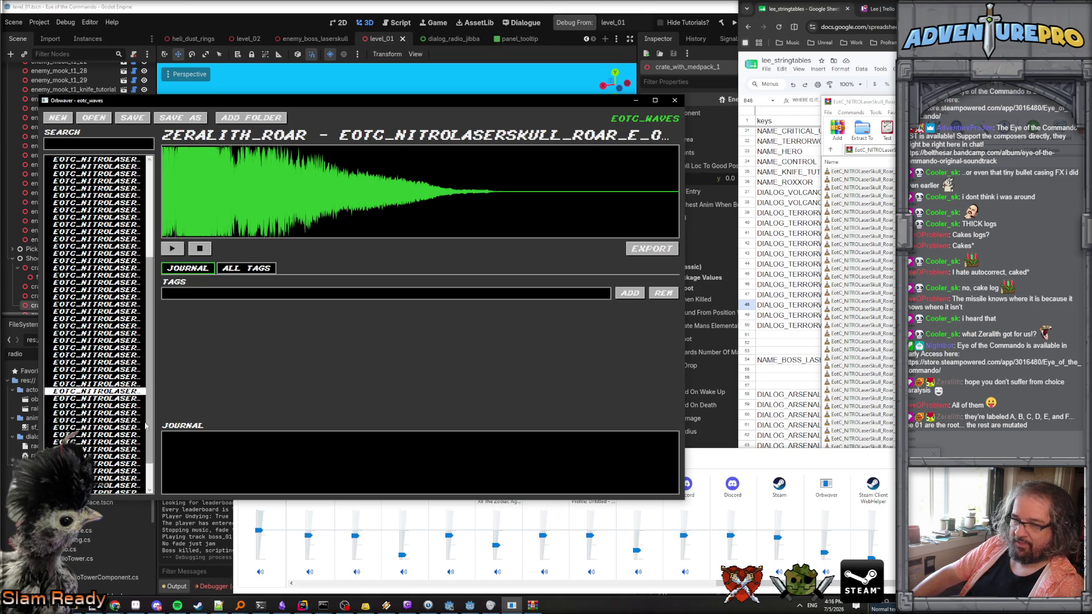
left_click(119, 399)
left_click(120, 412)
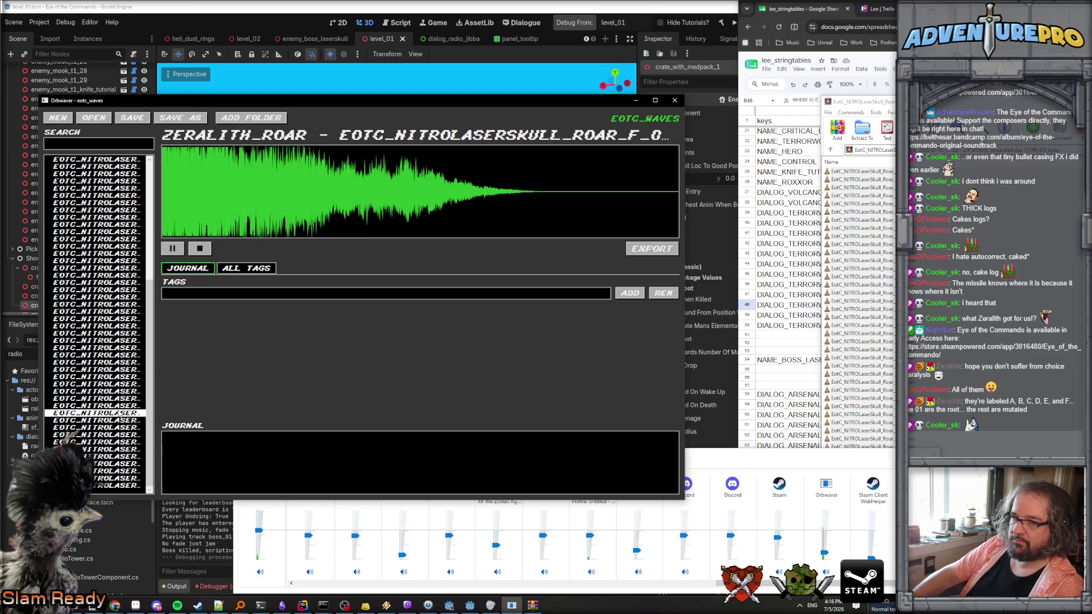
left_click(120, 406)
left_click(118, 414)
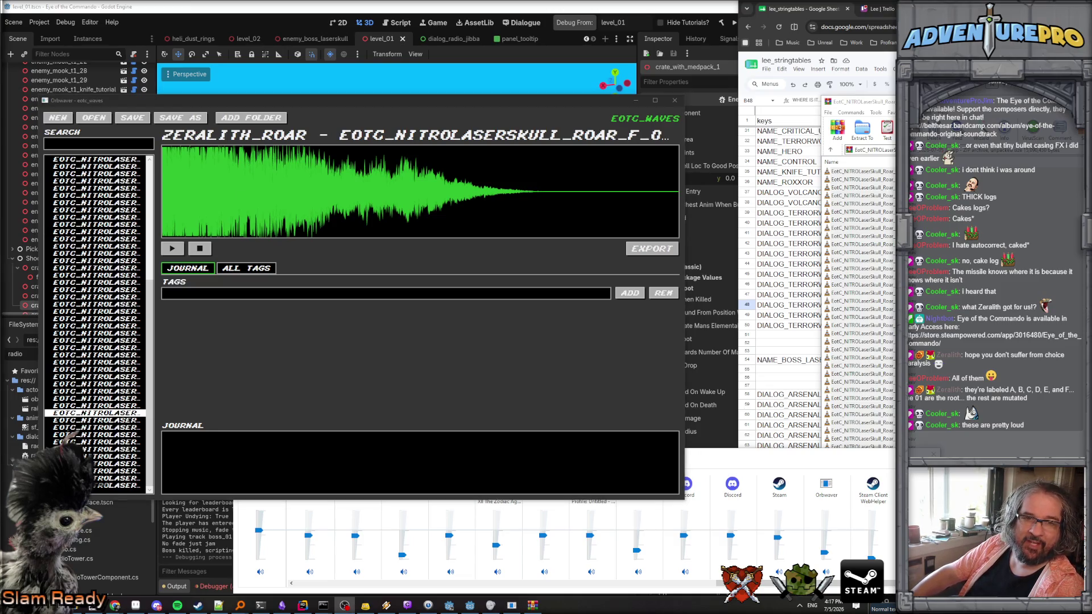
left_click(109, 407)
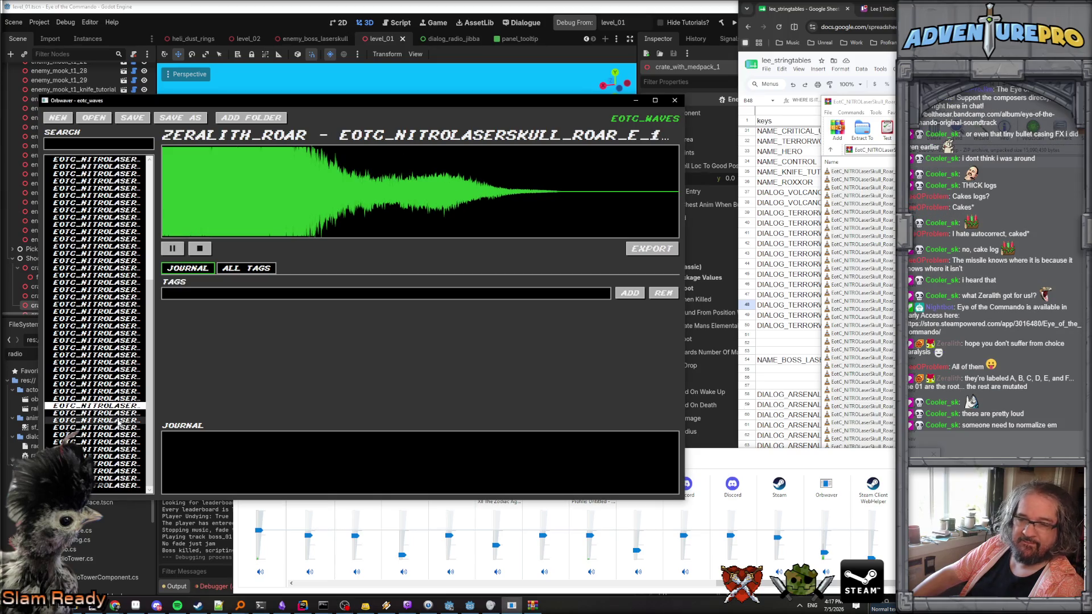
Preview the clips further down, then go back through the top ROAR_A takes.
left_click(127, 427)
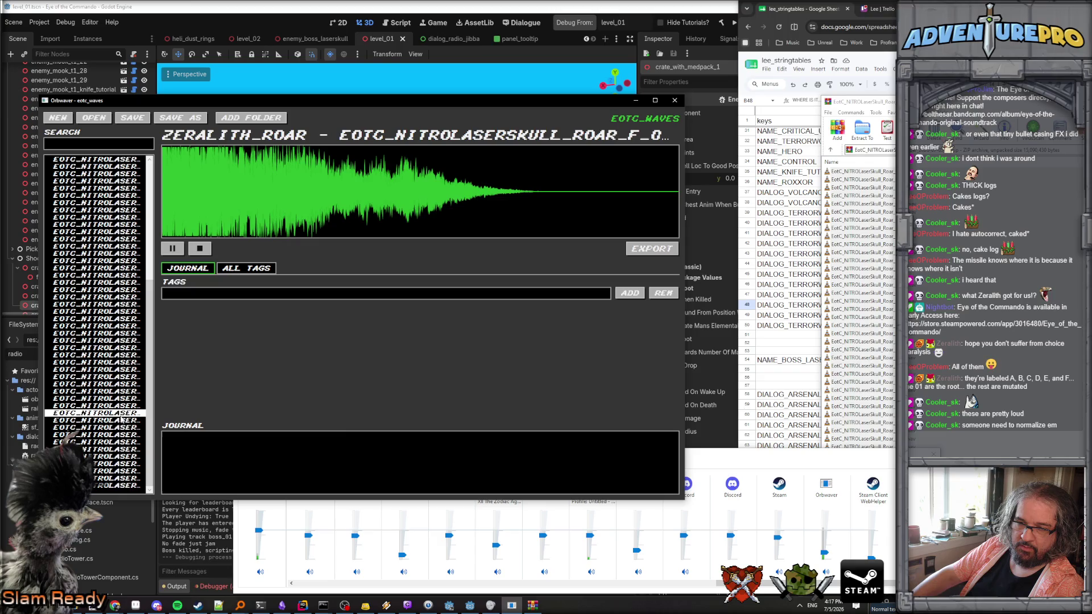
left_click(128, 434)
left_click(129, 449)
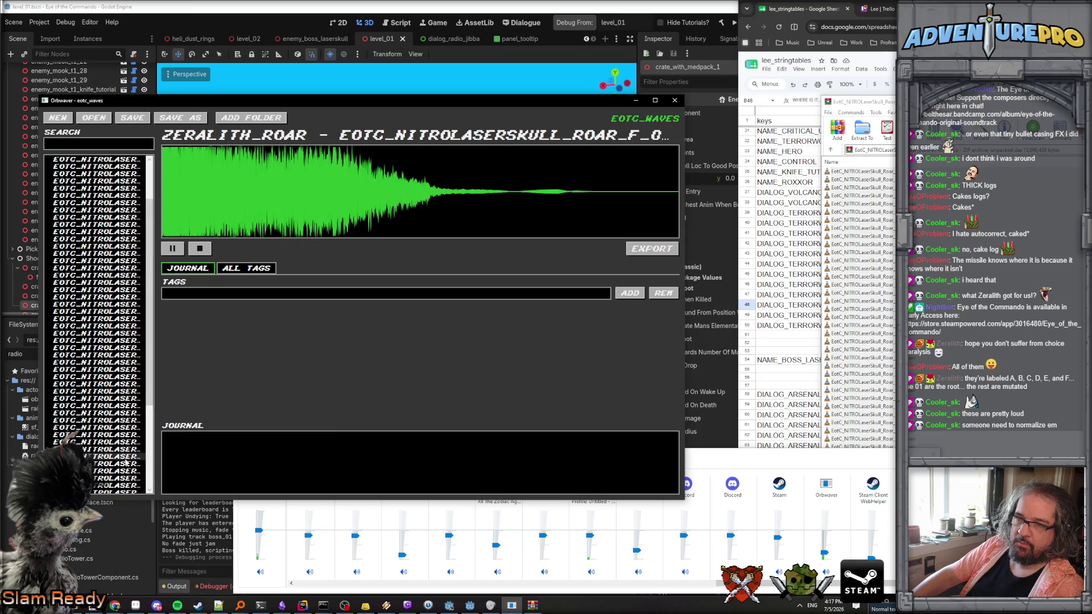
scroll(49, 291, "up", 5)
left_click(94, 221)
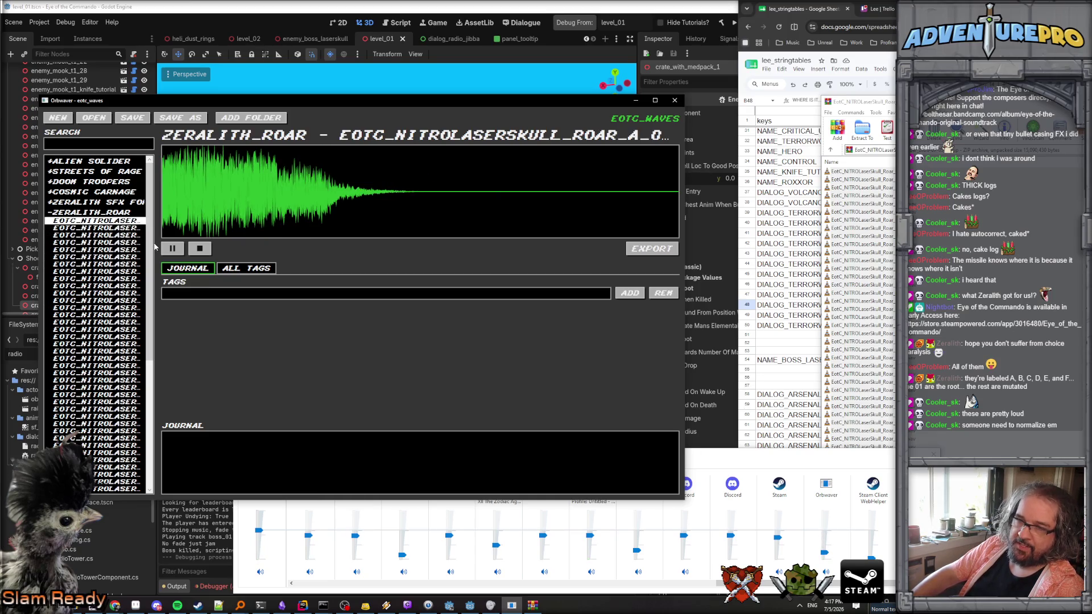
left_click(134, 257)
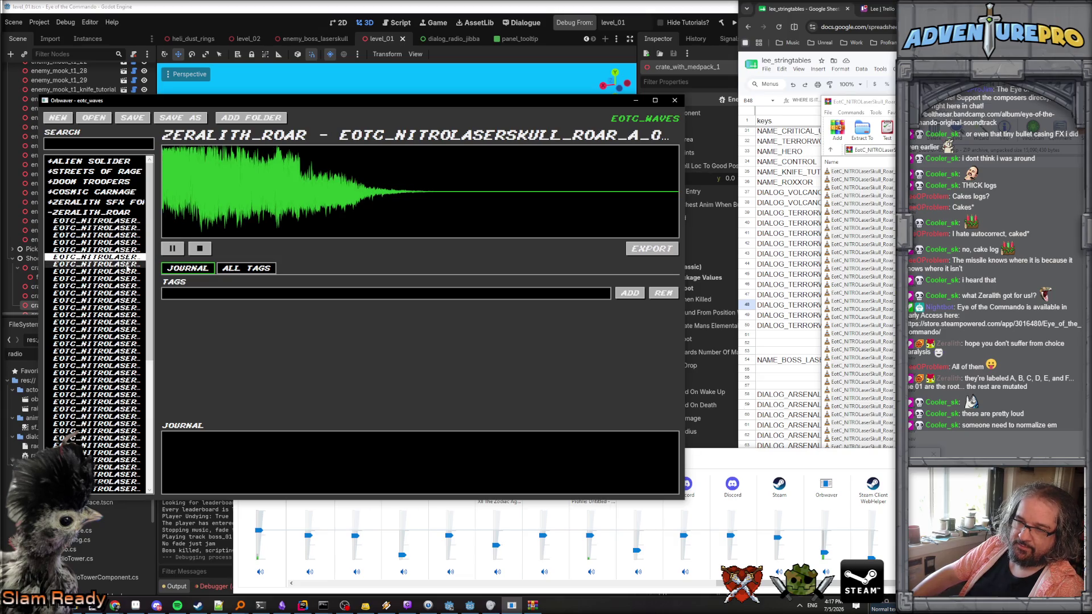
left_click(127, 272)
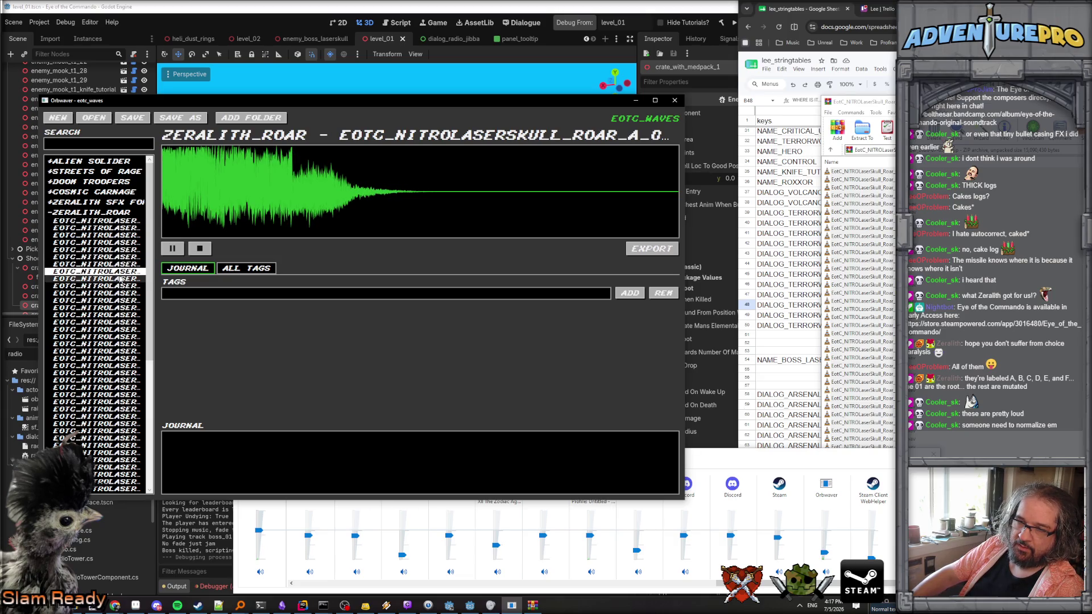
left_click(118, 293)
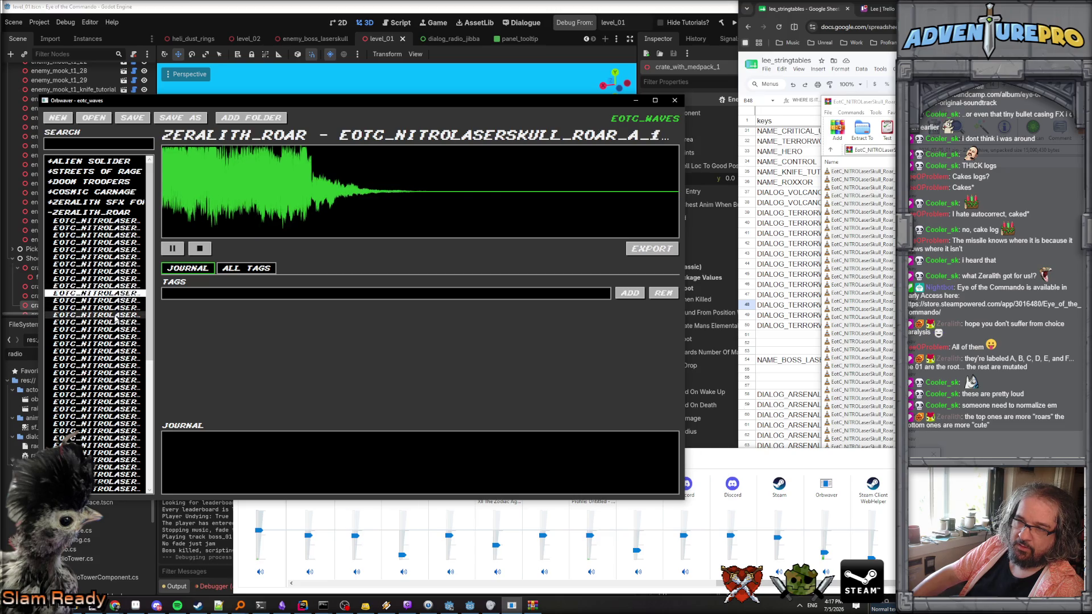
Compare the first ROAR_B take with its neighbours, replaying the current clip twice.
left_click(116, 315)
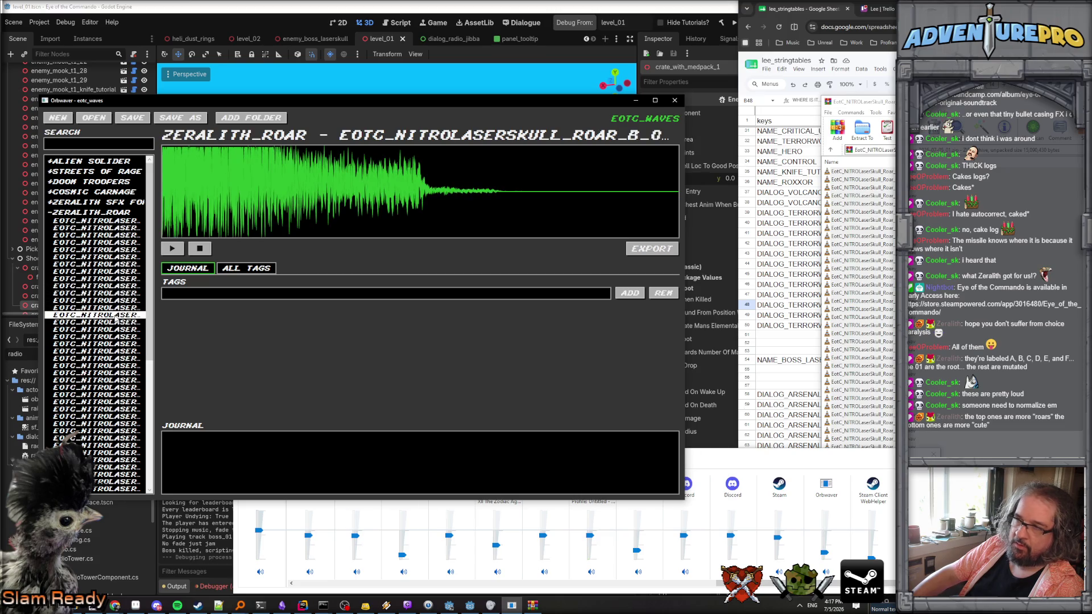
key("Up")
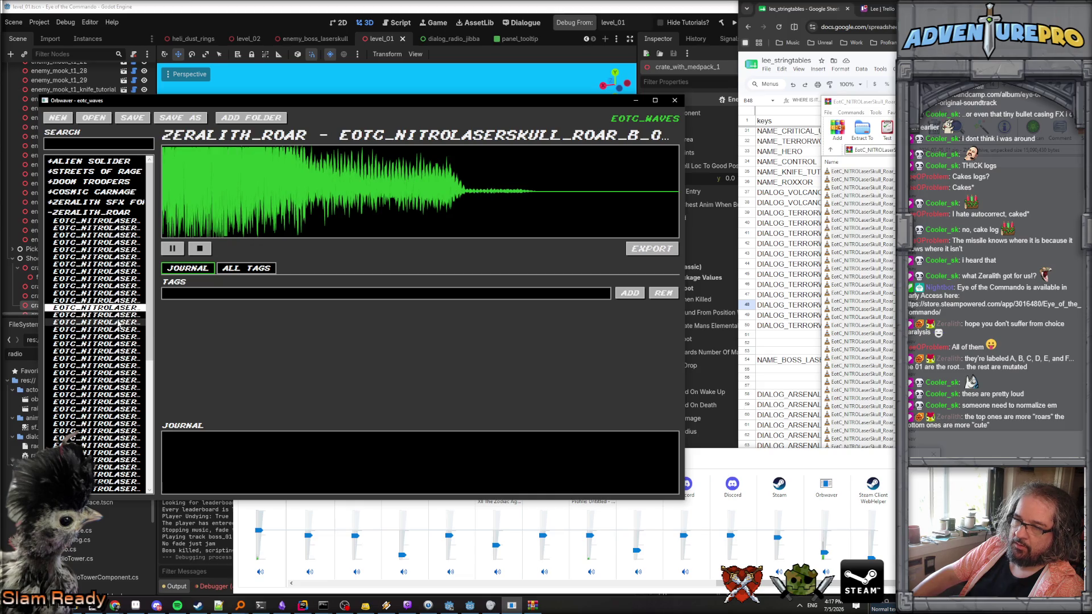
left_click(117, 323)
left_click(119, 316)
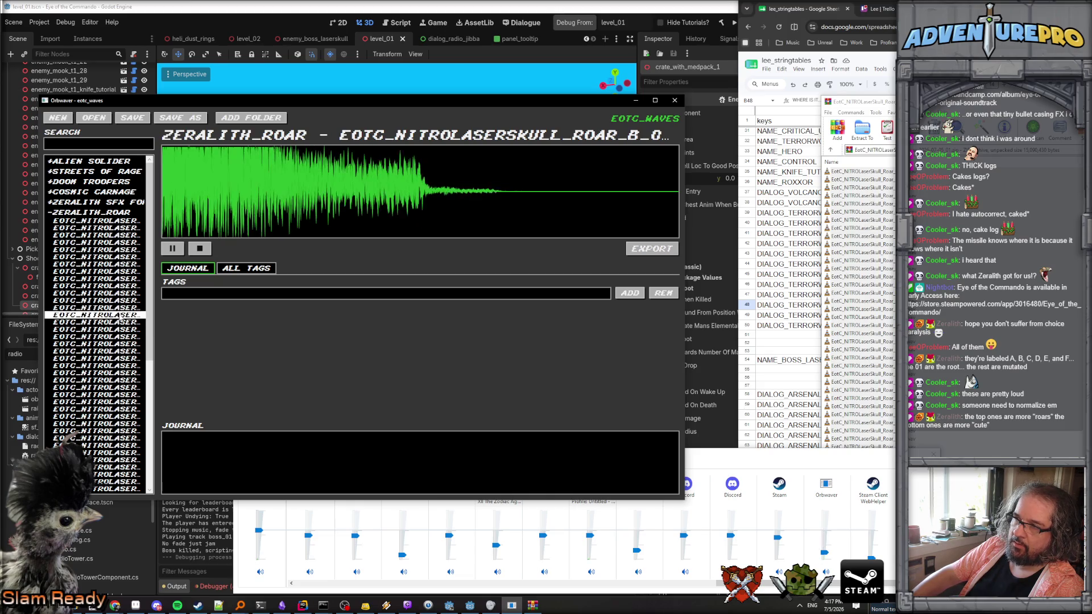
key("Up")
left_click(119, 316)
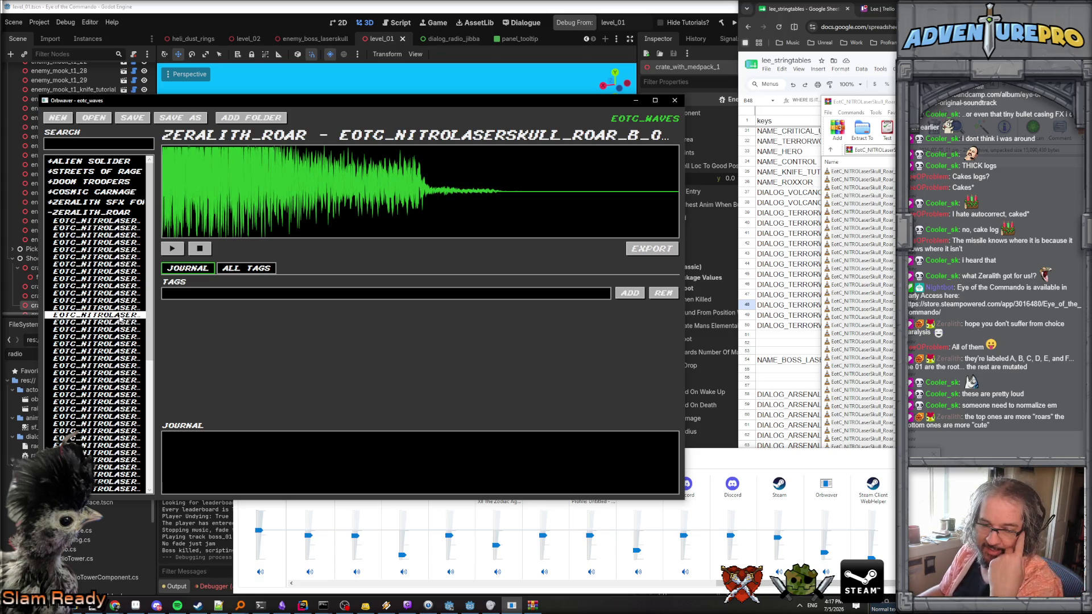
left_click(177, 250)
left_click(177, 250)
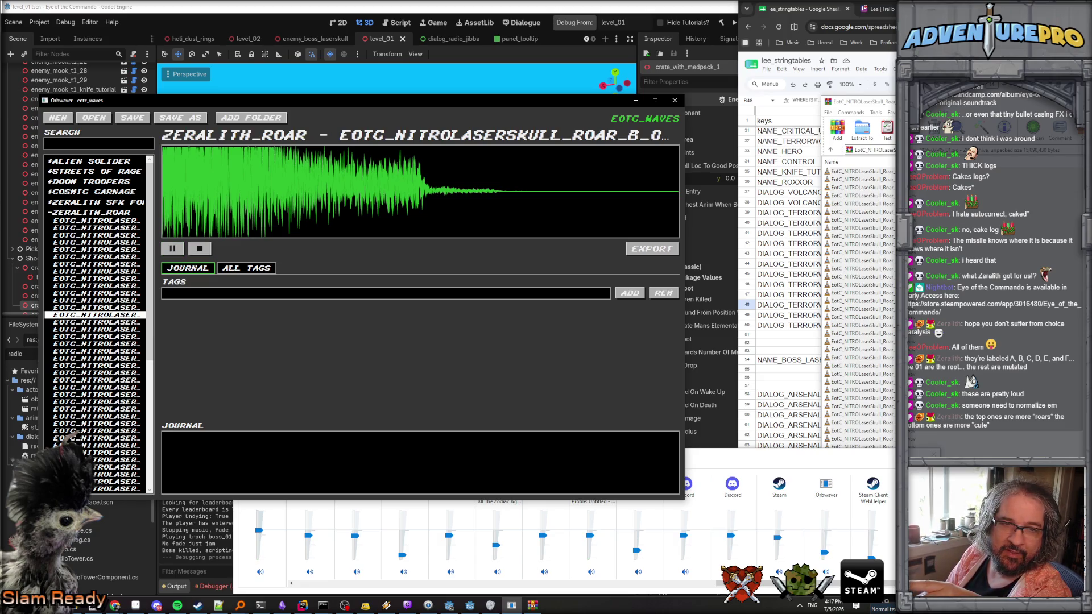
Recheck the first two roar clips and a ROAR_B take, then widen the window to show full names.
left_click(114, 227)
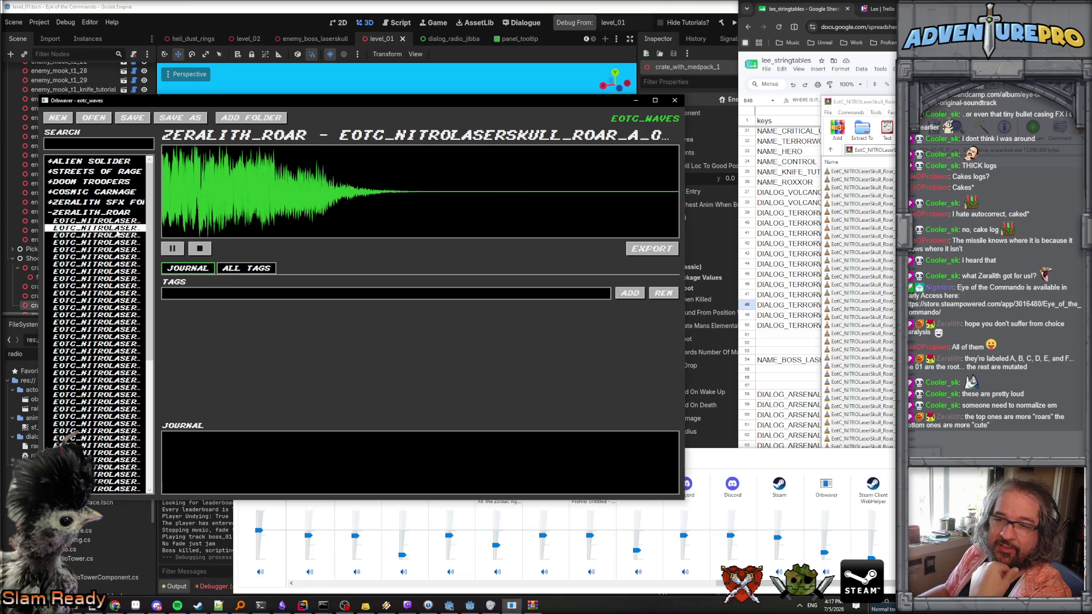
left_click(115, 222)
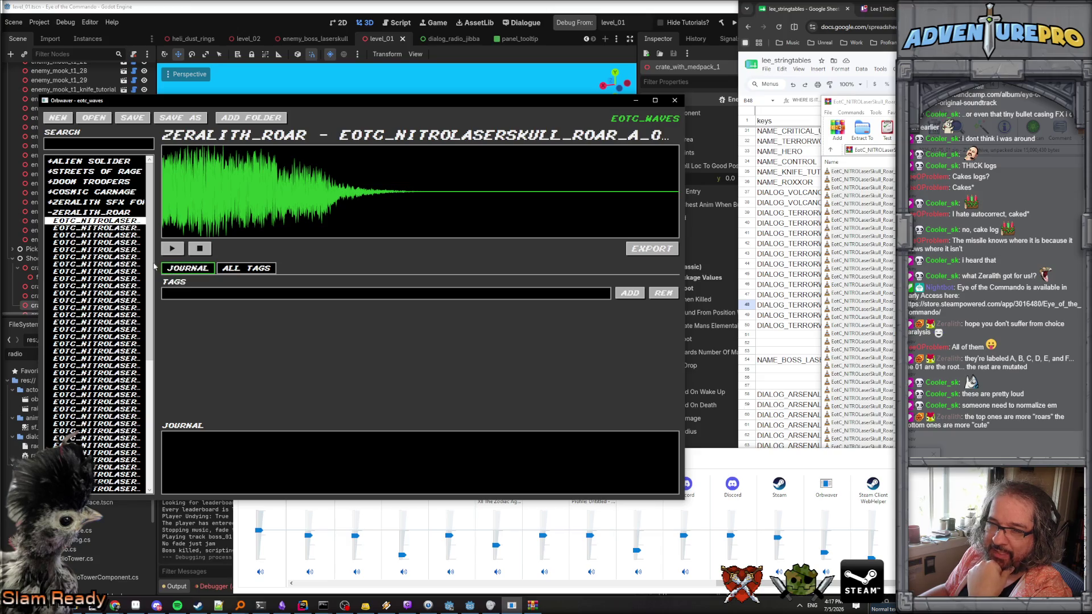
left_click(115, 325)
left_click(115, 314)
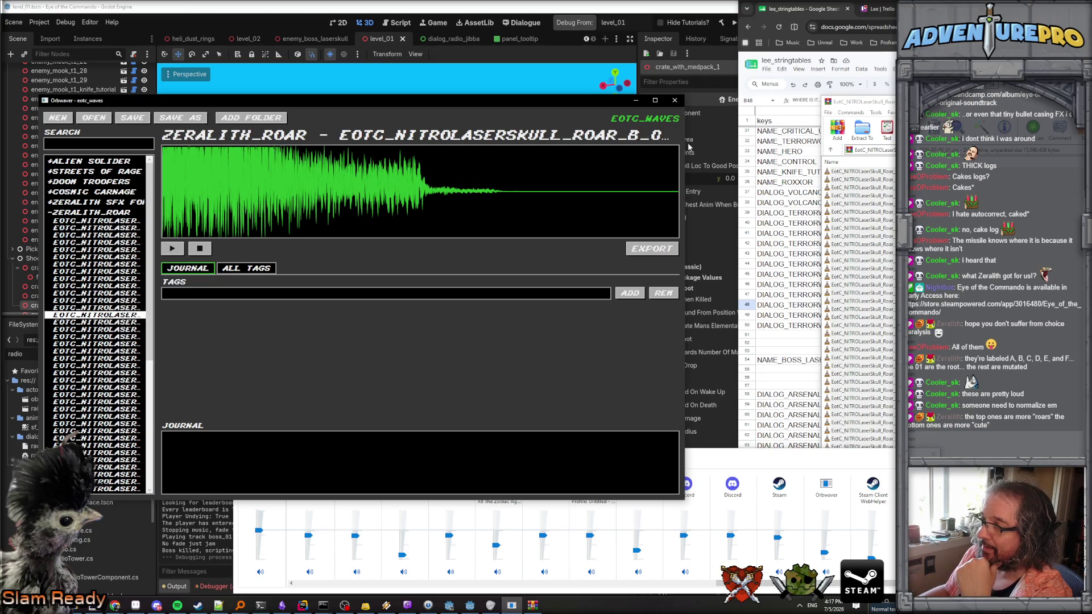
mouse_move(684, 143)
left_mouse_down()
mouse_move(819, 143)
mouse_move(792, 142)
left_mouse_up()
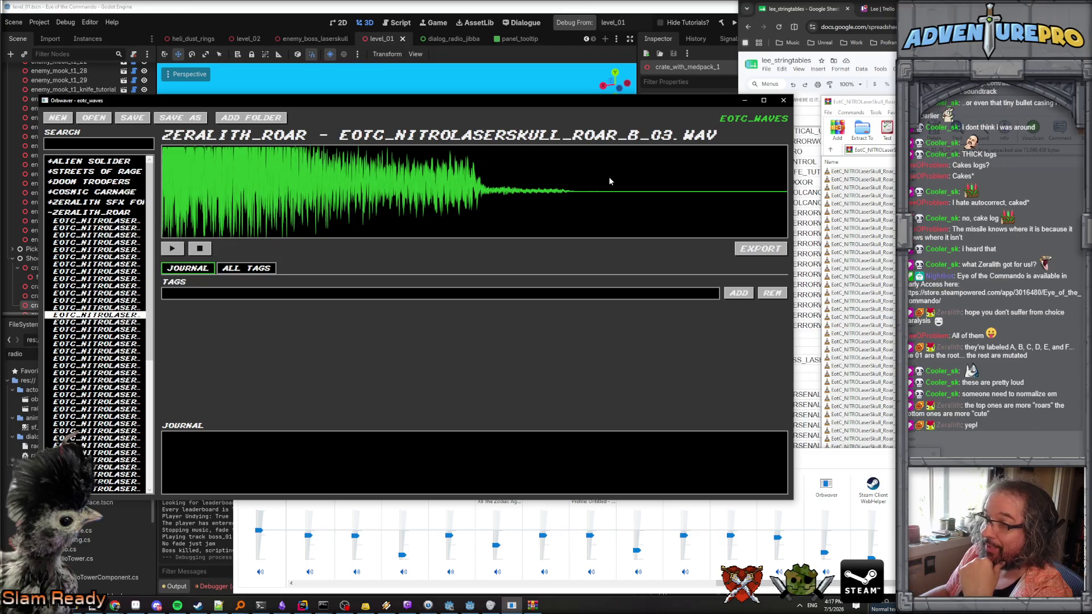
Preview ROAR_B takes 01–04, then ROAR_A takes 03, 01 and 04.
left_click(123, 308)
left_click(123, 300)
left_click(123, 322)
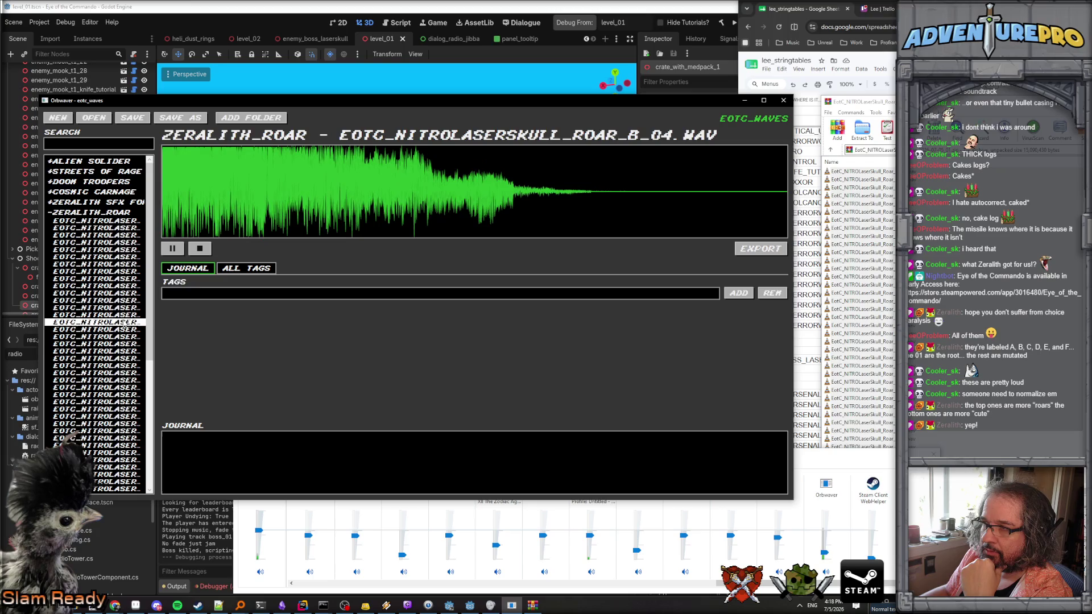
left_click(124, 315)
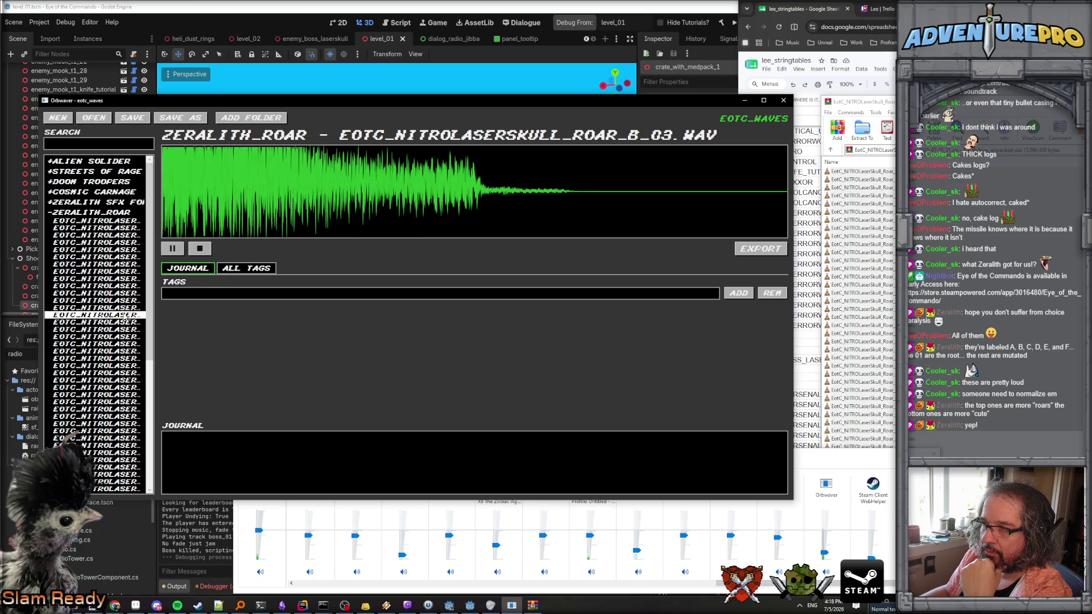
left_click(121, 236)
left_click(122, 222)
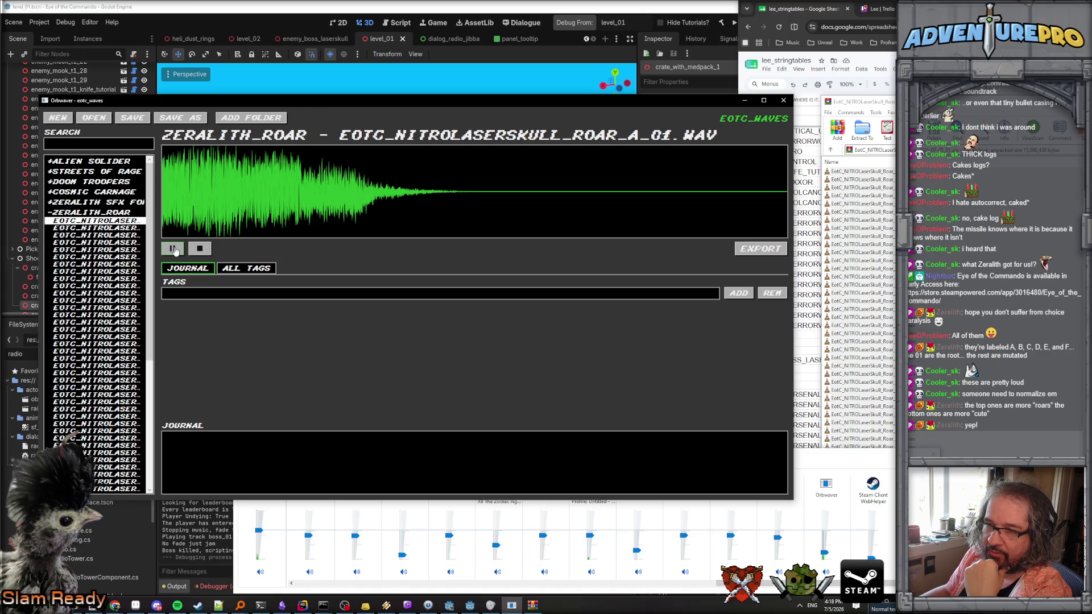
left_click(114, 243)
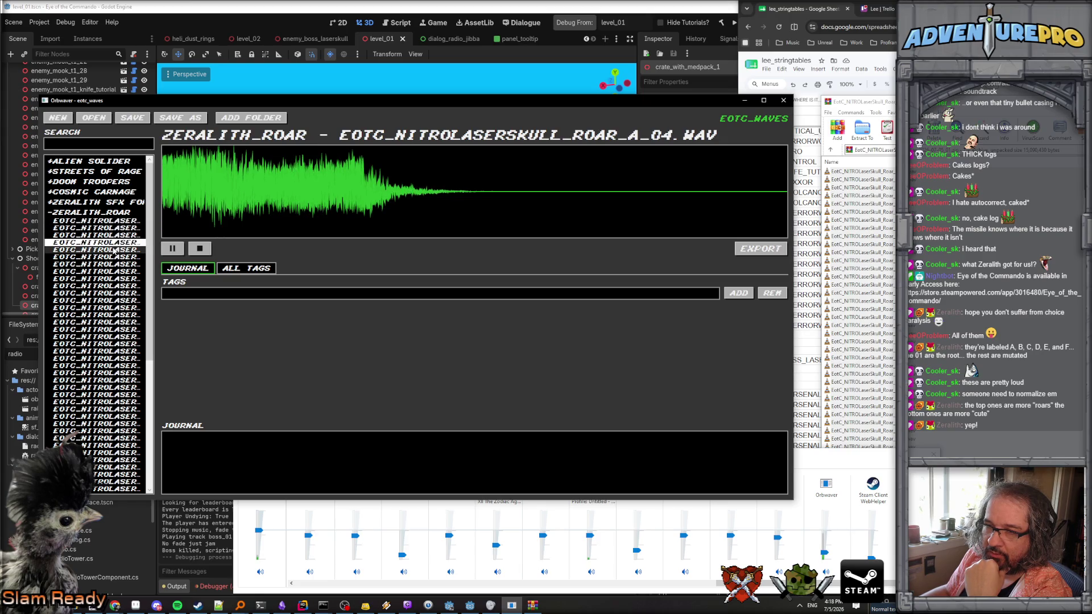
Stop and replay ROAR_A_04, try takes 05–07, then settle back on ROAR_A_04.
left_click(176, 252)
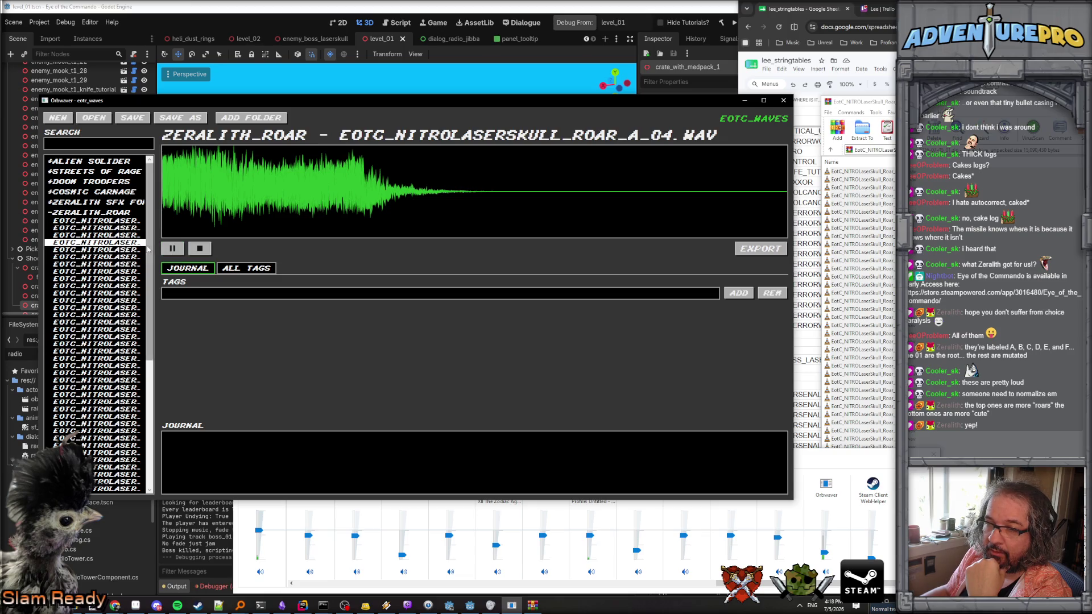
left_click(173, 250)
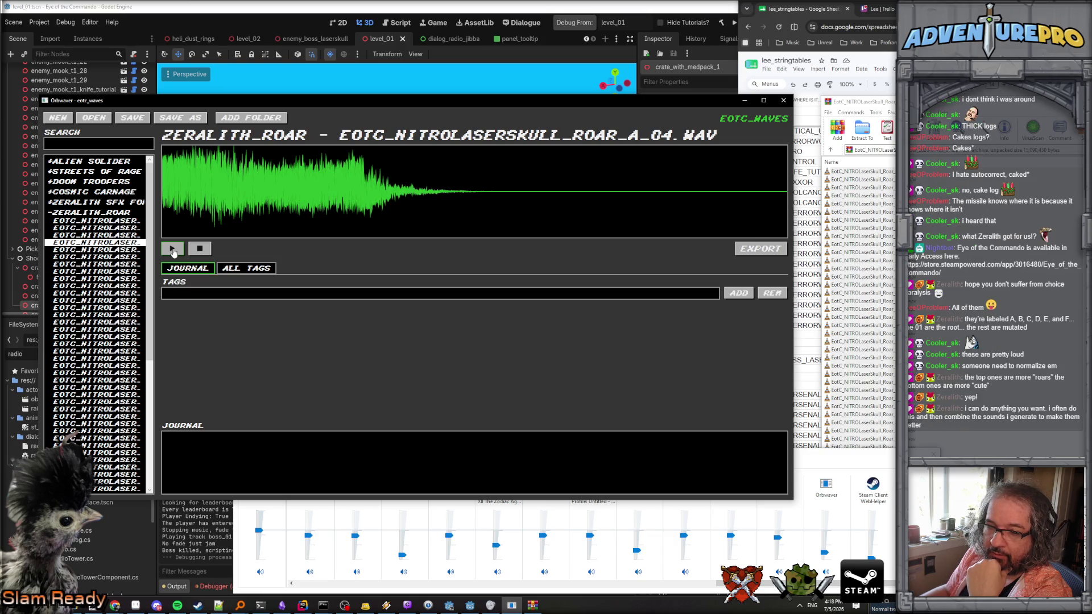
left_click(172, 250)
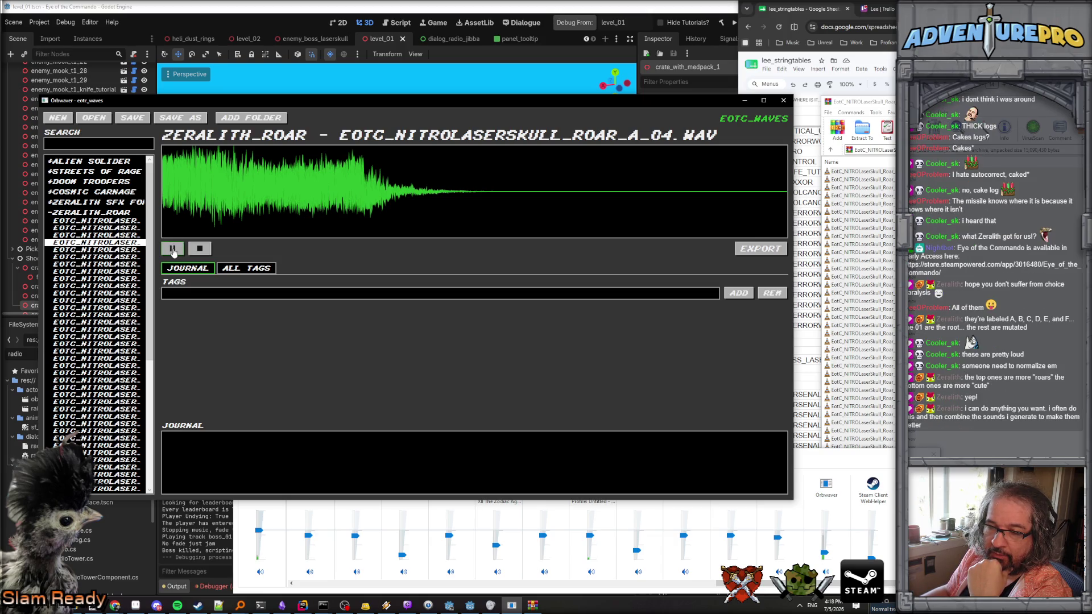
left_click(123, 250)
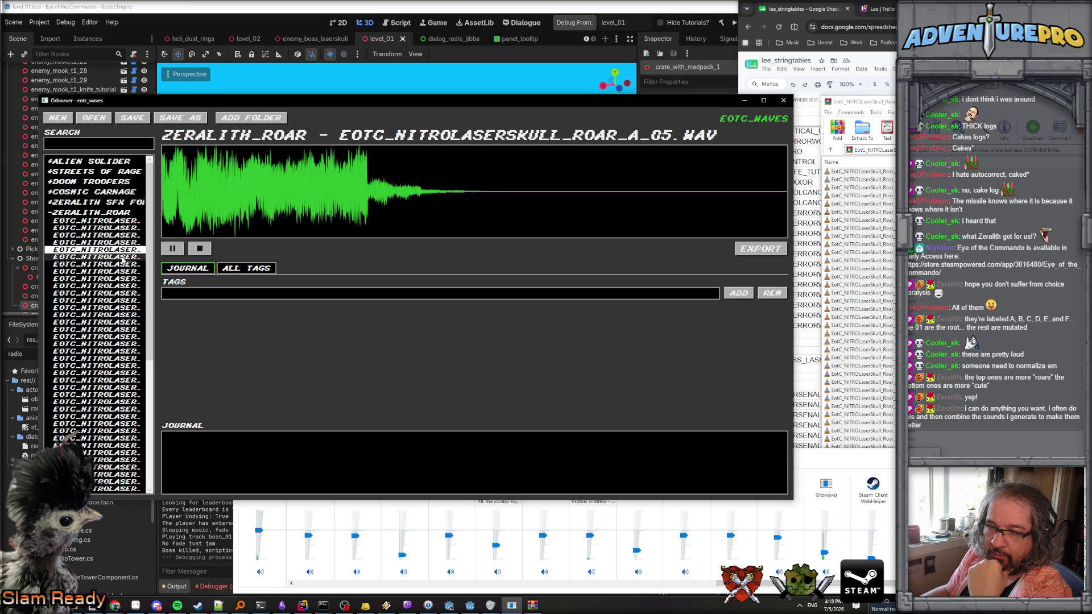
left_click(122, 258)
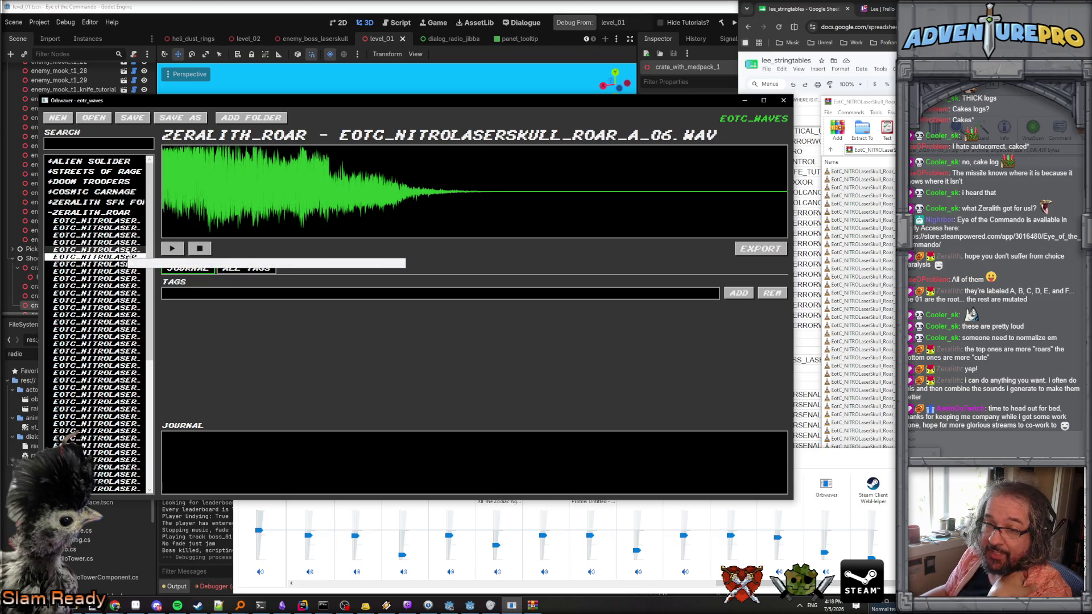
left_click(120, 264)
left_click(121, 249)
left_click(122, 243)
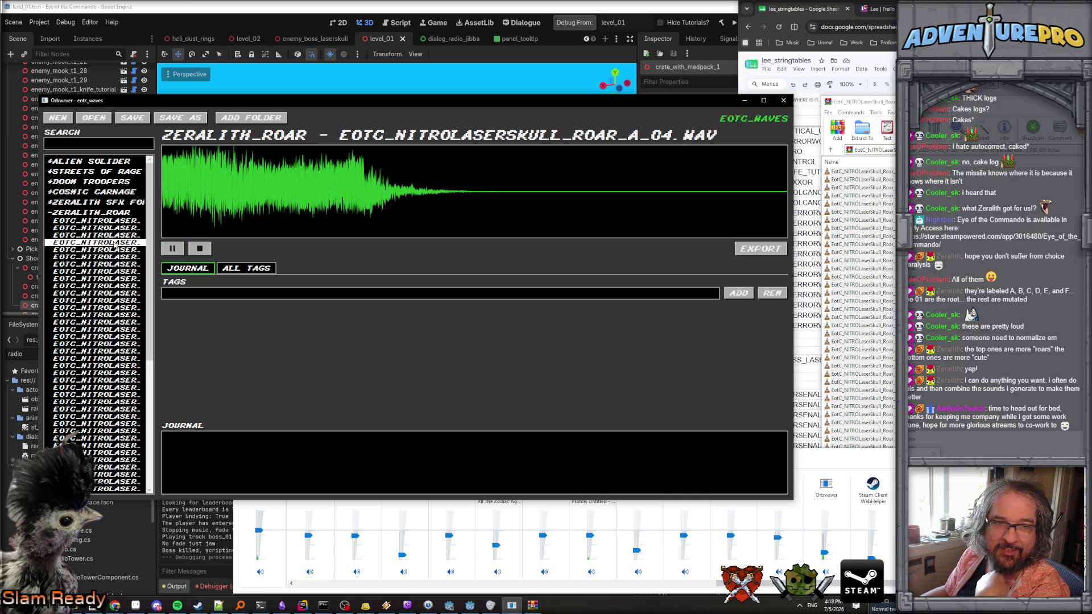
key("alt+Tab")
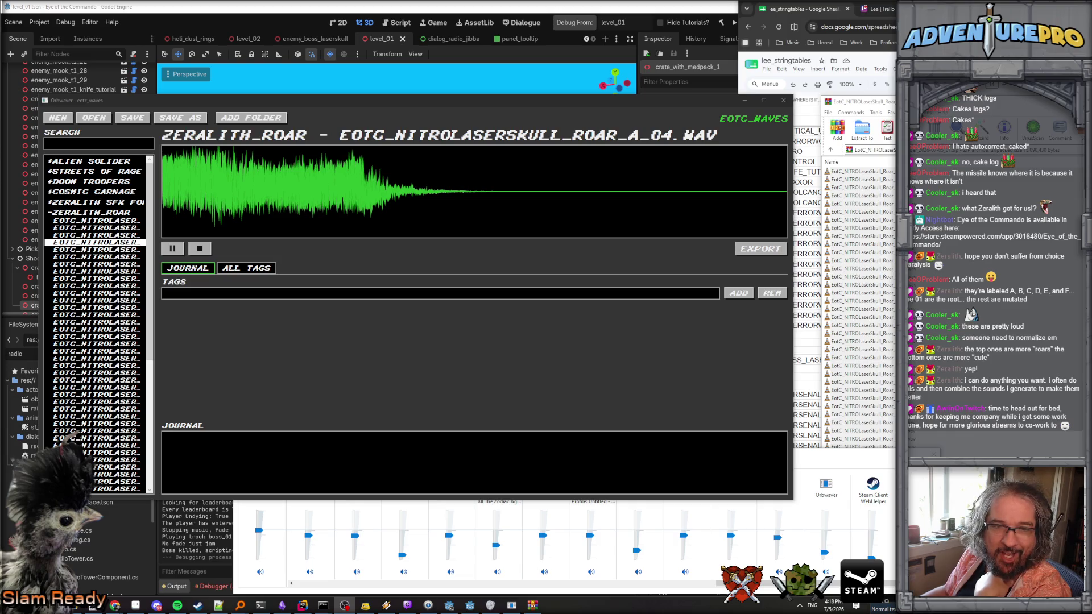
key("alt+Tab")
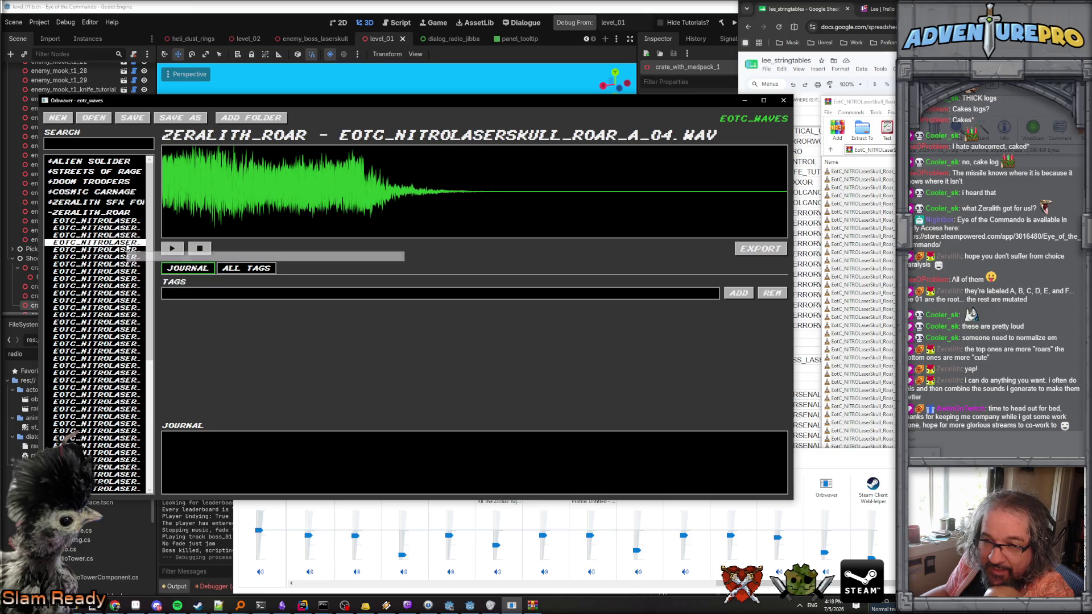
Export the ROAR_A_04 take as laserskull_intro_roar.wav into D:\projects\jimjam_may_24\audio.
left_click(753, 251)
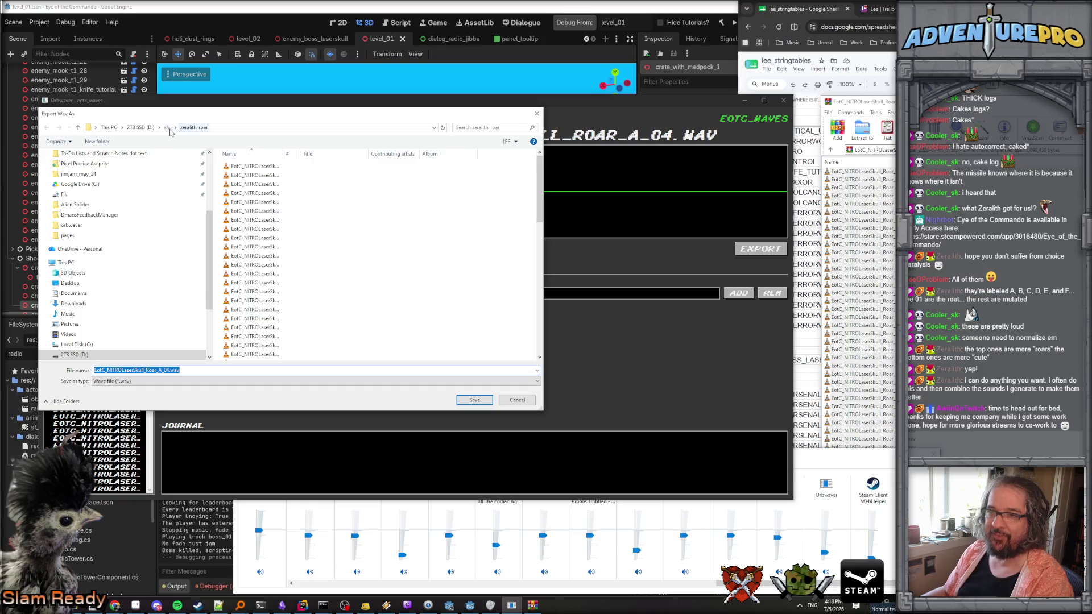
left_click(267, 127)
type("d:\\")
type("projects\\k")
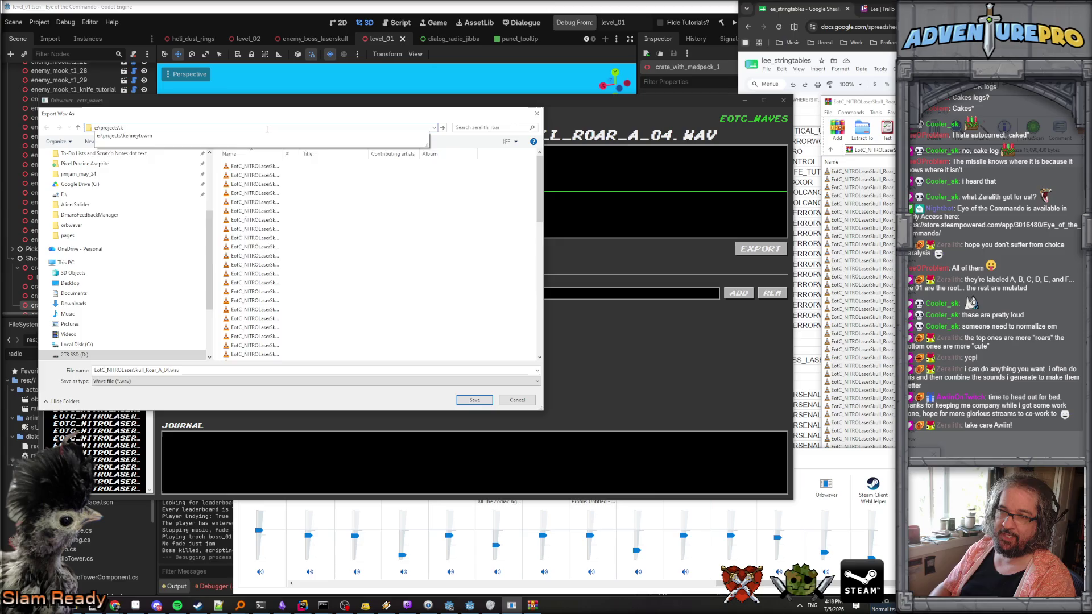
key("BackSpace")
type("jimjam_may_24\\audio")
key("Return")
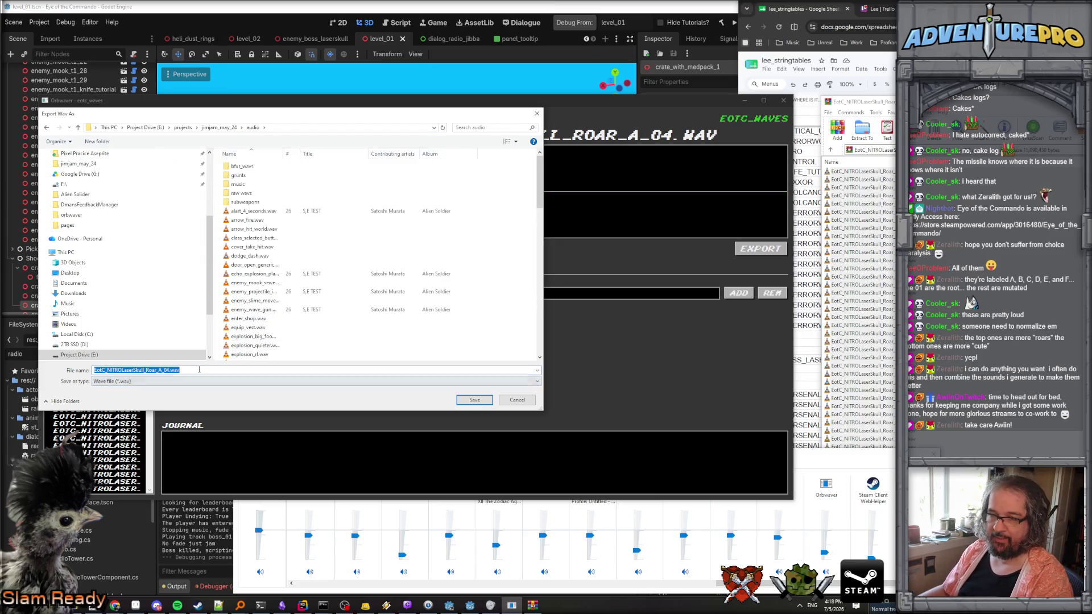
type("laserskull_intro_roar")
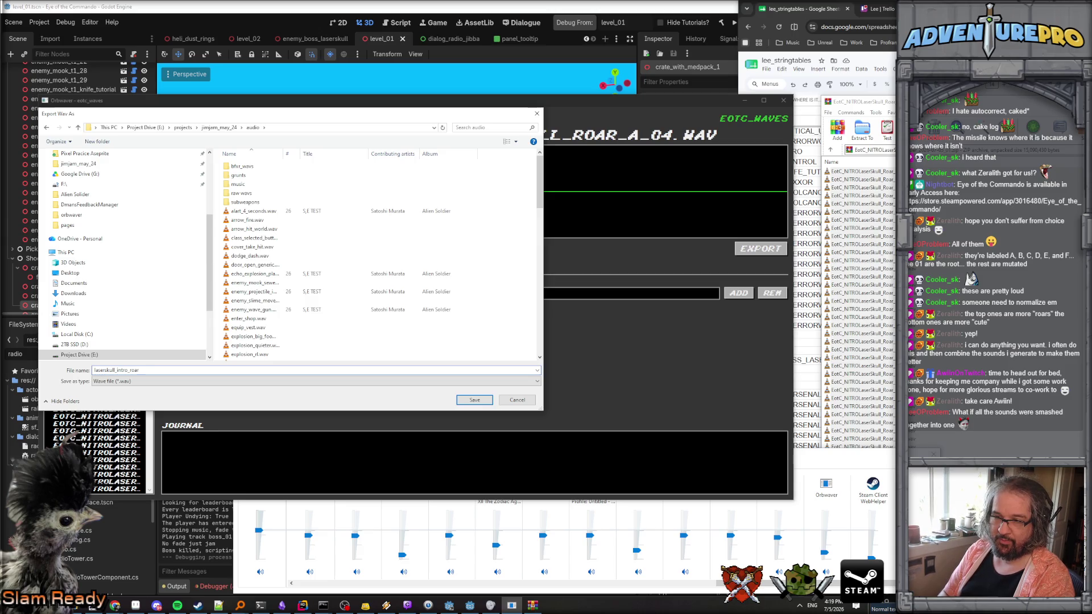
key("Return")
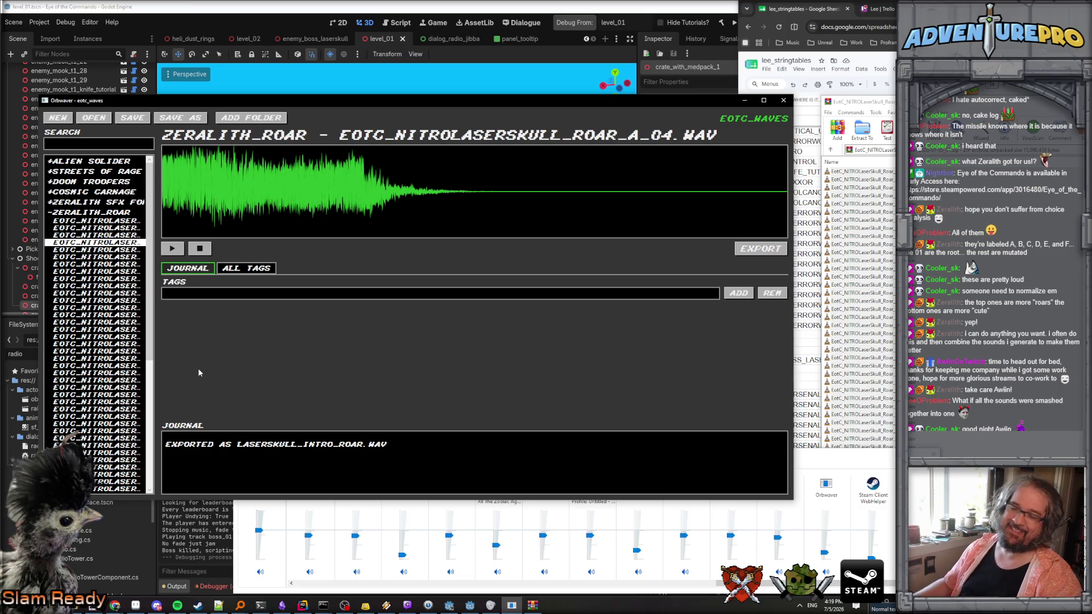
left_click(429, 5)
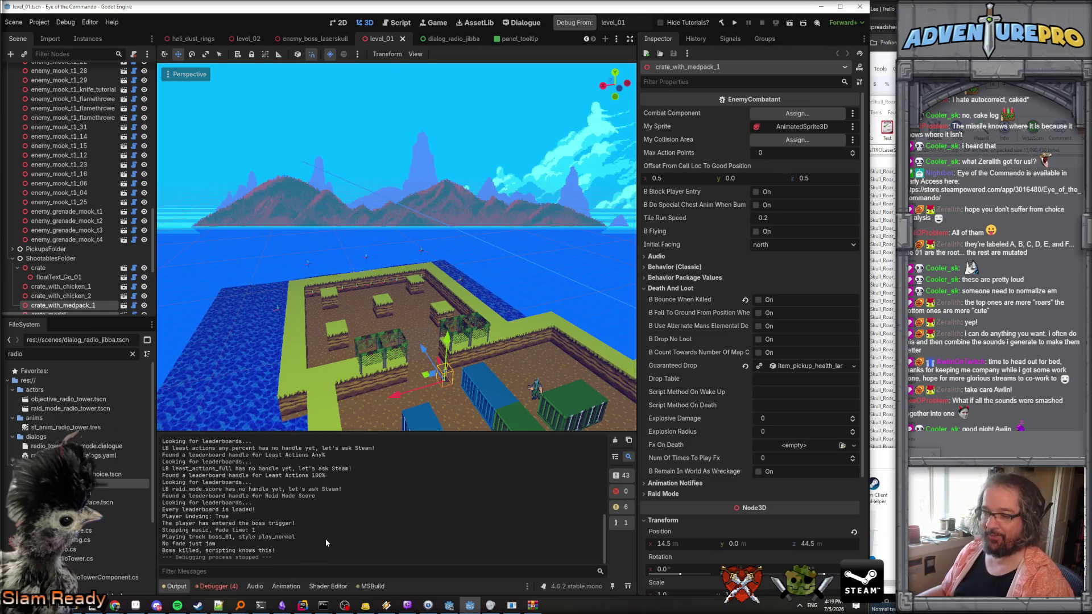
Inspect the Errors tab's Cinematic_TerrorwolfExplosions invalid-call stack trace, then switch to the level script code.
left_click(217, 586)
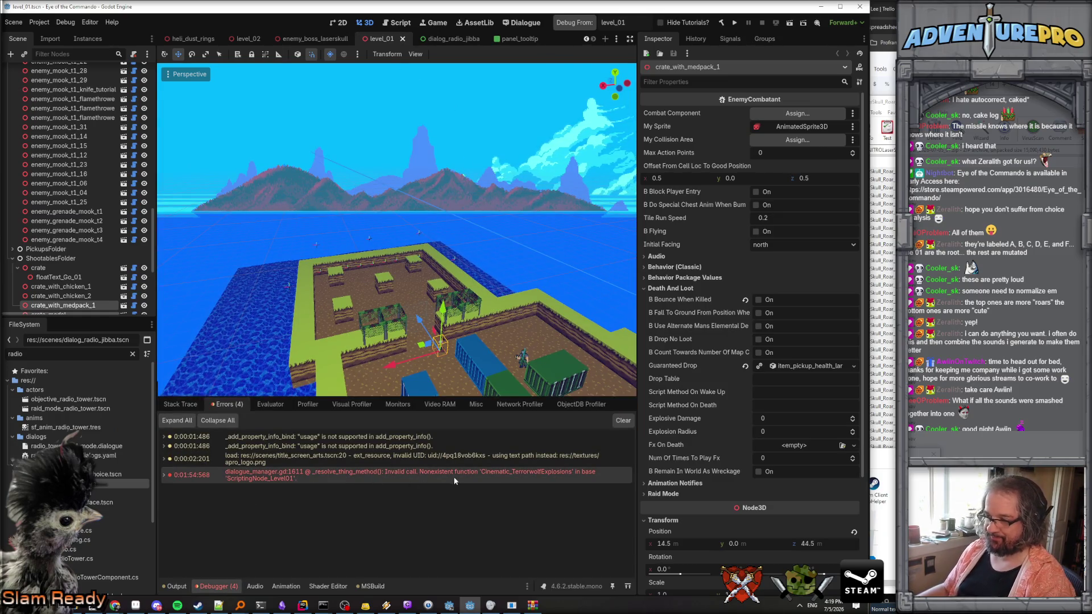
mouse_move(500, 477)
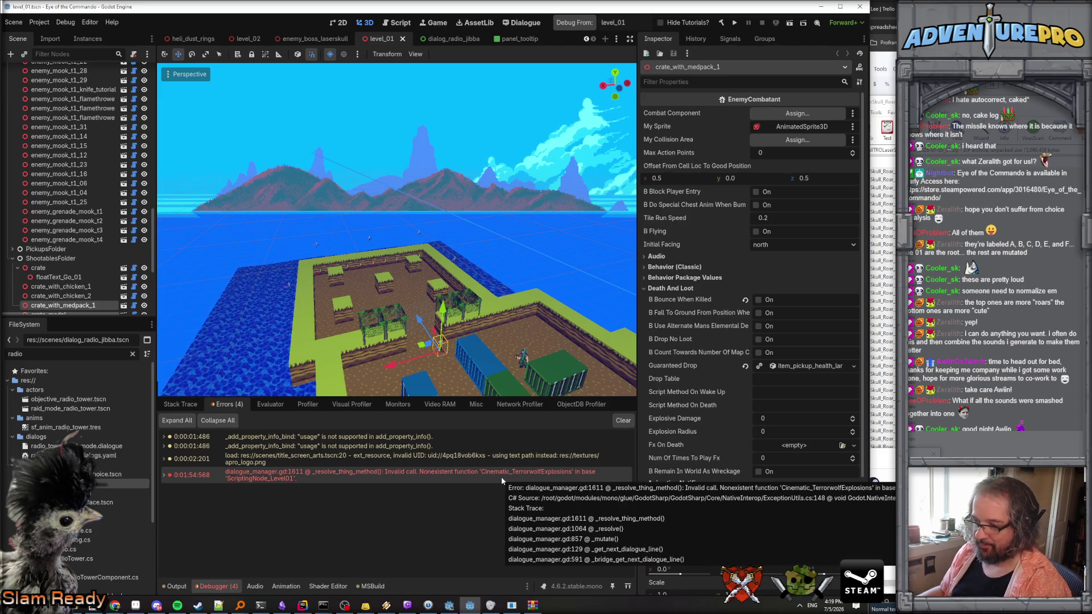
left_click(302, 607)
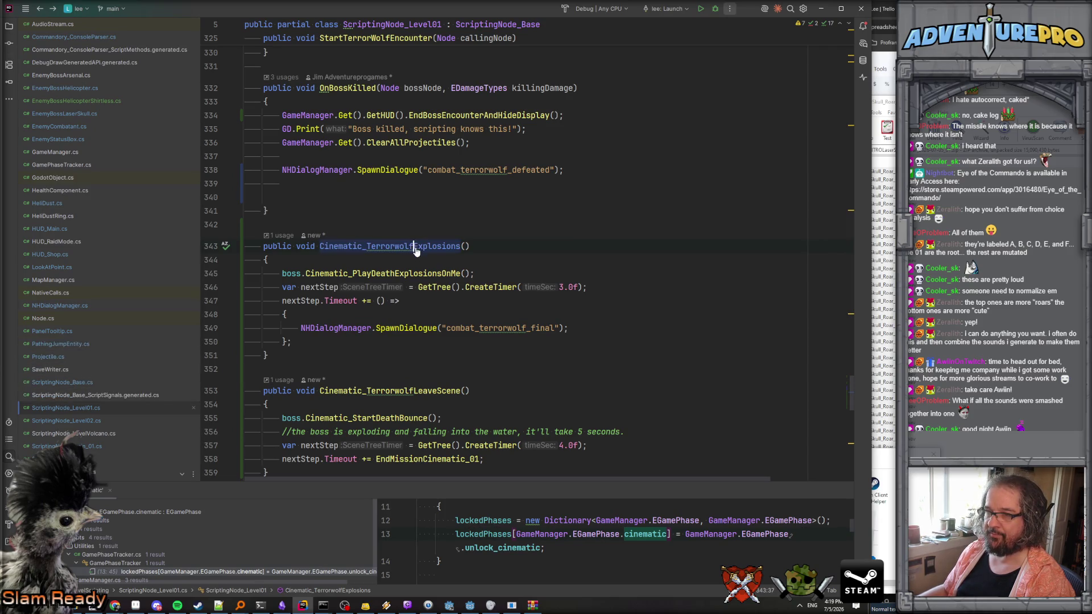
Add a 'Node caller' parameter to Cinematic_TerrorwolfExplosions and Cinematic_TerrorwolfLeaveScene.
scroll(473, 238, "up", 1)
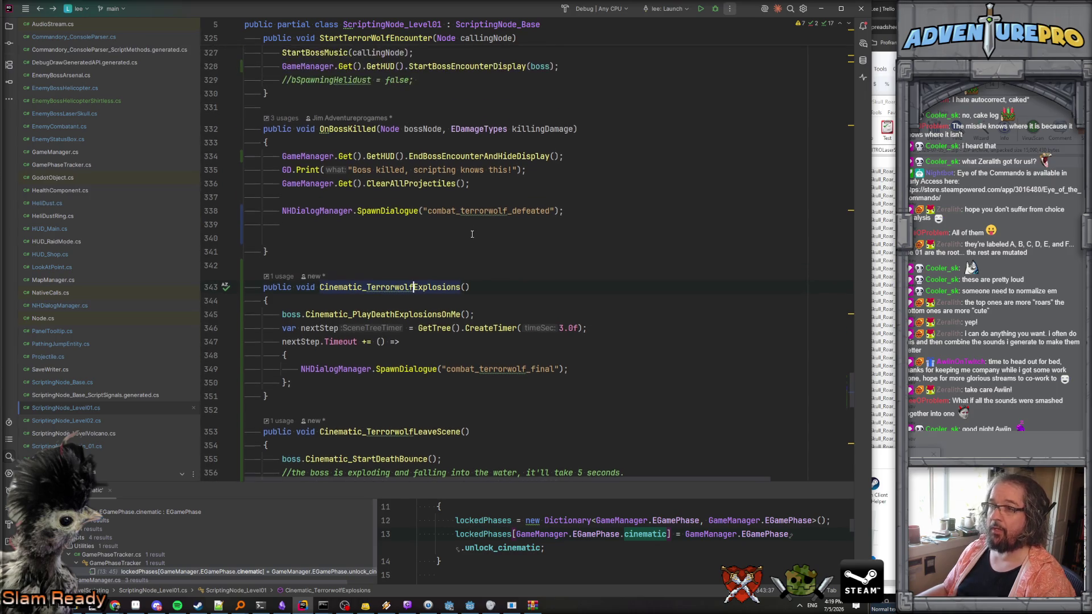
left_click(404, 129)
key("ctrl+c")
left_click(466, 287)
key("ctrl+v")
left_click(466, 432)
key("ctrl+v")
left_click(509, 287)
double_click(510, 288)
type("caller")
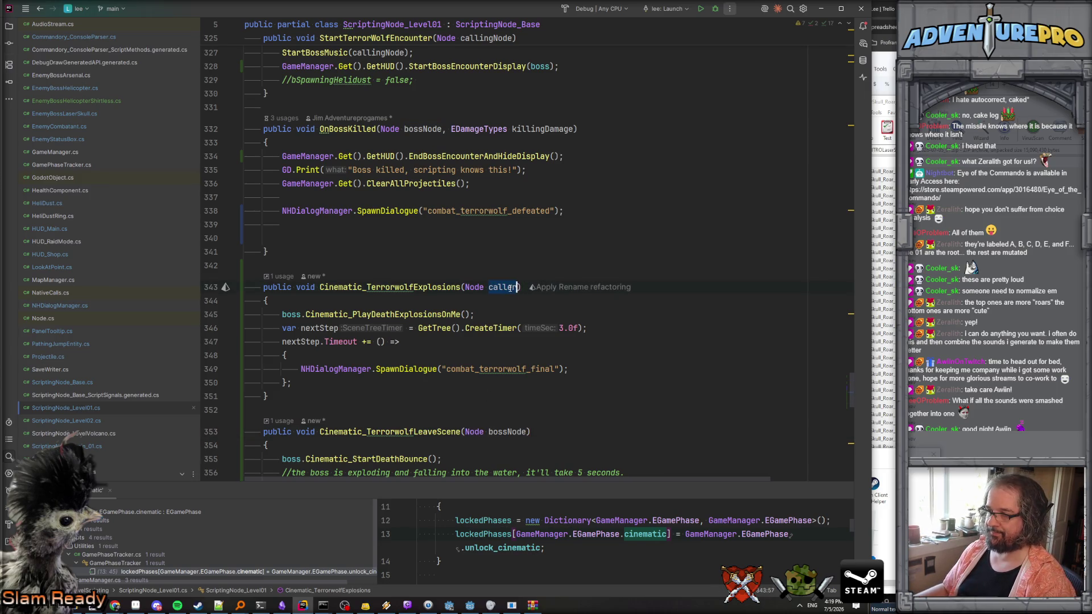
double_click(508, 431)
type("caller")
Review the explosions timer callback and the dialogue string keys in the sheet, then return to Godot.
scroll(505, 398, "down", 4)
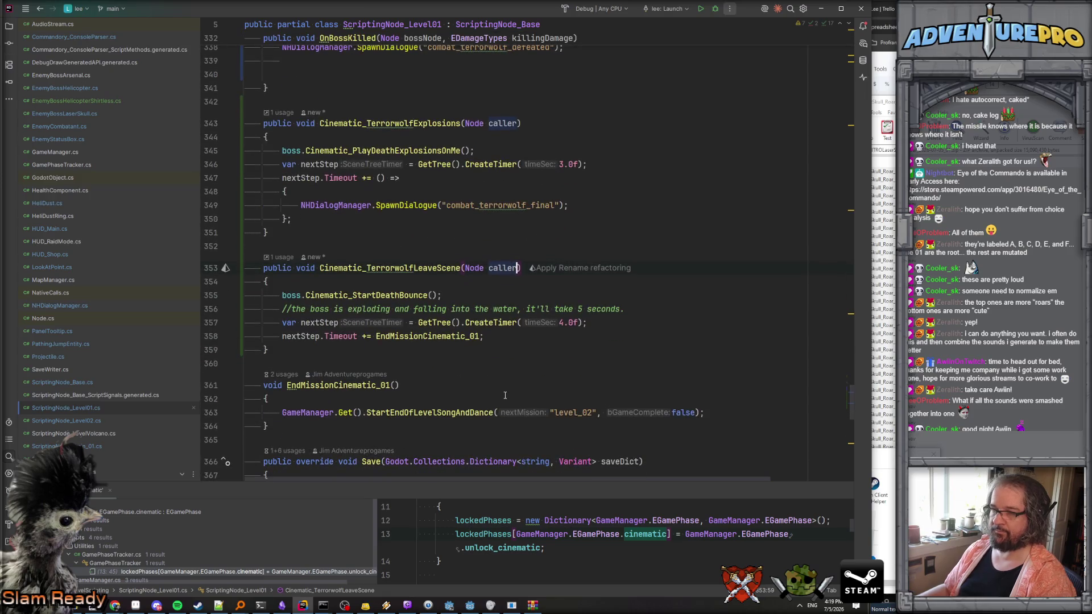
scroll(499, 383, "down", 2)
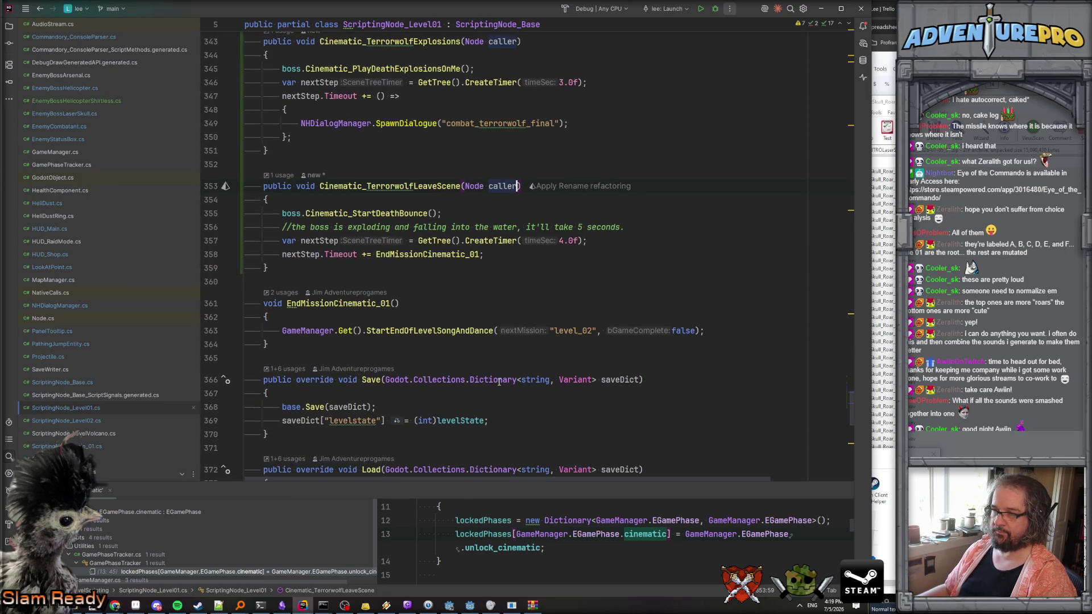
scroll(499, 383, "up", 3)
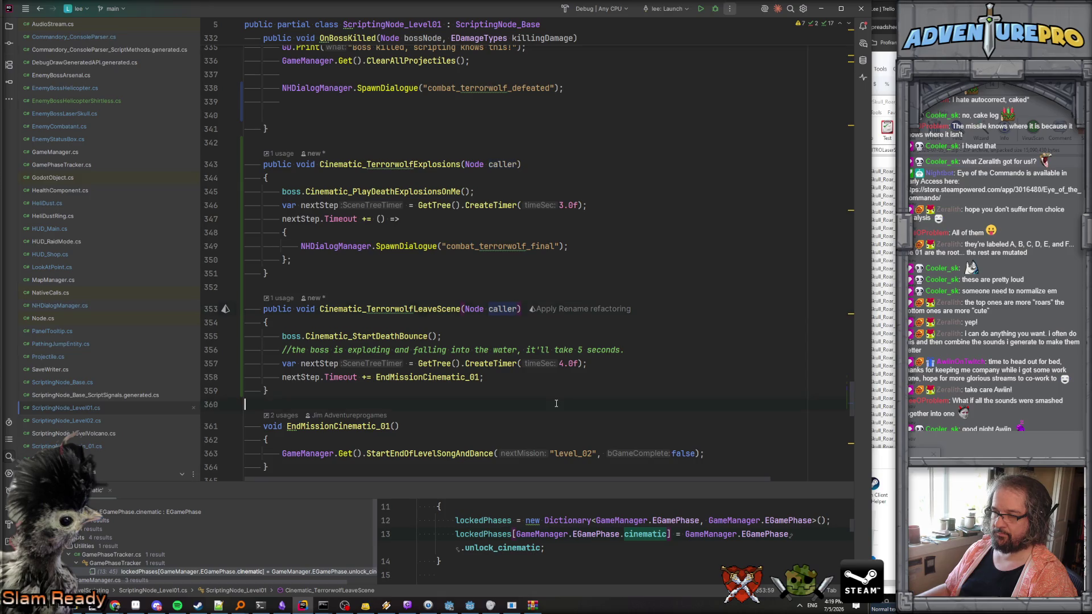
scroll(649, 319, "up", 2)
left_click(650, 319)
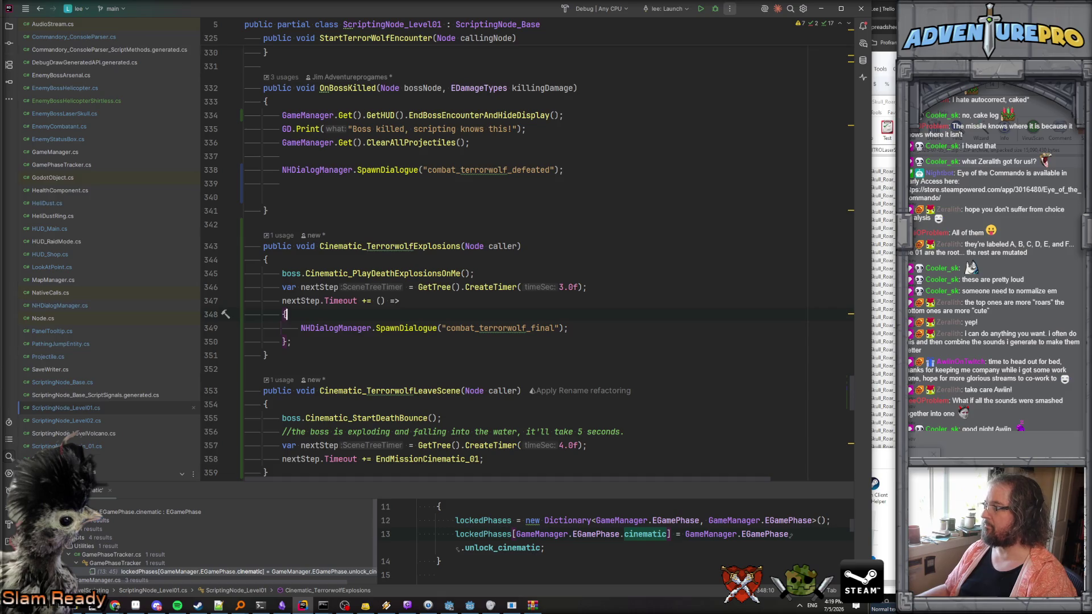
key("alt+Tab")
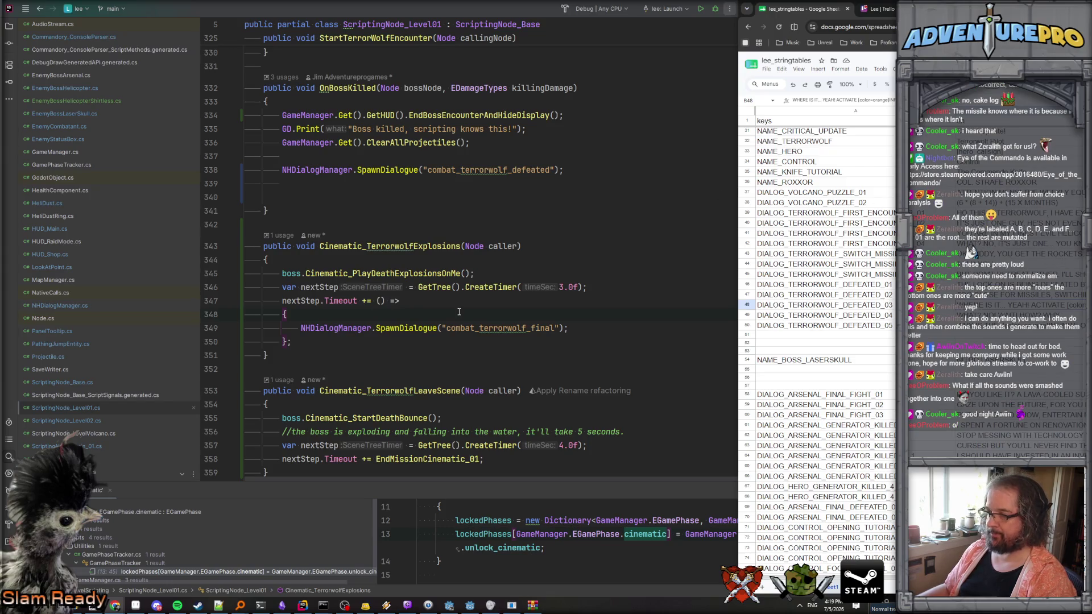
left_click(393, 206)
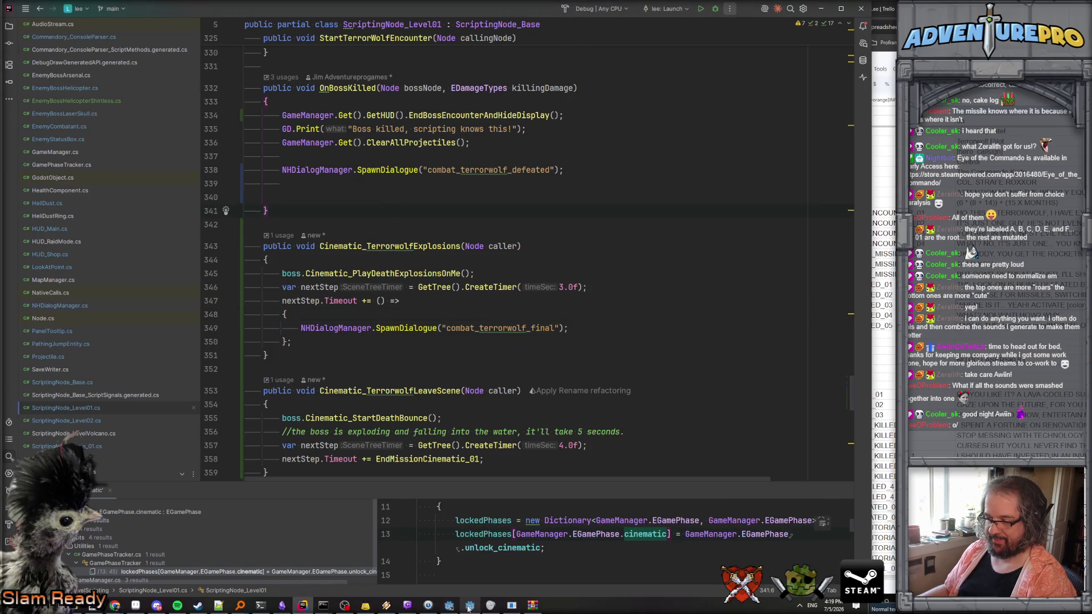
left_click(469, 606)
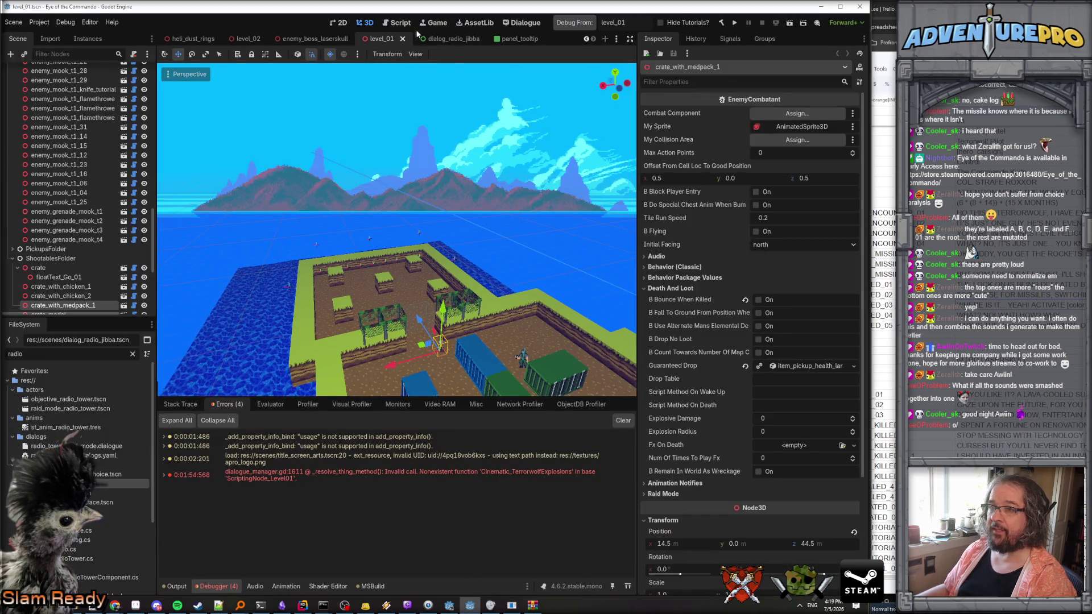
Set the combat_terrorwolf_final lines to DIALOG_TERRORWOLF_DEFEATED_04 and _05 and save.
left_click(521, 23)
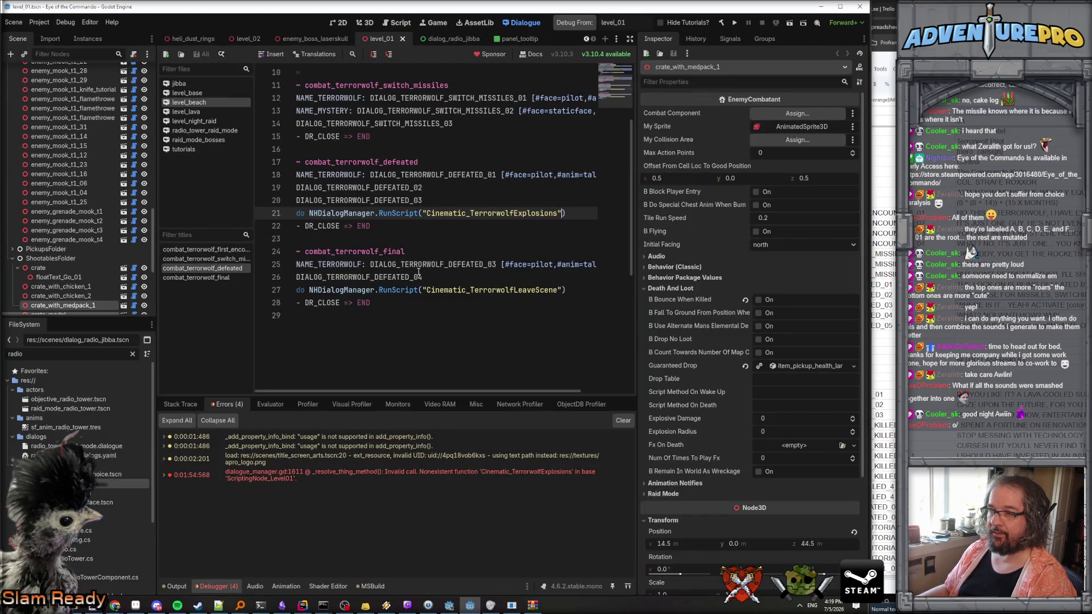
left_click(497, 264)
left_click(448, 284)
type("5")
key("ctrl+s")
Check the Cinematic_TerrorwolfLeaveScene call name against the code, then debug-run from level_01.
double_click(508, 290)
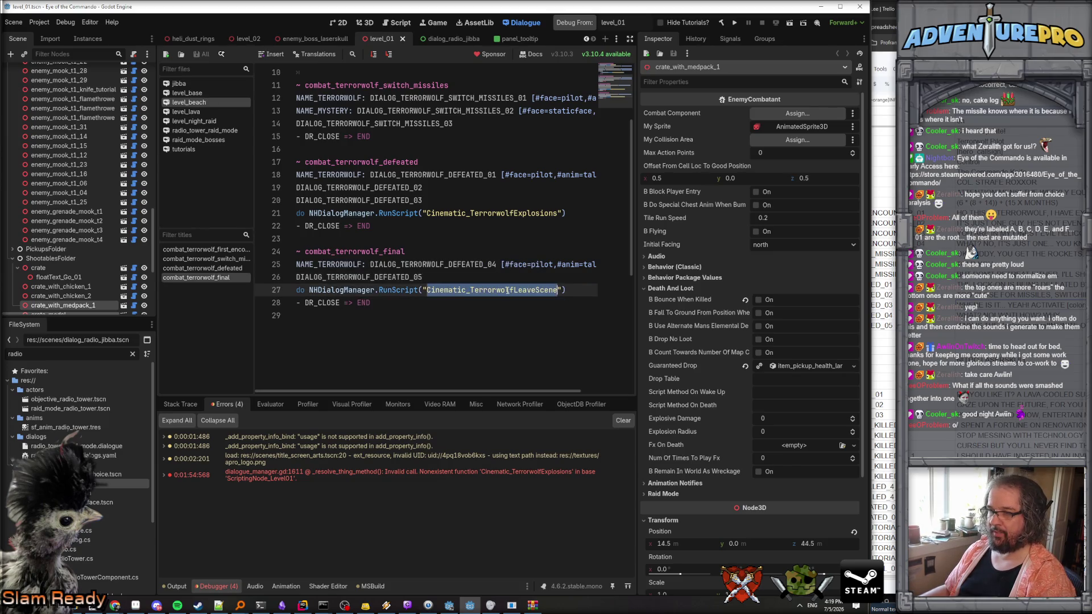
key("alt+Tab")
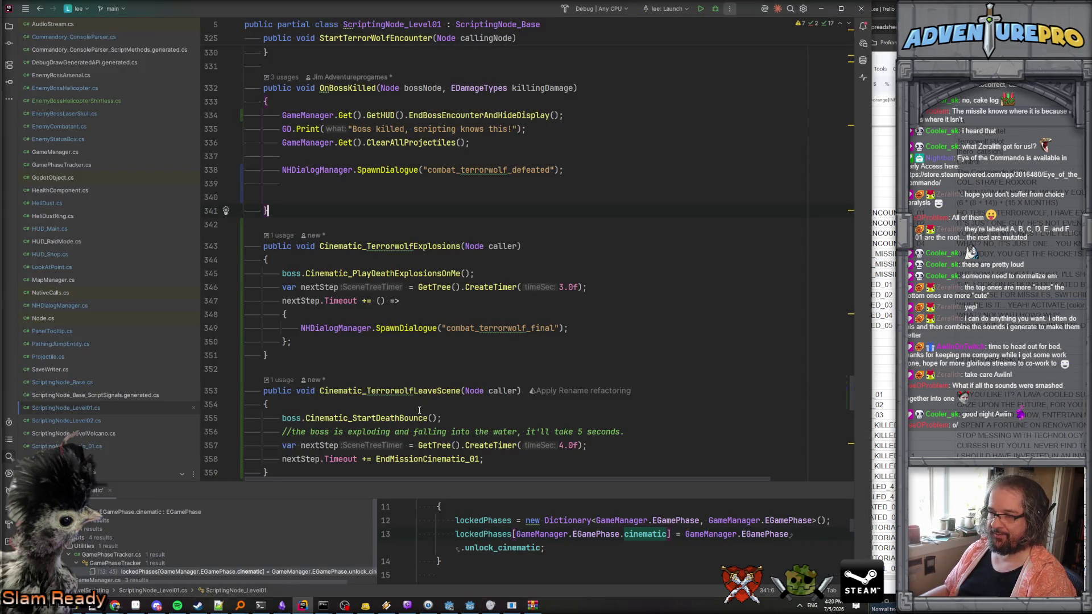
key("alt+Tab")
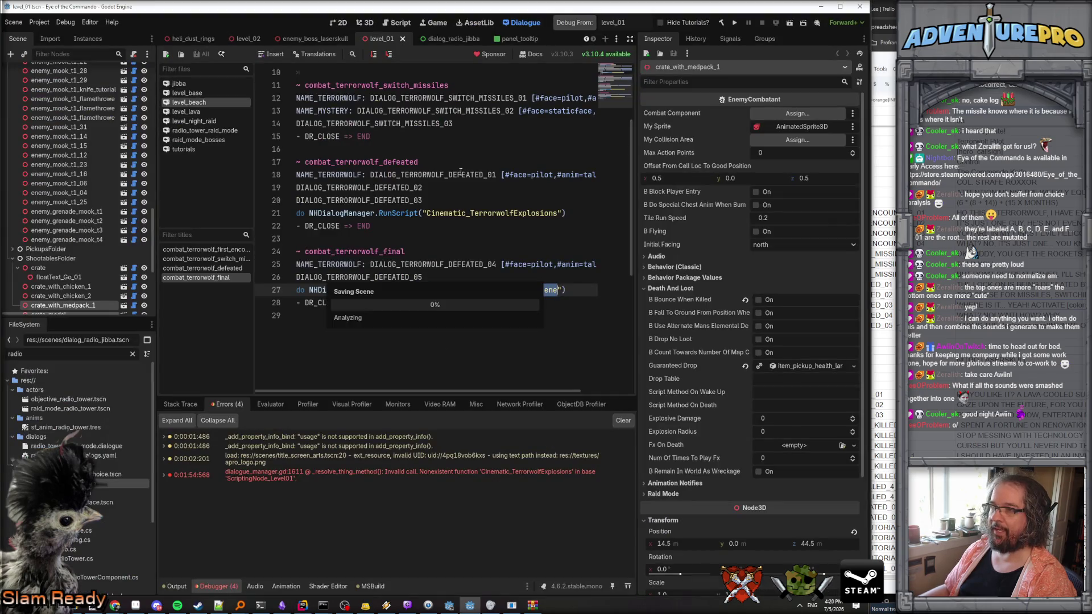
left_click(574, 23)
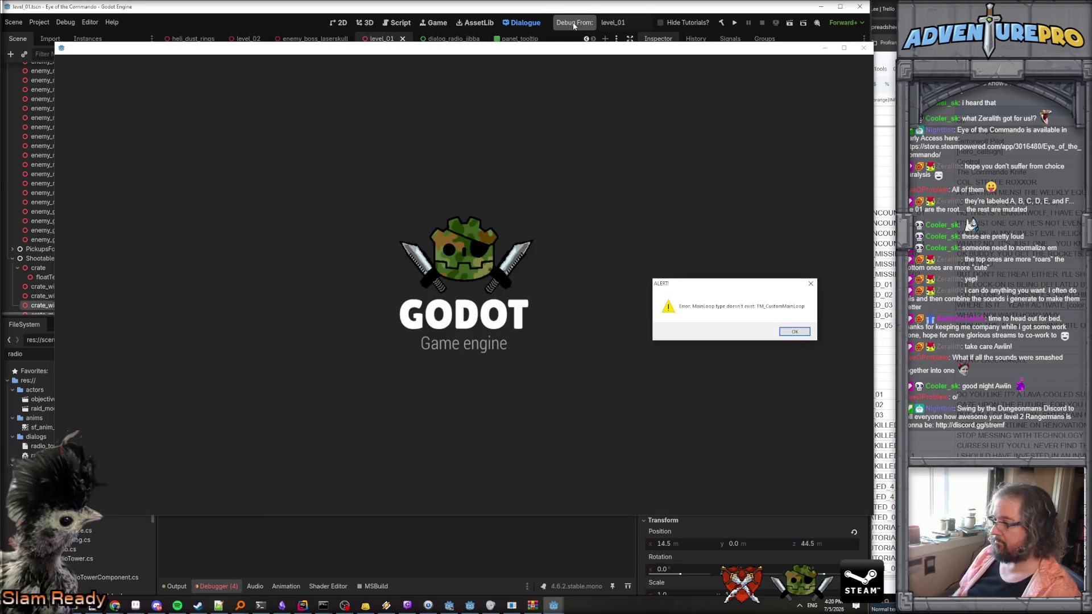
Dismiss the MainLoop alert, relaunch from level_01, and close the controls tutorial dialogue.
left_click(795, 333)
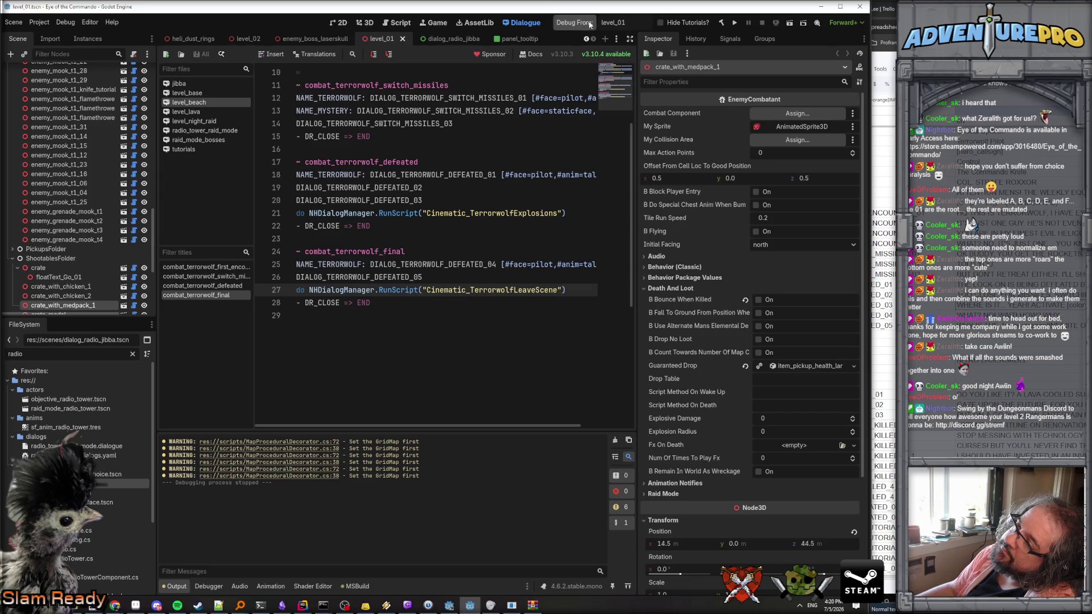
left_click(584, 24)
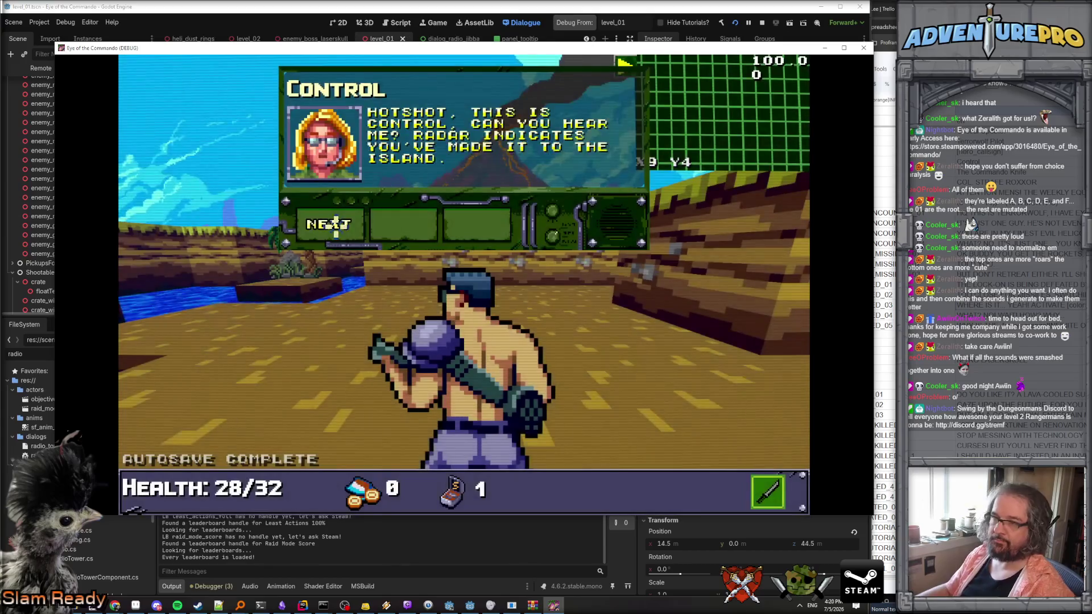
left_click(357, 230)
left_click(357, 231)
left_click(351, 226)
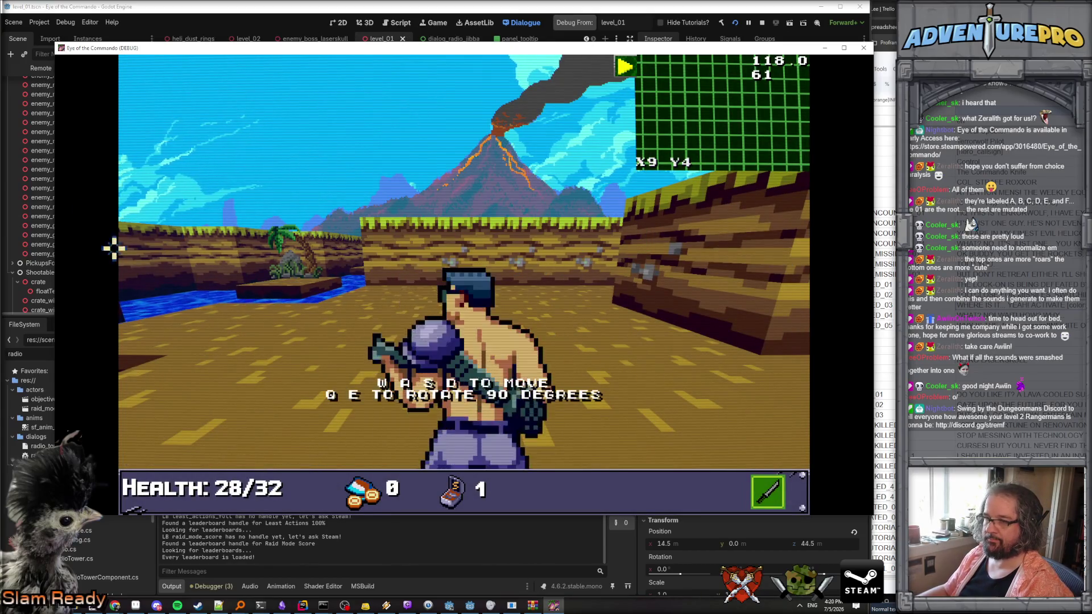
Enter console cheats GUNDAMAGE 40, UNDYING and TP 14 45 to reach the boss.
key("Tab")
key("grave")
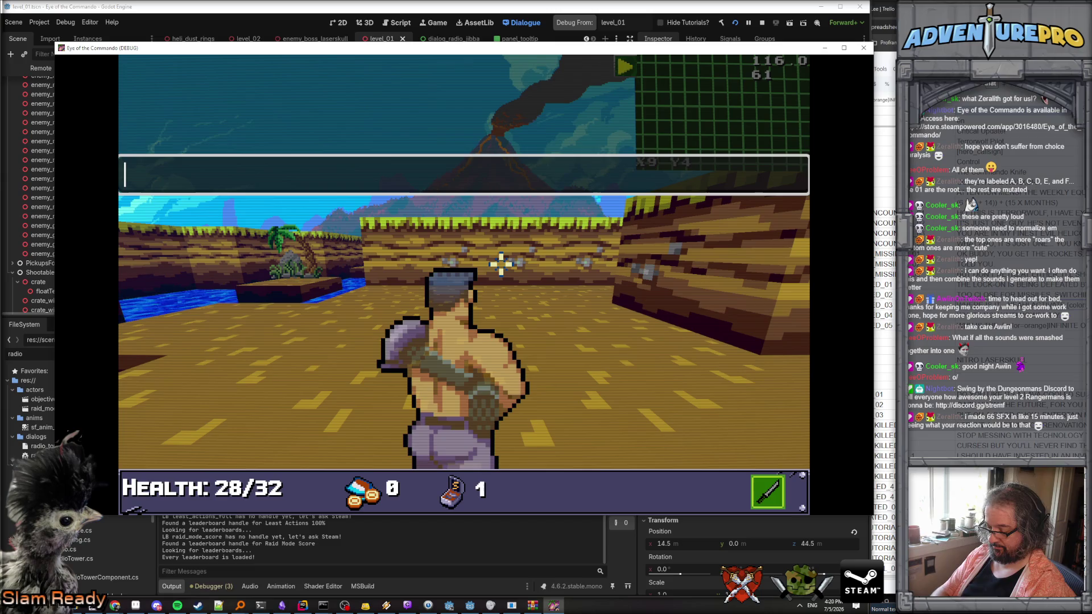
type("GUNMD")
key("BackSpace")
key("BackSpace")
type("D 40")
key("Return")
type("UNDYING")
key("Return")
type("TP 14 45")
key("Return")
key("grave")
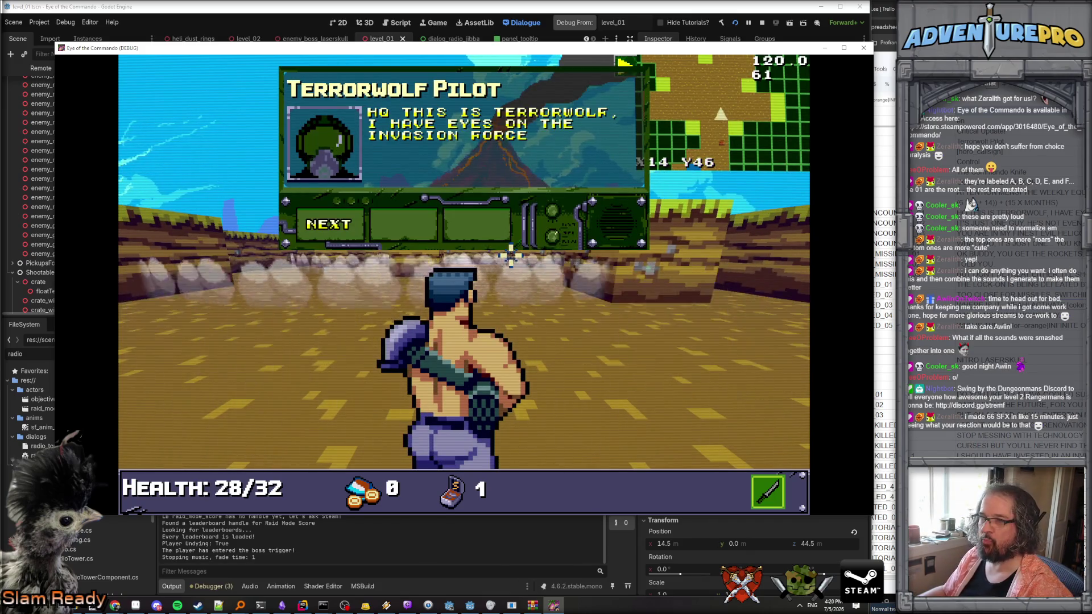
Advance through the Terrorwolf Pilot intro dialogue and close it to start the fight.
left_click(329, 227)
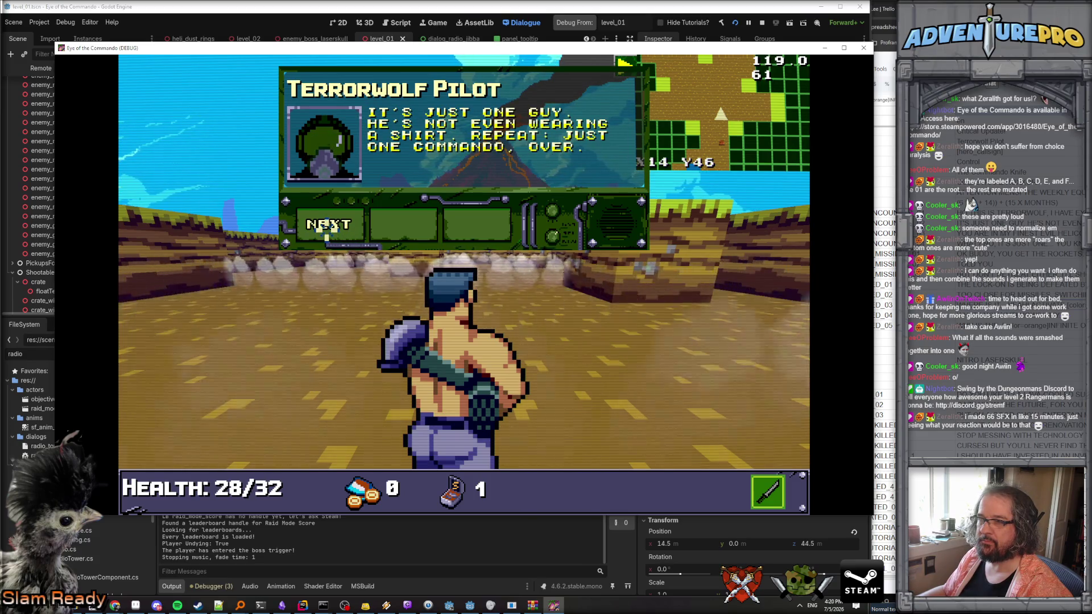
left_click(329, 226)
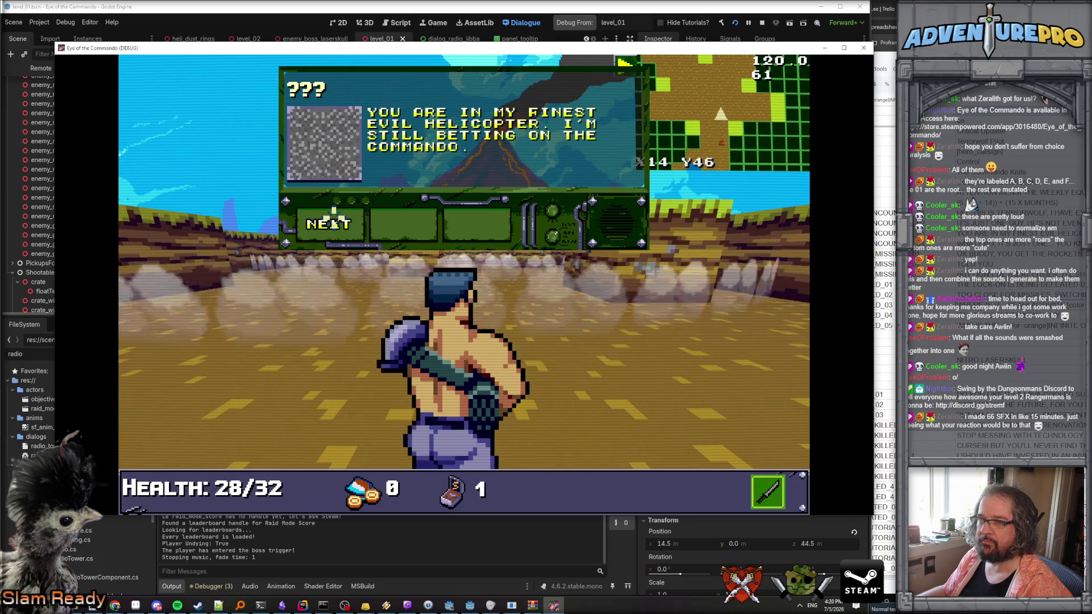
left_click(332, 223)
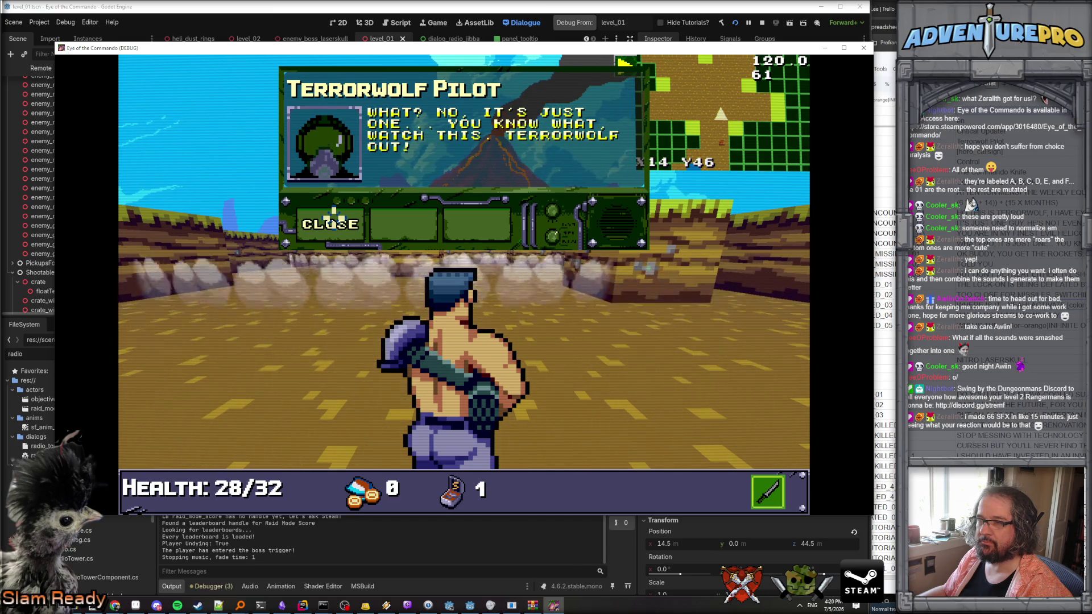
left_click(334, 216)
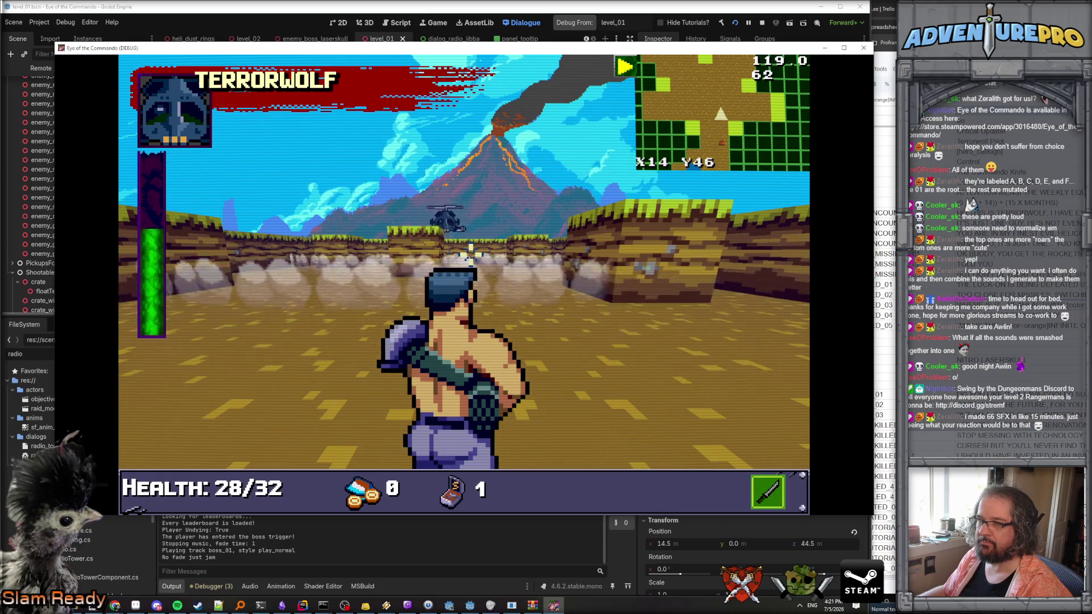
Move the commando, shoot the Terrorwolf helicopter, and advance through the boss dialogue until it closes.
key("w")
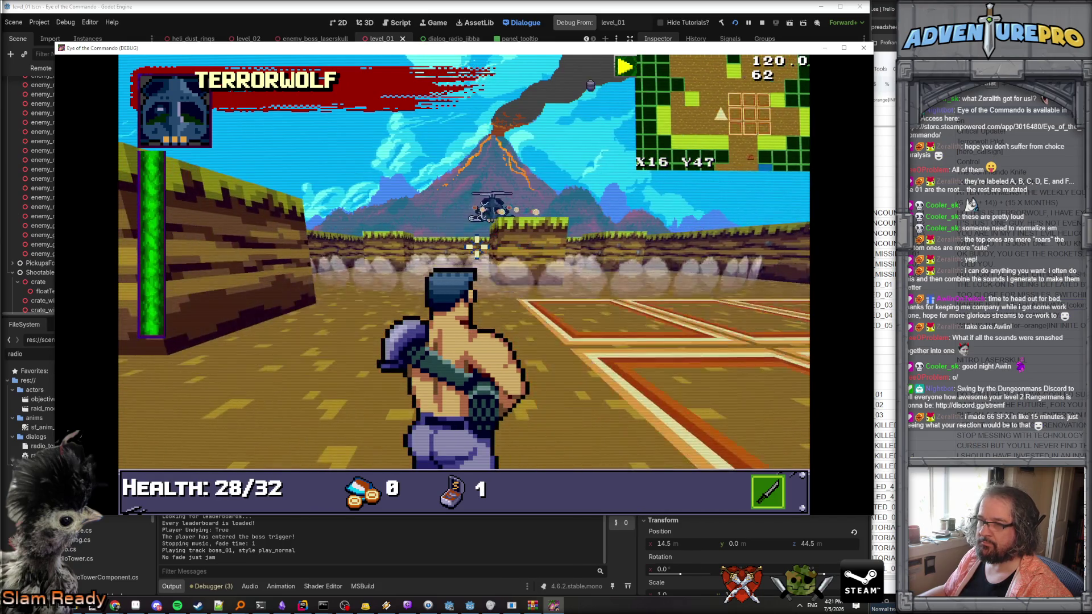
left_click(495, 213)
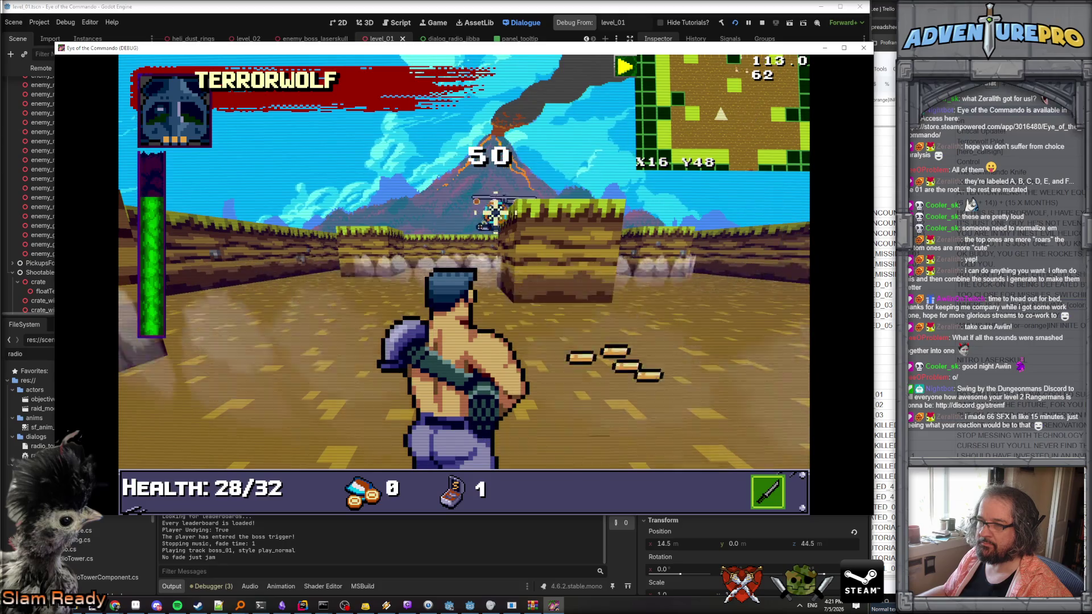
left_click(487, 224)
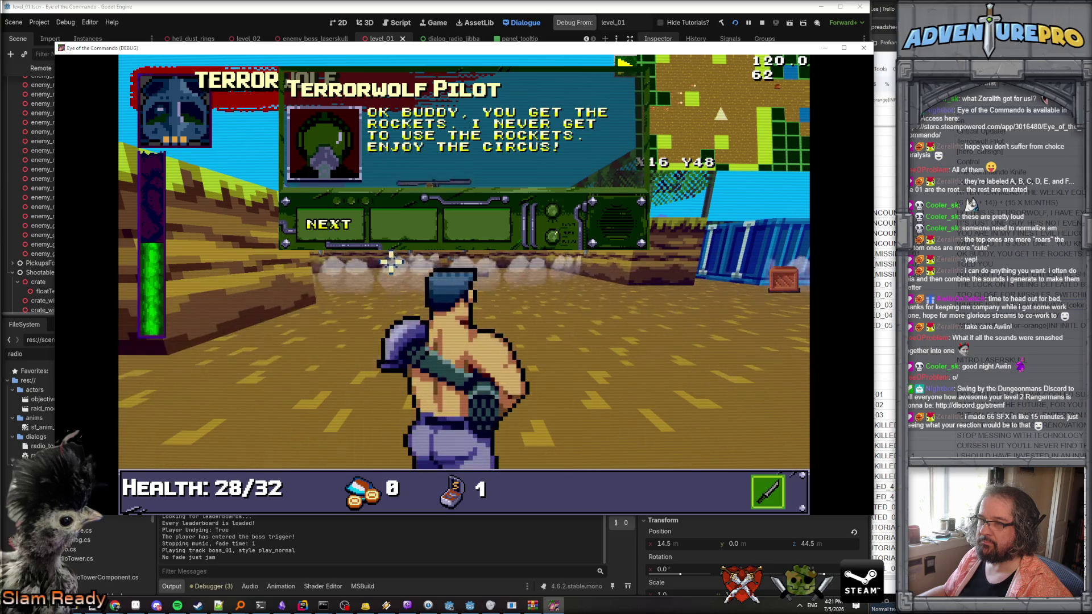
left_click(339, 216)
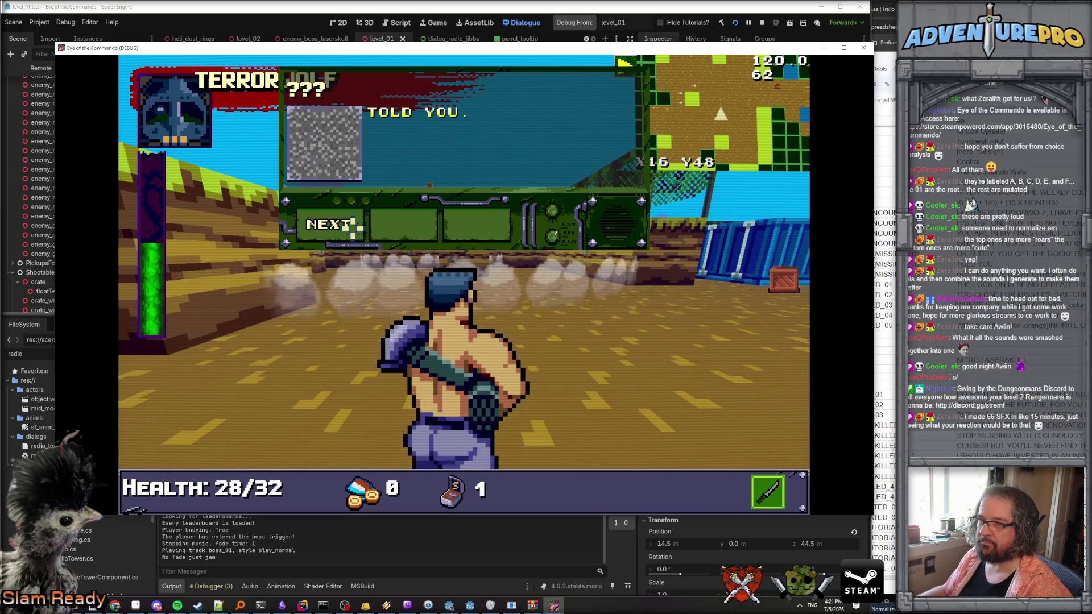
left_click(351, 228)
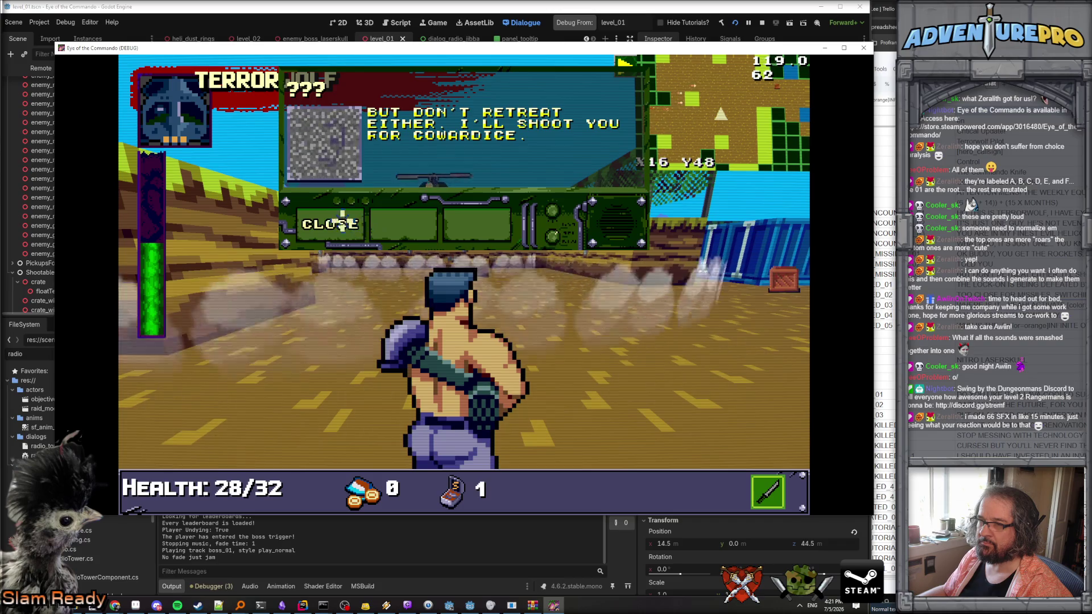
left_click(341, 221)
Shoot down the helicopter and advance the pilot's dialogue past the infinite overgun line.
left_click(432, 202)
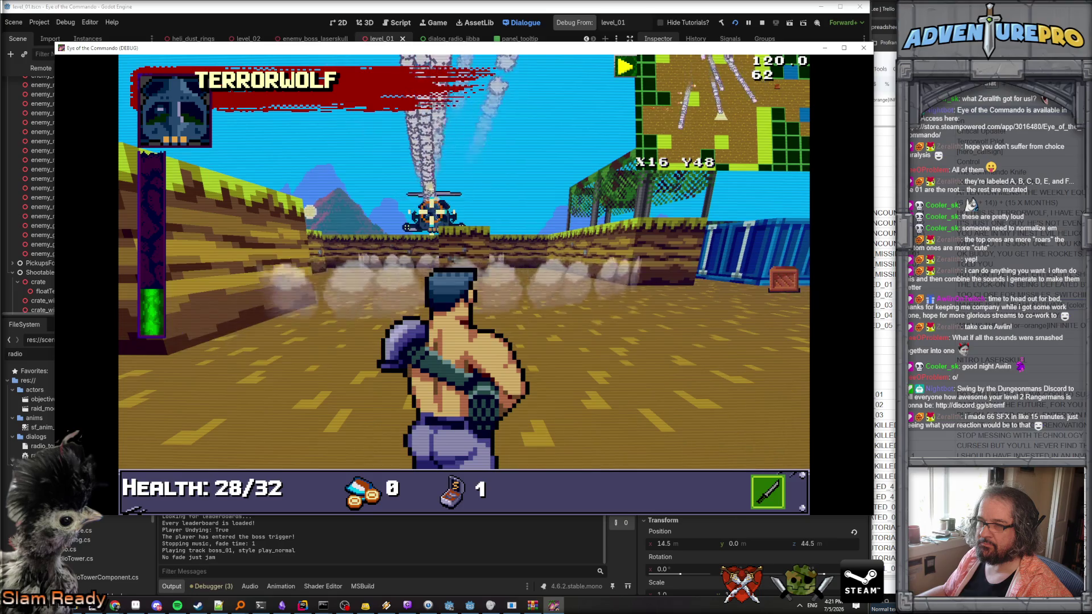
left_click(432, 206)
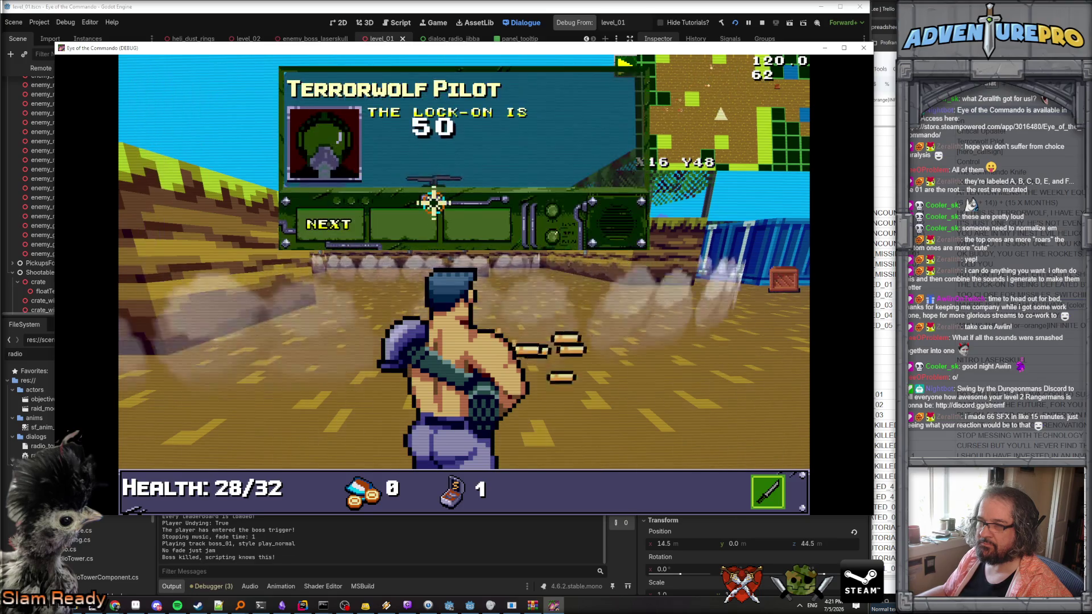
left_click(409, 251)
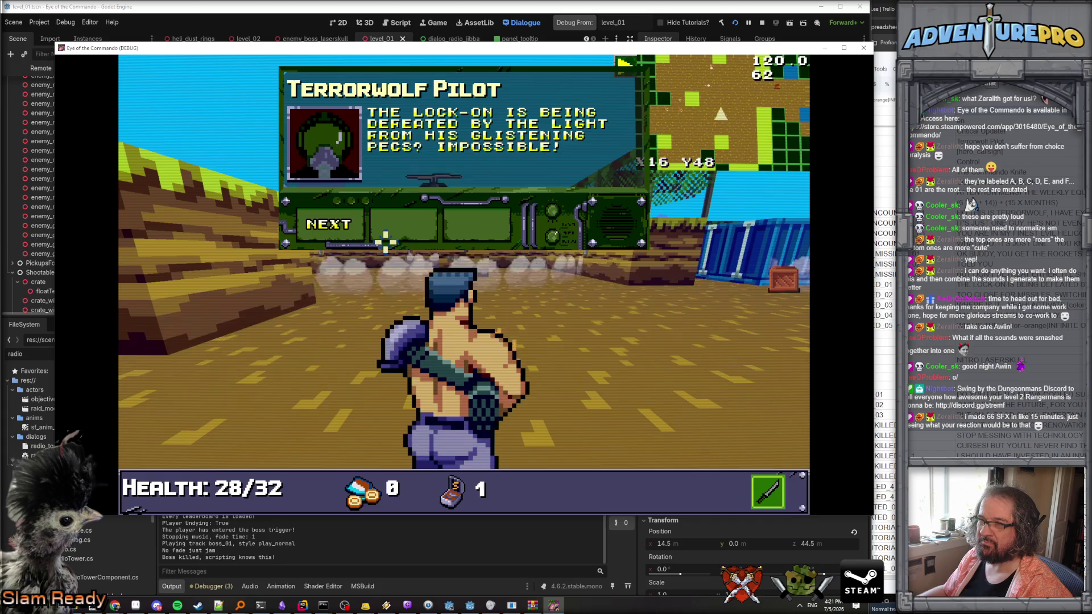
left_click(350, 230)
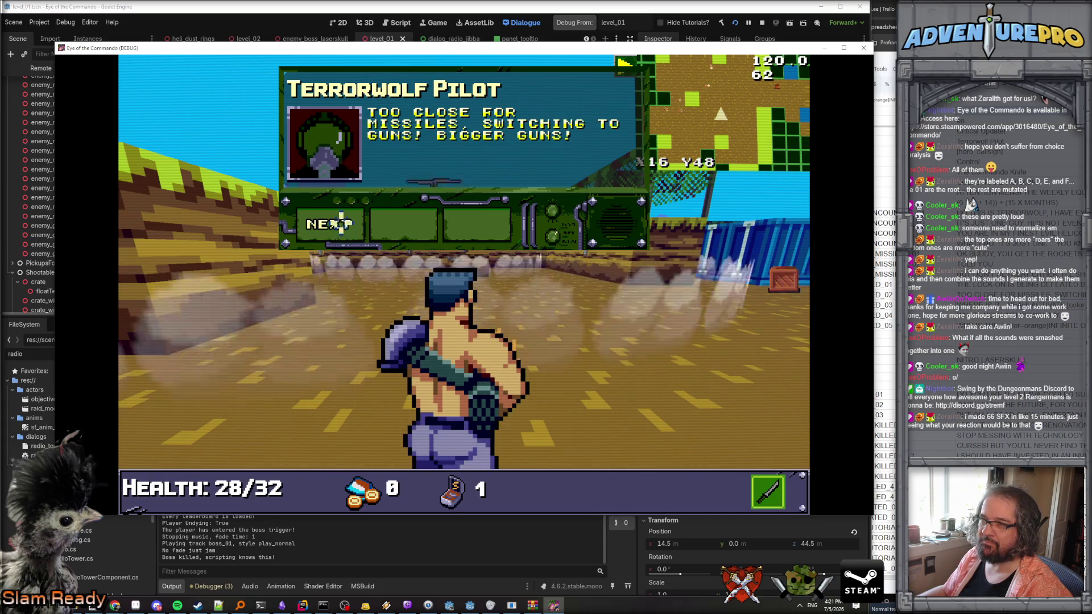
left_click(349, 235)
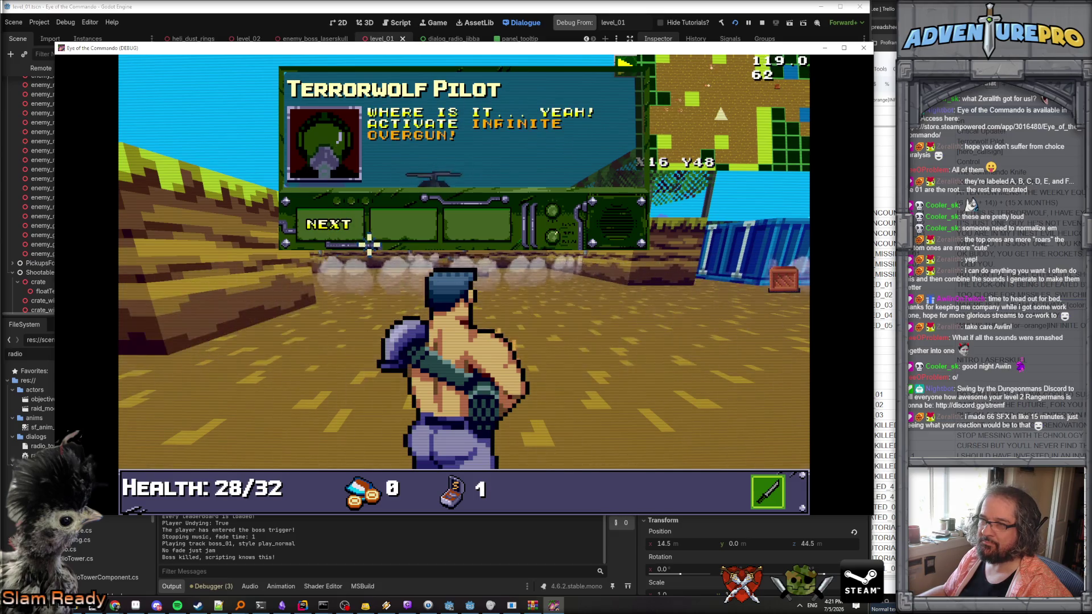
left_click(367, 243)
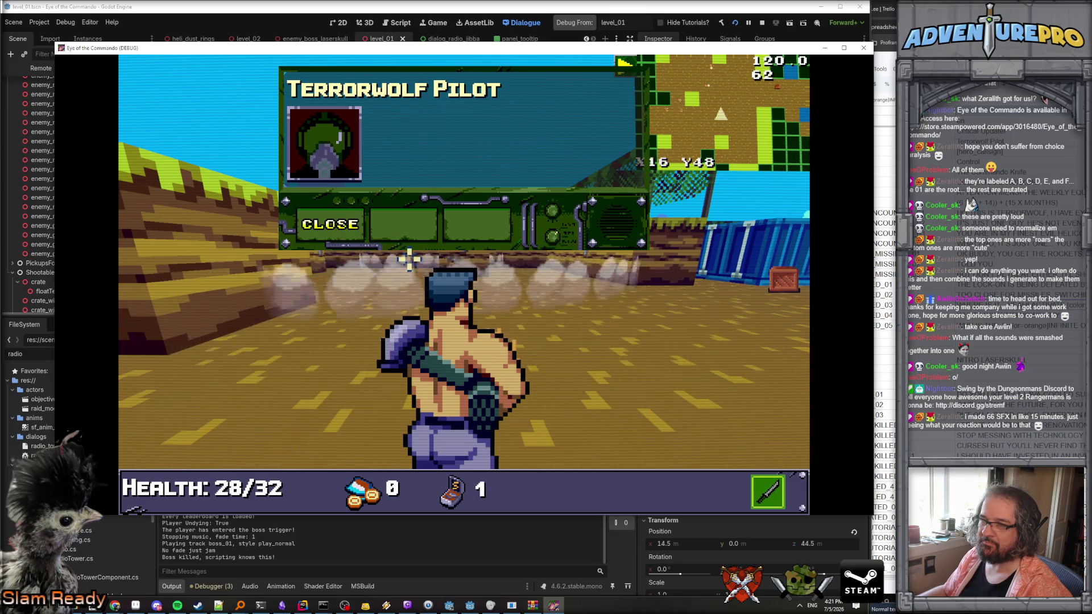
Advance through the pilot's panicked lines and close the final self-destruct-button dialogue.
left_click(330, 223)
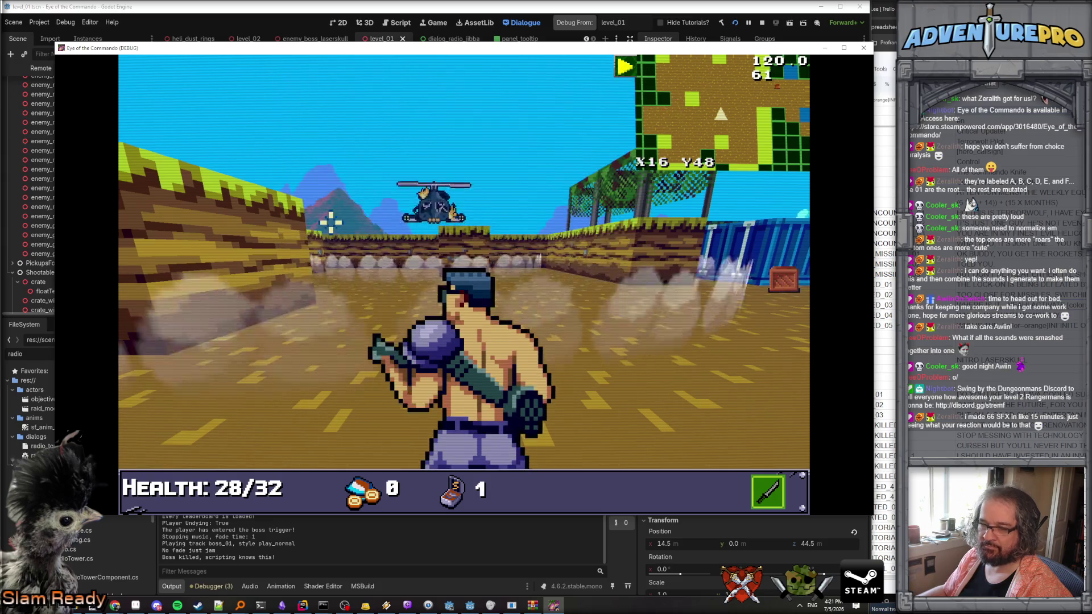
left_click(341, 226)
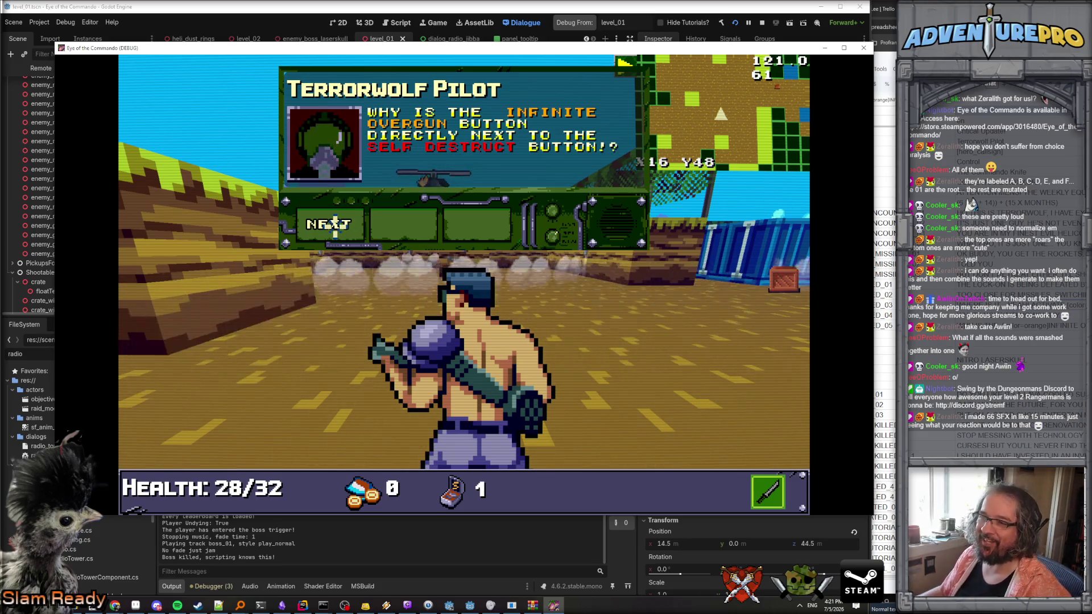
left_click(339, 225)
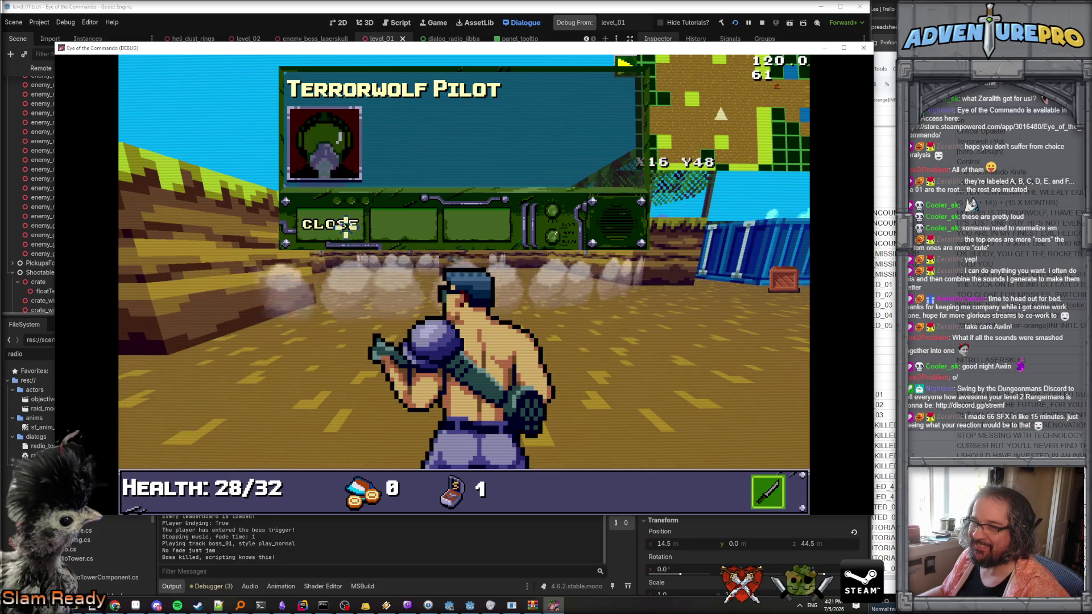
left_click(340, 225)
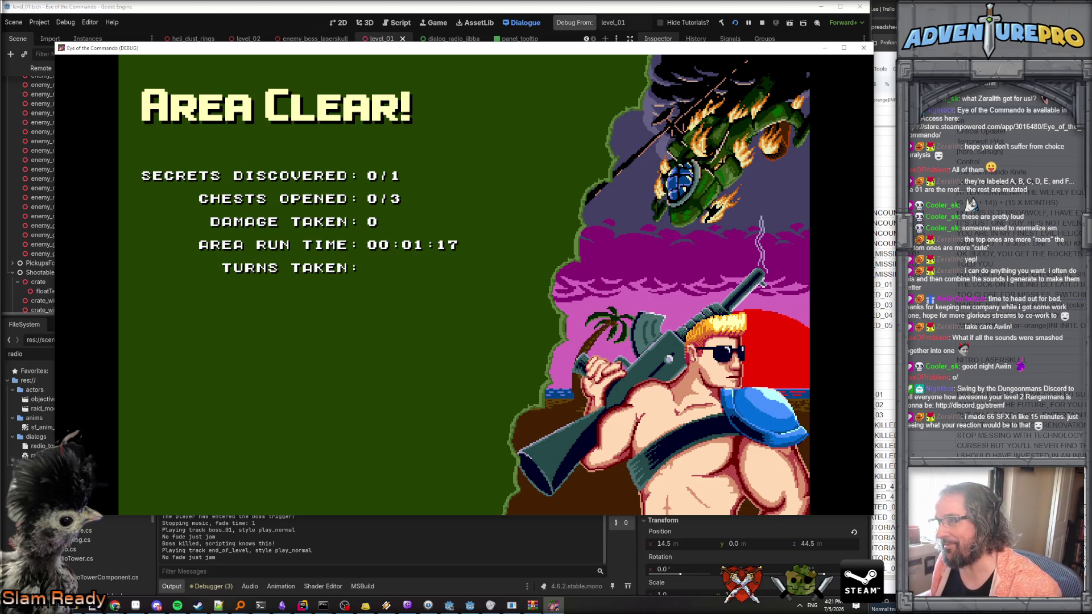
Stop the playtest and nest the defeated block's explosions cinematic under DR_CLOSE with an indented END.
key("F8")
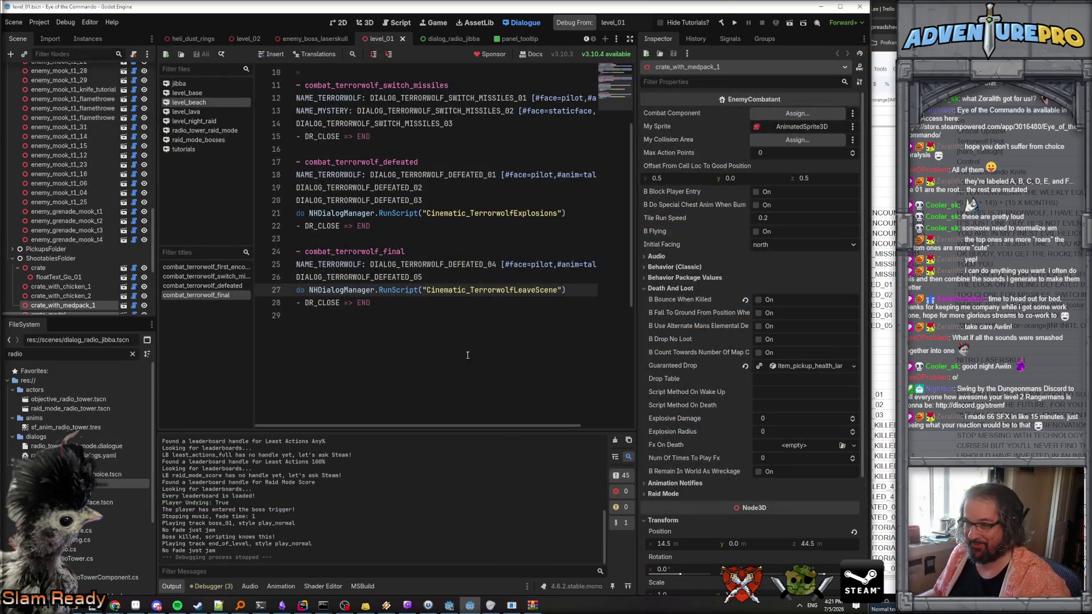
left_click(450, 279)
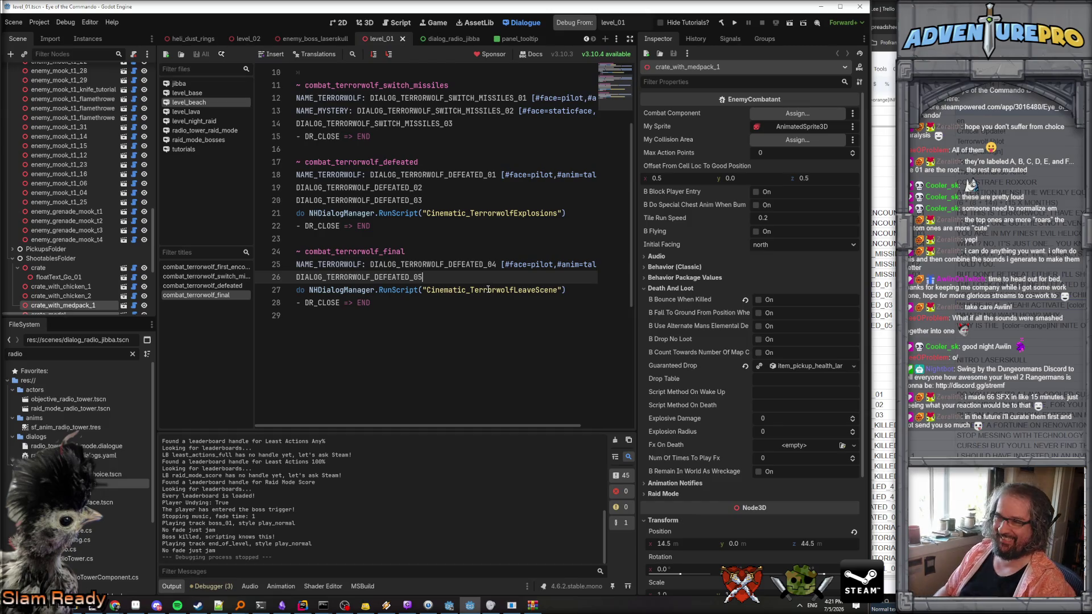
scroll(467, 273, "up", 3)
key("Right")
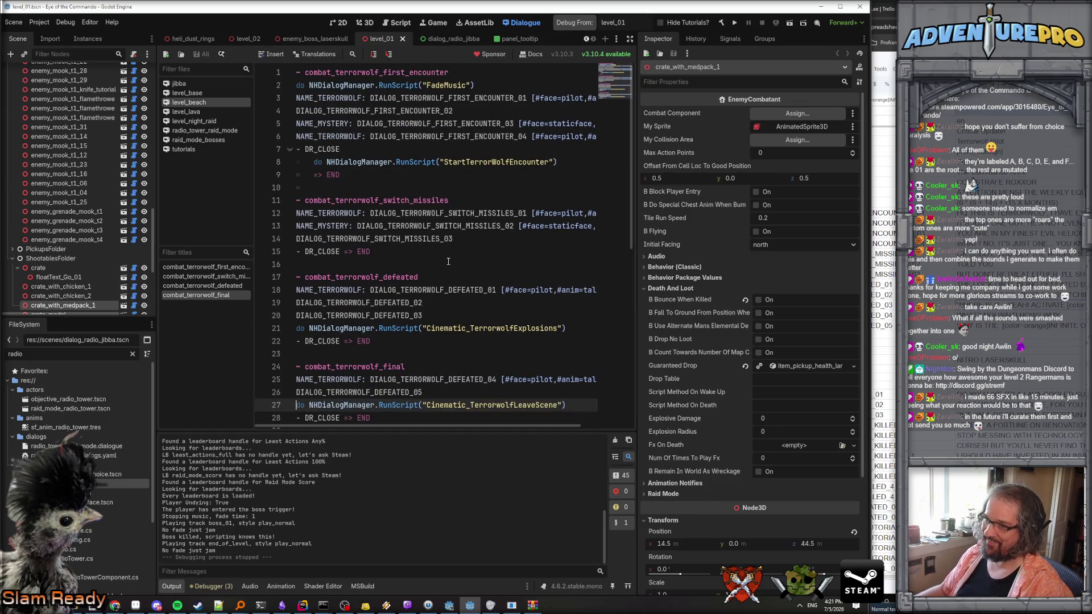
scroll(448, 261, "down", 2)
key("ctrl+z")
key("shift+Right")
key("shift+Right")
key("shift+Right")
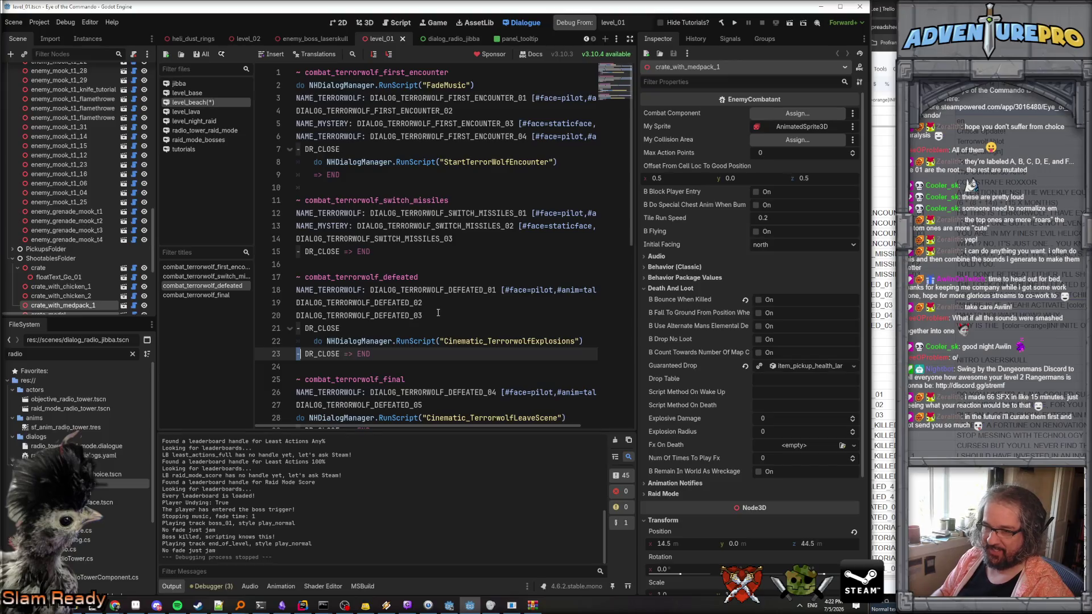
key("BackSpace")
key("Tab")
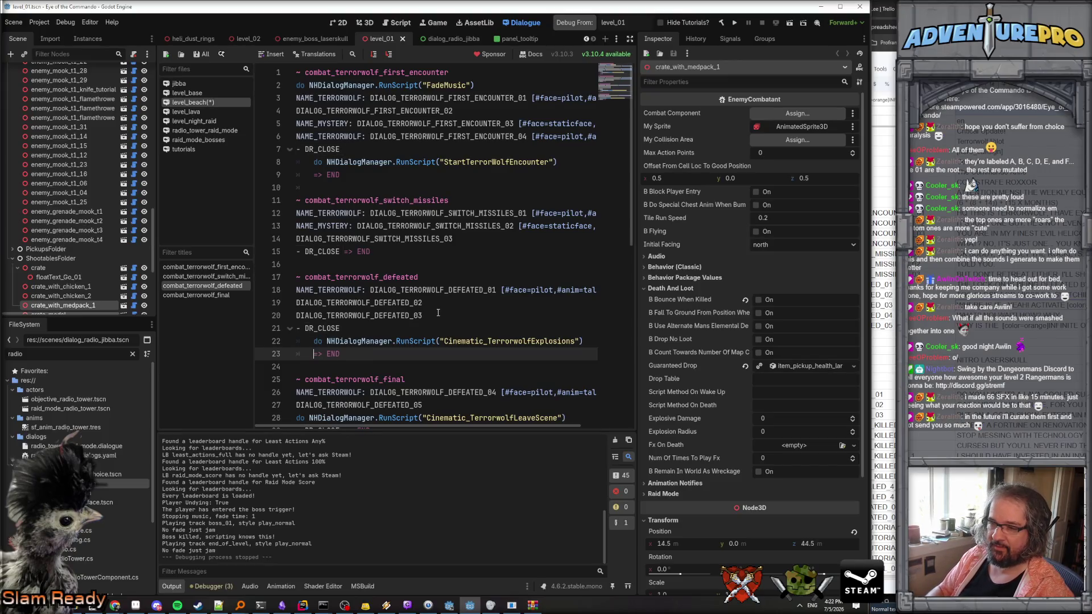
scroll(438, 312, "down", 2)
Nest Cinematic_TerrorwolfLeaveScene under DR_CLOSE with indented END in combat_terrorwolf_final, then save.
triple_click(318, 252)
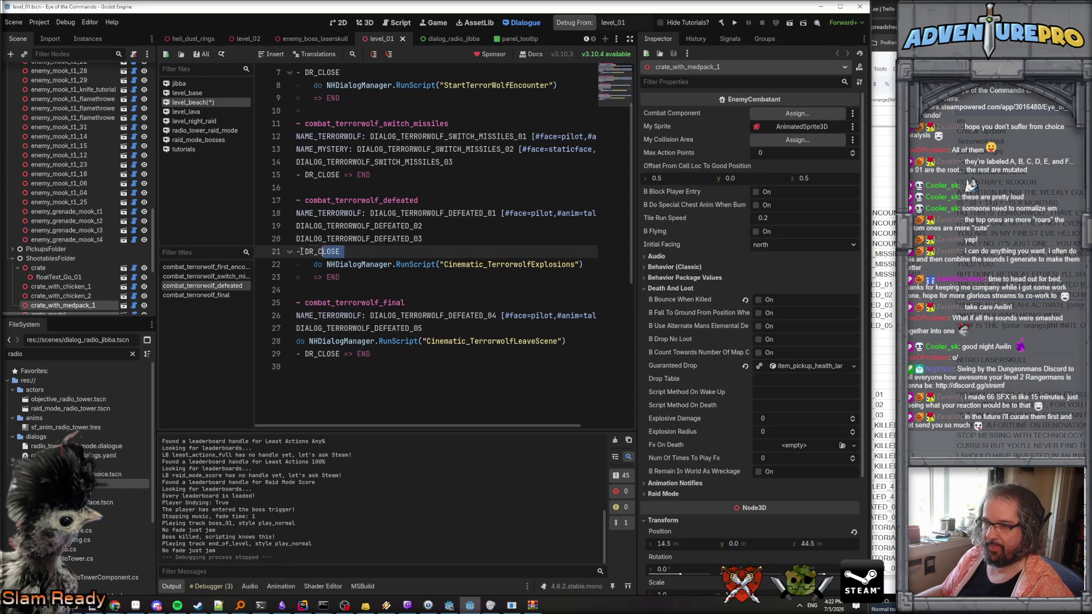
left_click(438, 328)
key("Down")
key("Home")
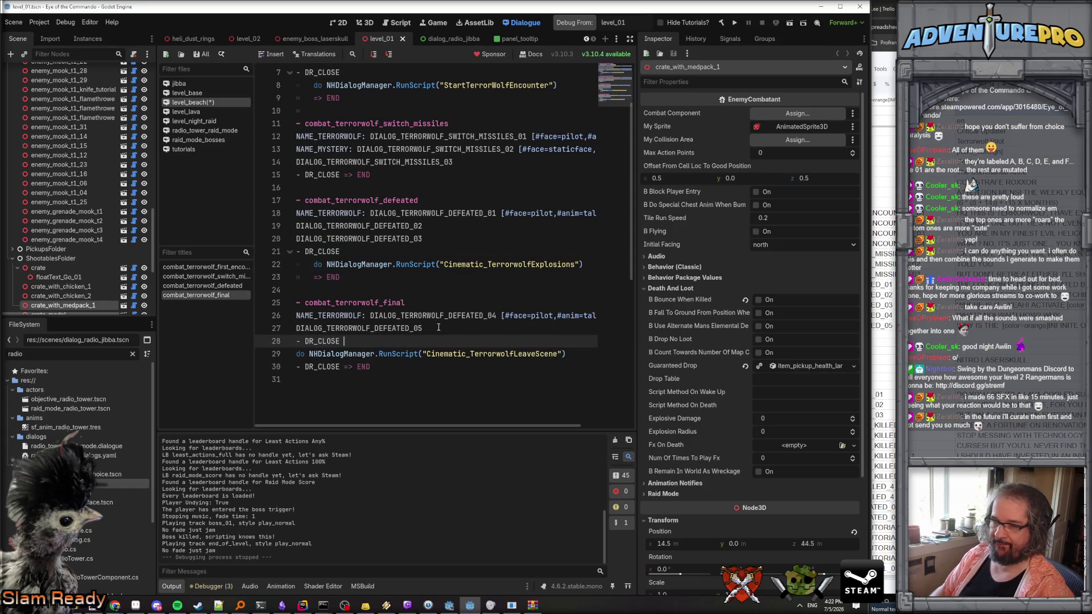
key("ctrl+v")
key("Tab")
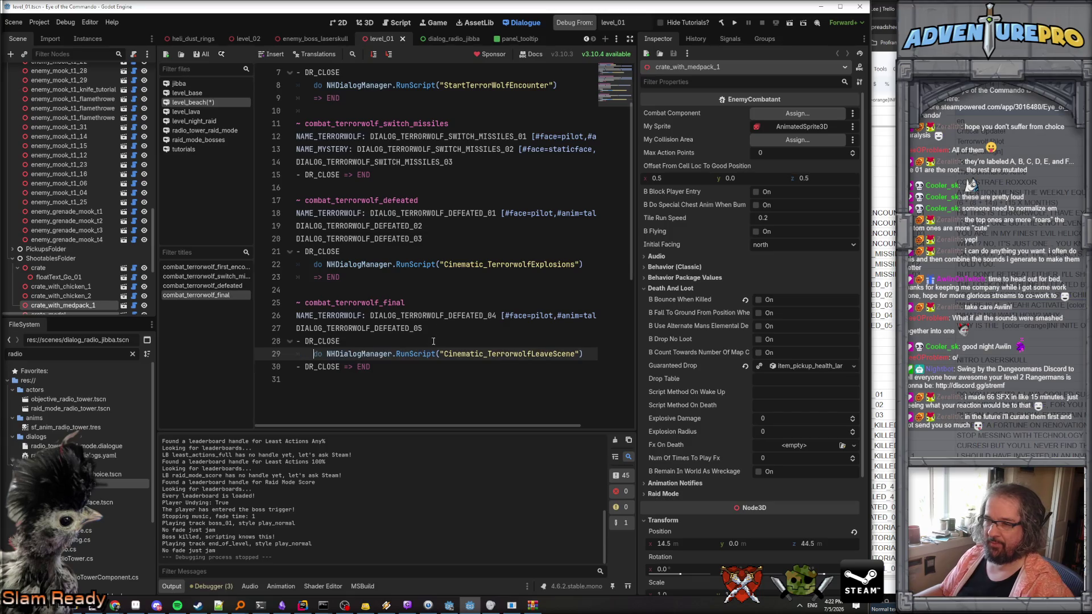
left_click_drag(345, 367, 265, 365)
key("BackSpace")
key("Tab")
key("ctrl+s")
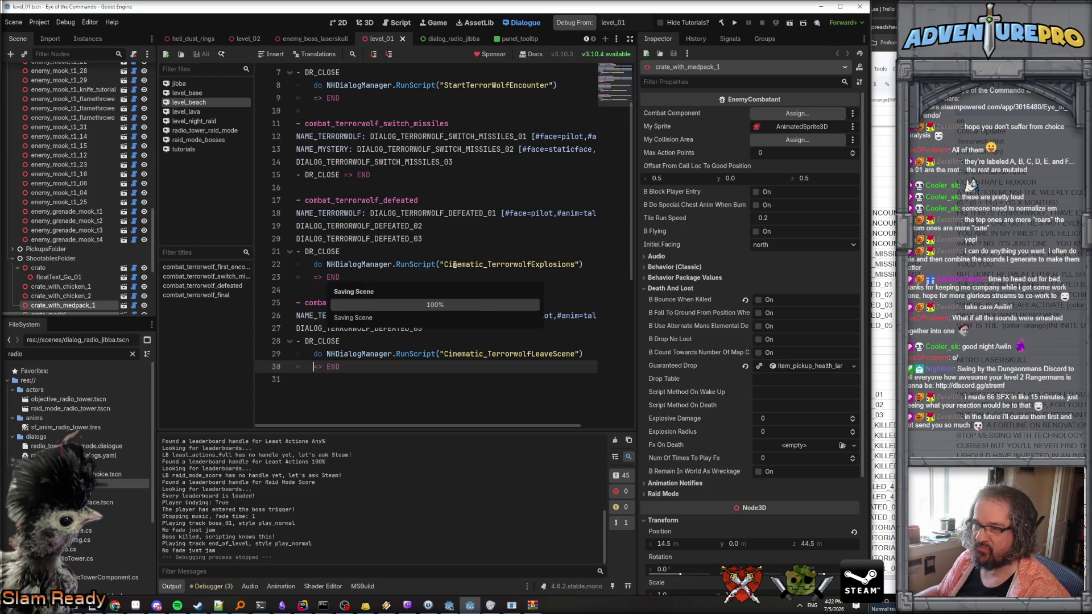
left_click(505, 249)
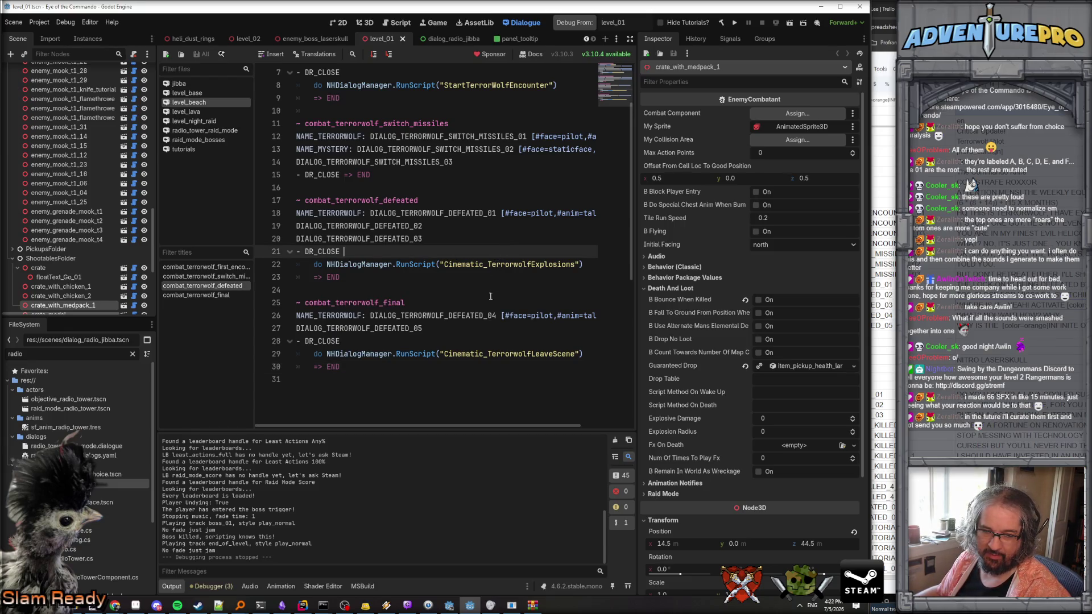
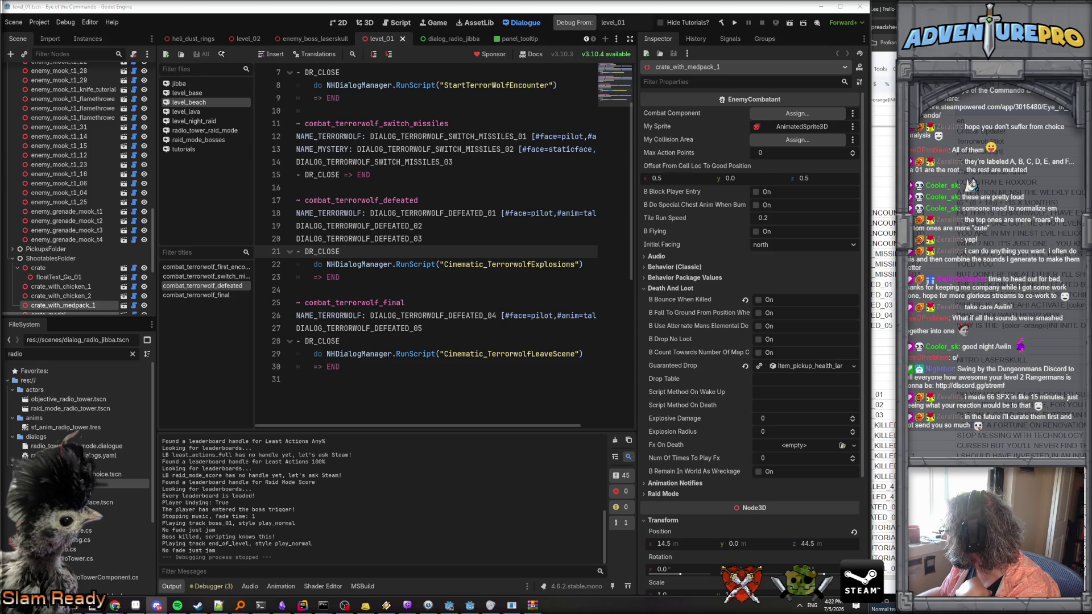
Check the lee_stringtables sheet in Chrome, then bring up the sound-browser mockup in Paint.NET.
key("alt+Tab")
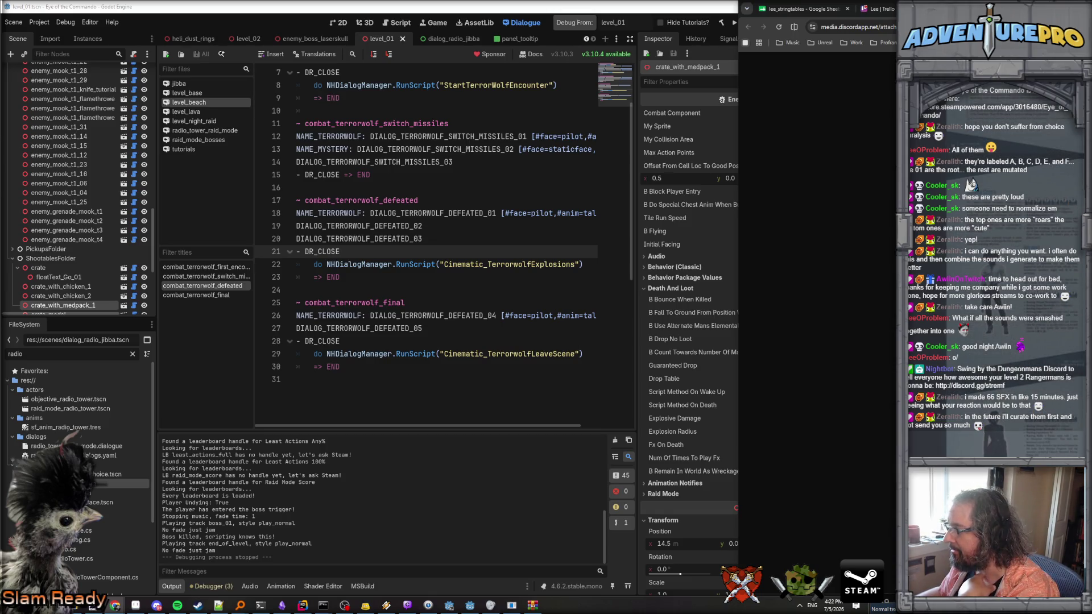
key("ctrl+w")
key("alt+Tab")
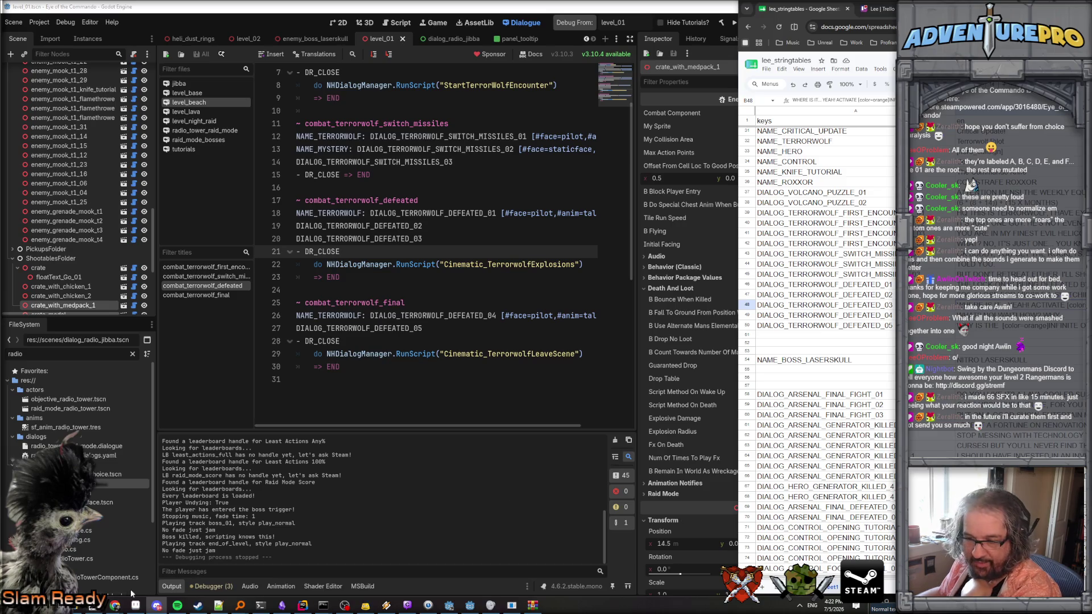
key("alt+Tab")
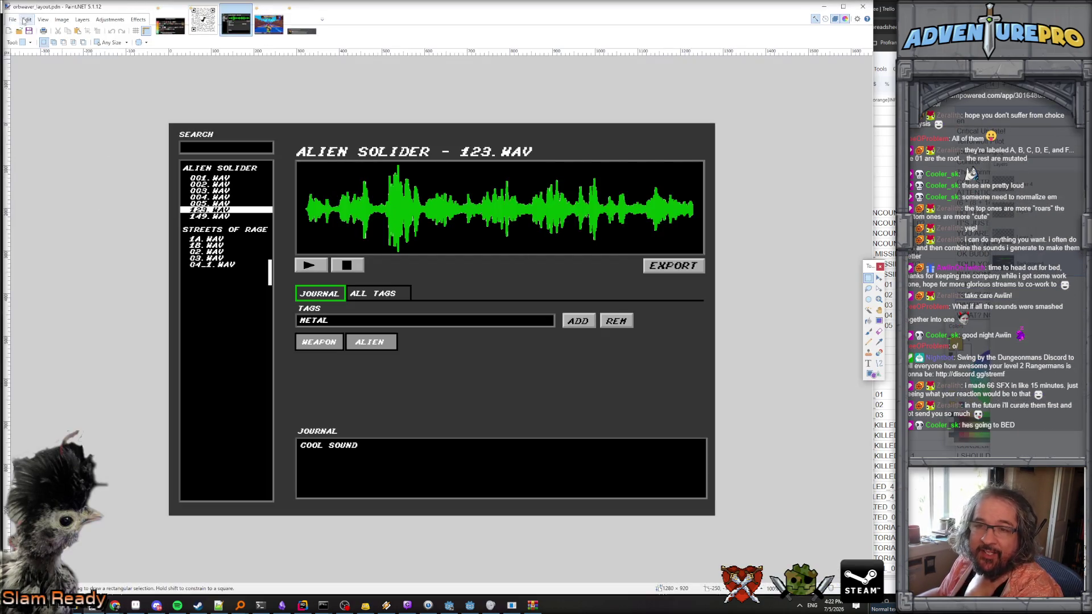
Paste the copied Horizon's Edge archetype pages into a new untitled Paint.NET image.
left_click(32, 20)
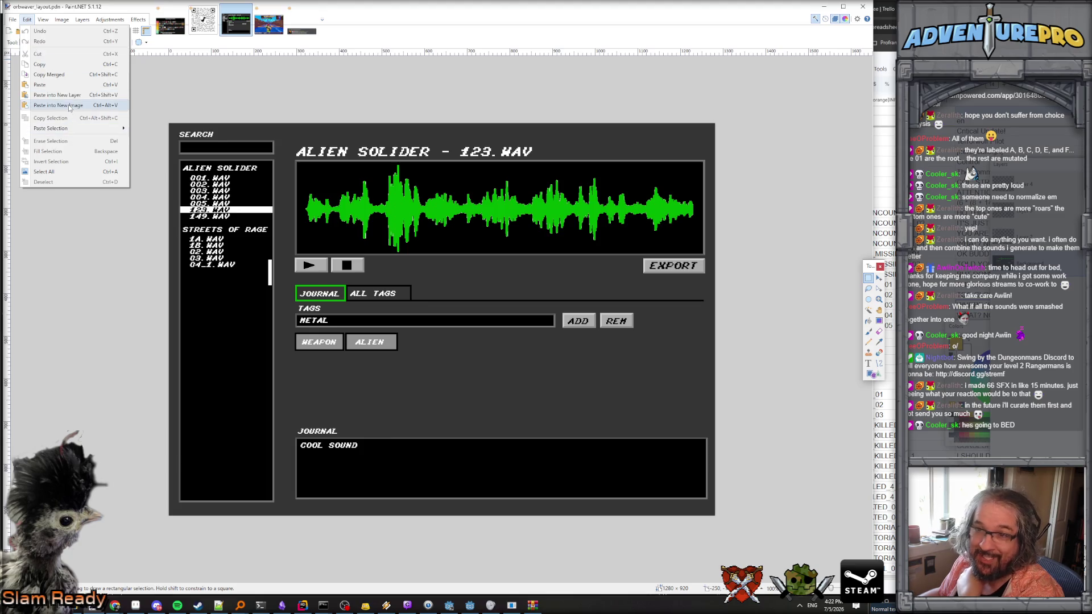
left_click(62, 106)
scroll(461, 312, "up", 4)
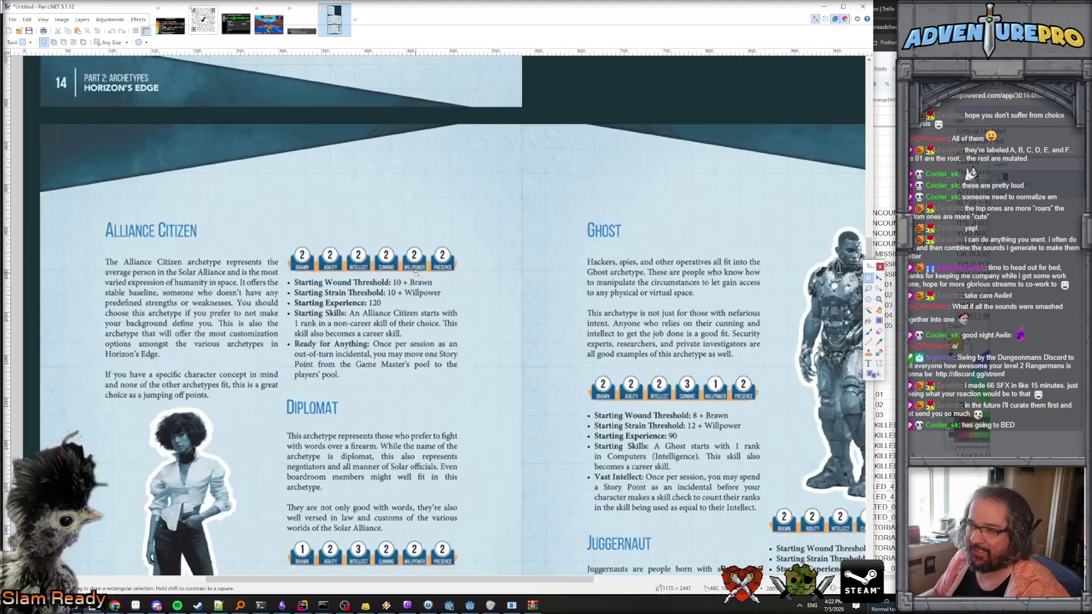
scroll(415, 269, "up", 5)
scroll(416, 270, "up", 5)
Browse the pasted Alliance Citizen, Diplomat, Ghost and Juggernaut archetype pages.
scroll(311, 227, "down", 2)
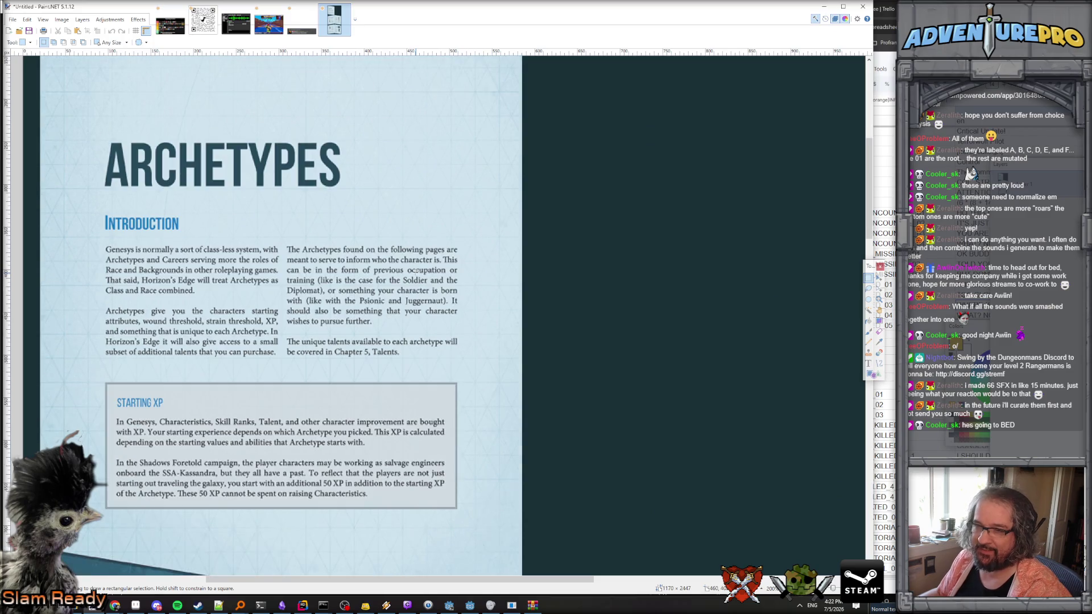
scroll(222, 290, "down", 1)
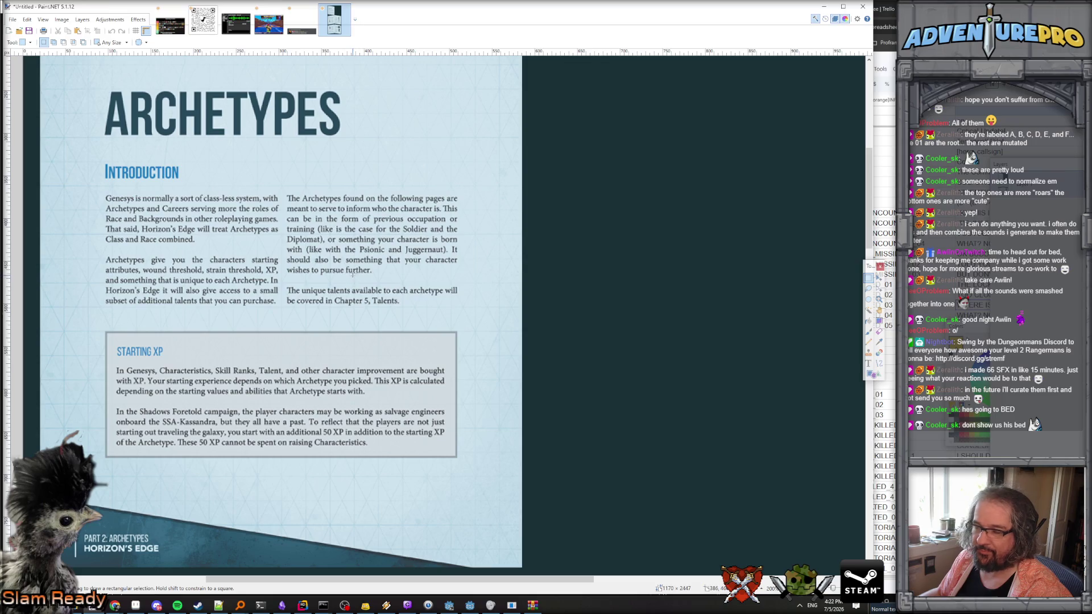
scroll(353, 274, "down", 9)
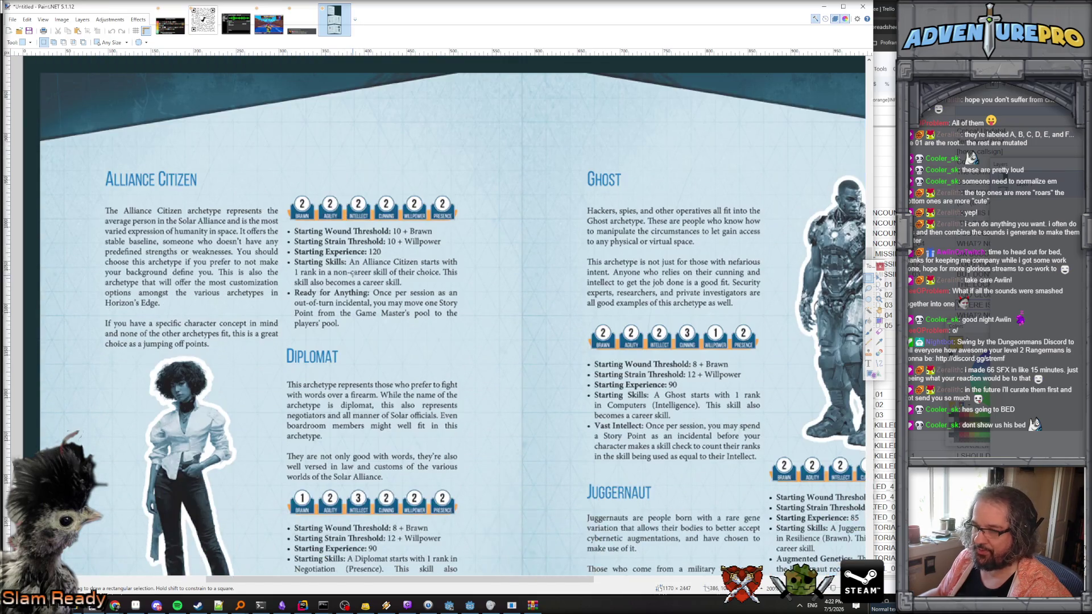
scroll(351, 274, "down", 3)
scroll(353, 275, "up", 2)
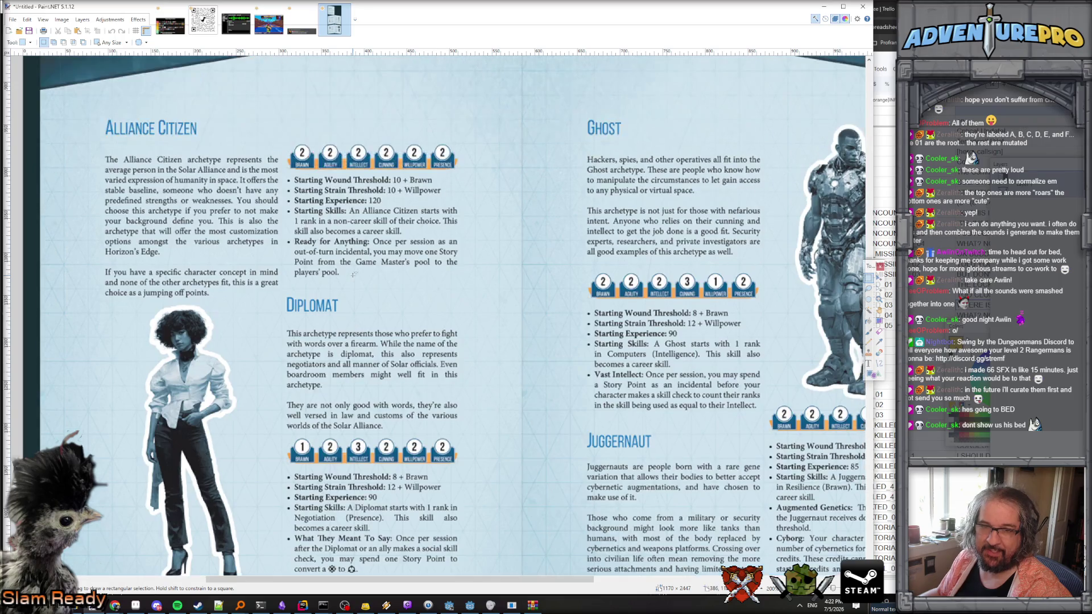
scroll(353, 274, "right", 7)
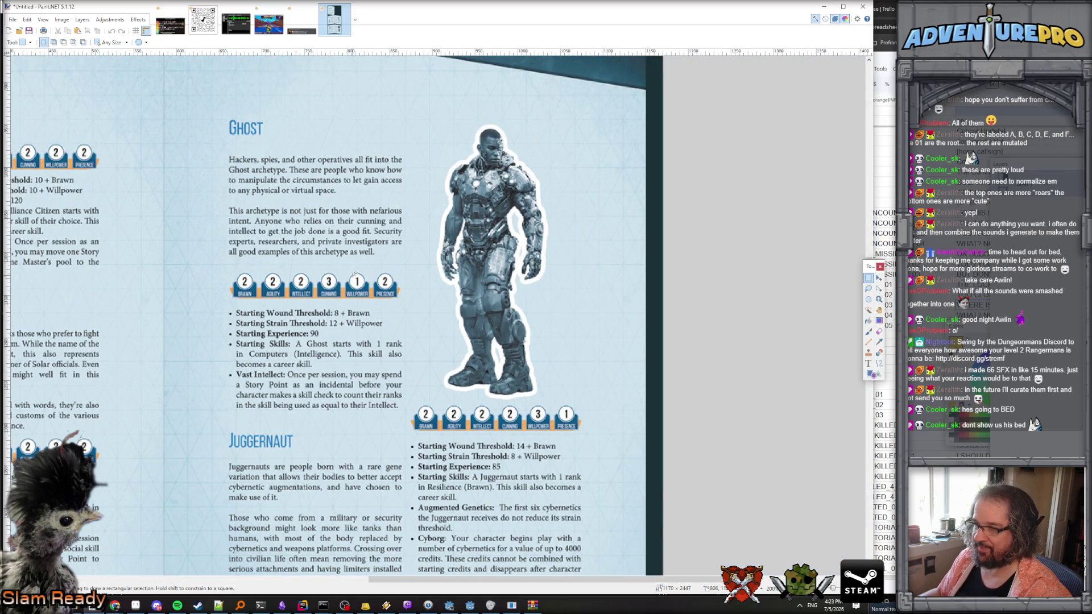
scroll(355, 276, "down", 1)
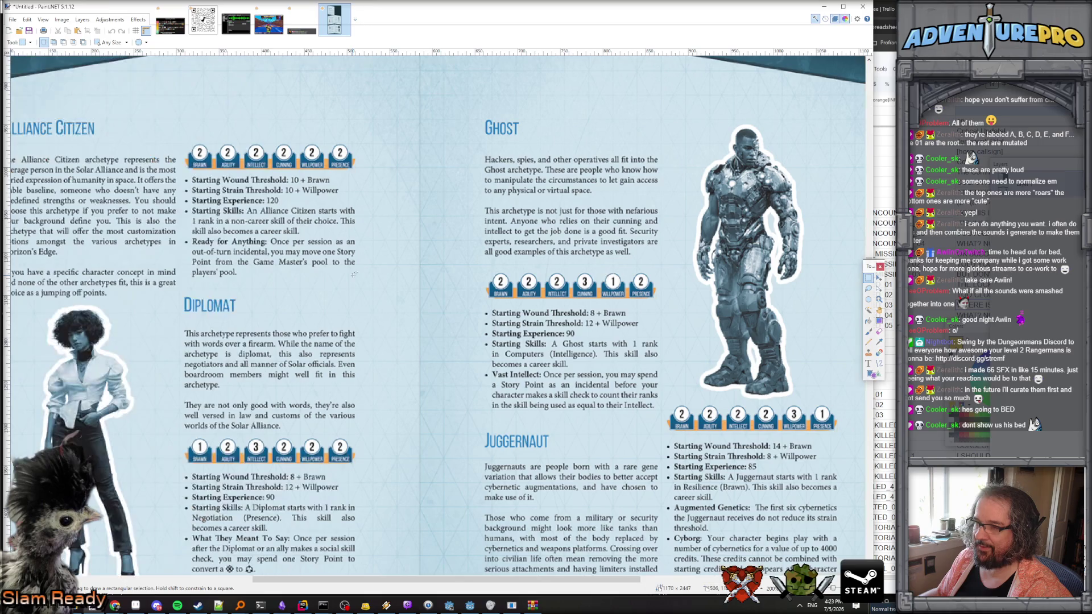
scroll(441, 294, "up", 3)
scroll(436, 296, "down", 4)
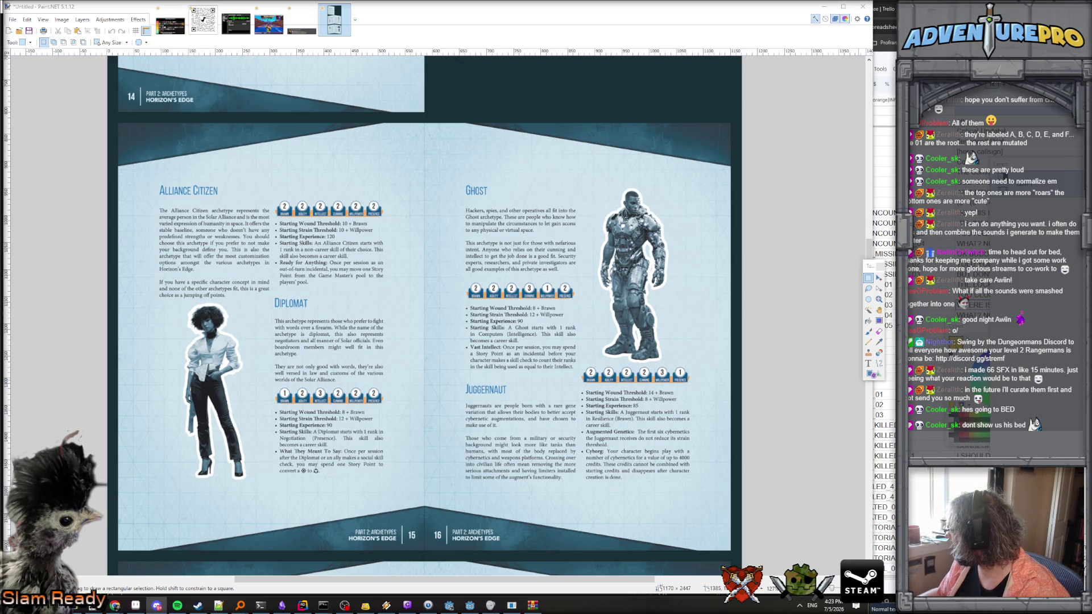
Scroll through the Psionic, Soldier and Union Rep archetype pages.
scroll(511, 378, "down", 8)
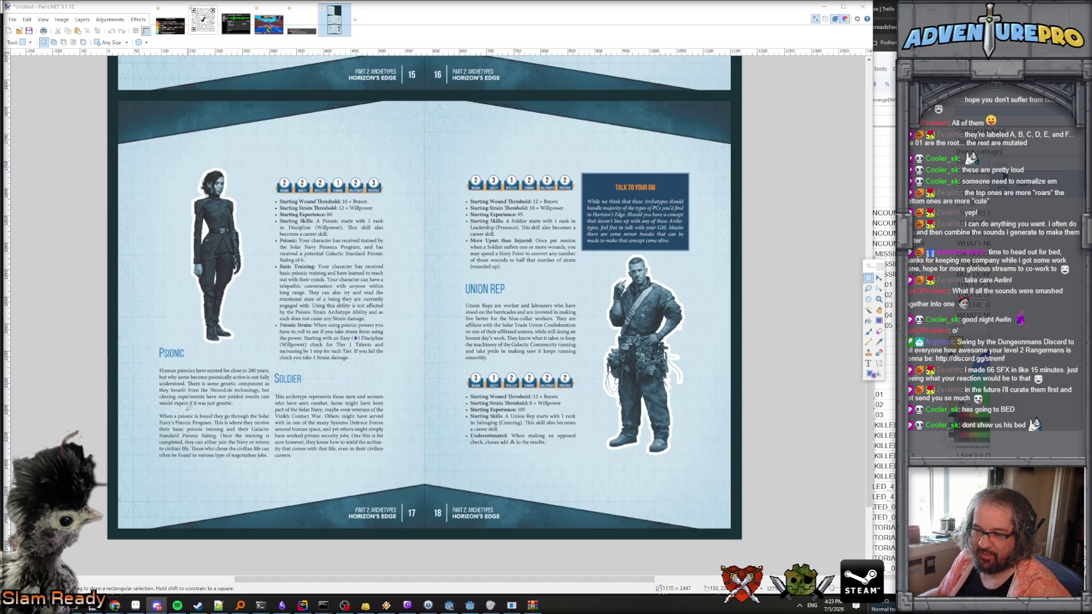
scroll(190, 405, "up", 2)
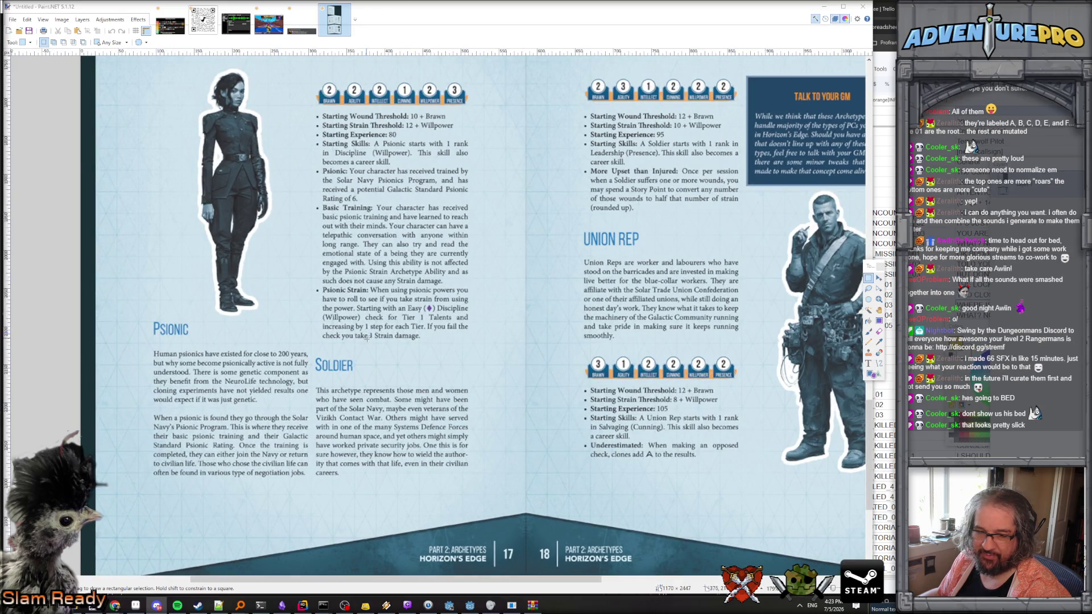
scroll(367, 336, "up", 2)
scroll(368, 339, "right", 6)
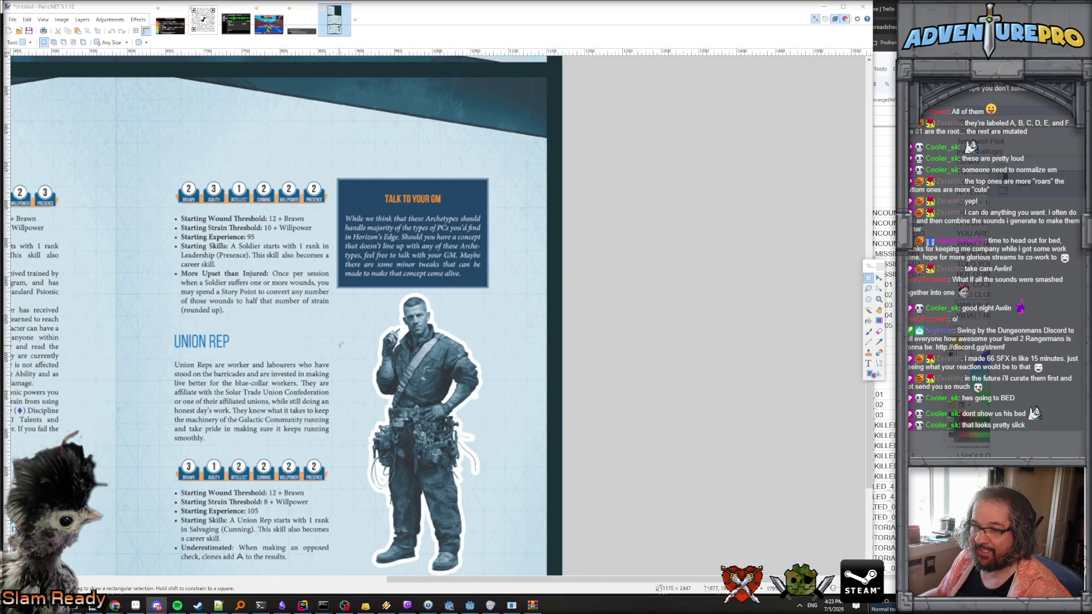
scroll(340, 345, "left", 3)
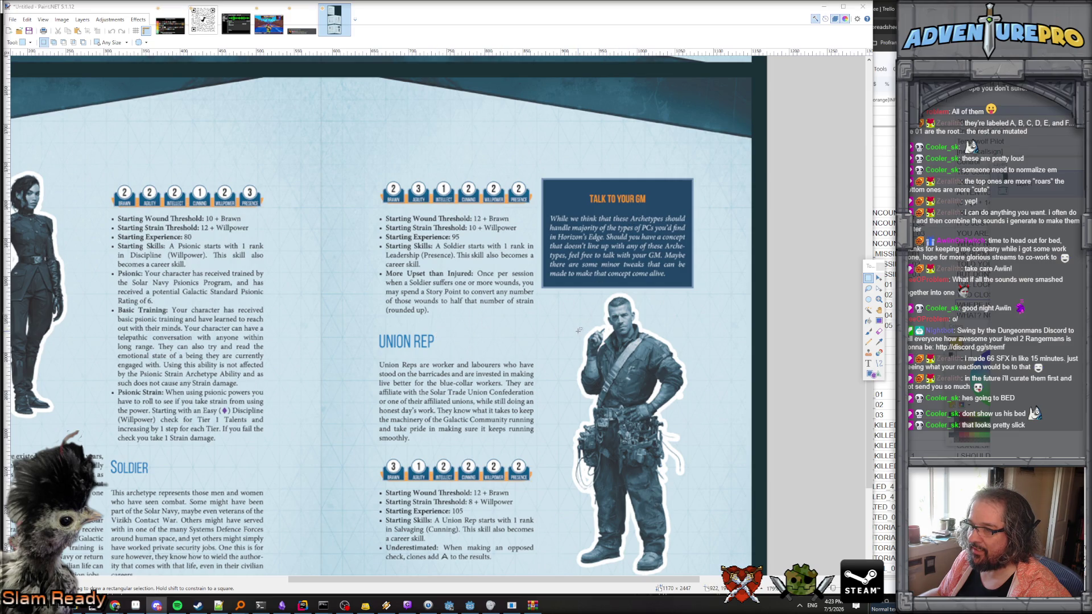
scroll(579, 330, "down", 4)
scroll(561, 337, "up", 5)
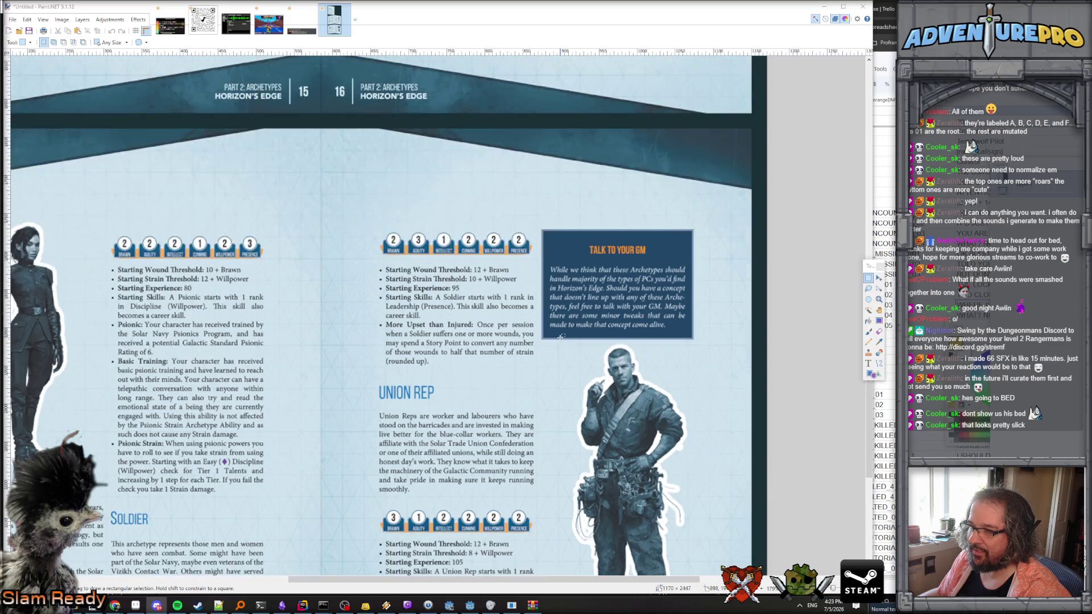
scroll(561, 337, "down", 3)
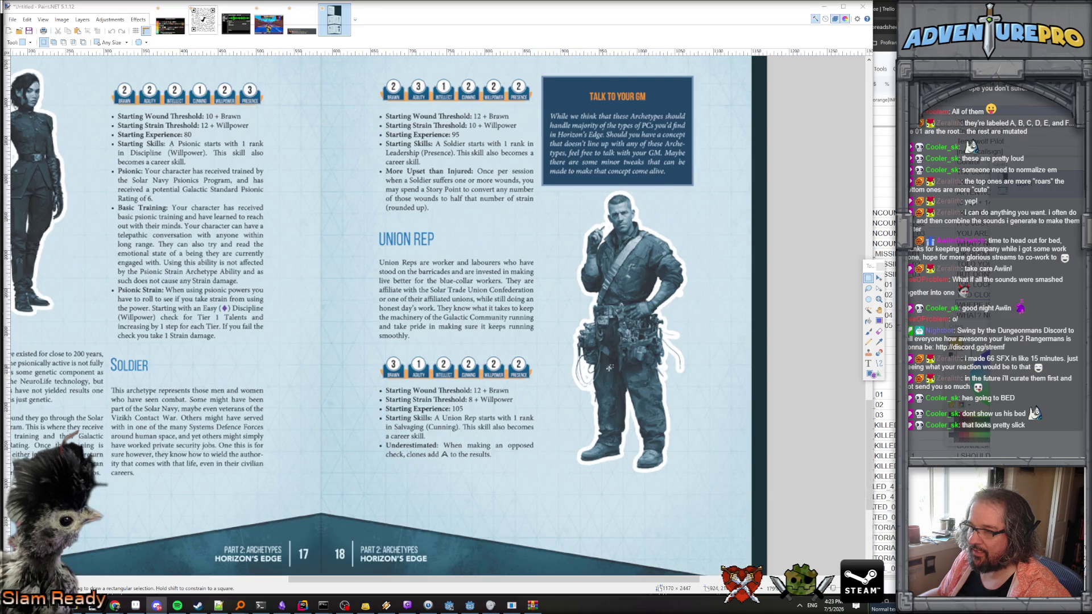
scroll(597, 366, "up", 8)
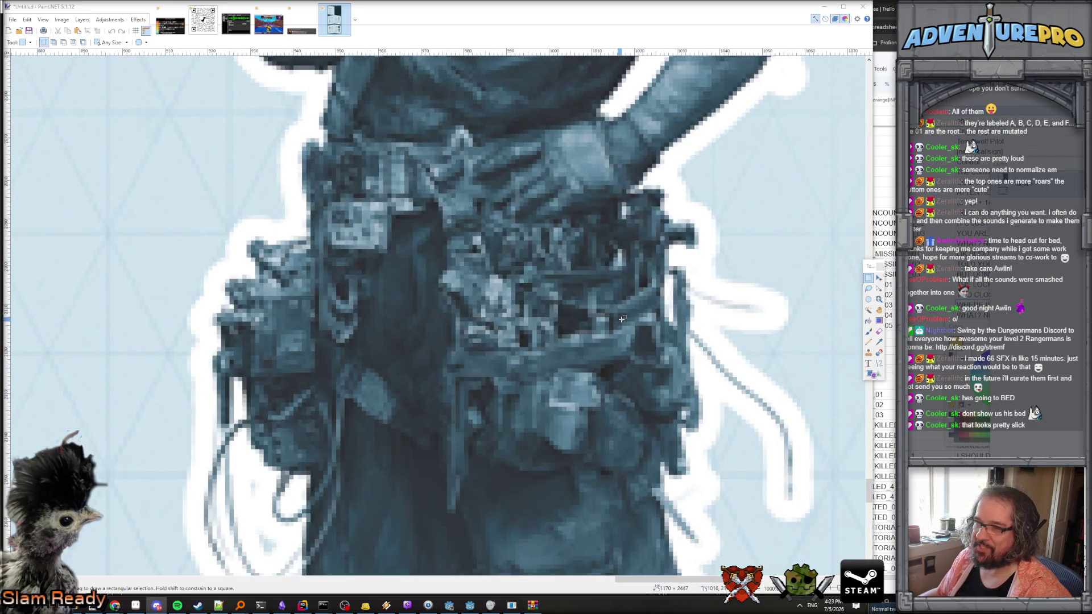
scroll(540, 310, "down", 4)
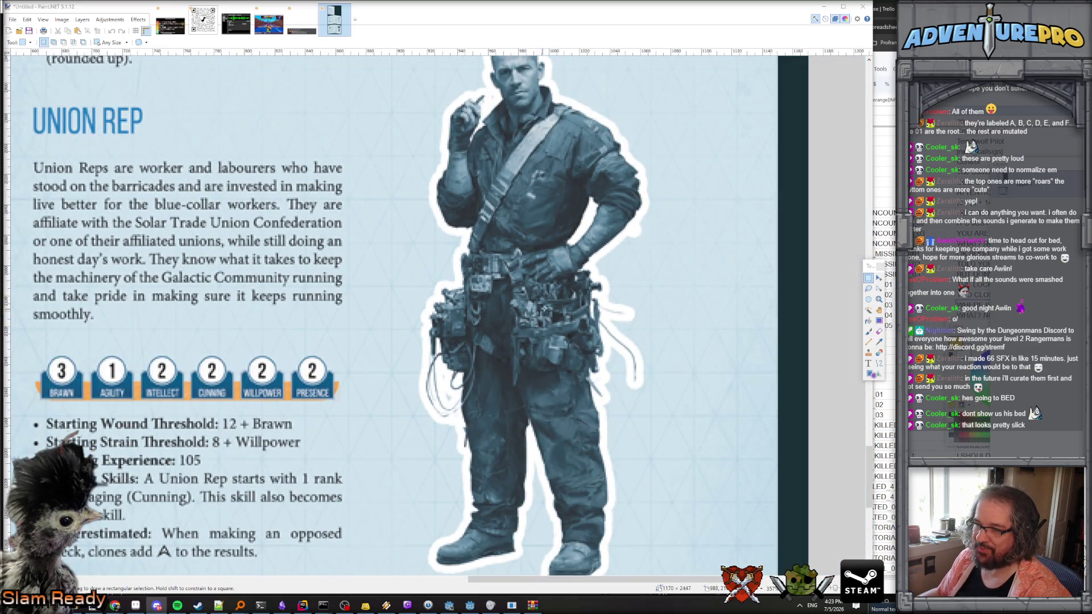
scroll(547, 316, "up", 5)
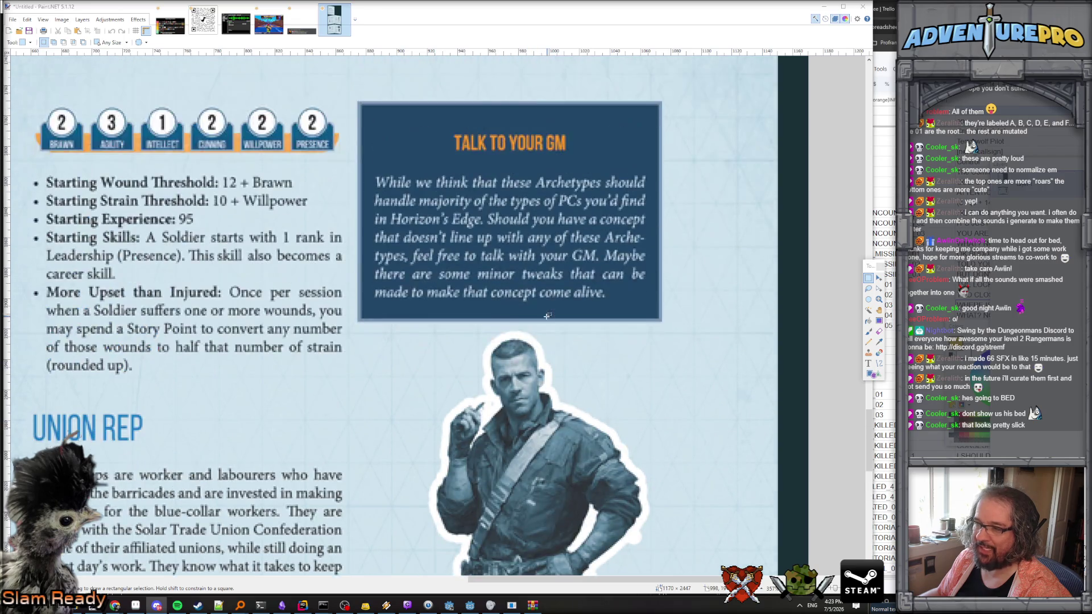
scroll(547, 316, "down", 2)
scroll(512, 330, "left", 5)
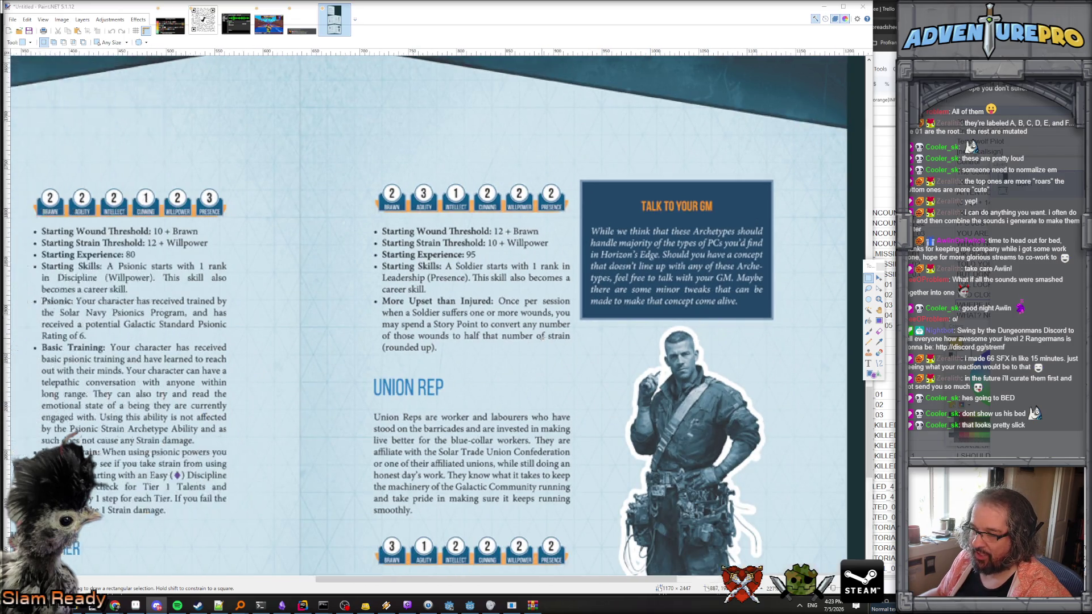
scroll(315, 303, "up", 2)
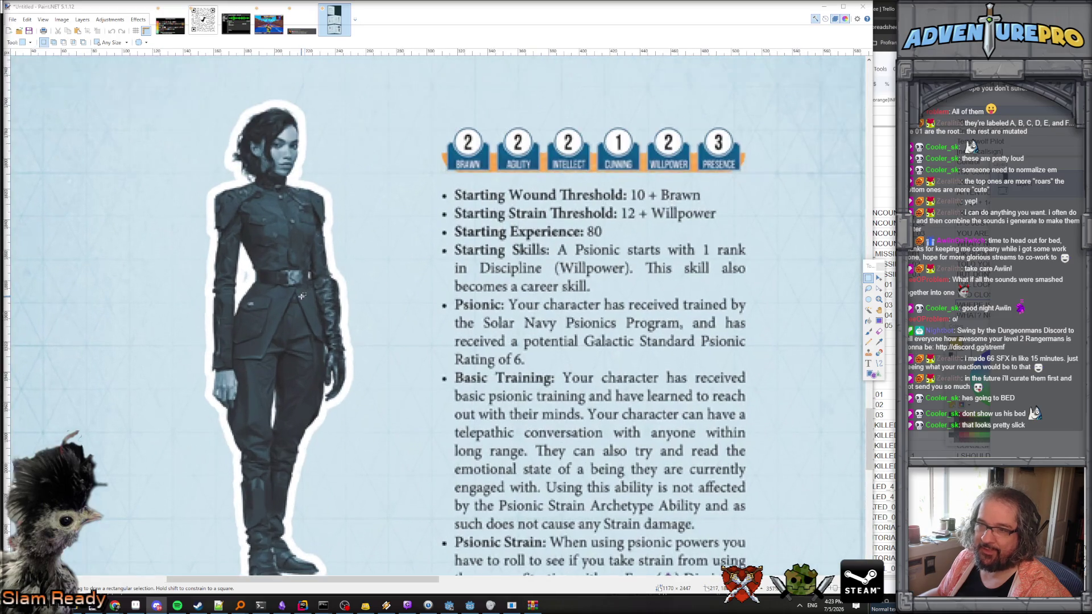
scroll(344, 400, "down", 2)
Finish reviewing the pages and minimize Paint.NET to reveal the Godot editor.
scroll(344, 386, "right", 5)
scroll(345, 364, "down", 3)
scroll(346, 340, "up", 1)
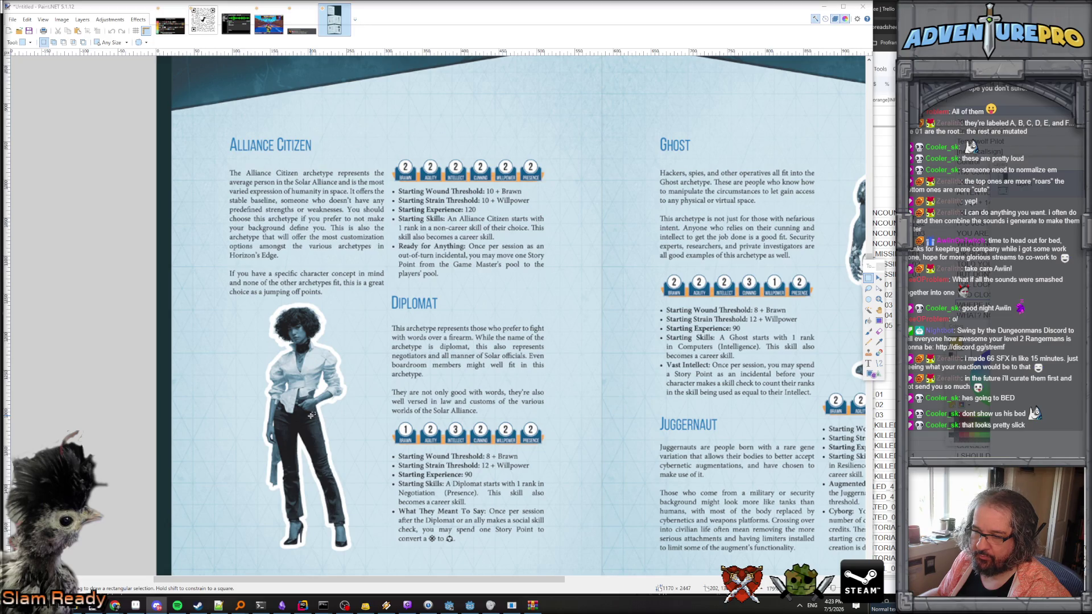
scroll(322, 414, "right", 5)
scroll(323, 413, "left", 4)
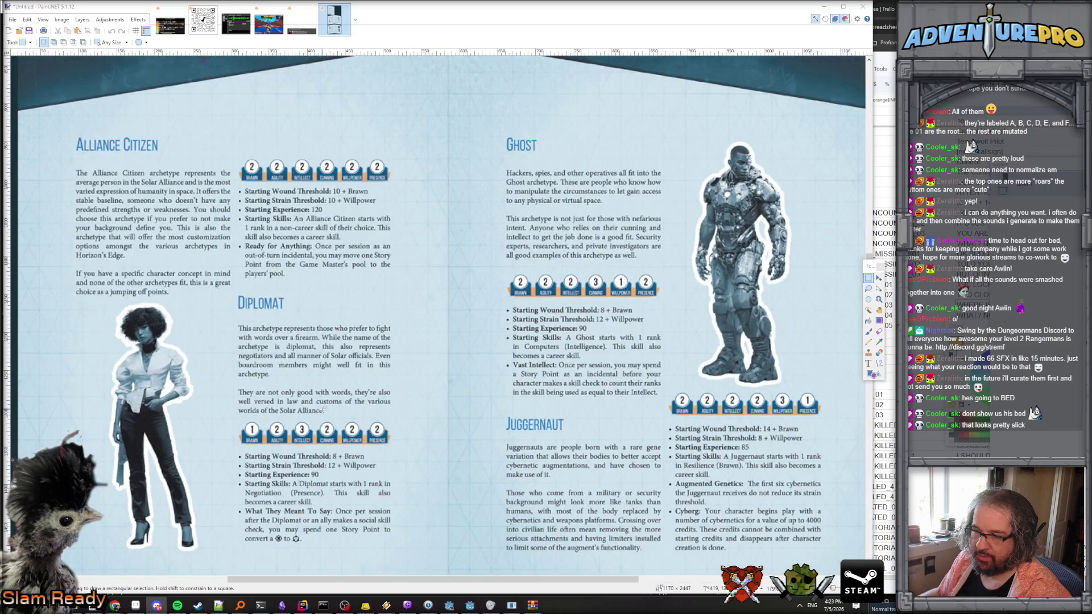
scroll(316, 432, "down", 3)
scroll(308, 446, "up", 2)
scroll(307, 396, "up", 1)
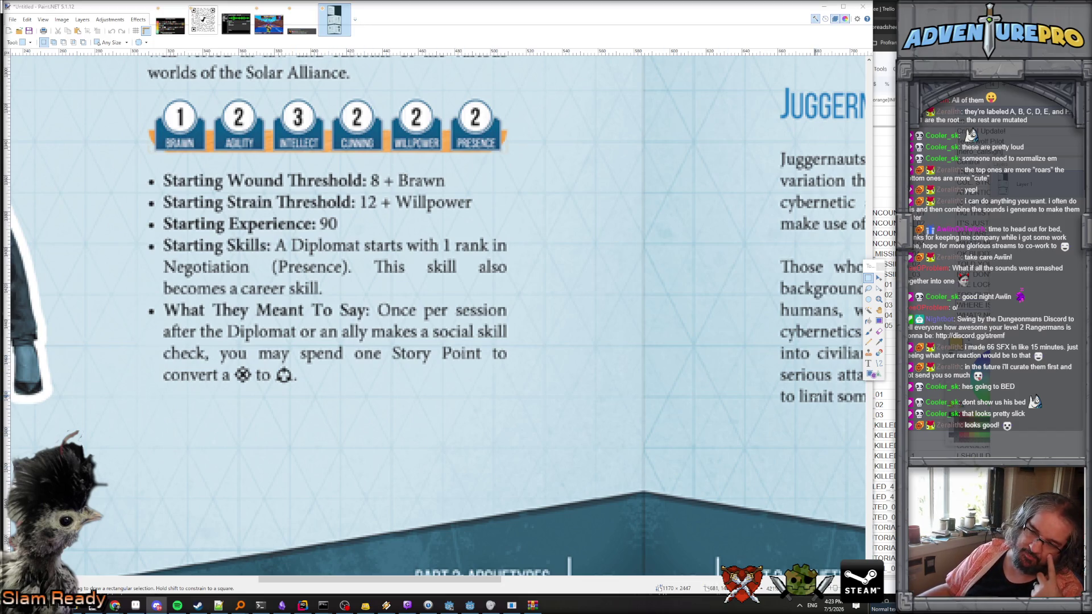
scroll(351, 336, "down", 5)
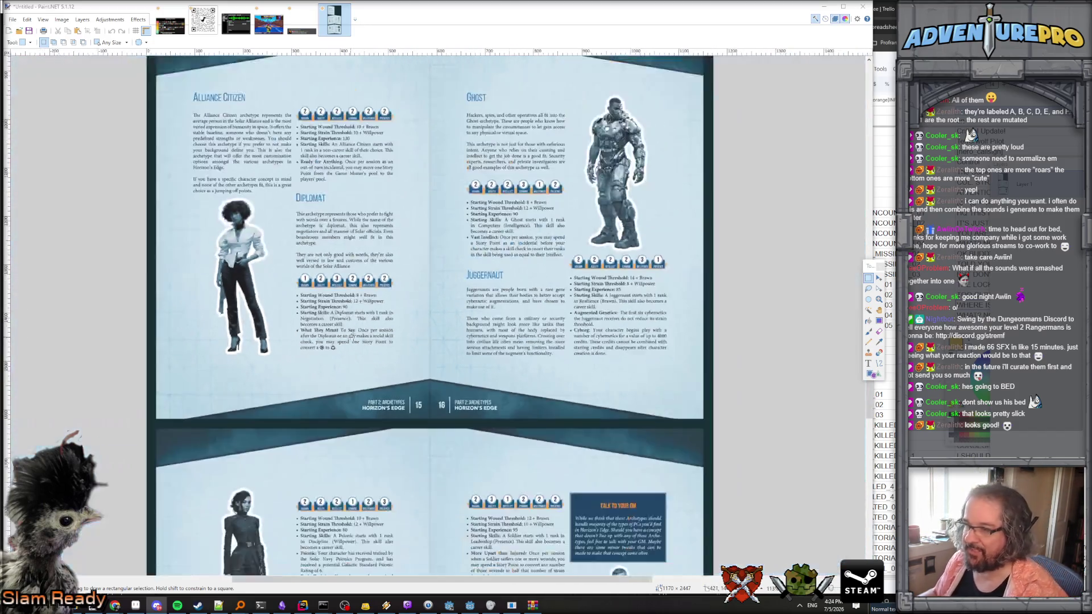
scroll(370, 330, "up", 3)
scroll(389, 323, "up", 3)
scroll(389, 323, "down", 10)
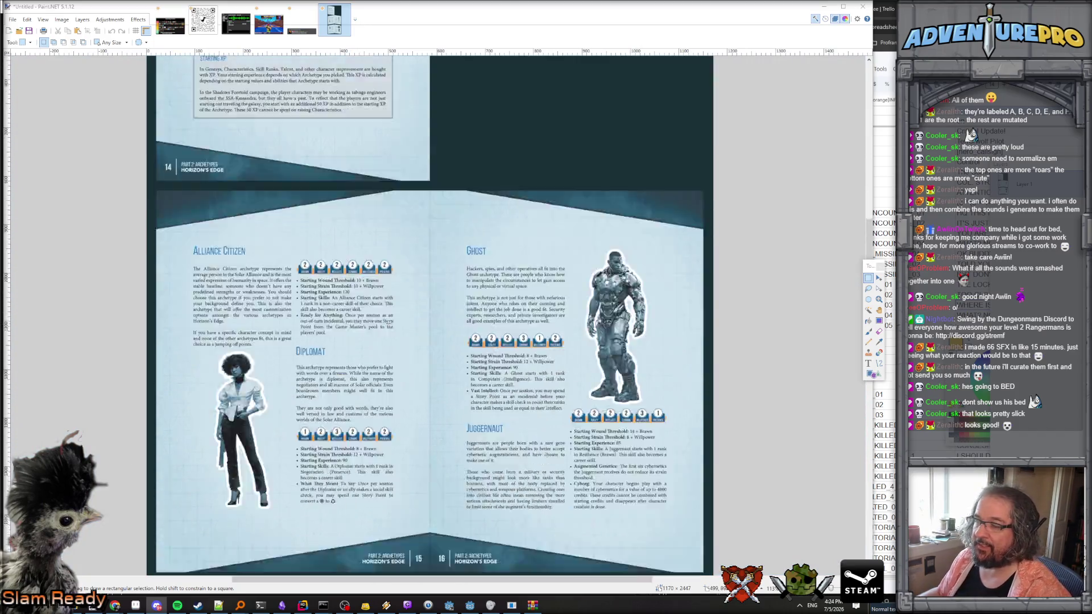
scroll(389, 322, "up", 4)
scroll(389, 323, "up", 5)
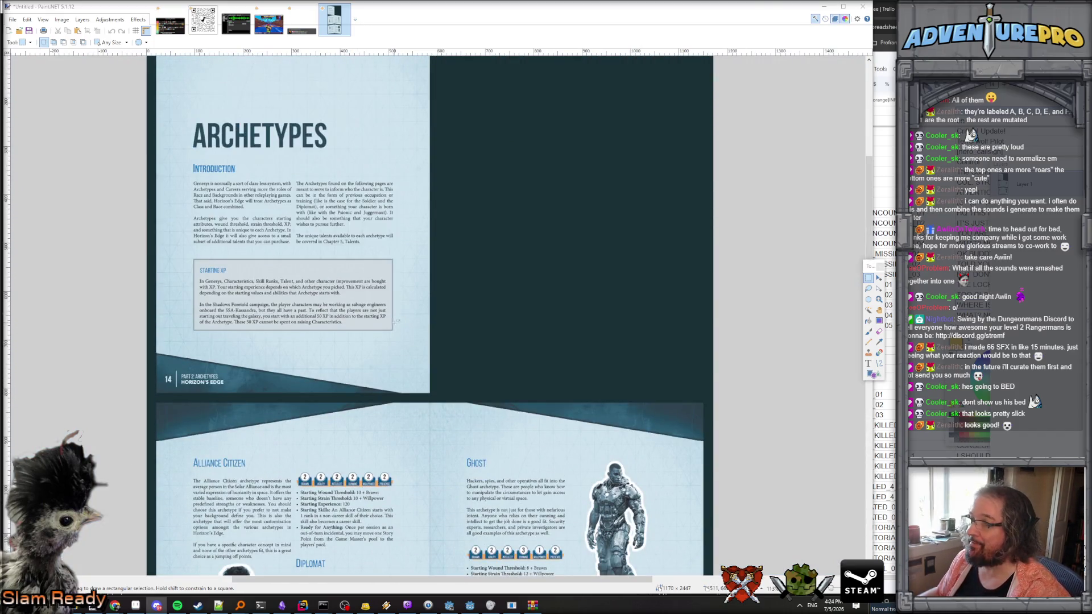
left_click(824, 7)
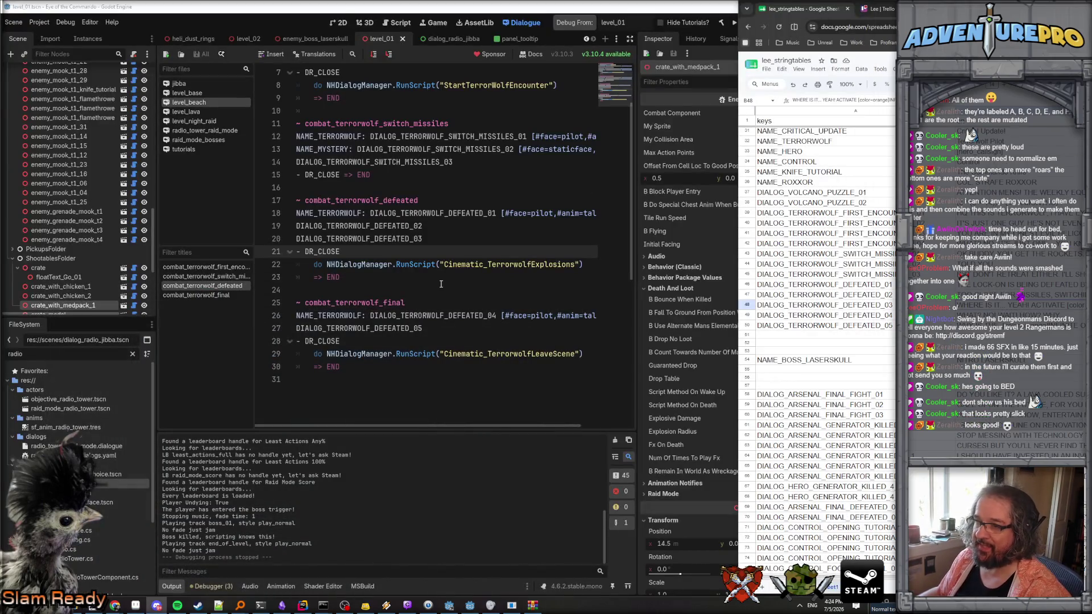
Return to the level_01 dialogue script, comparing it against the string-table sheet.
left_click(441, 284)
left_click(441, 289)
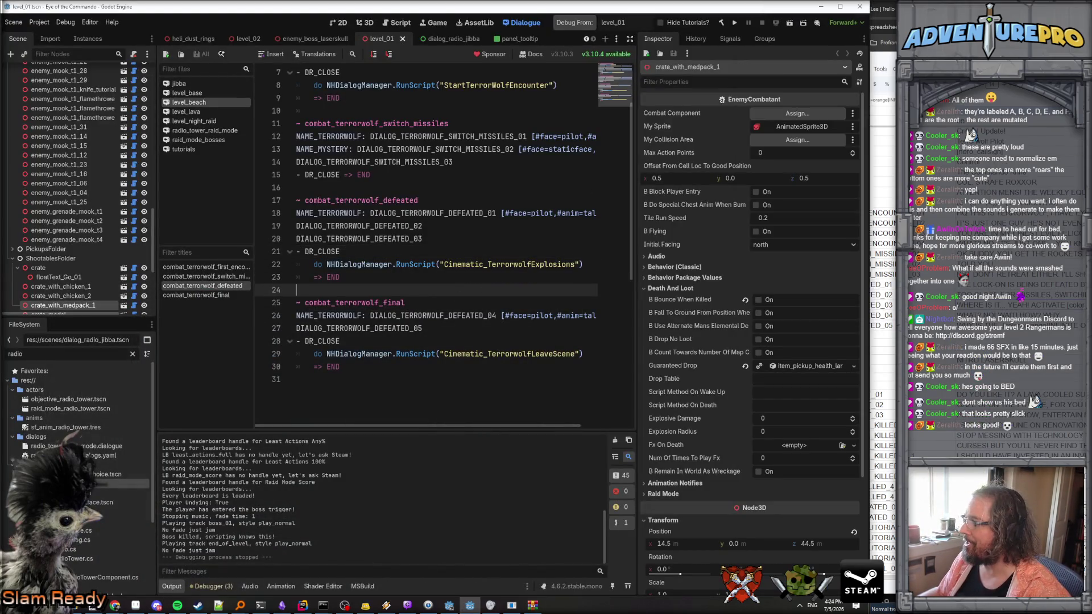
key("alt+Tab")
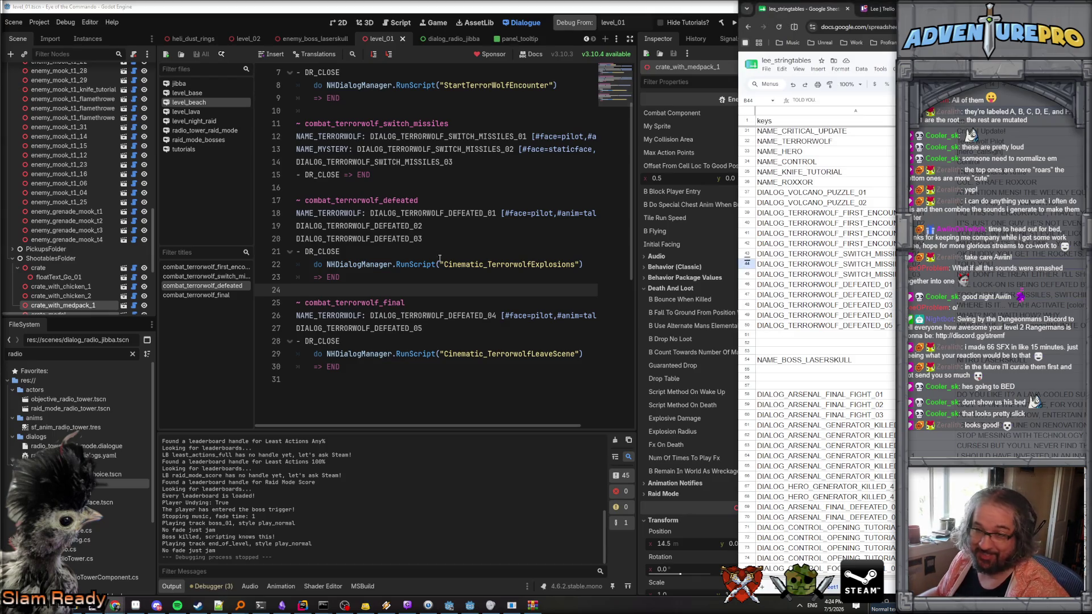
left_click(392, 255)
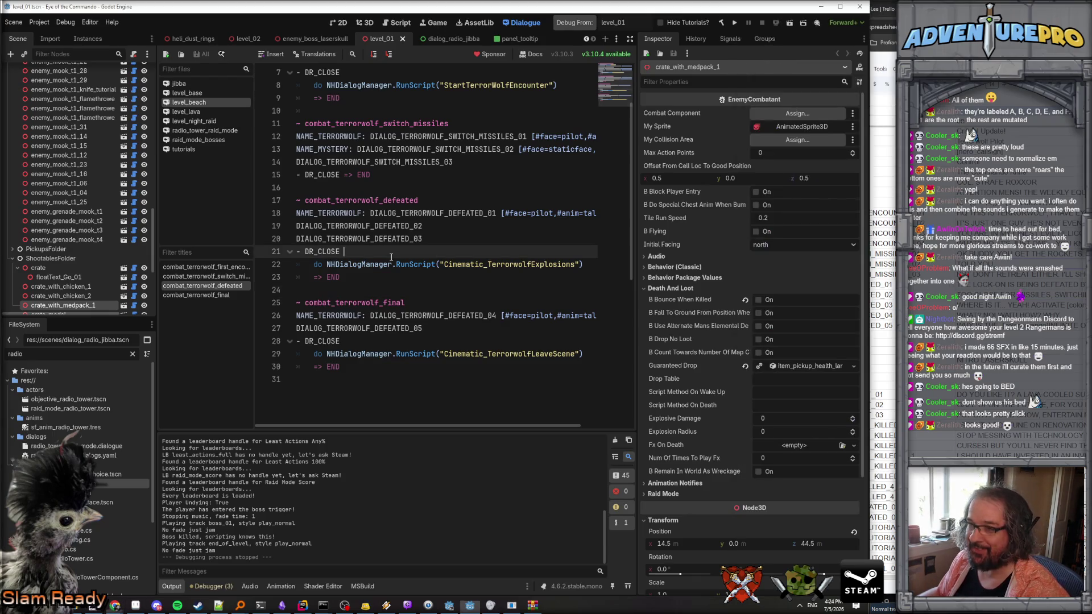
Check the boss scripting code in Rider, then launch a debug run from level_01.
left_click(469, 604)
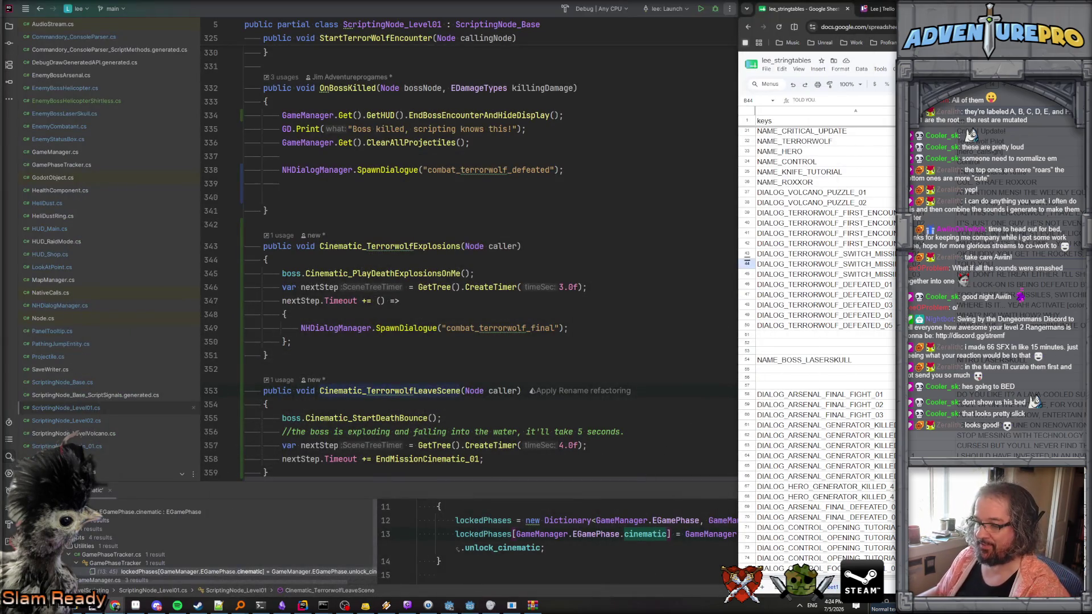
left_click(470, 604)
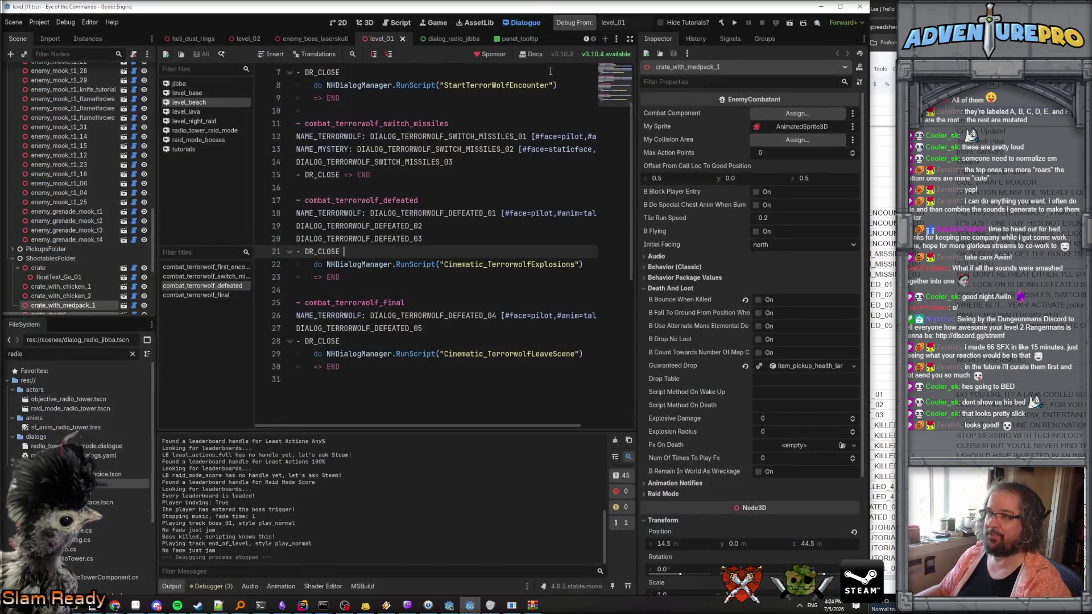
left_click(577, 25)
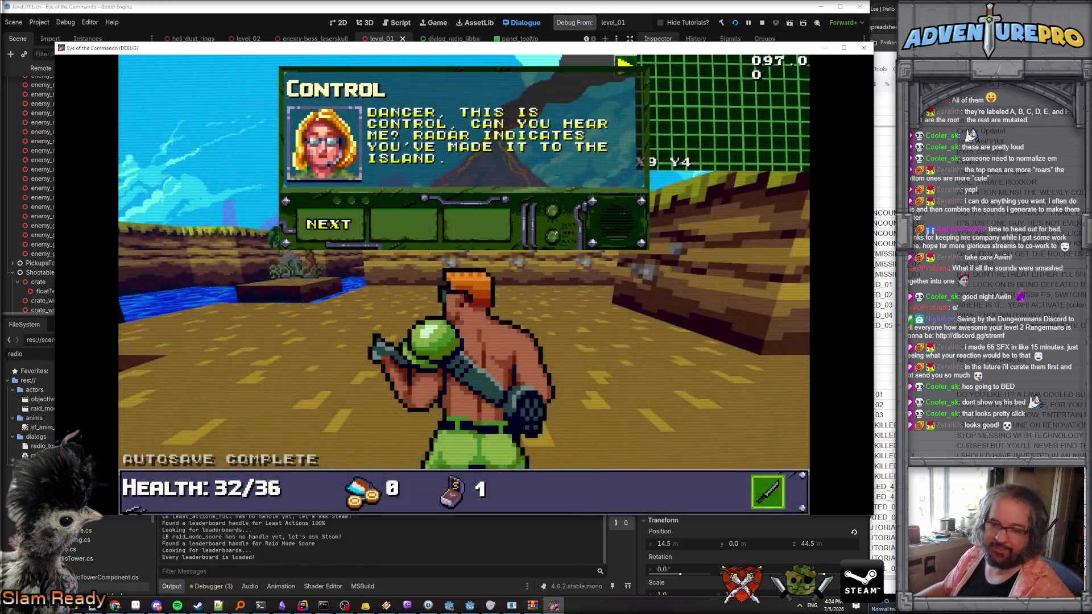
Skip the opening radio dialogue and open the in-game debug console.
left_click(332, 223)
left_click(332, 224)
left_click(333, 223)
left_click(332, 224)
key("Tab")
key("Tab")
key("grave")
key("Tab")
key("Tab")
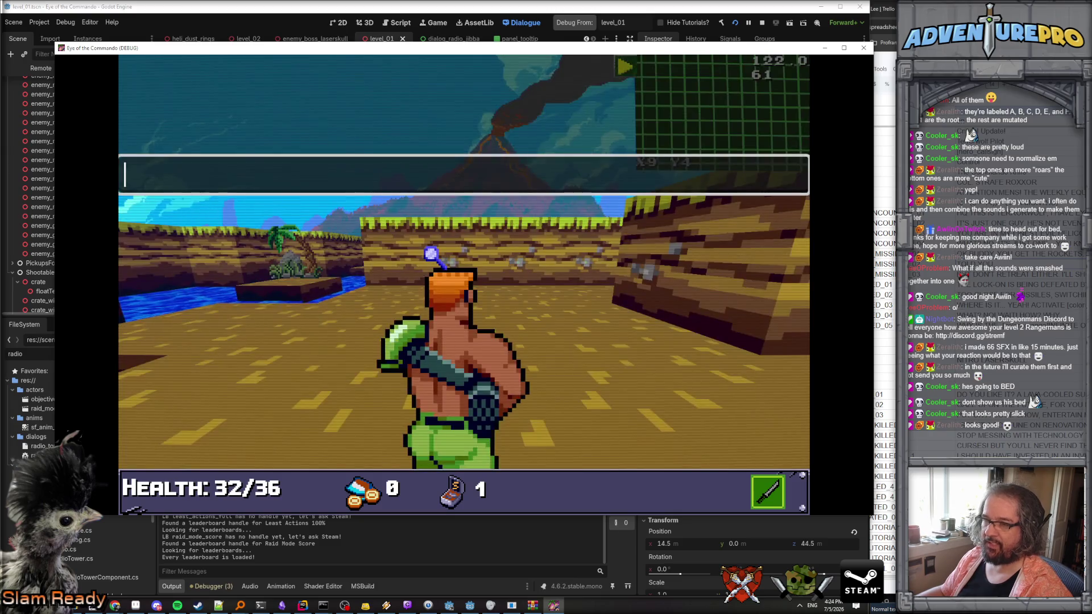
Enable the undying cheat and grant 50 gun damage from the console.
type("undying")
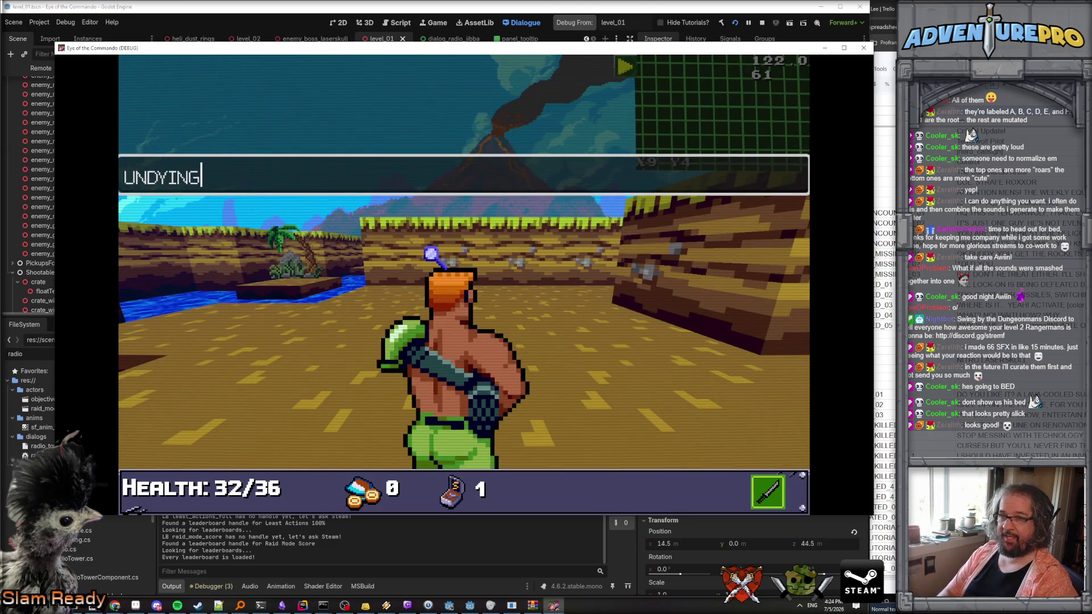
key("Return")
type("war")
key("BackSpace")
key("BackSpace")
key("BackSpace")
type("g")
type("DAMAGE")
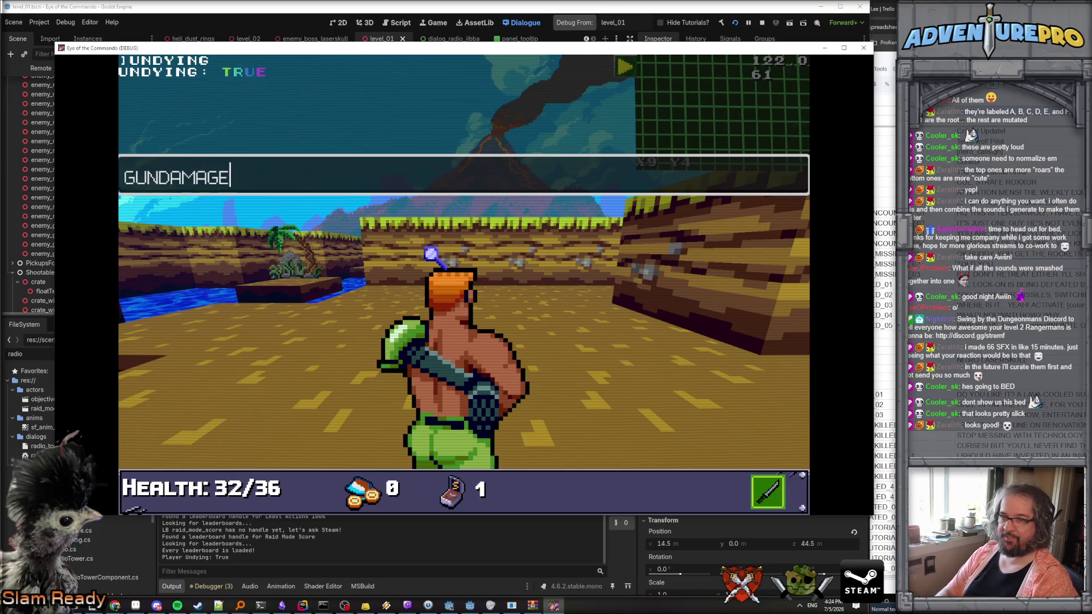
type("56")
key("BackSpace")
type("0")
key("Return")
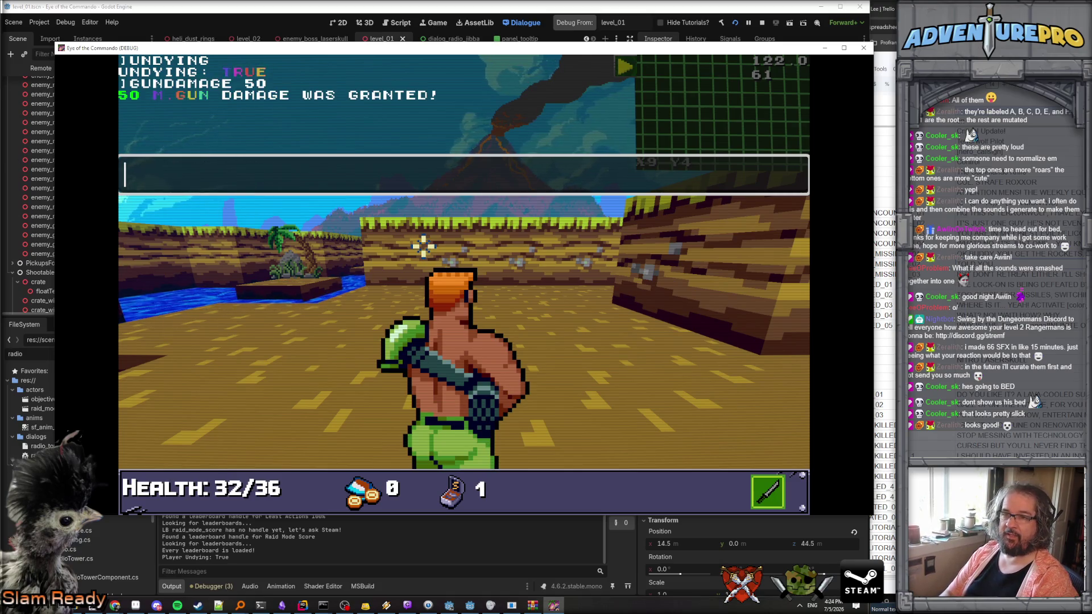
Teleport the player to X14 Y45 and step forward into the boss trigger.
type("TPO 14")
key("BackSpace")
key("BackSpace")
key("BackSpace")
key("BackSpace")
type("14 45")
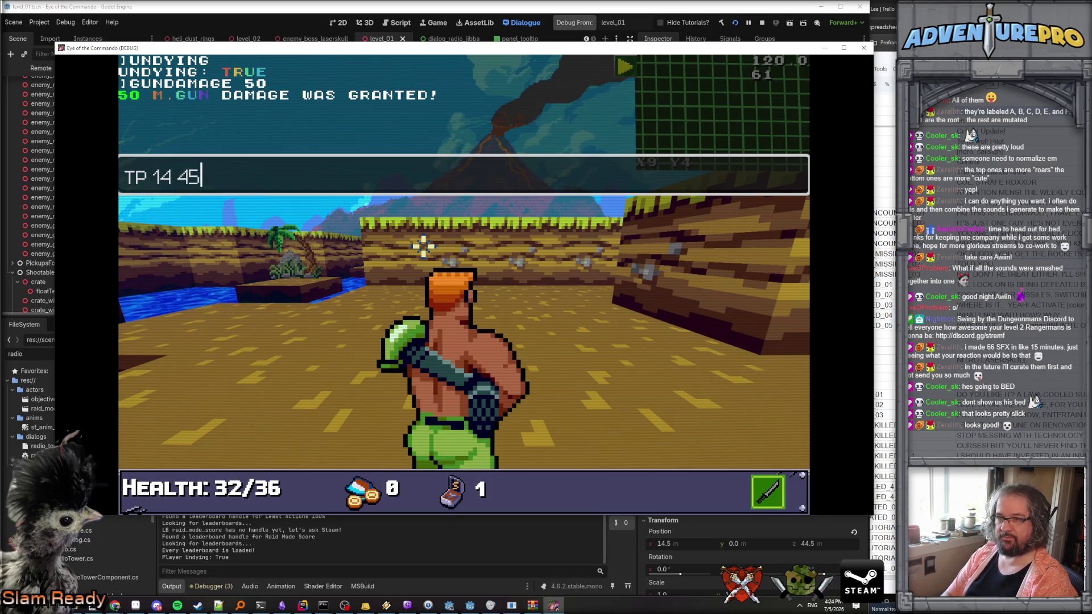
key("Return")
key("w")
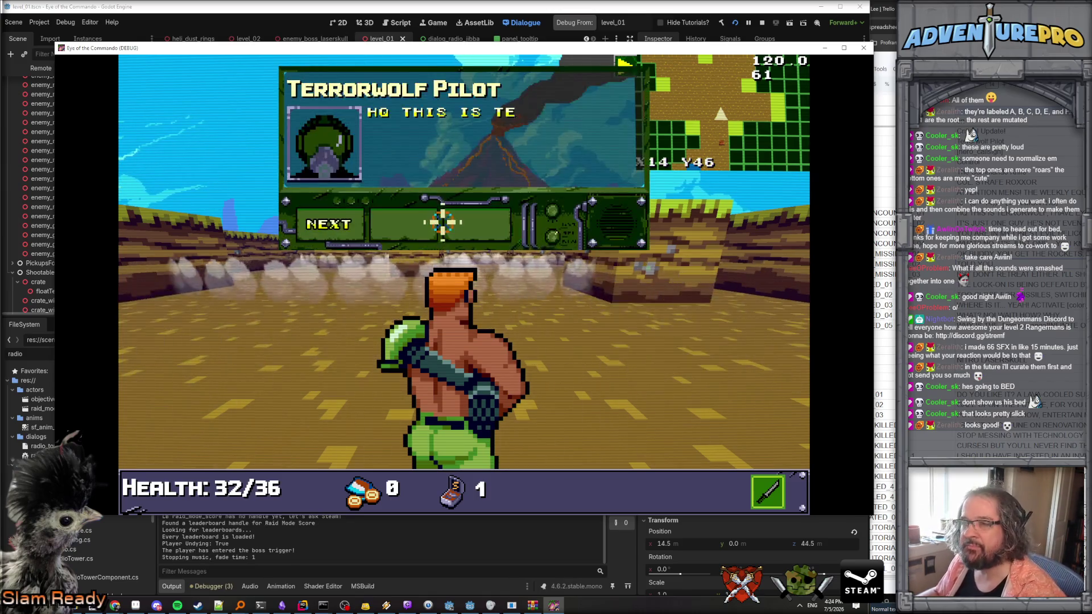
Advance through the Terrorwolf intro dialogue to start the boss fight.
left_click(345, 228)
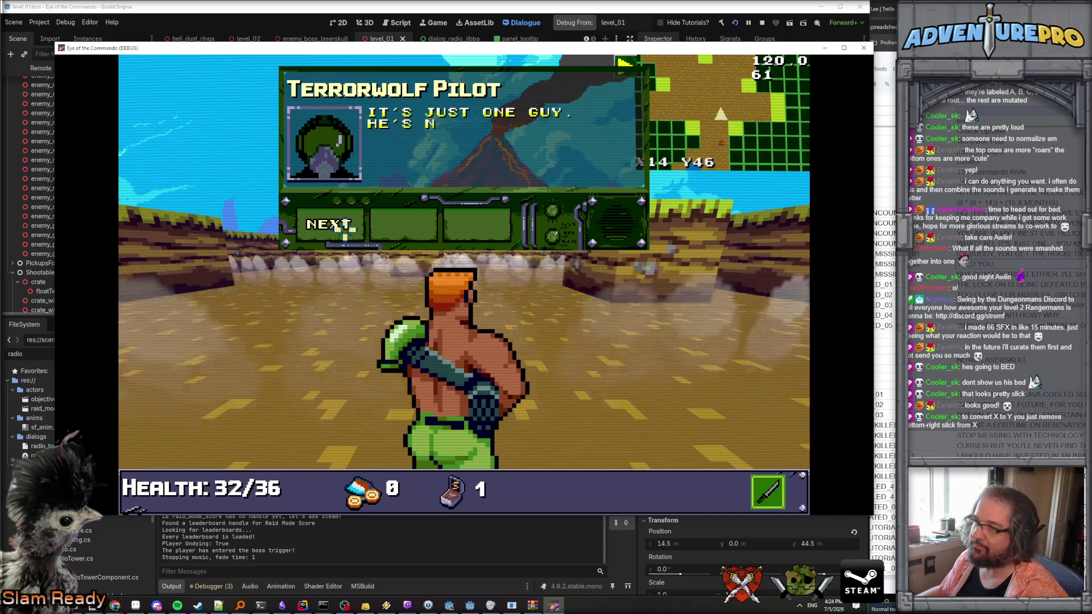
left_click(346, 228)
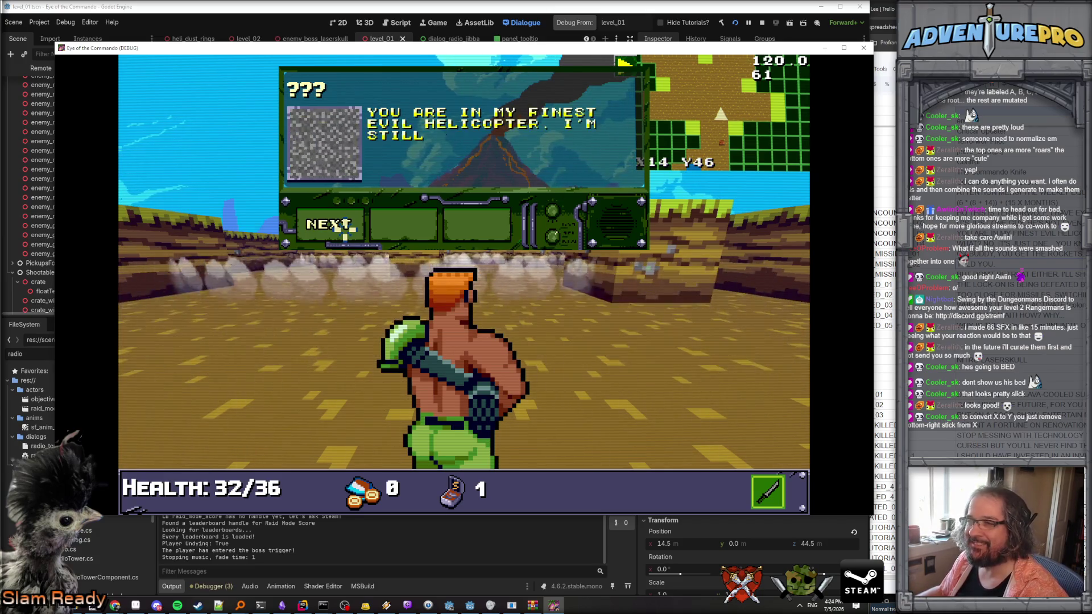
left_click(345, 228)
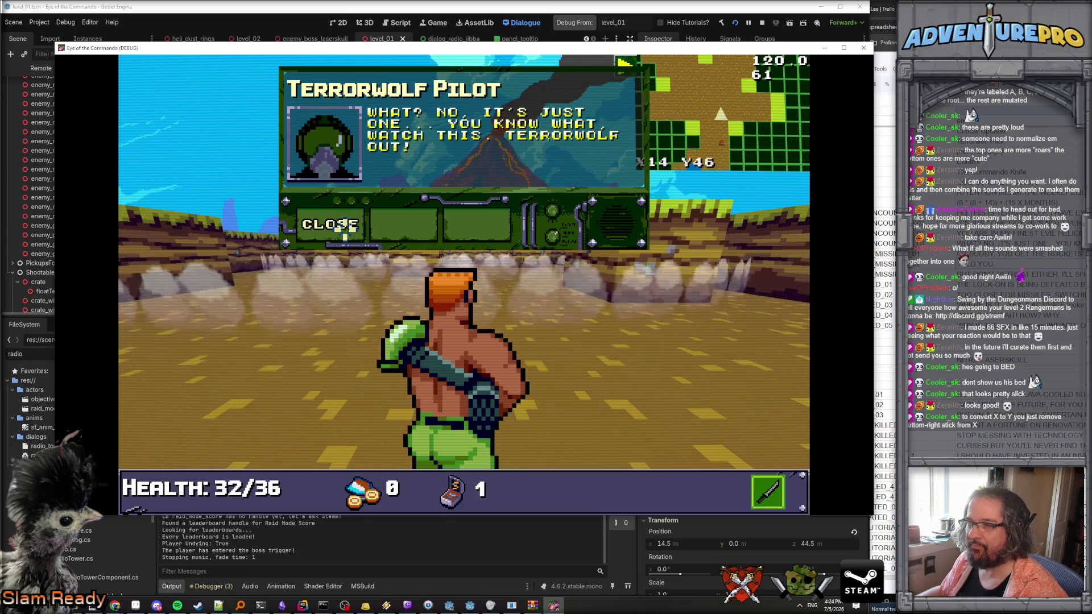
left_click(346, 228)
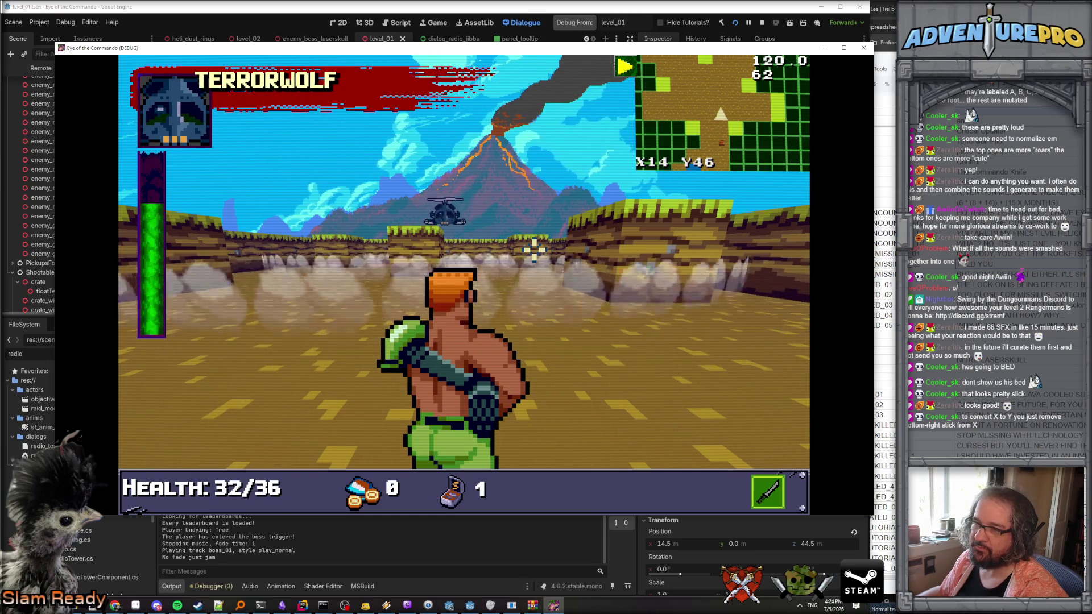
Move across the arena toward the helicopter and advance the pilot's and mystery speaker's lines.
key("d")
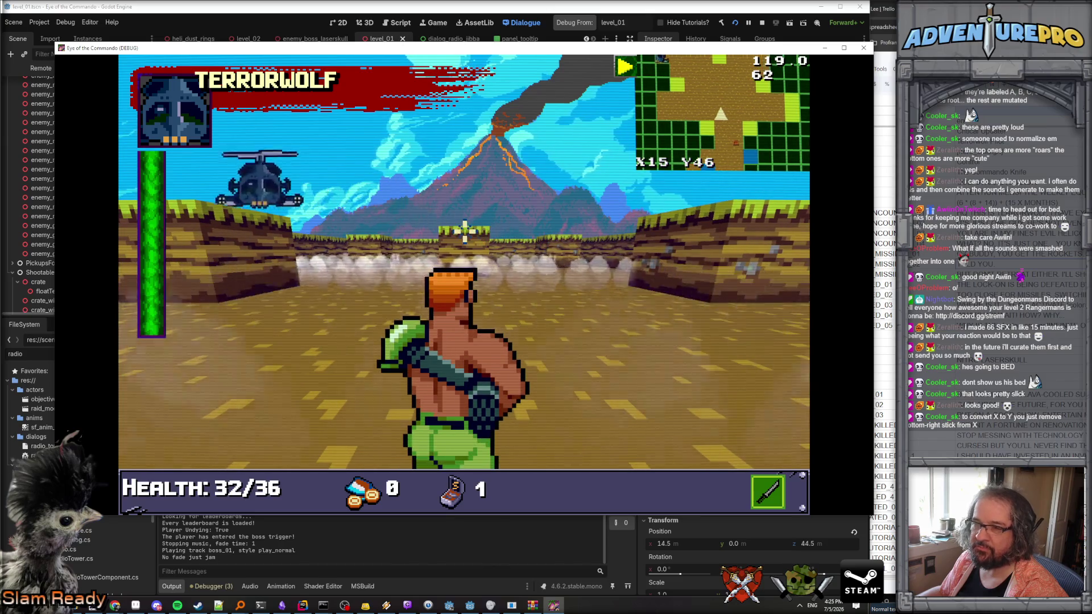
key("q")
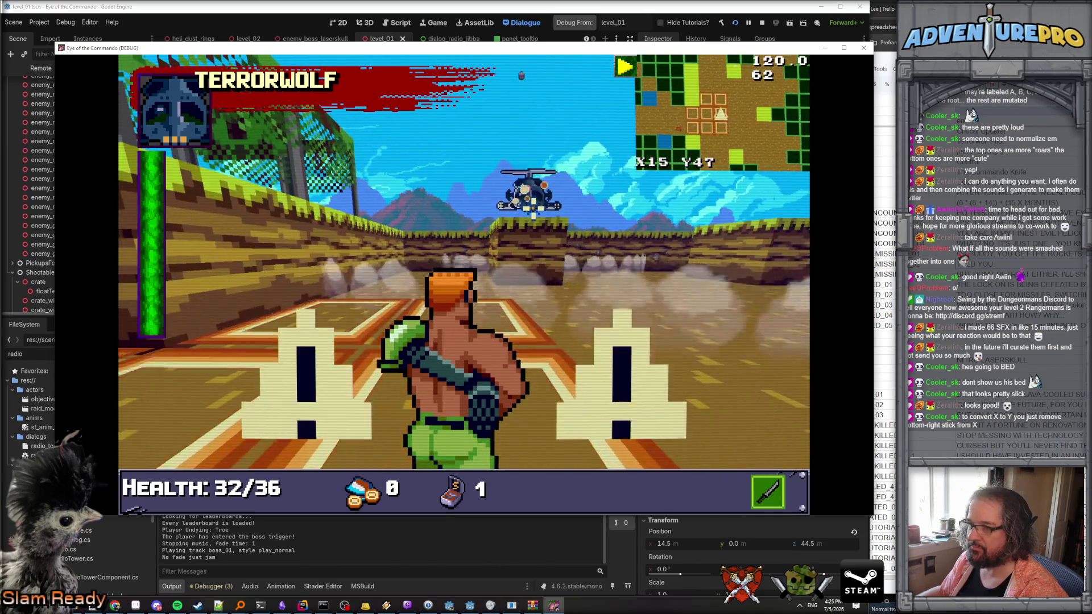
key("w")
key("w")
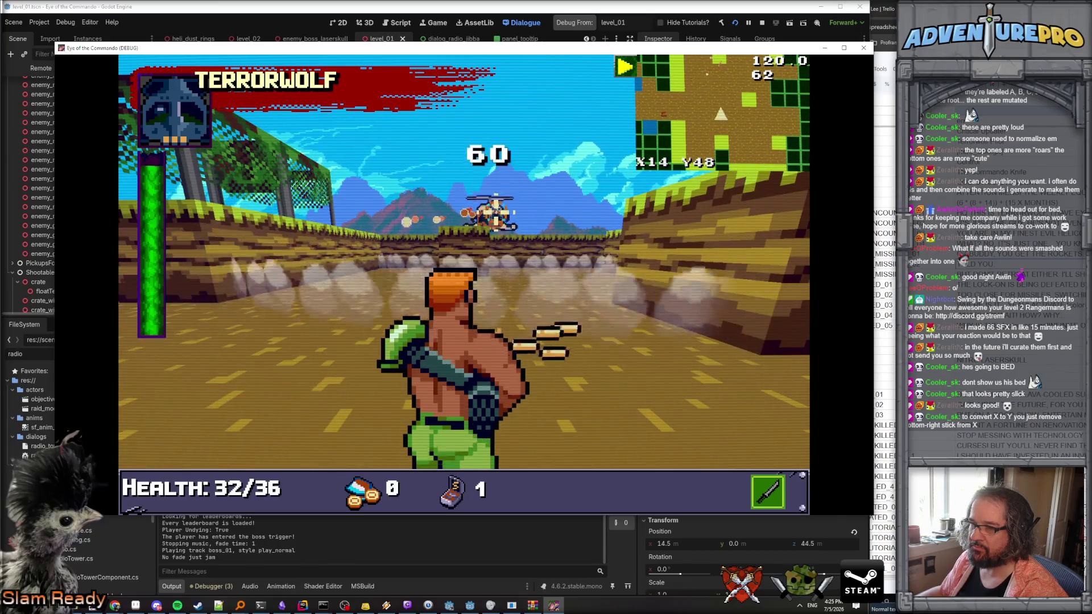
key("q")
key("q")
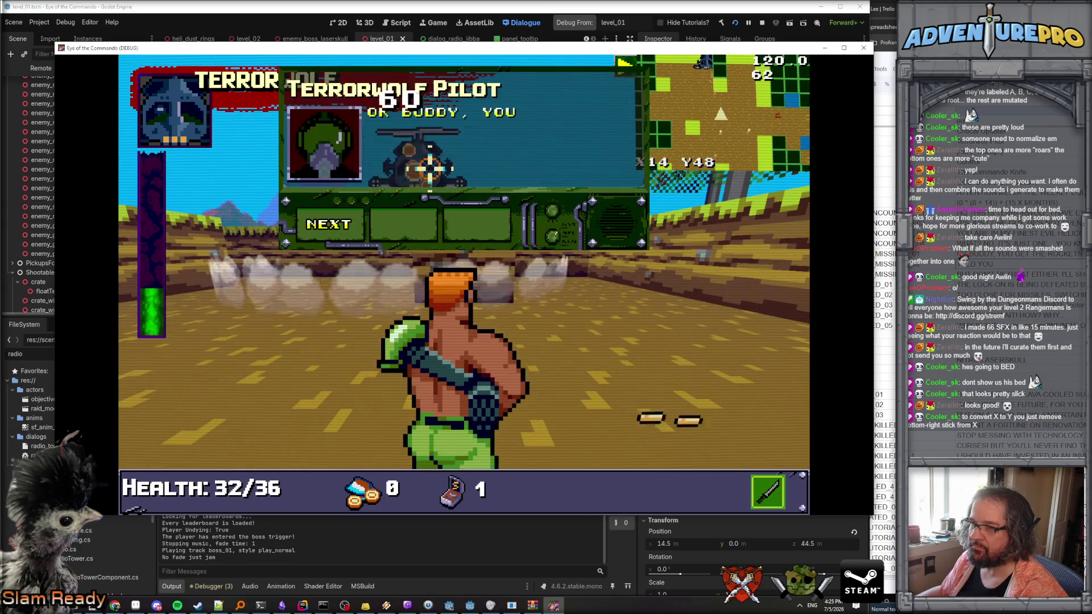
left_click(334, 222)
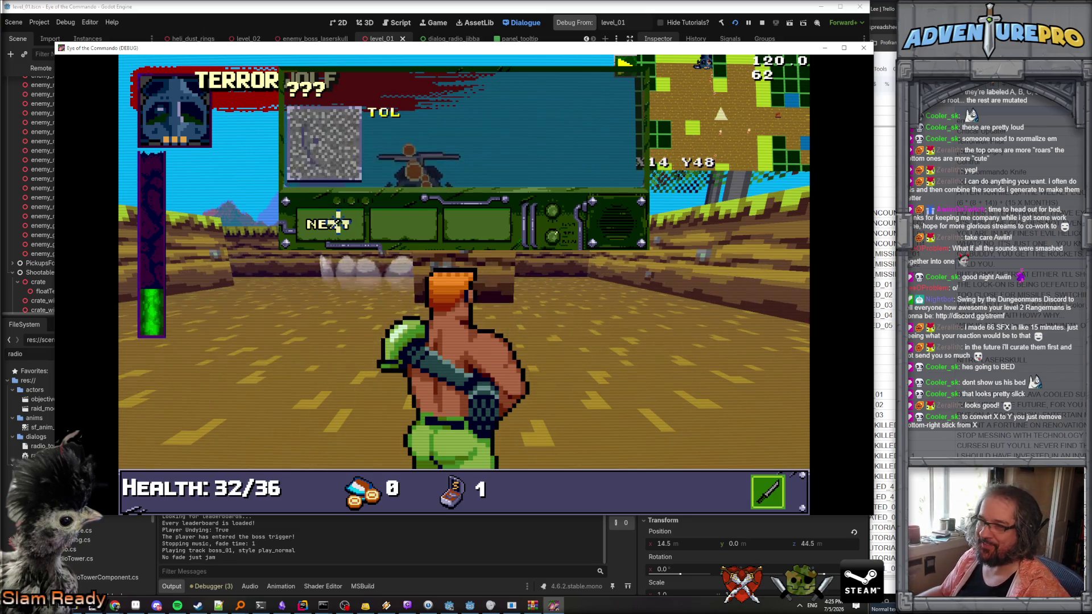
left_click(344, 227)
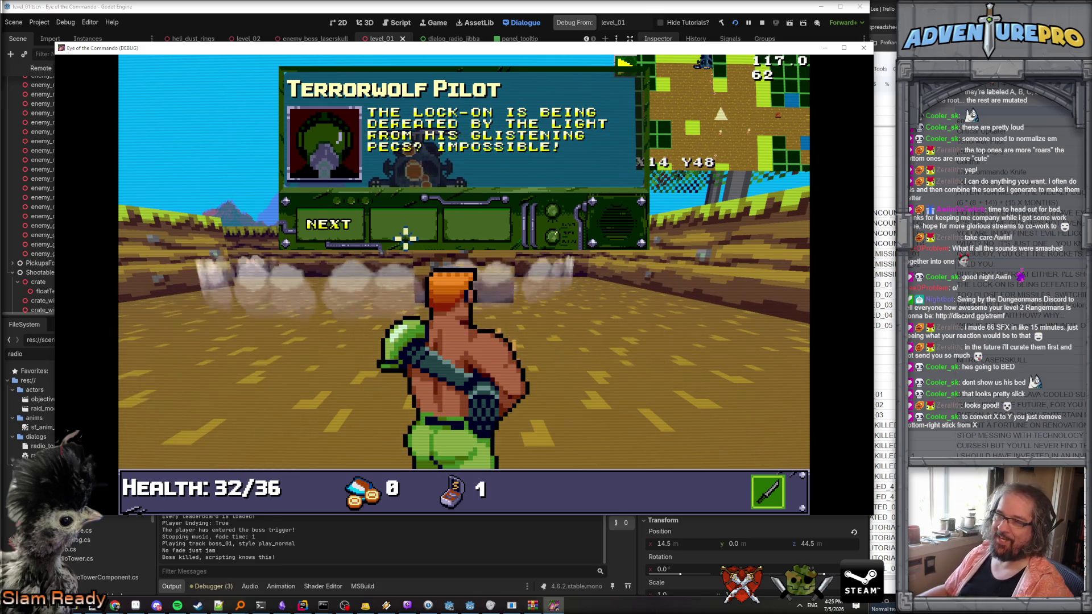
Advance through the pilot's remaining radio lines, including the overgun line, to the fight's end.
left_click(344, 224)
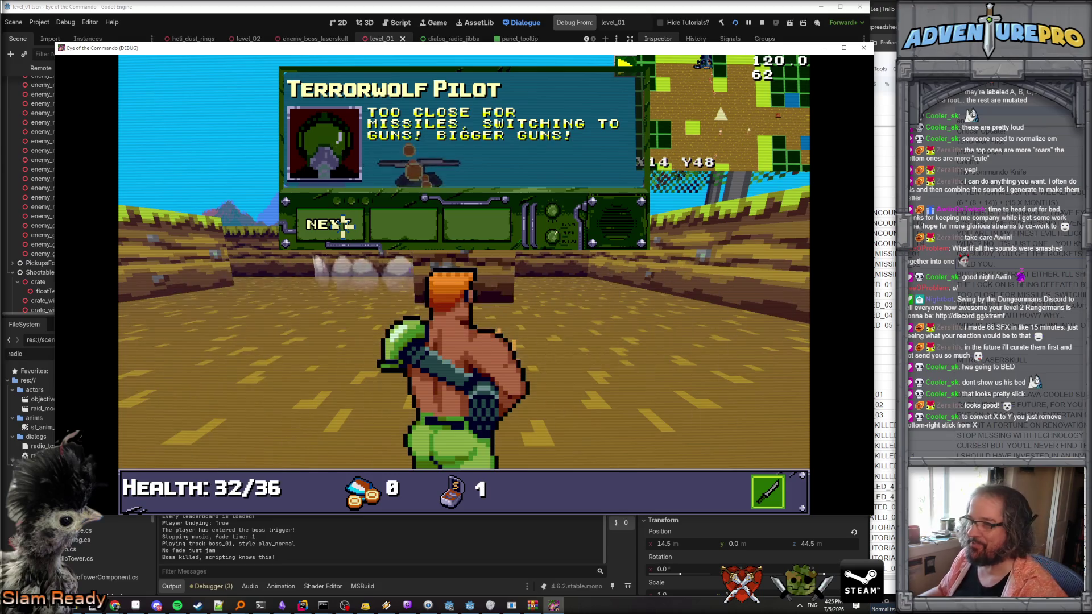
left_click(344, 224)
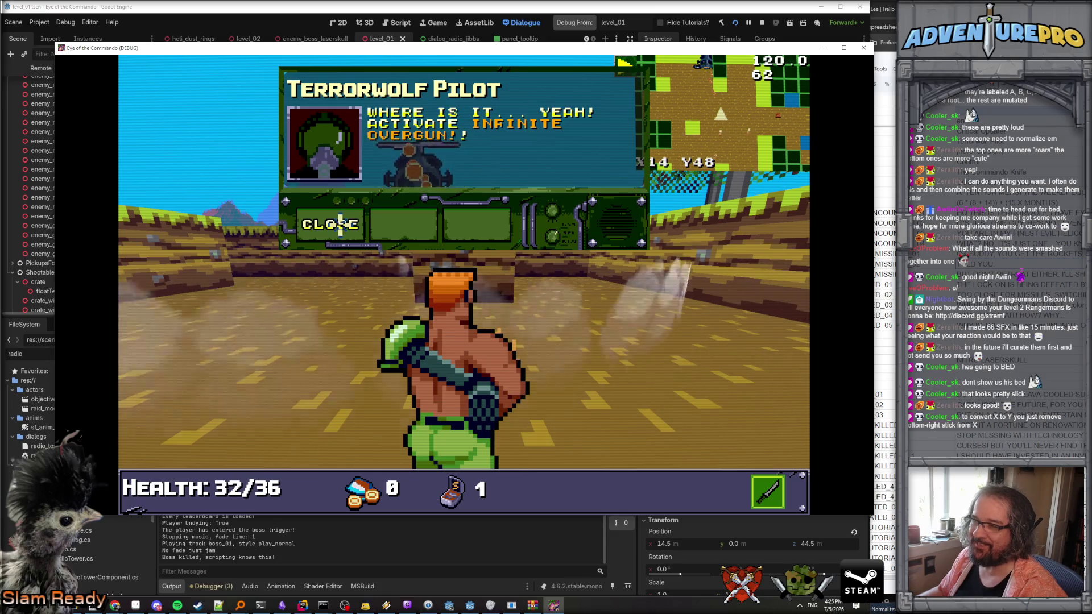
left_click(340, 224)
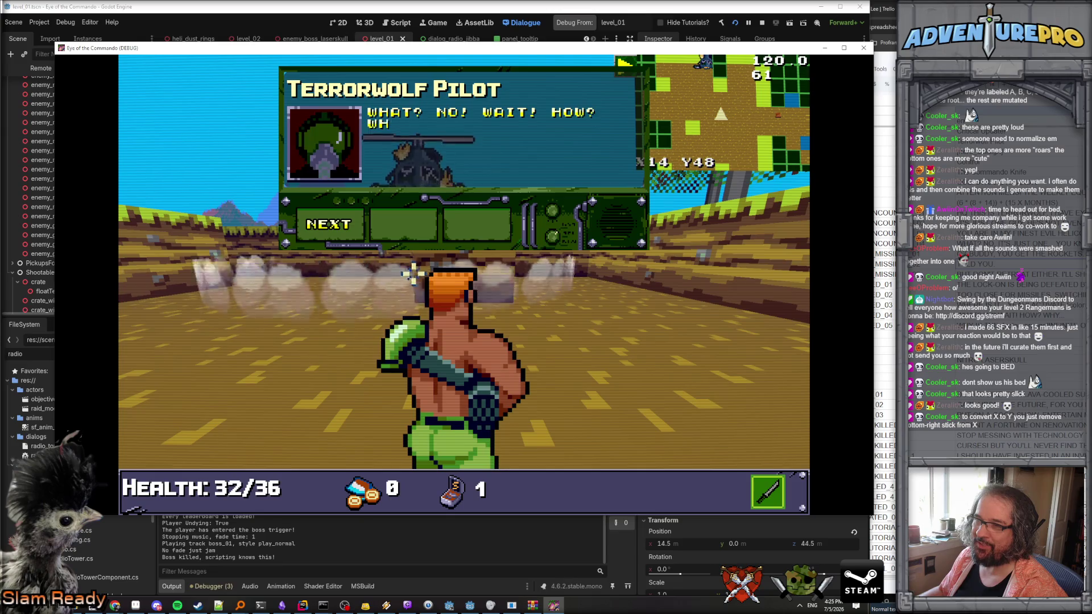
left_click(337, 230)
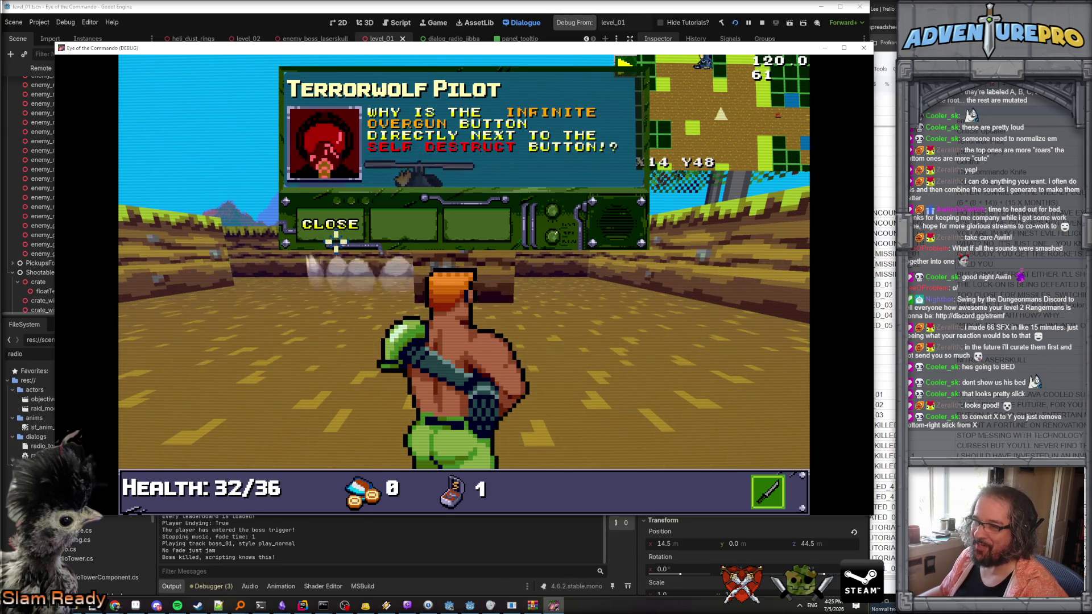
left_click(340, 236)
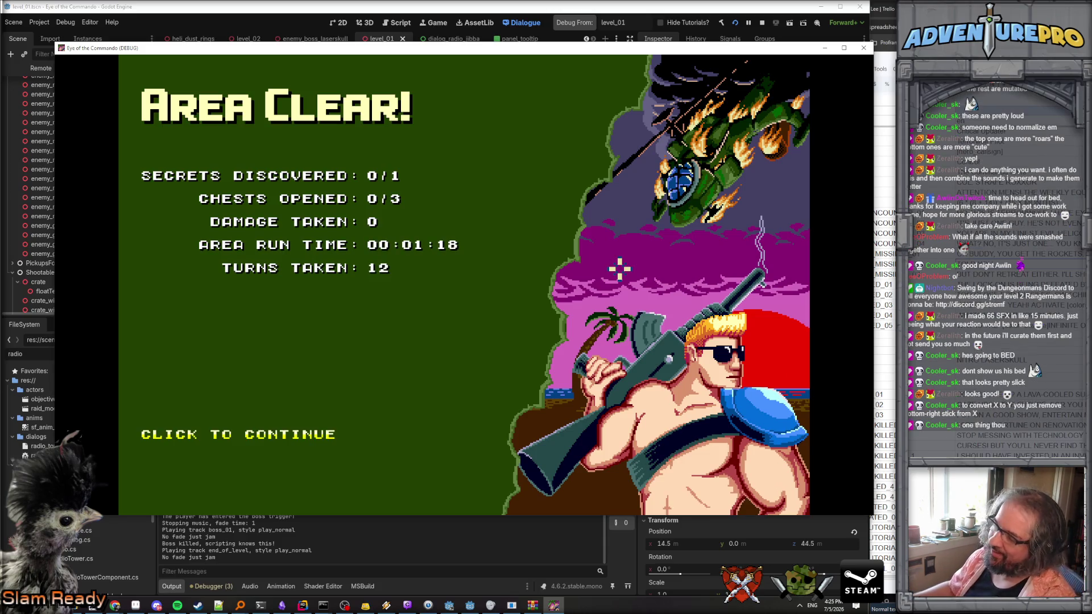
Continue past Area Clear, stop the test run, and bring up the string table.
left_click(232, 433)
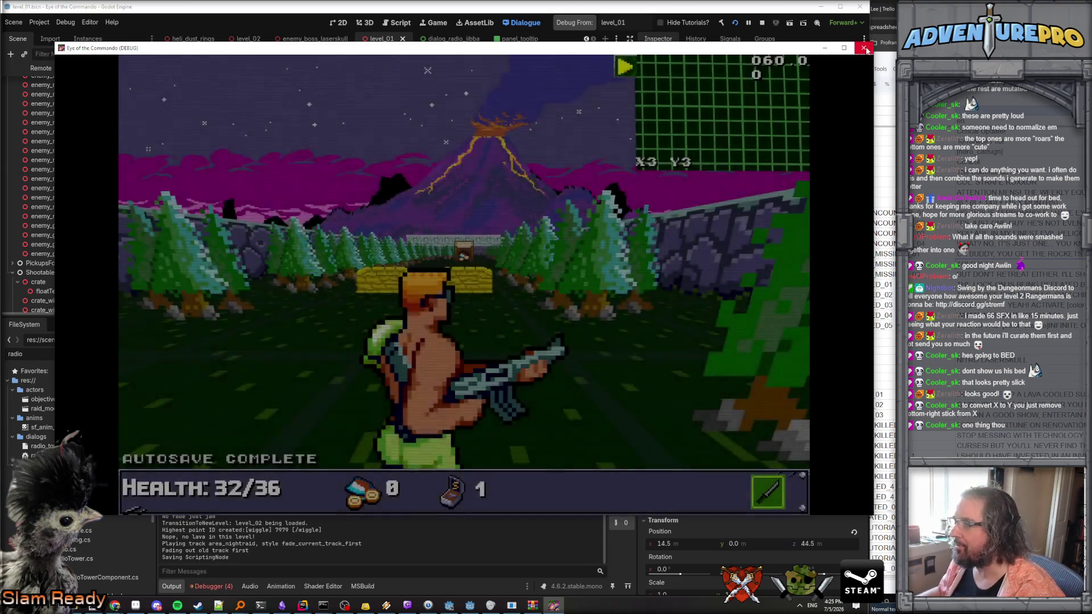
key("F8")
key("alt+Tab")
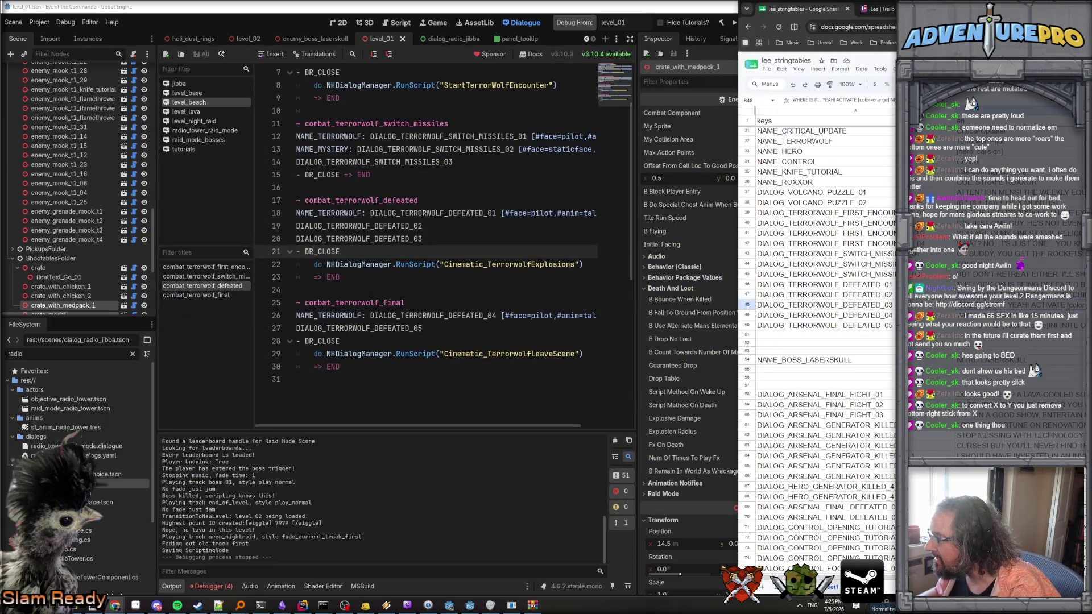
Check string rows 48–50, then start a debug run from level_train.
left_click(819, 325)
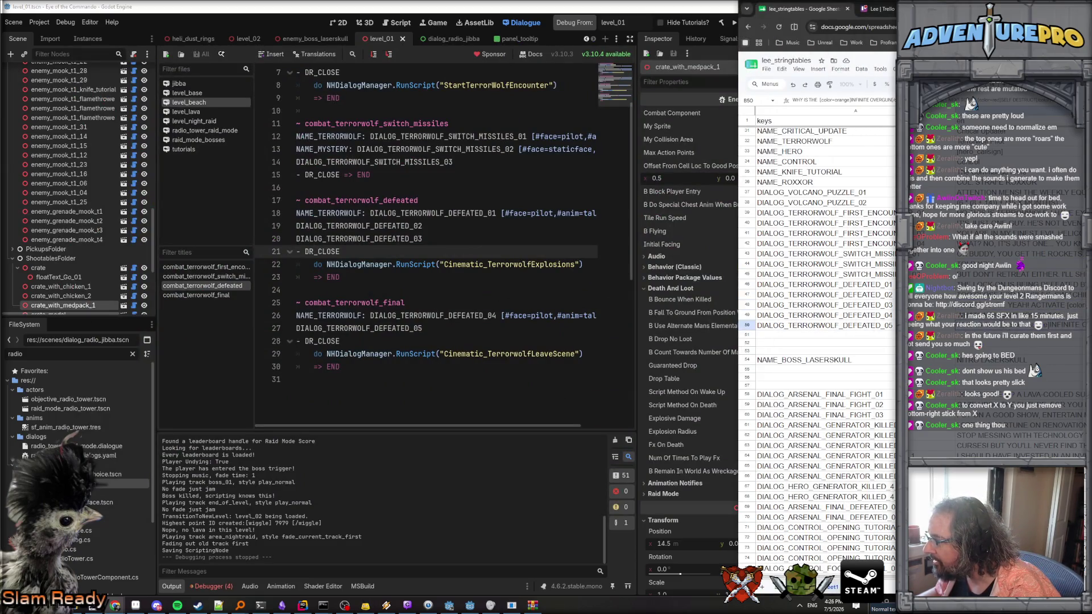
left_click(825, 305)
left_click(820, 315)
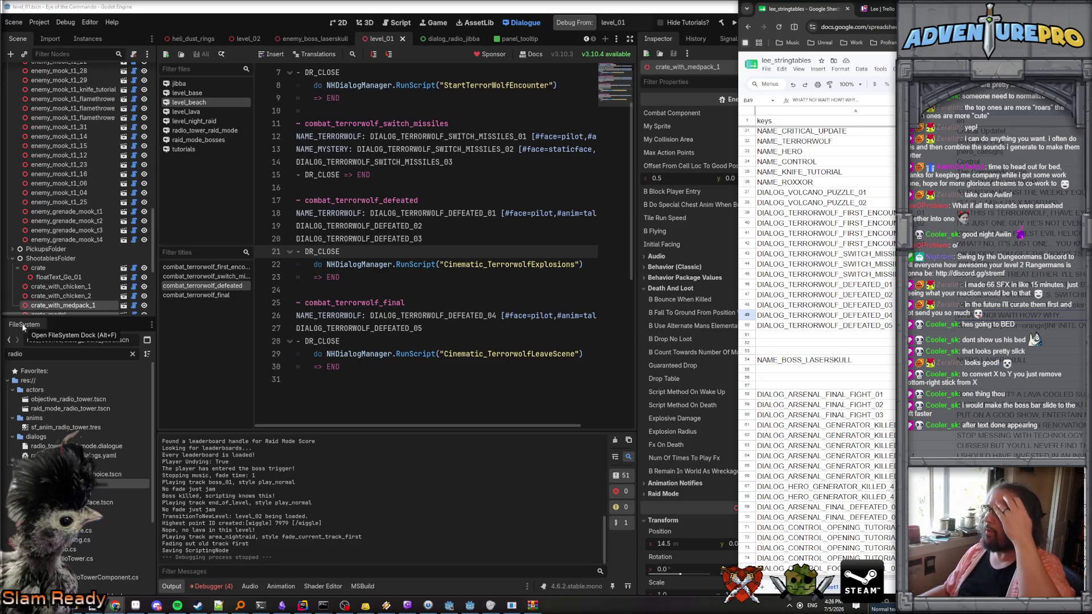
left_click(629, 22)
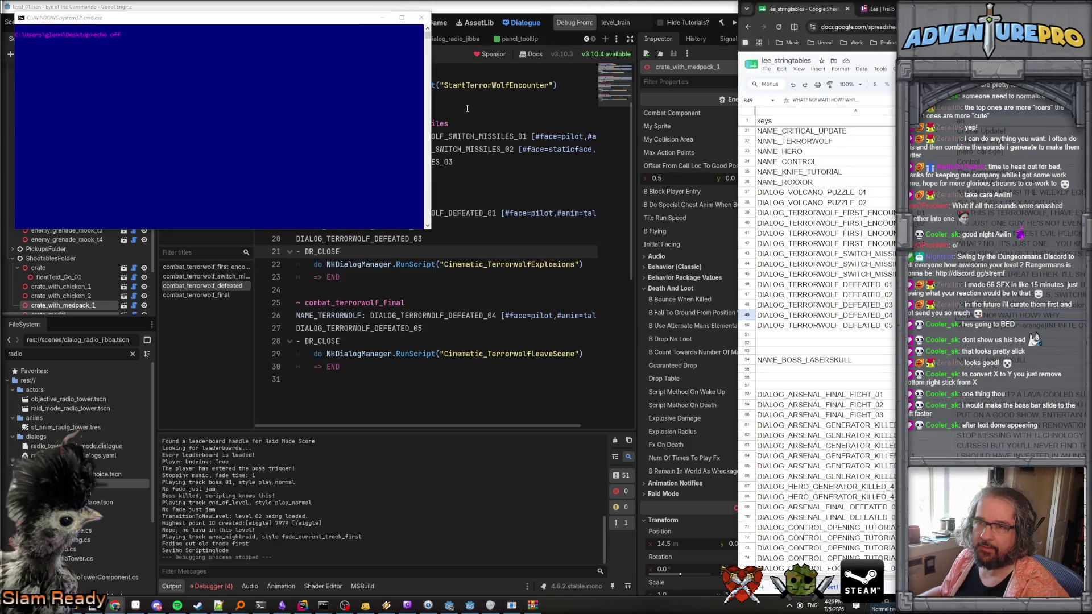
left_click(576, 22)
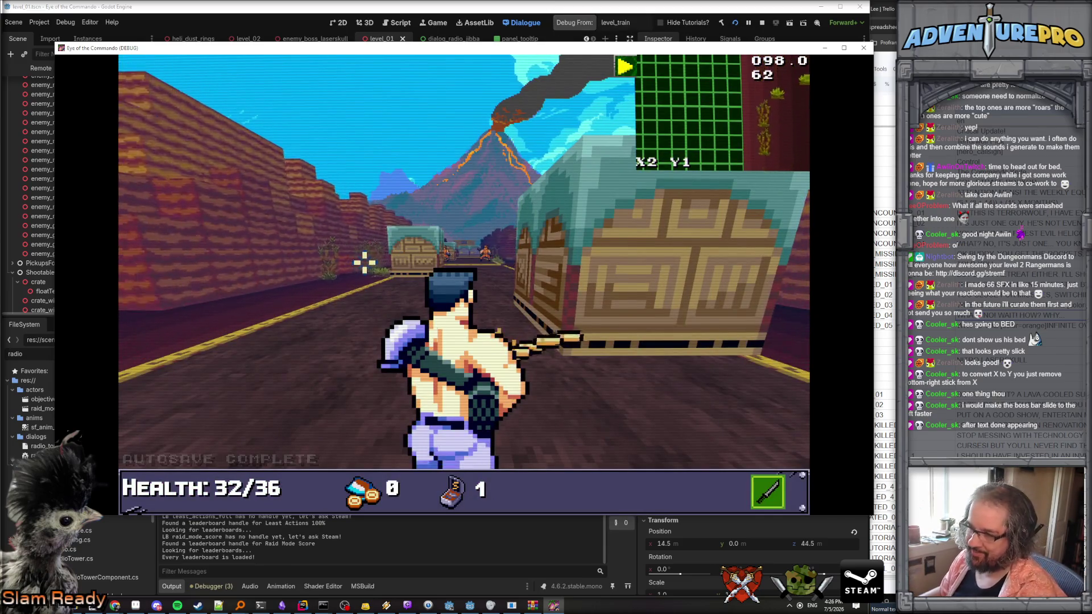
Teleport to the boss area with TP 103 2 and advance the radio dialogue.
key("grave")
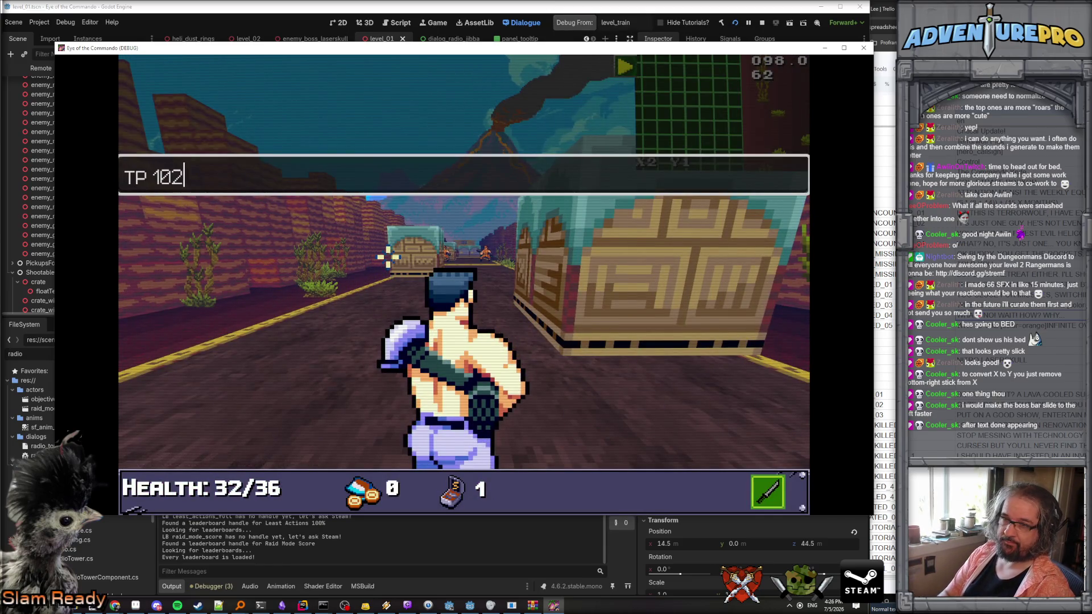
type("2")
key("Return")
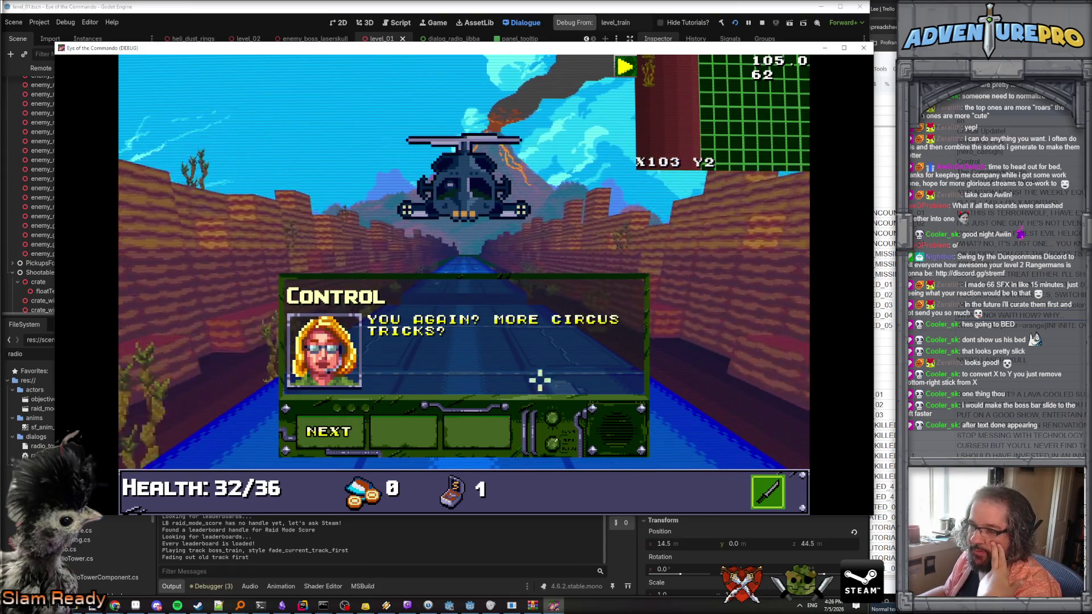
left_click(333, 432)
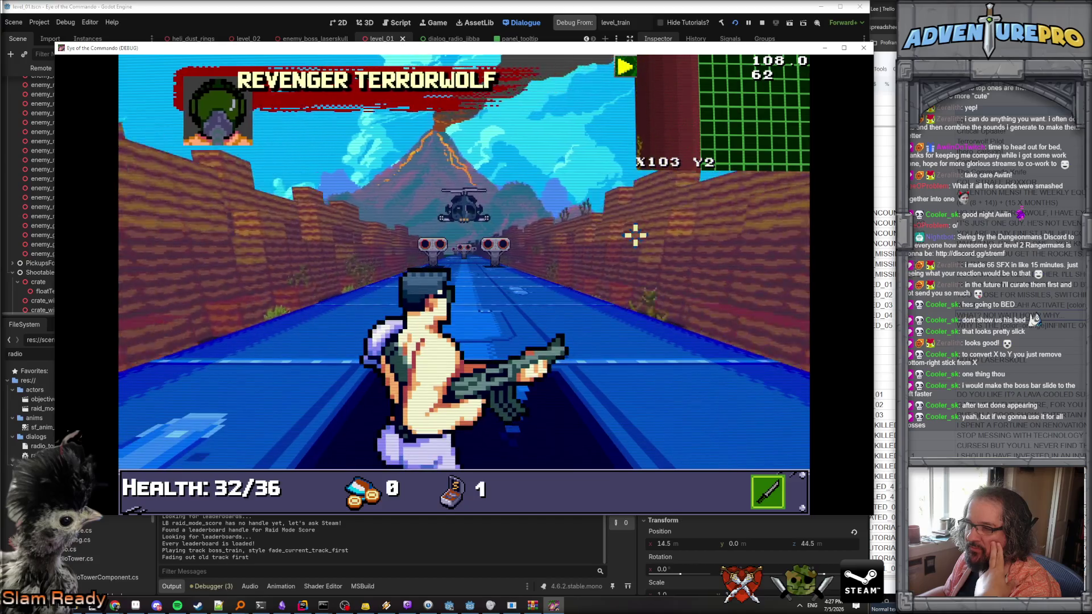
Shoot the boss helicopter, then reload level 1 with LL 1.
left_click(487, 220)
left_click(585, 239)
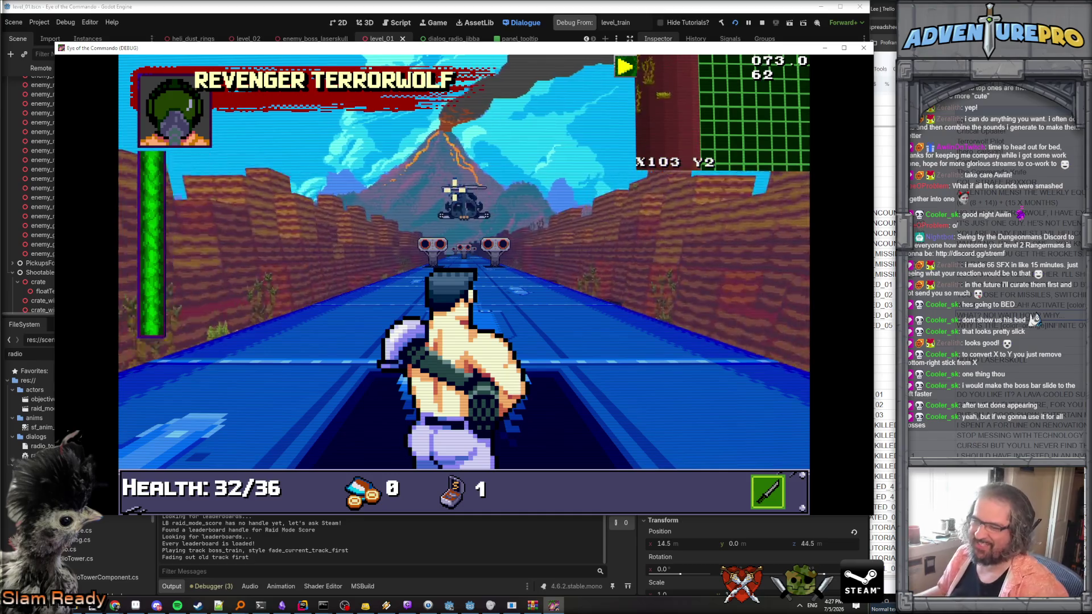
left_click(493, 254)
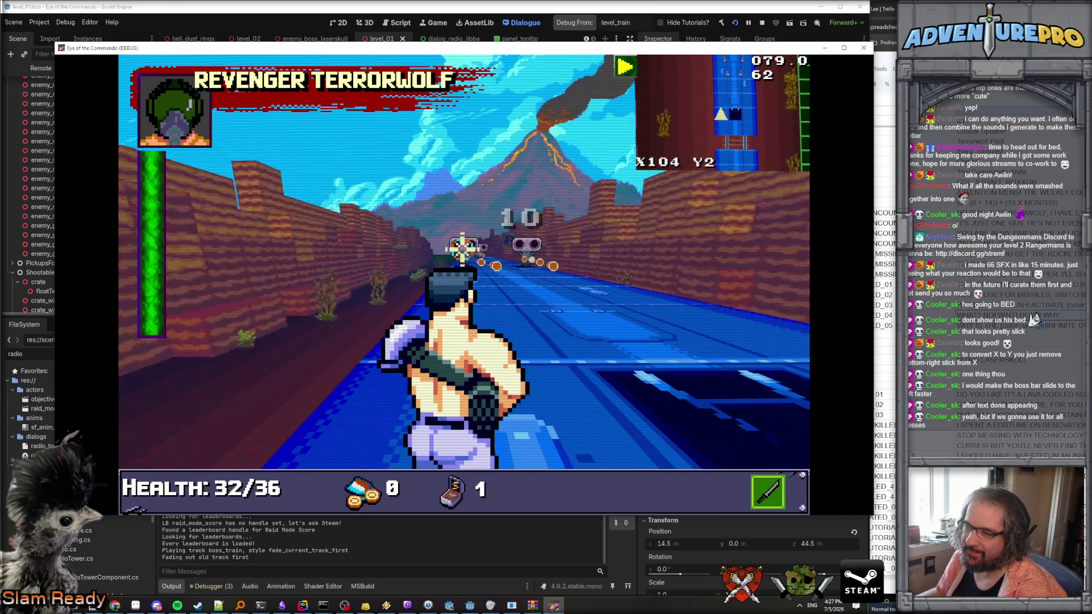
key("grave")
key("Return")
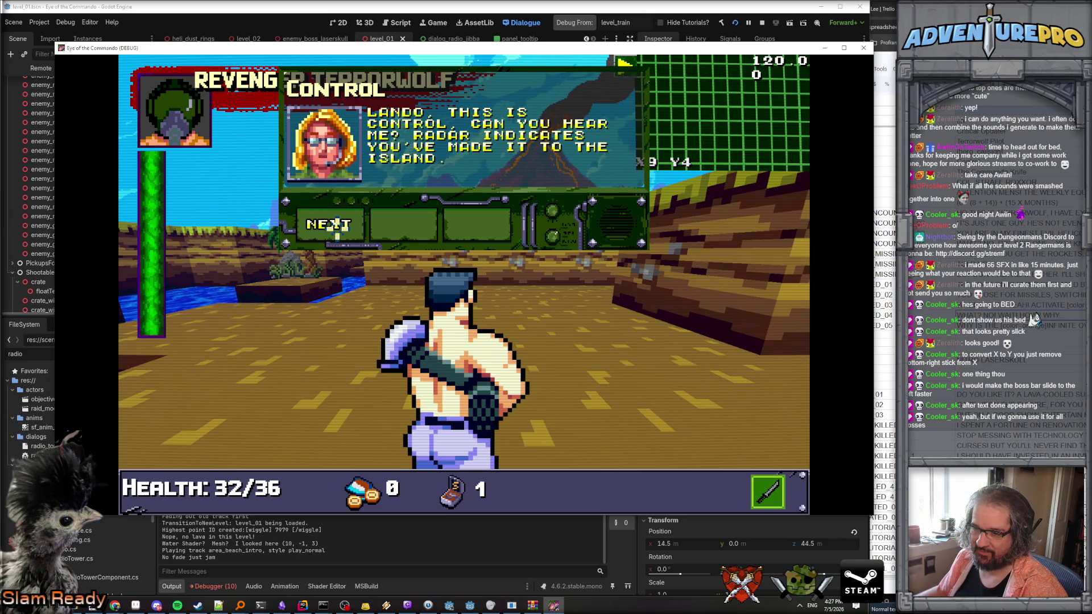
Expand the disposed Godot.Timer error's stack trace and close the debug game.
left_click(215, 586)
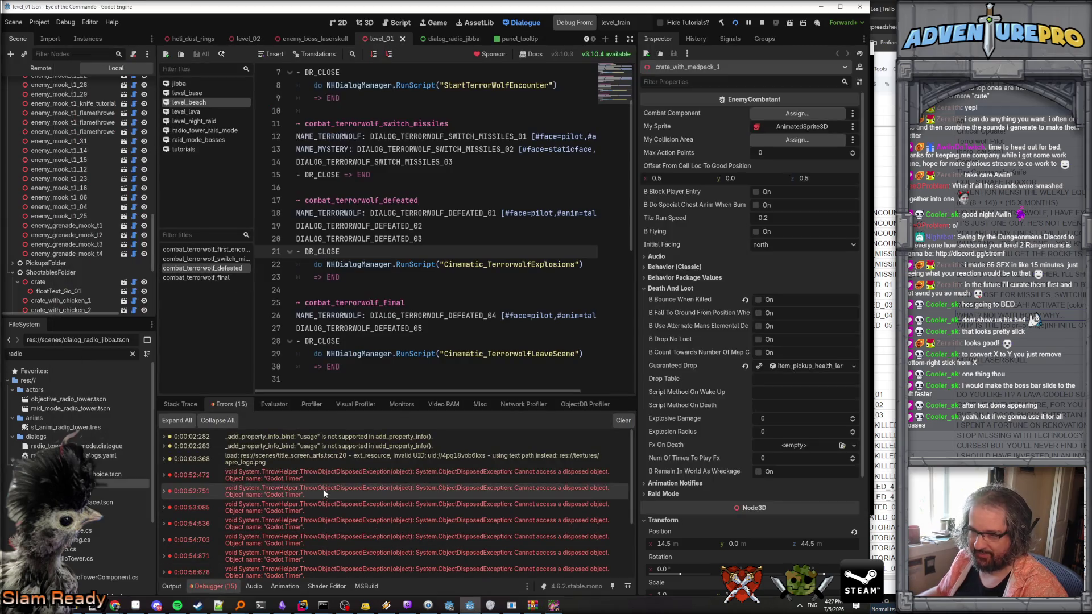
left_click(164, 475)
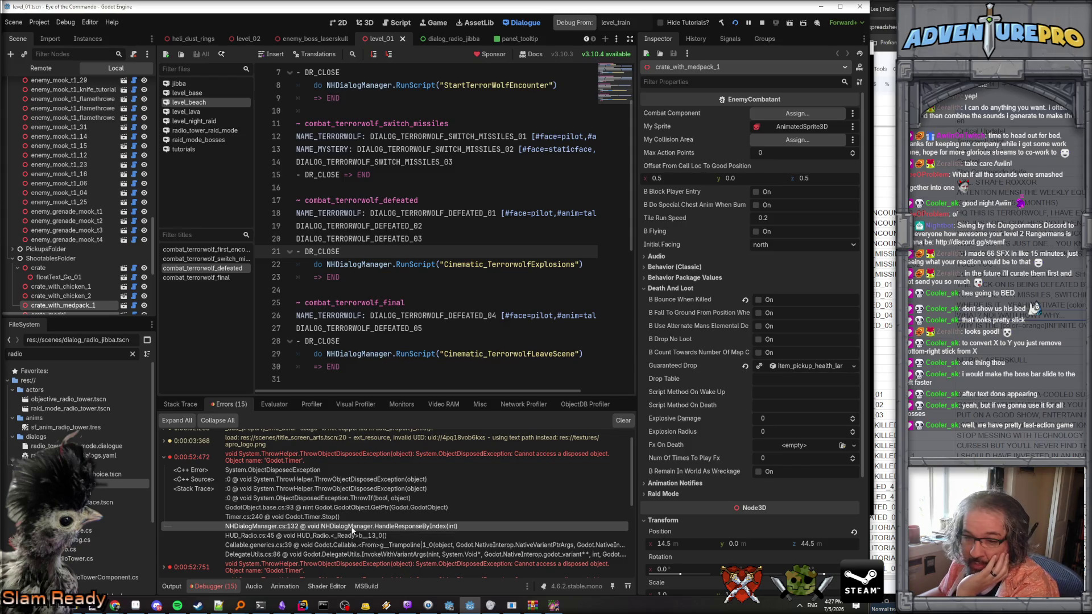
left_click(553, 605)
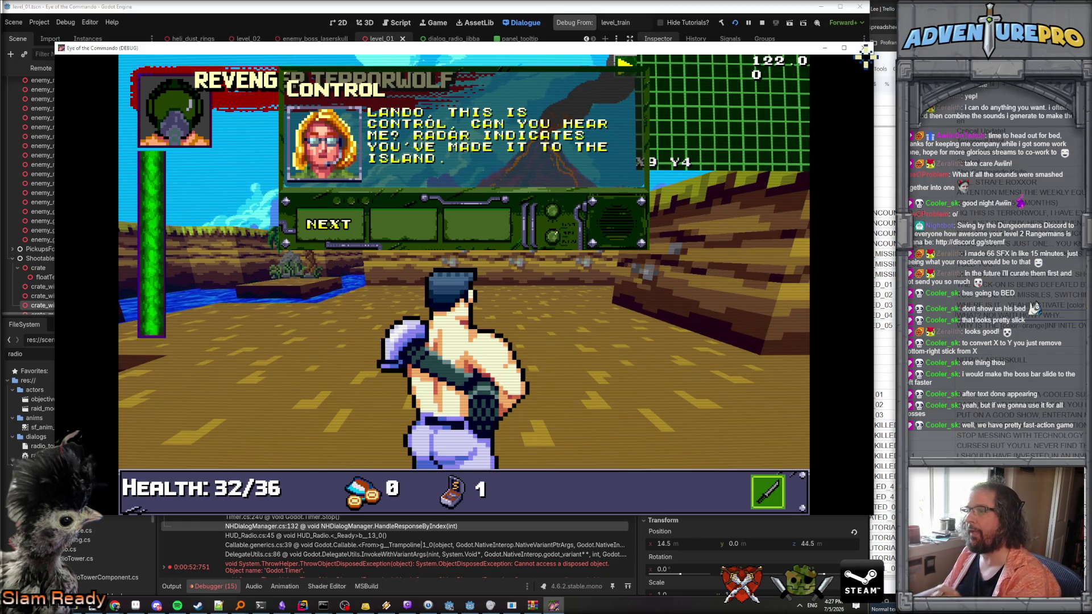
left_click(863, 48)
left_click(492, 299)
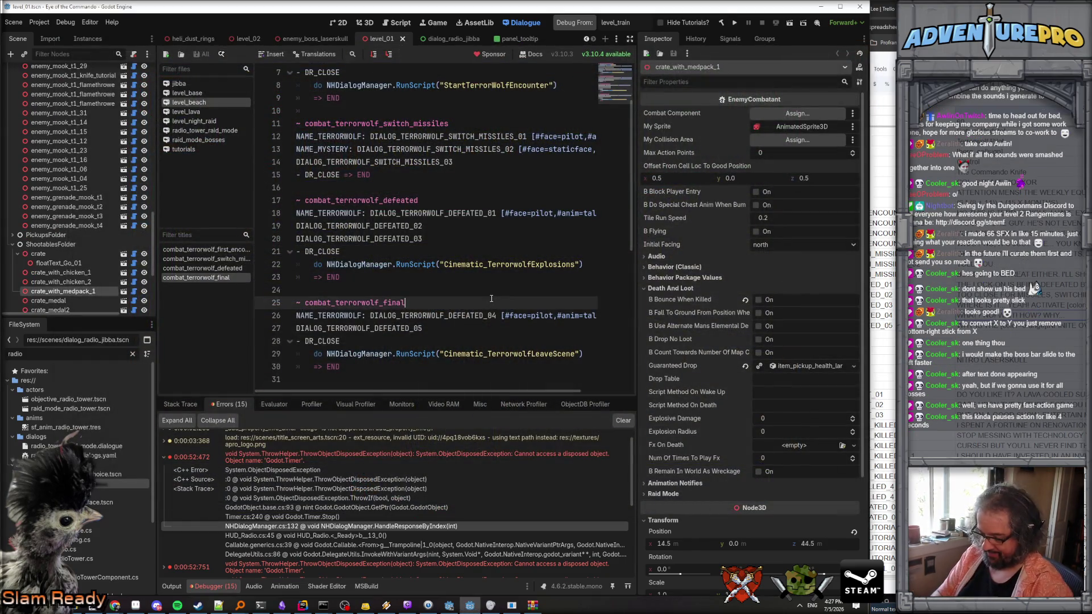
Cancel the Find in Files search and switch to the C# code in Rider.
key("ctrl+shift+f")
type("han")
key("Escape")
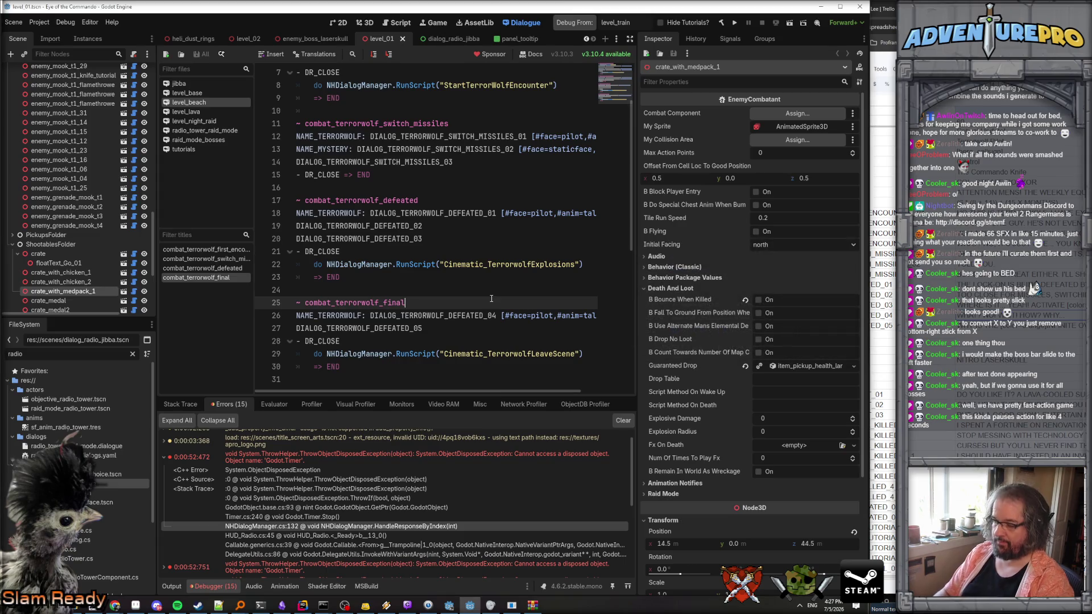
key("alt+Tab")
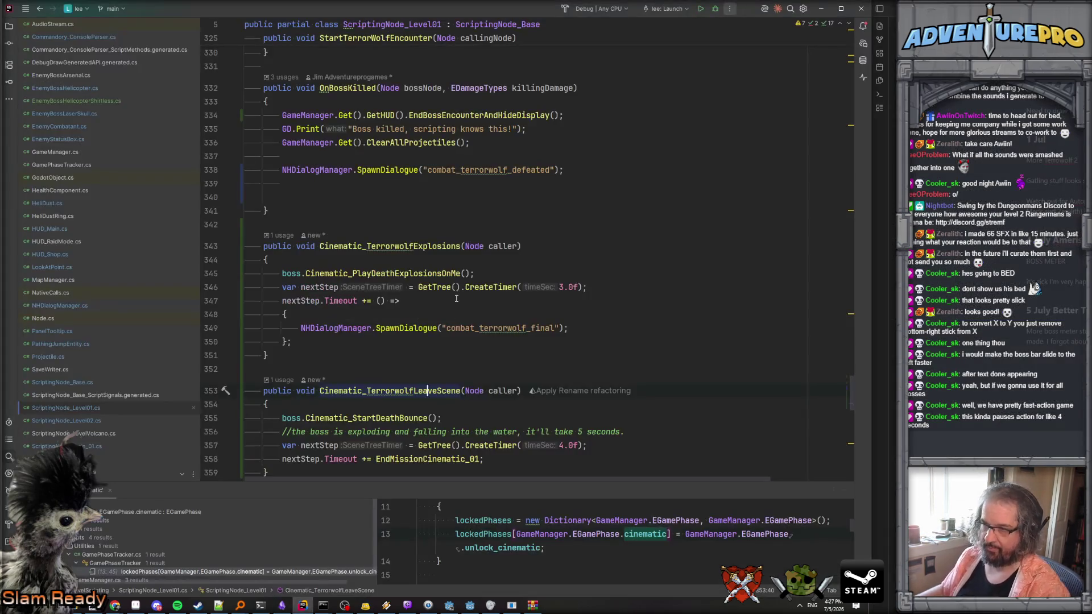
Search for 'handlerespon', open the HUD_RadioTower.cs match and inspect the RaidRadio_HandleResponseByIndex definition.
type("han")
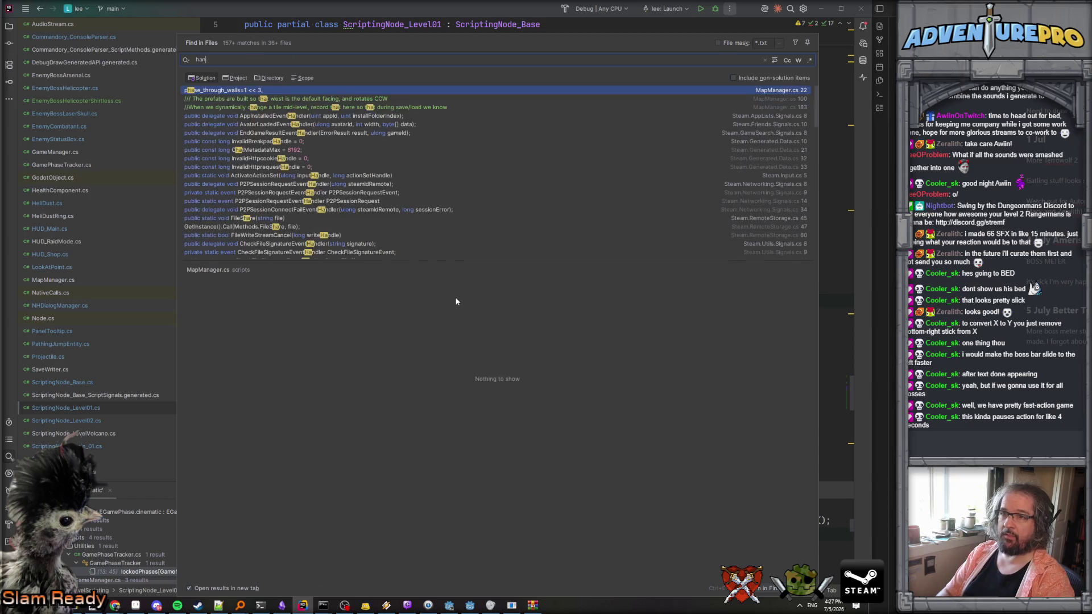
type("dlerespon")
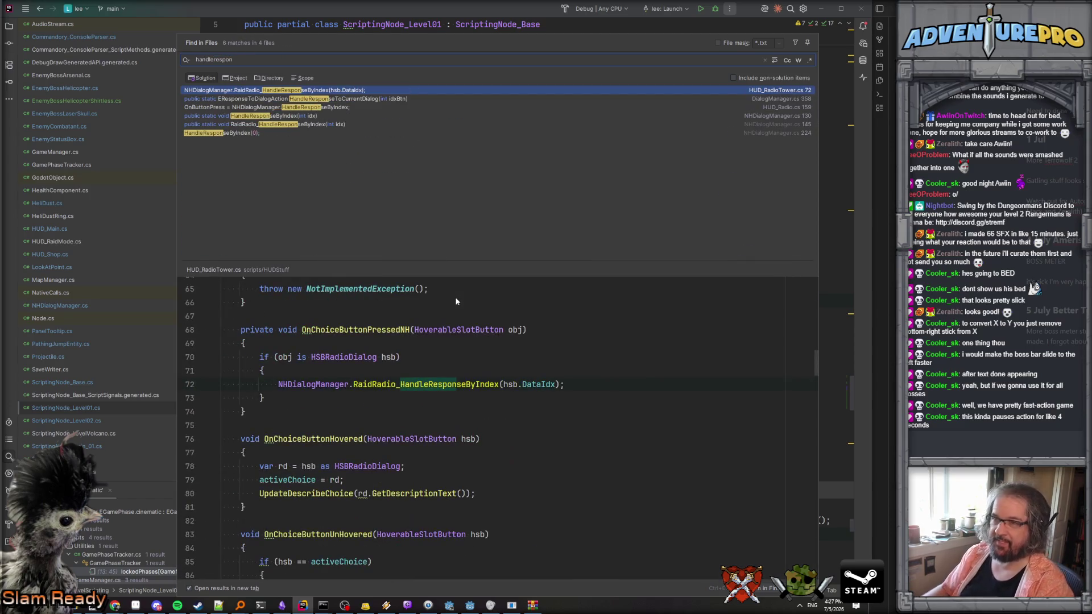
double_click(303, 91)
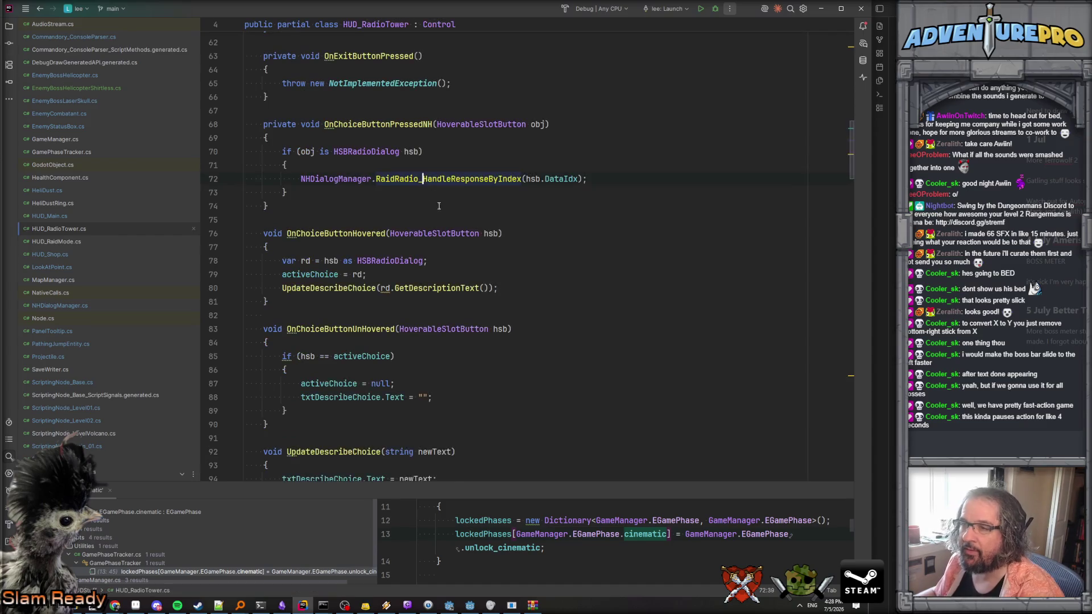
left_click(460, 187, "ctrl")
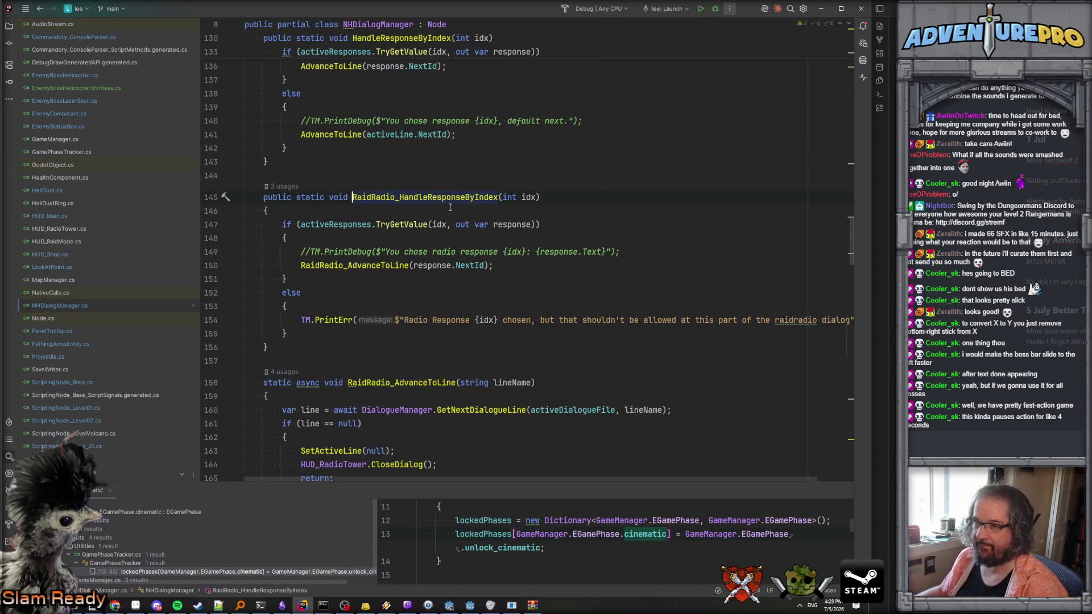
key("ctrl+minus")
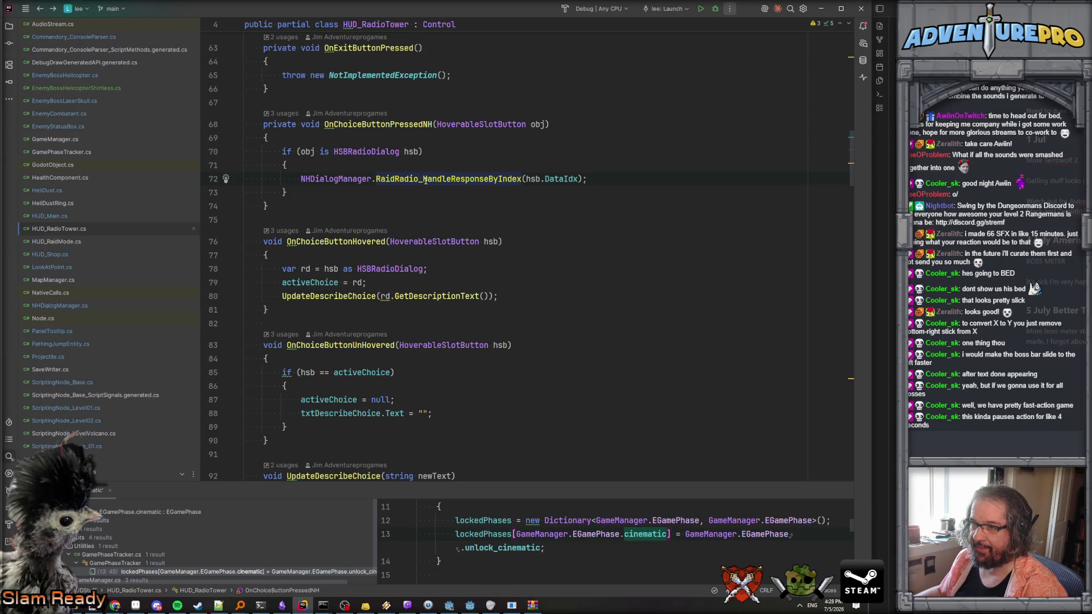
Search all files for HandleResponseByIndex and preview its definition in NHDialogManager.cs.
left_click_drag(422, 179, 522, 178)
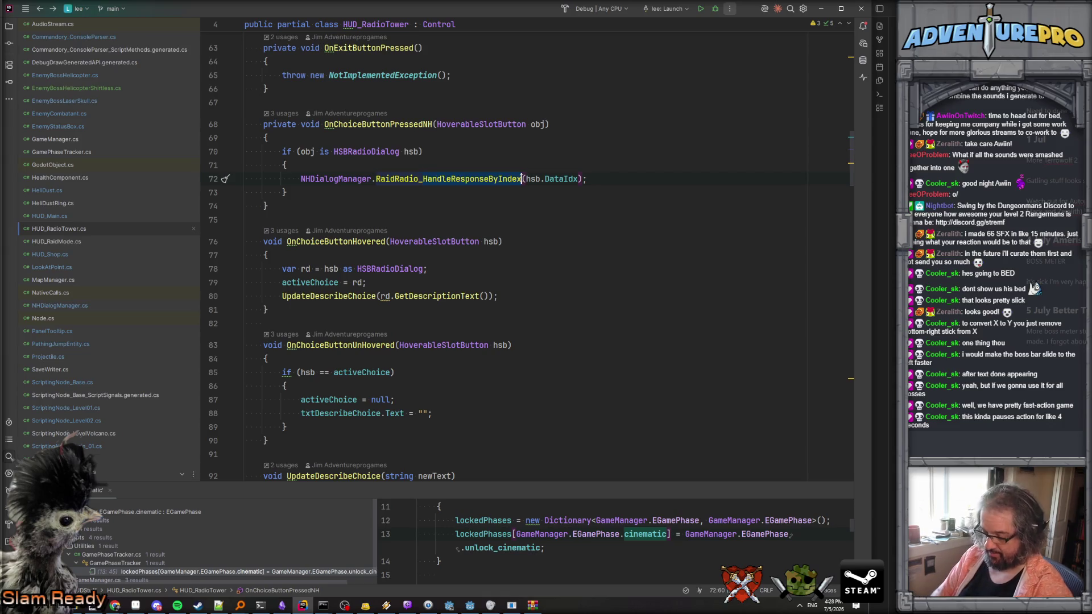
key("ctrl+shift+f")
left_click(270, 107)
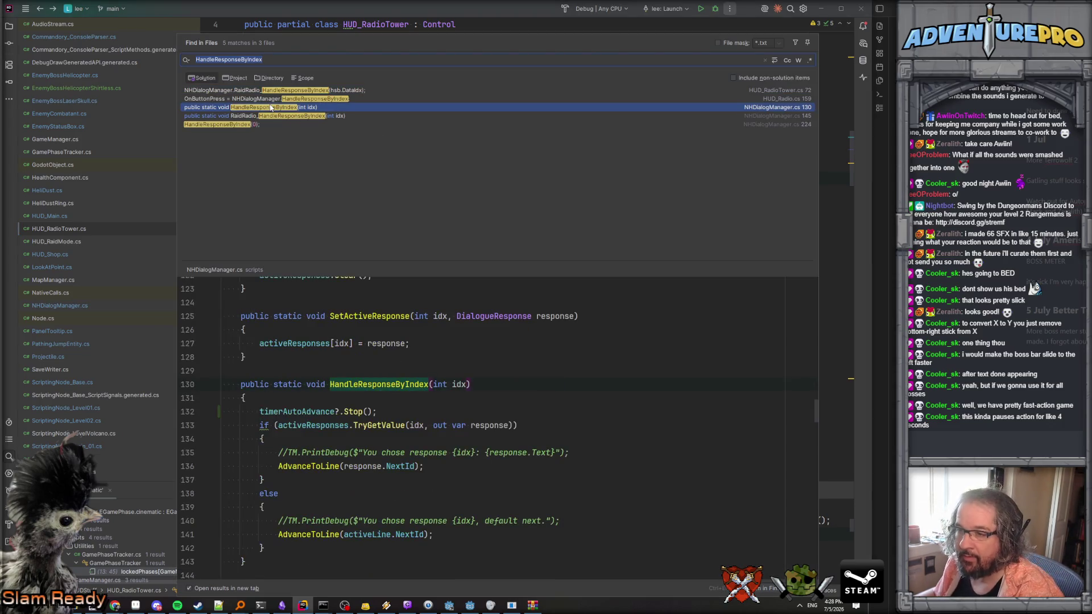
In NHDialogManager.cs, start an IsInstanceValid(timerAutoAdvance) condition above timerAutoAdvance?.Stop().
double_click(271, 108)
left_click(339, 226)
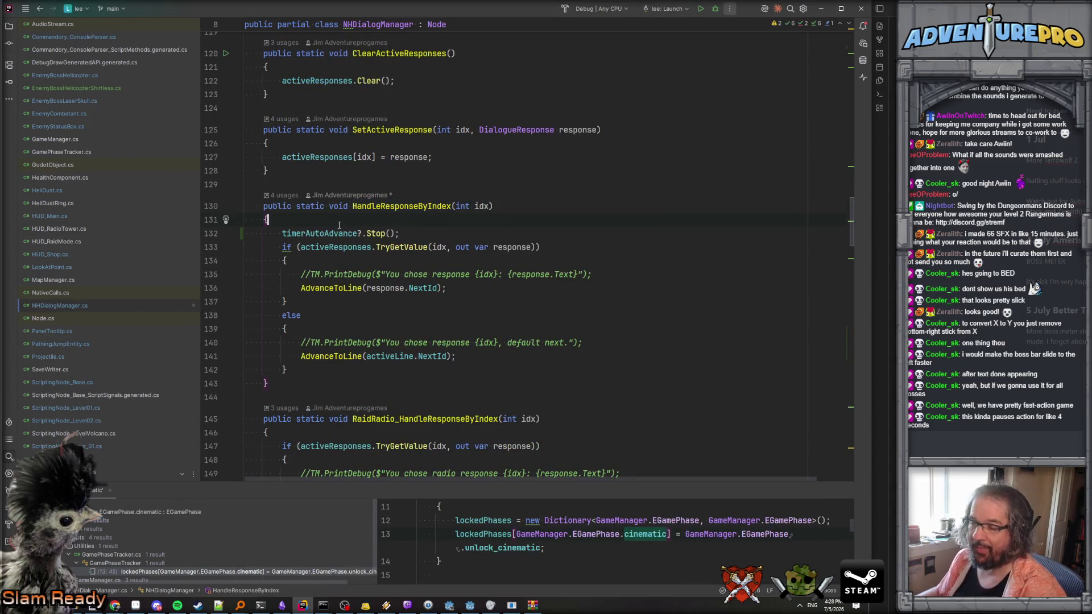
key("Return")
type("if( tim")
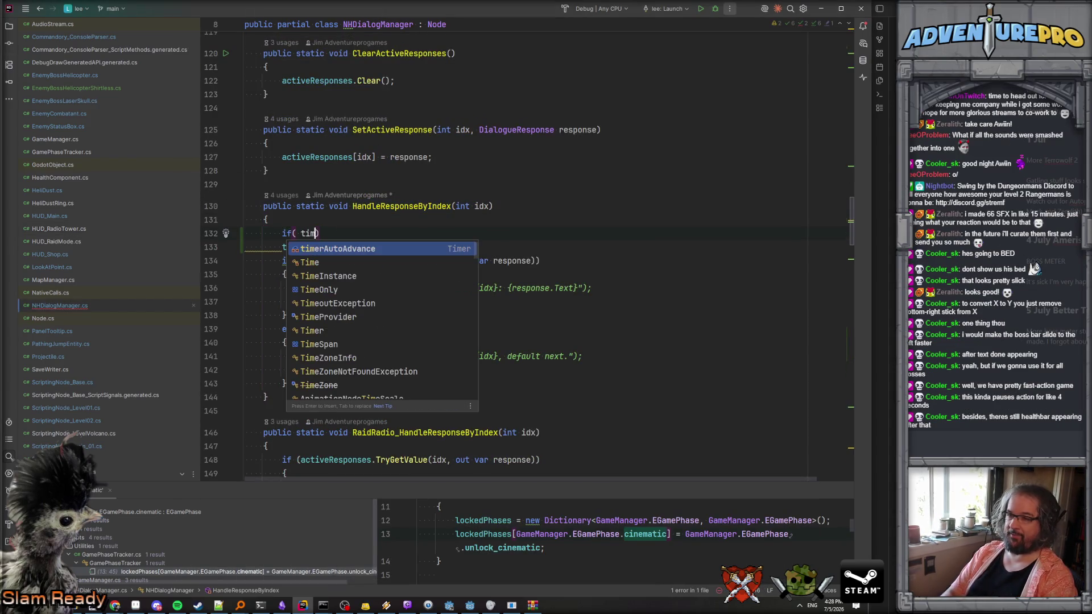
key("Return")
type("IsVal")
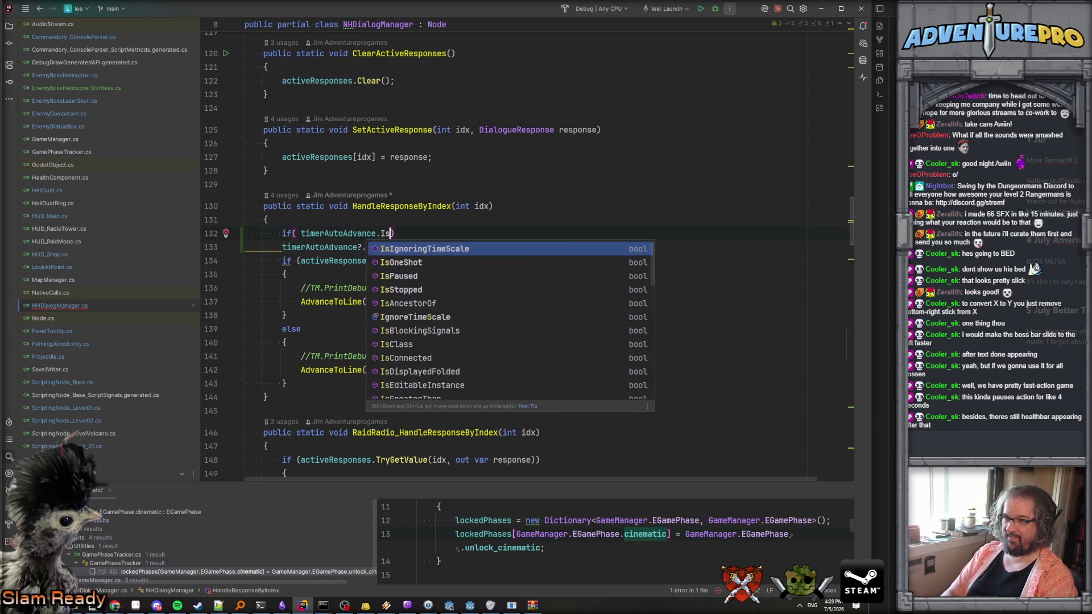
type("ValidI")
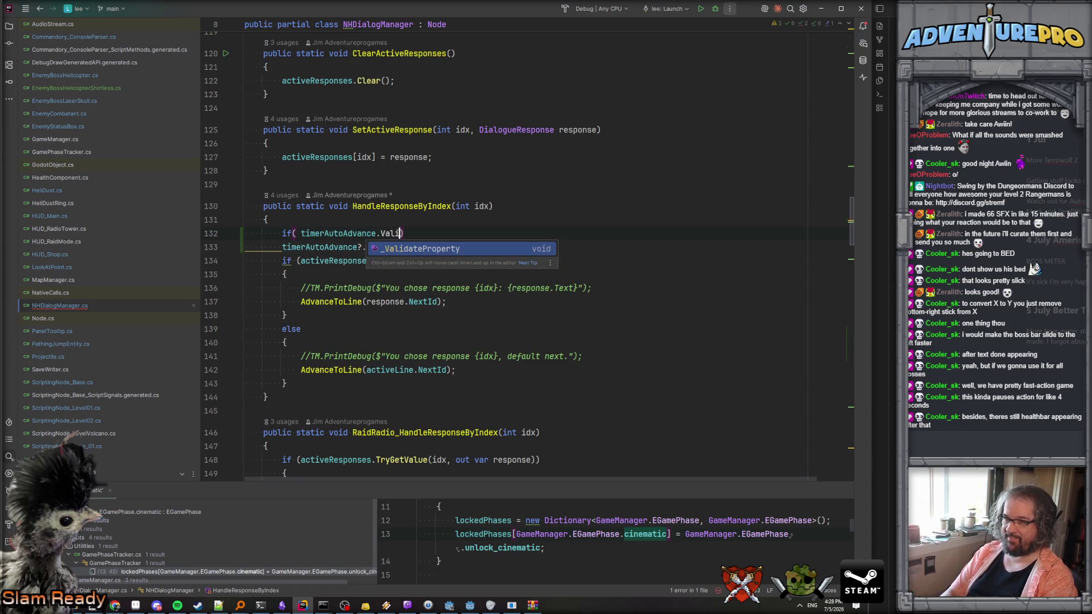
key("BackSpace")
type(")")
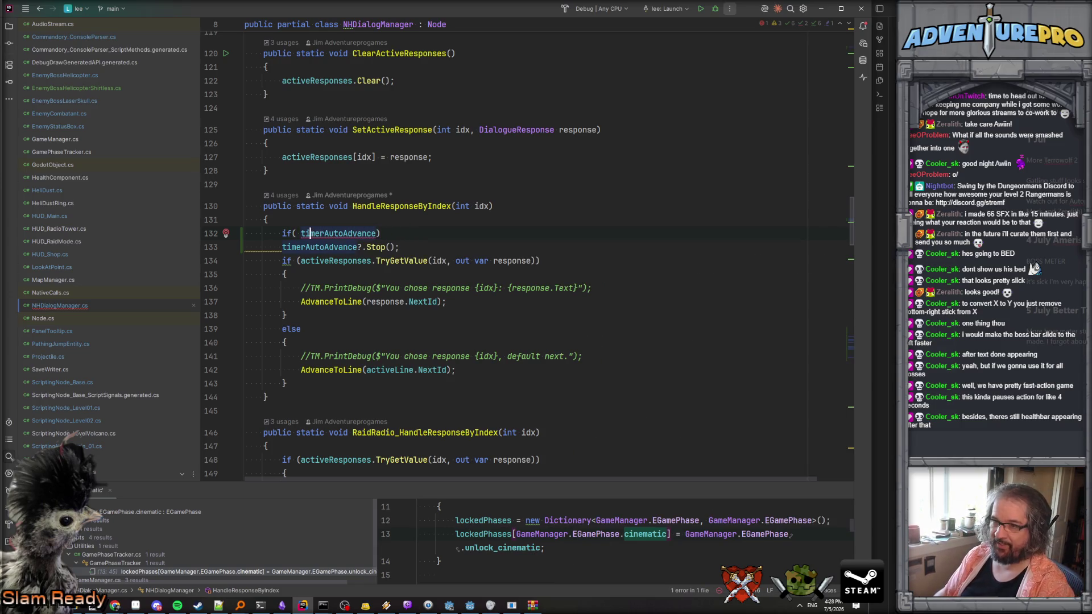
type("IsVal")
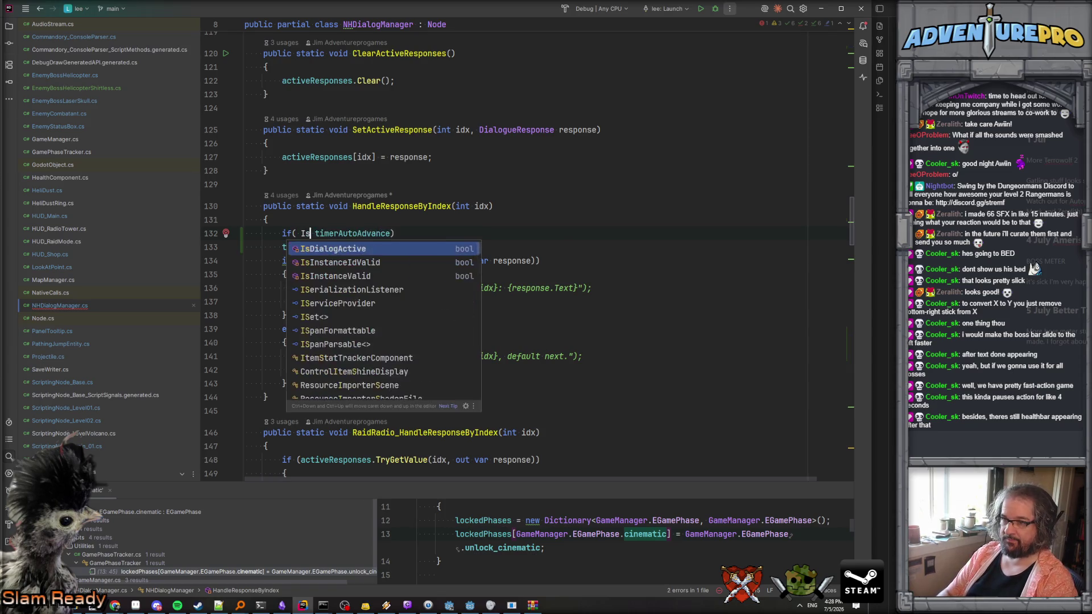
key("Return")
key("Delete")
key("Delete")
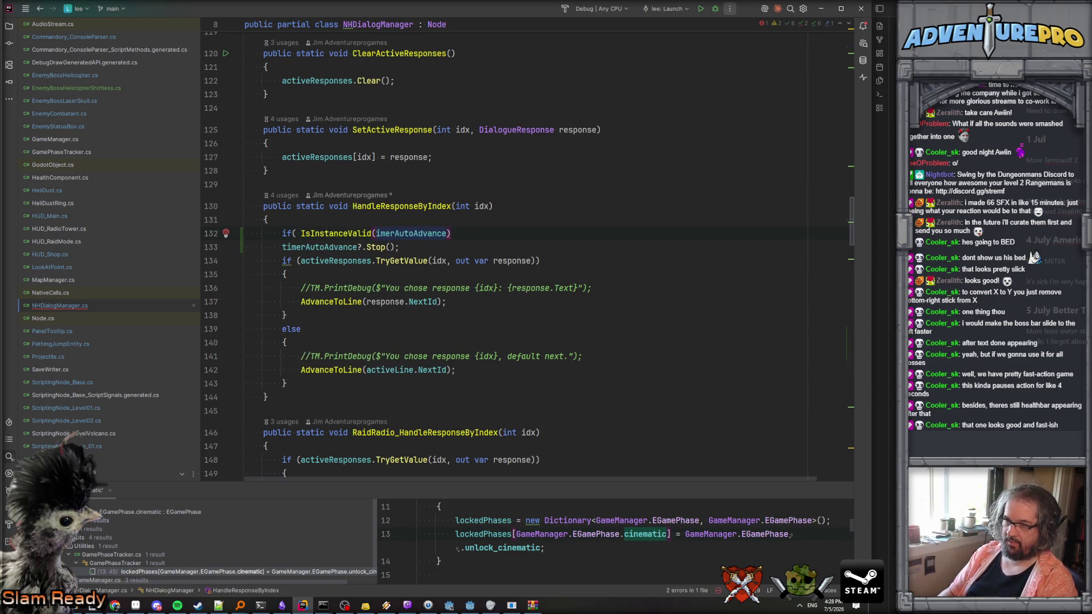
Close the condition and negate it to if (!IsInstanceValid(timerAutoAdvance)).
left_click(452, 233)
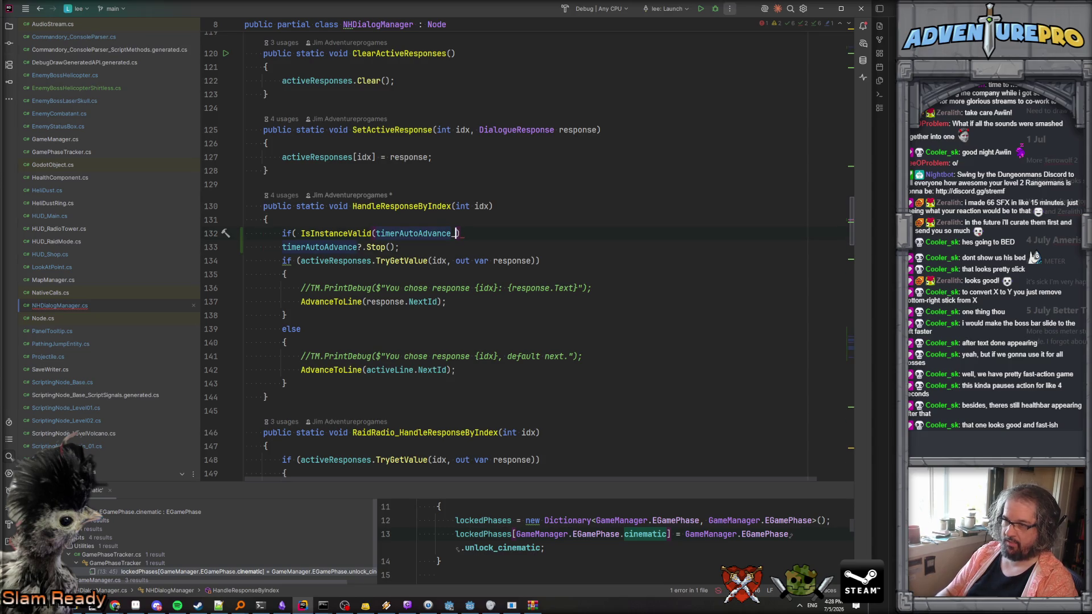
type(")")
left_click(245, 247)
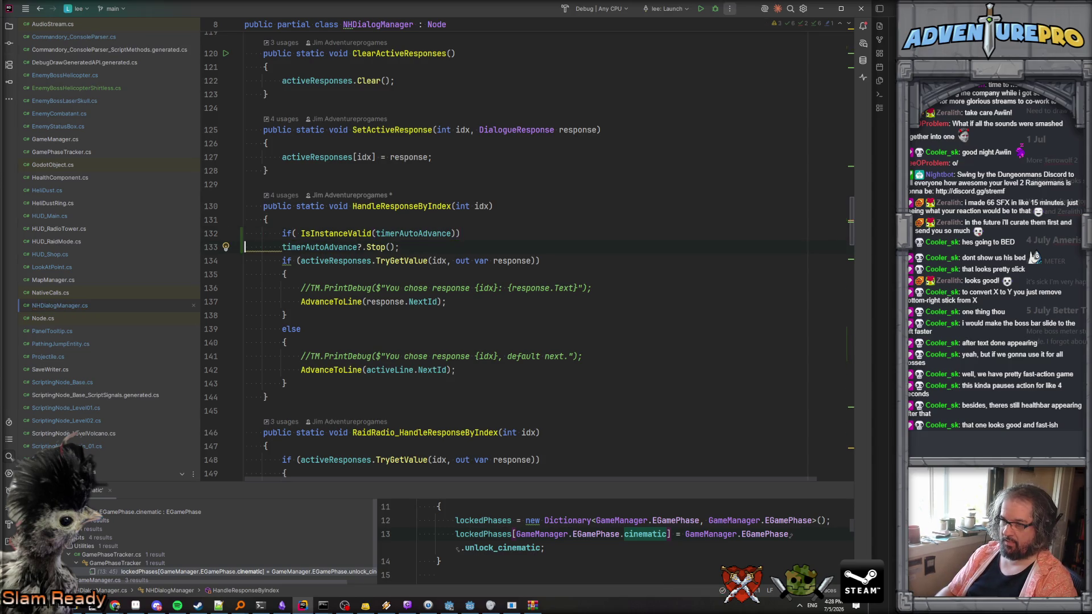
left_click(303, 233)
type("!")
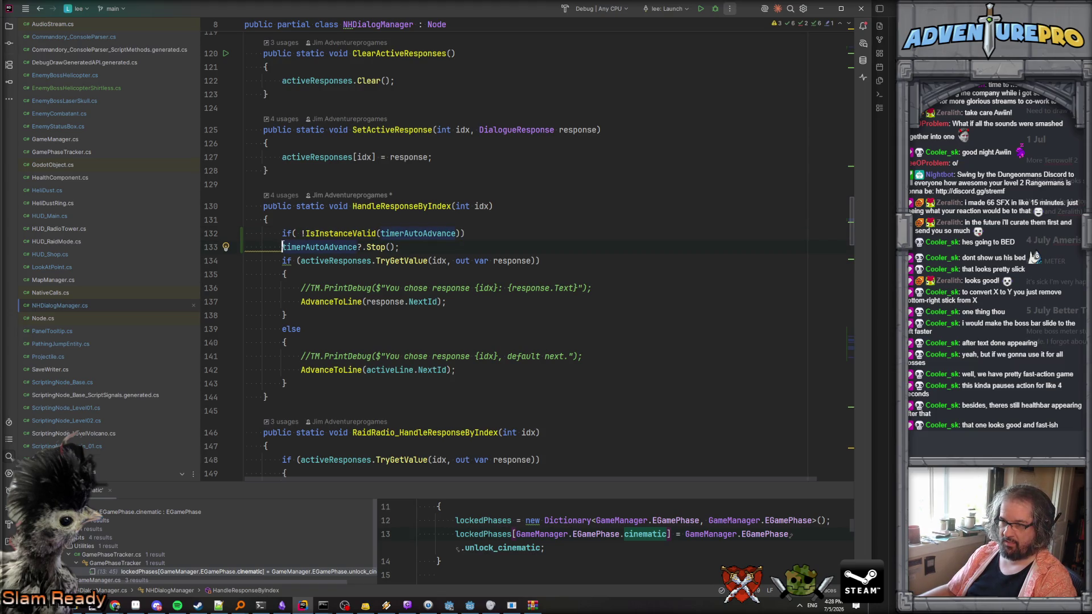
Add a block under the check that sets timerAutoAdvance = null.
key("Return")
key("Return")
type("{")
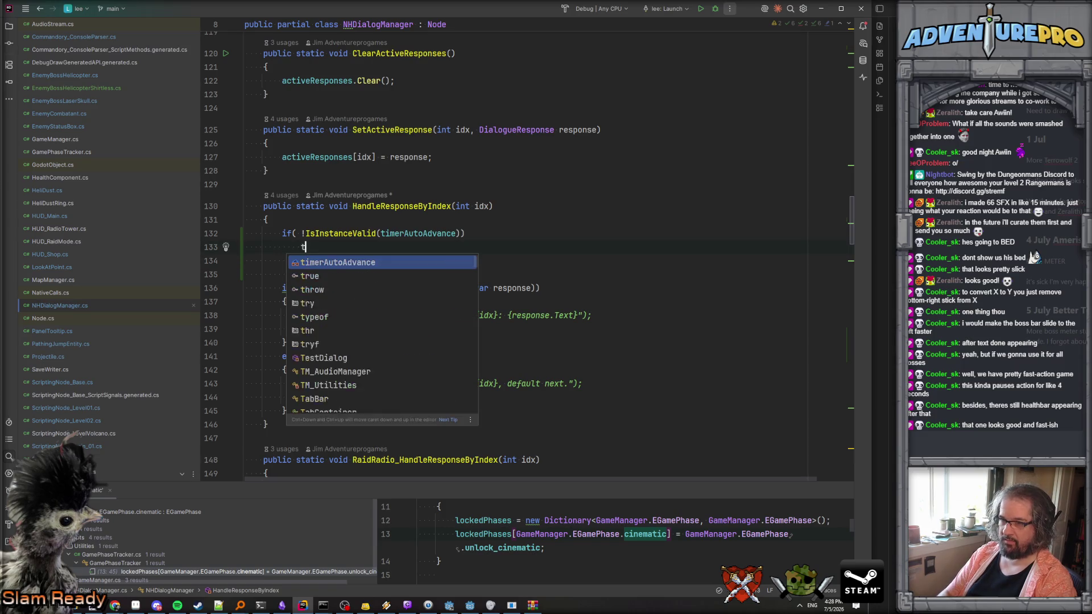
key("Return")
type("time")
key("Return")
type("= nu")
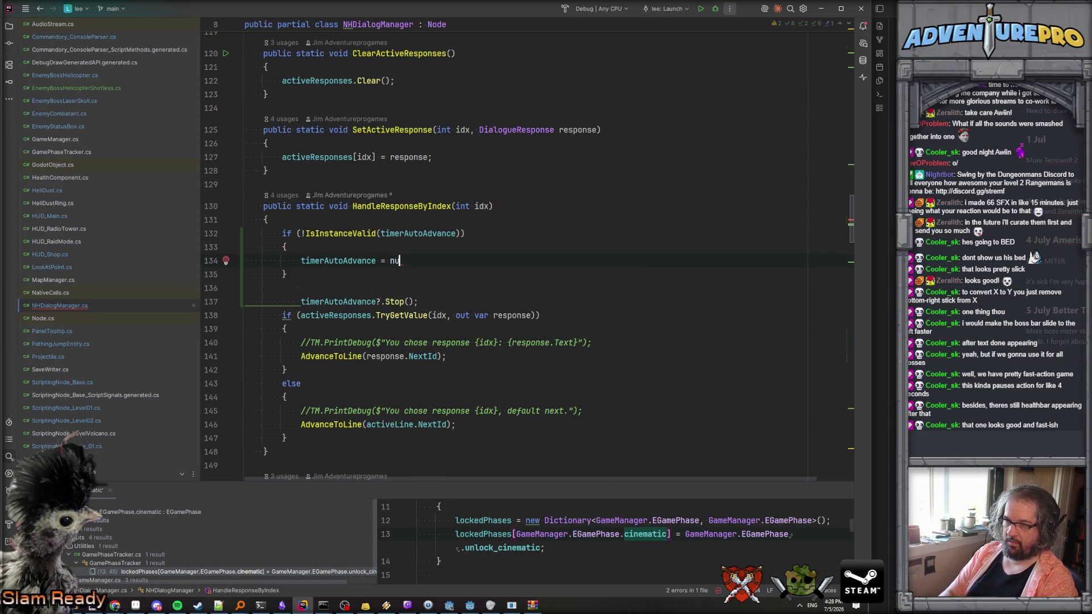
type("yll;")
left_click(245, 274)
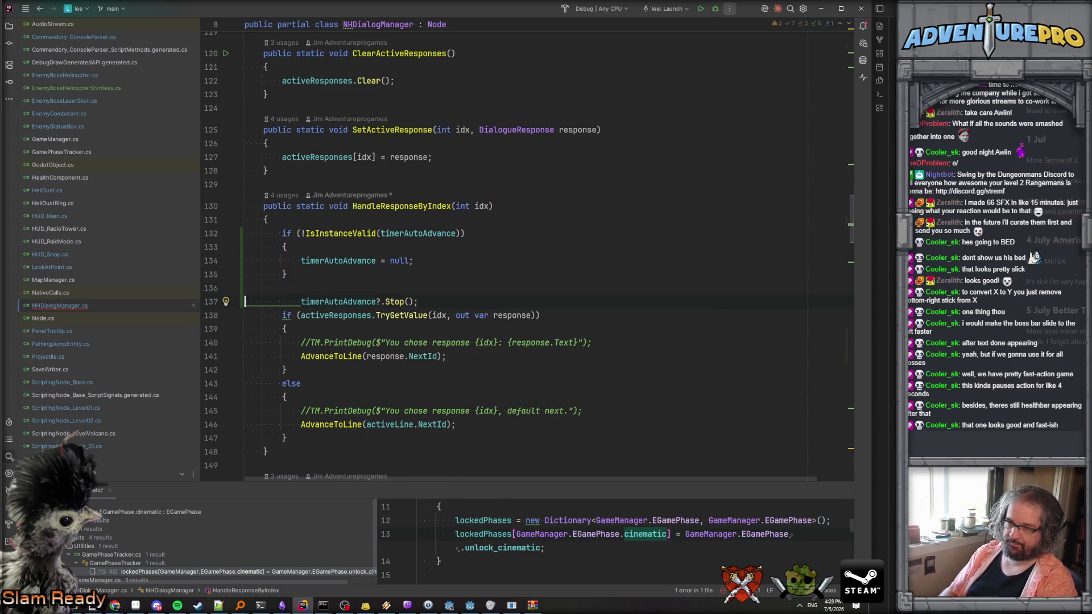
Fix the Stop call's indentation, then search all files for timerAutoAdvance.
key("Up")
key("shift+Tab")
key("Up")
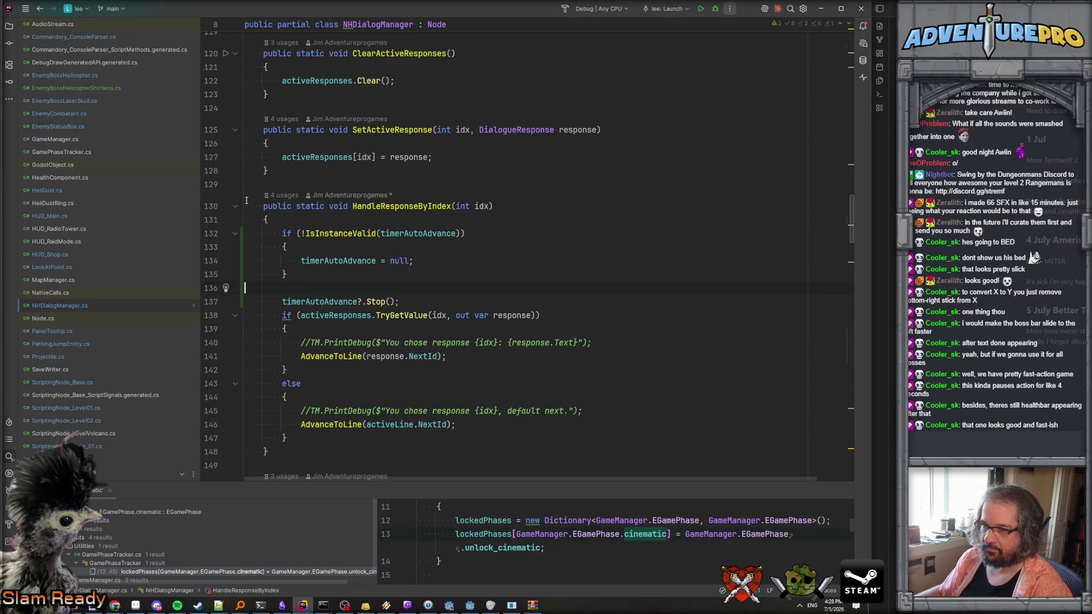
scroll(245, 204, "down", 3)
scroll(245, 203, "up", 4)
left_click_drag(288, 316, 225, 276)
key("ctrl+c")
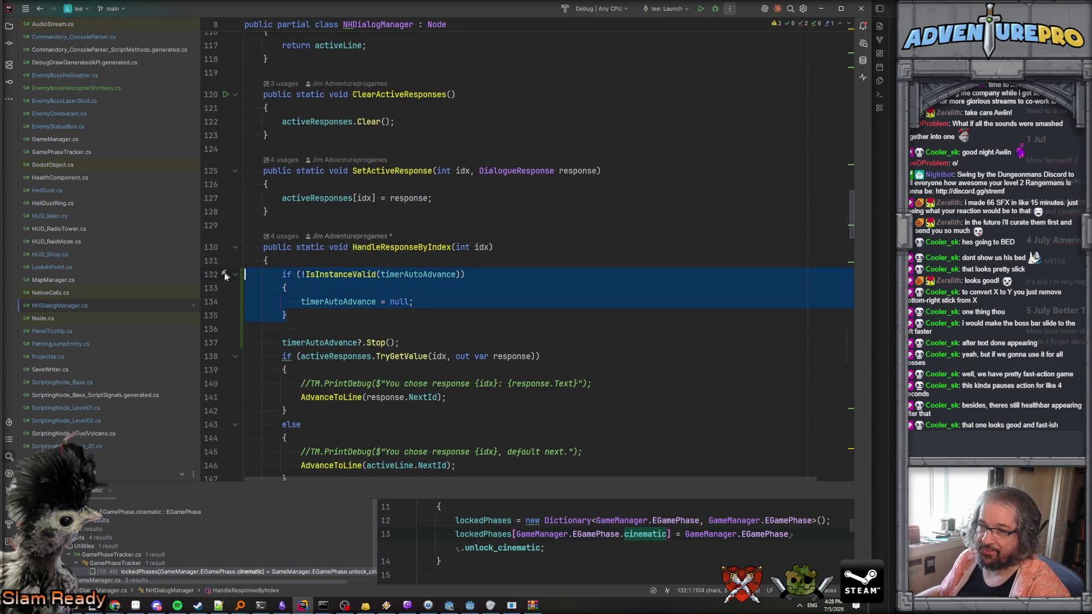
scroll(295, 256, "up", 3)
scroll(370, 241, "down", 6)
scroll(370, 241, "down", 10)
scroll(370, 241, "up", 13)
double_click(410, 356)
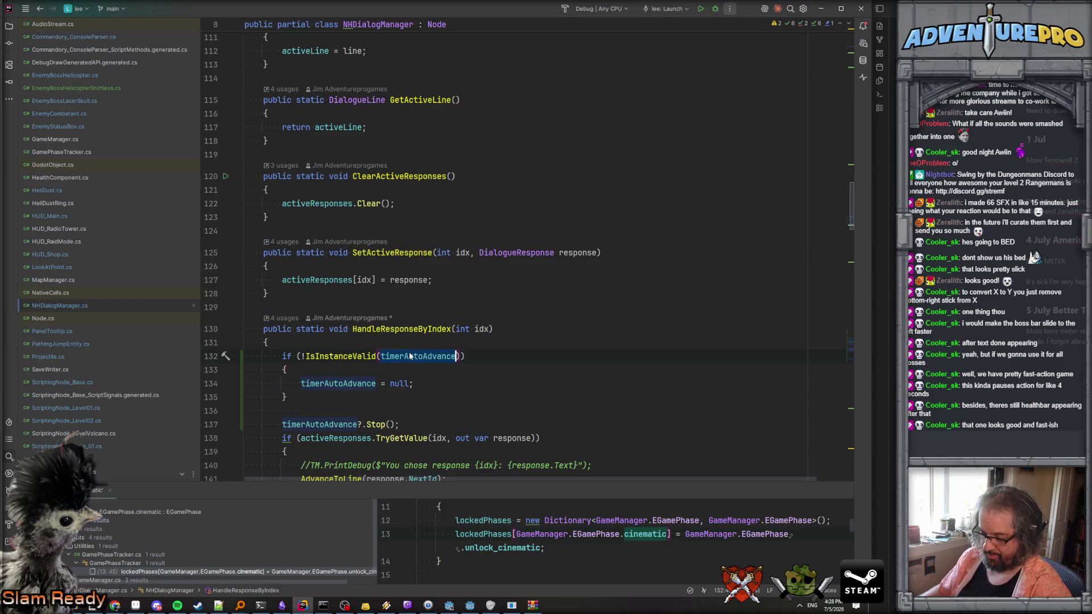
key("ctrl+shift+f")
Find SetAutoAdvance's timer null check and append || with the pasted validity check.
left_click(246, 108)
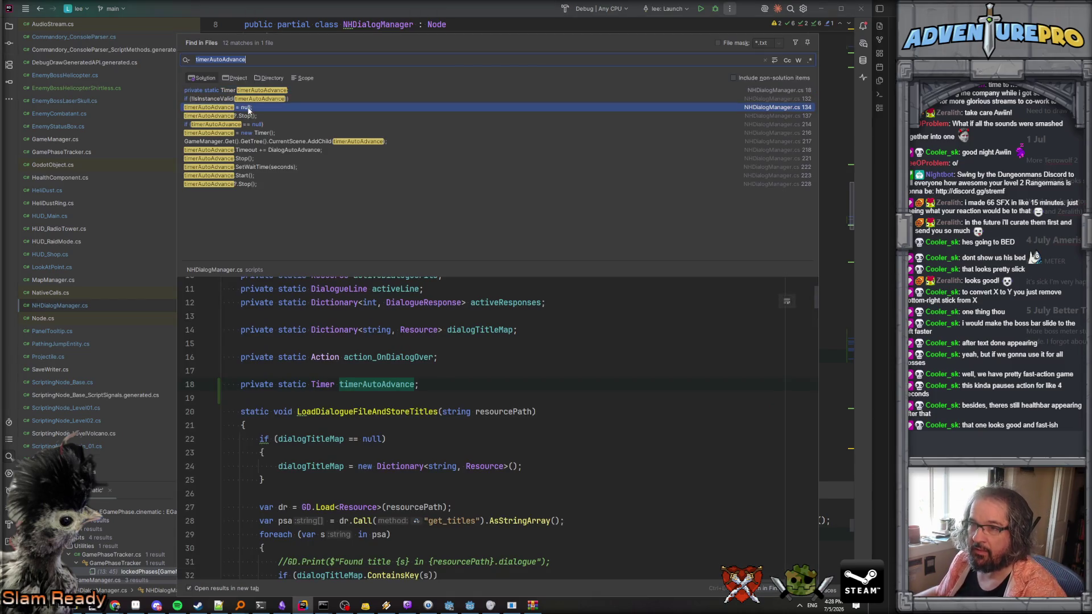
left_click(244, 116)
left_click(243, 124)
left_click(246, 133)
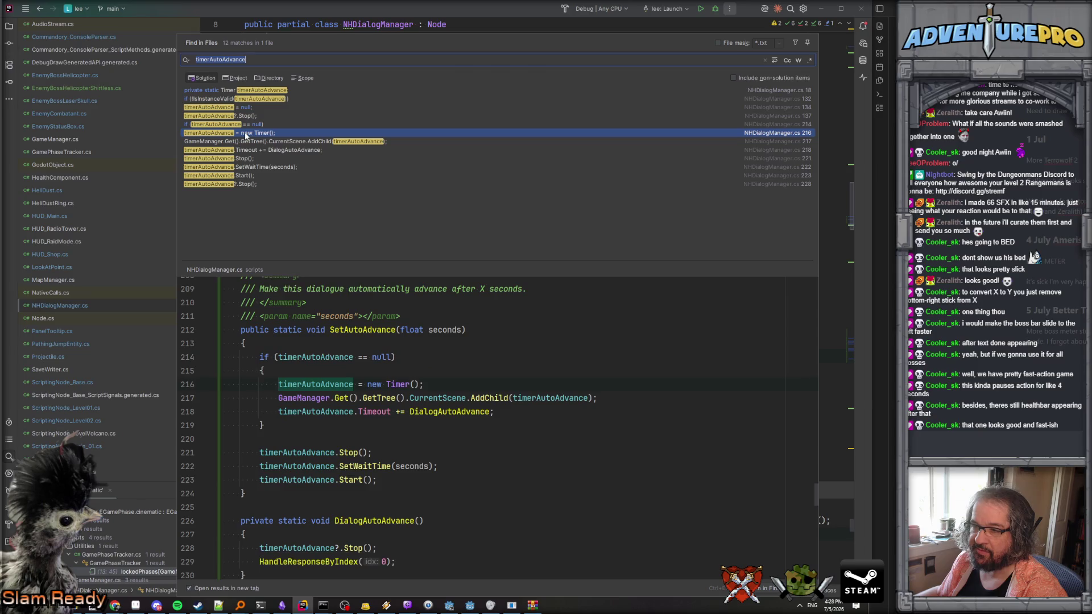
left_click(396, 356)
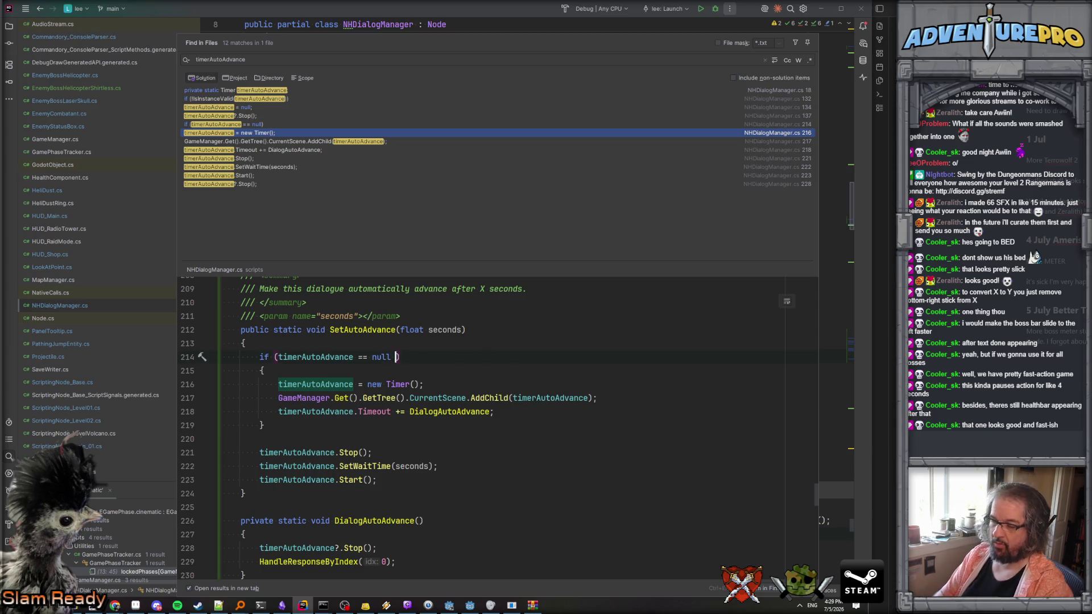
type("||")
key("ctrl+v")
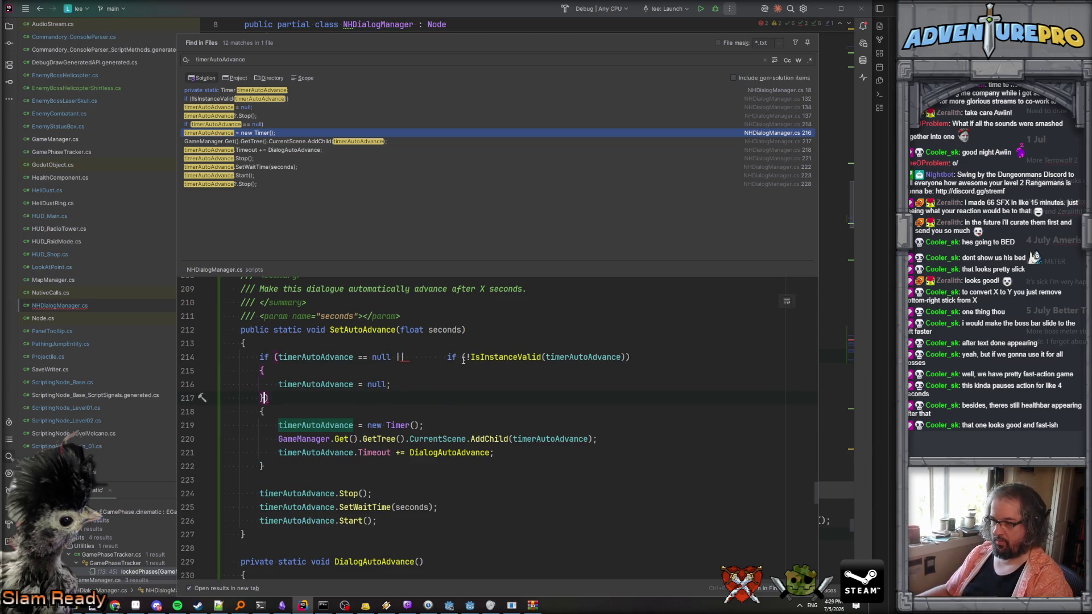
Trim SetAutoAdvance's condition to just !IsInstanceValid(timerAutoAdvance), deleting leftover pasted lines.
left_click(406, 357)
key("shift+End")
key("Delete")
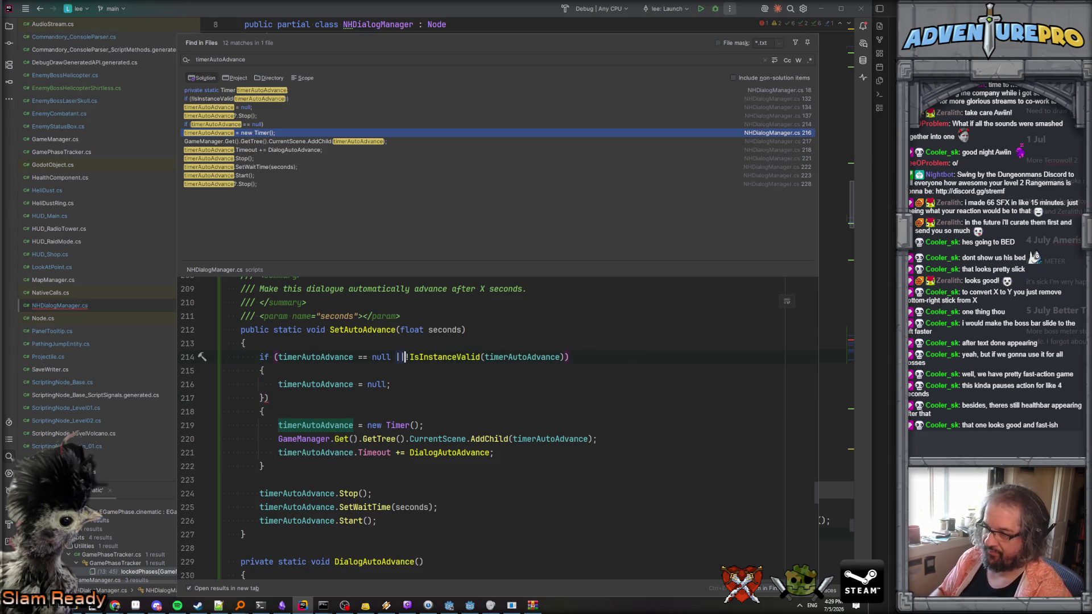
key("Down")
key("Down")
key("Home")
key("shift+Down")
key("shift+Down")
key("shift+Down")
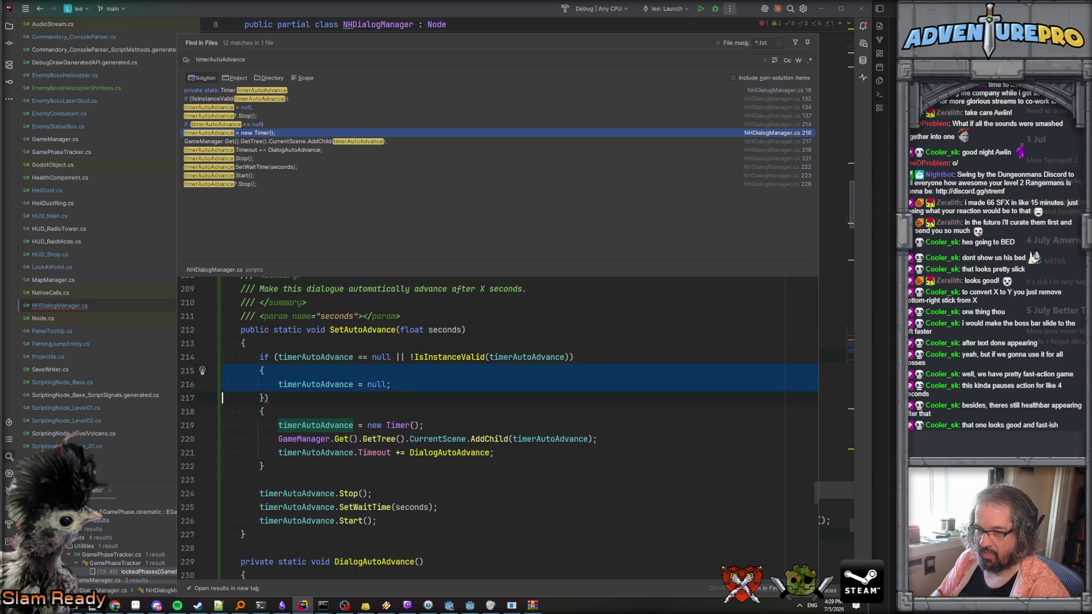
key("Delete")
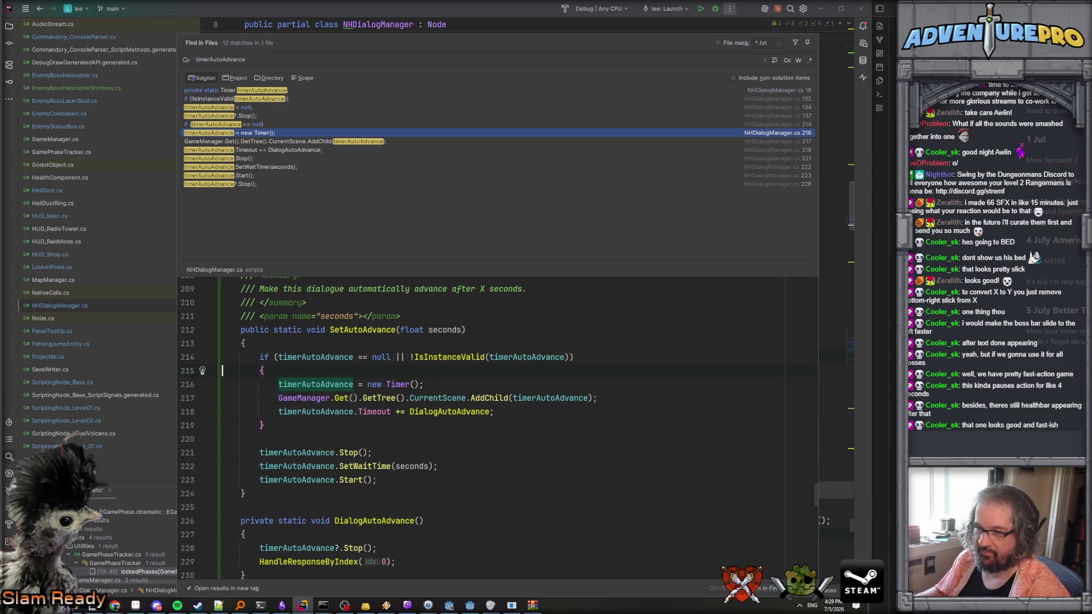
left_click(614, 329)
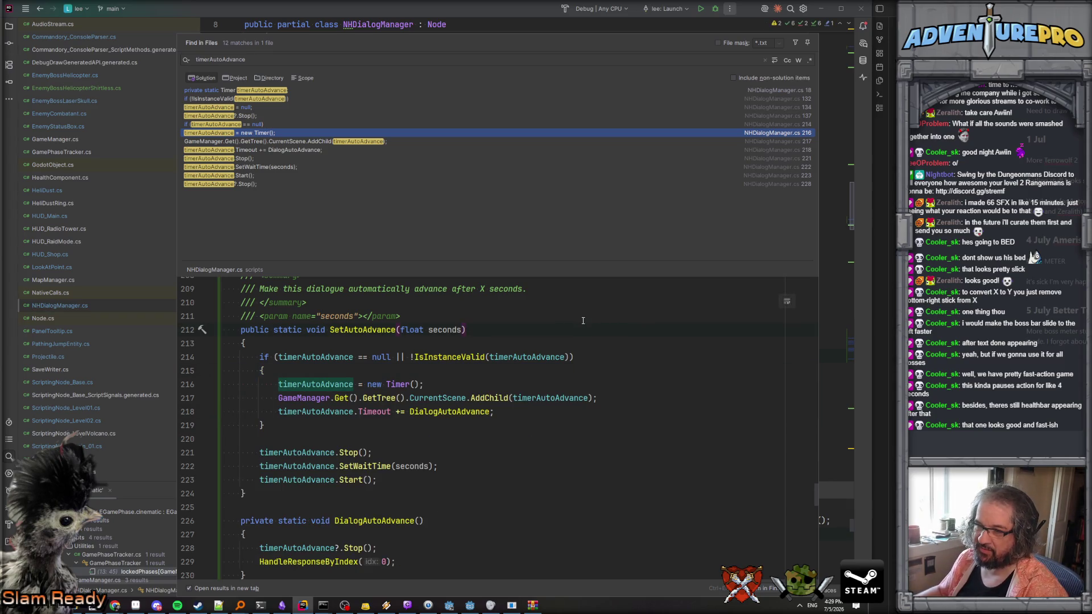
left_click_drag(410, 357, 320, 357)
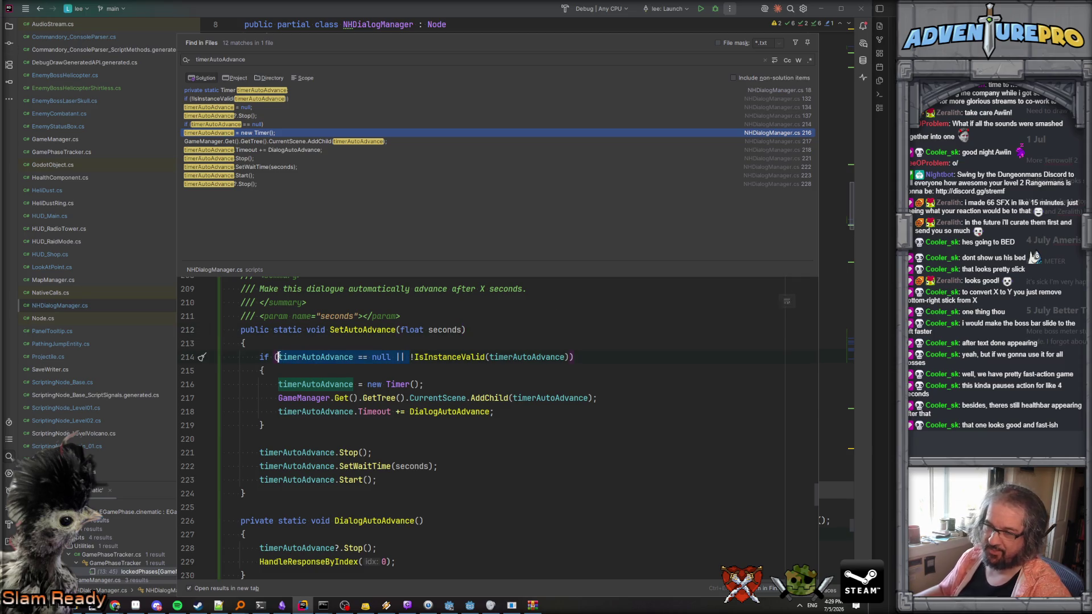
key("Delete")
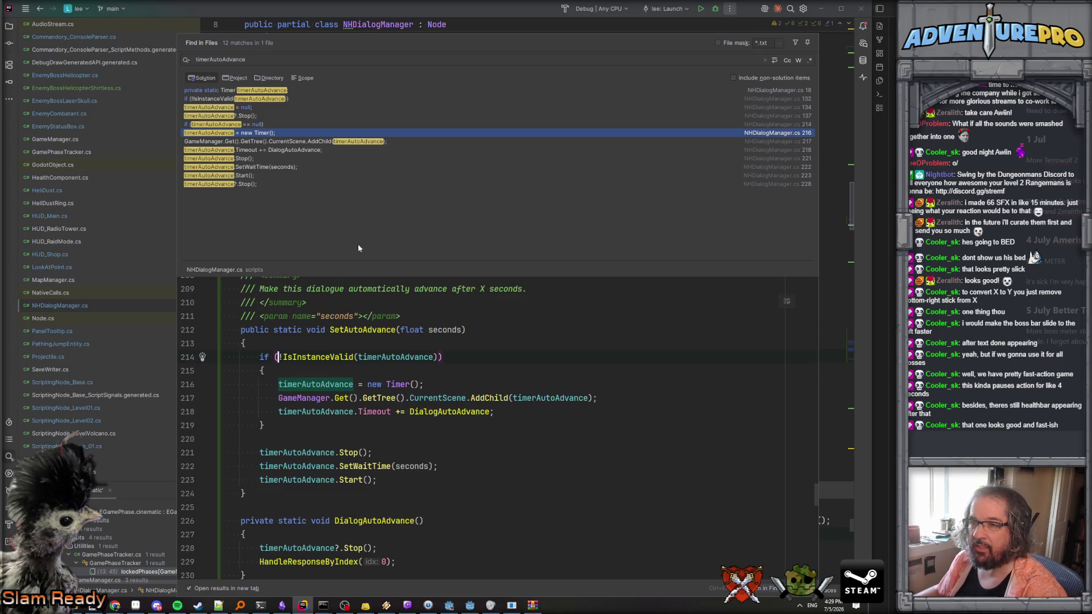
Wrap DialogAutoAdvance's timerAutoAdvance Stop() call inside an IsInstanceValid check.
left_click(252, 166)
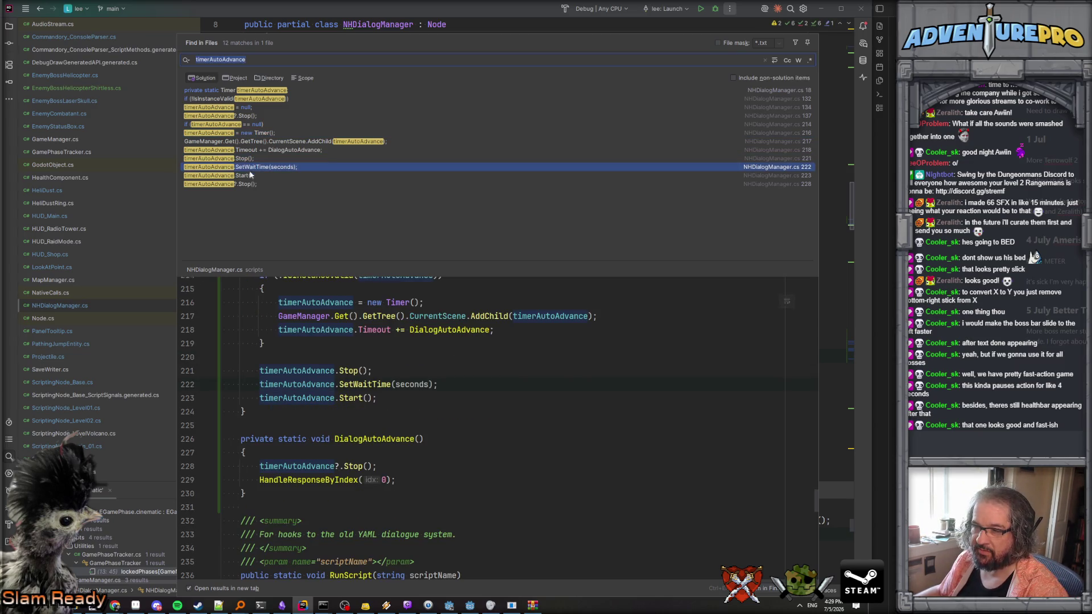
scroll(327, 293, "up", 1)
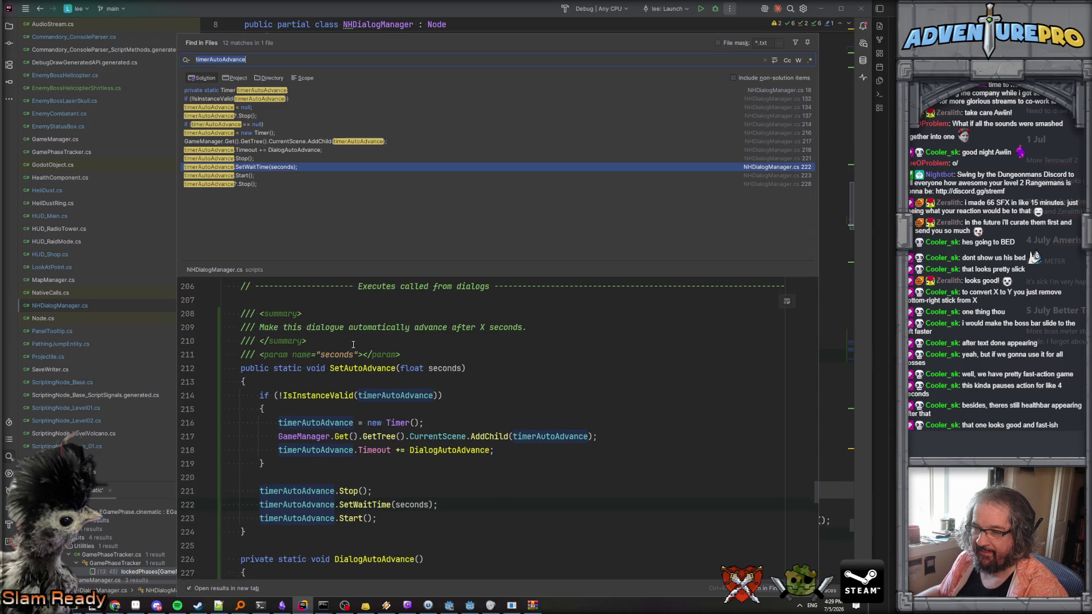
left_click(249, 176)
left_click(247, 185)
left_click(330, 371)
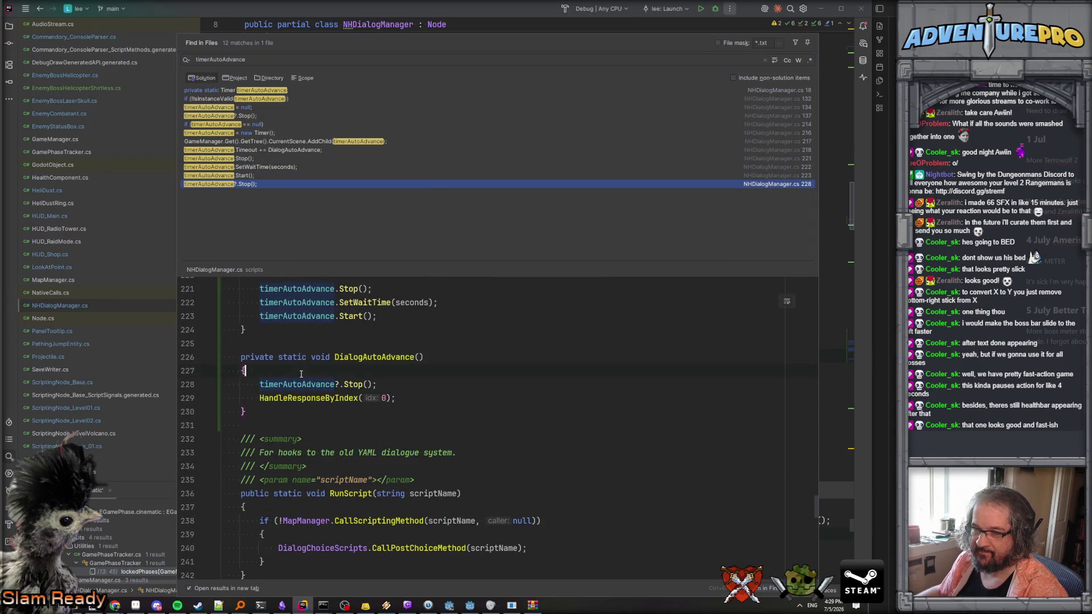
key("ctrl+v")
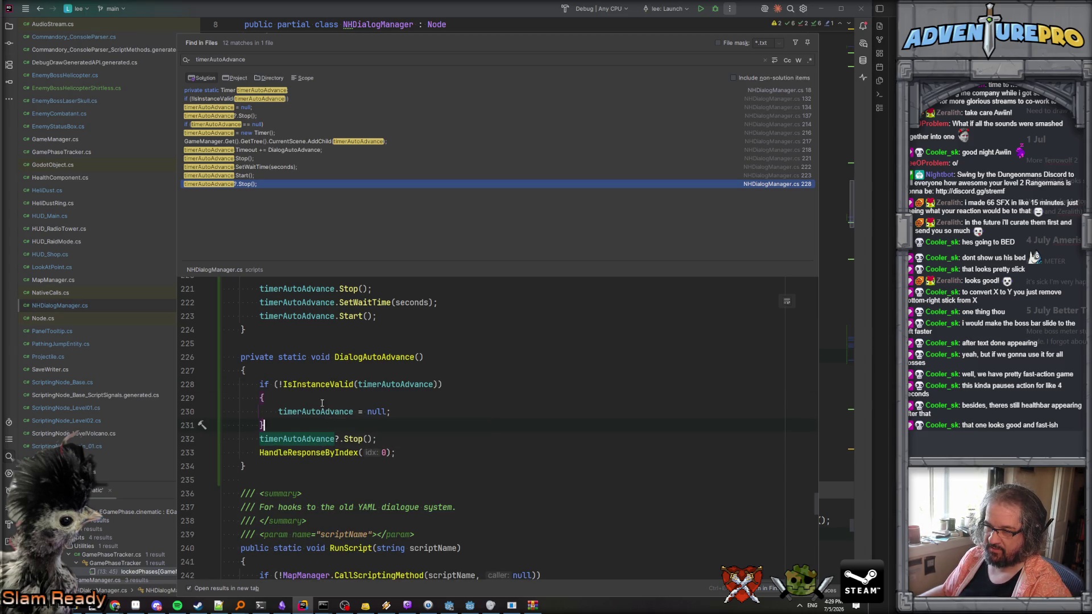
key("BackSpace")
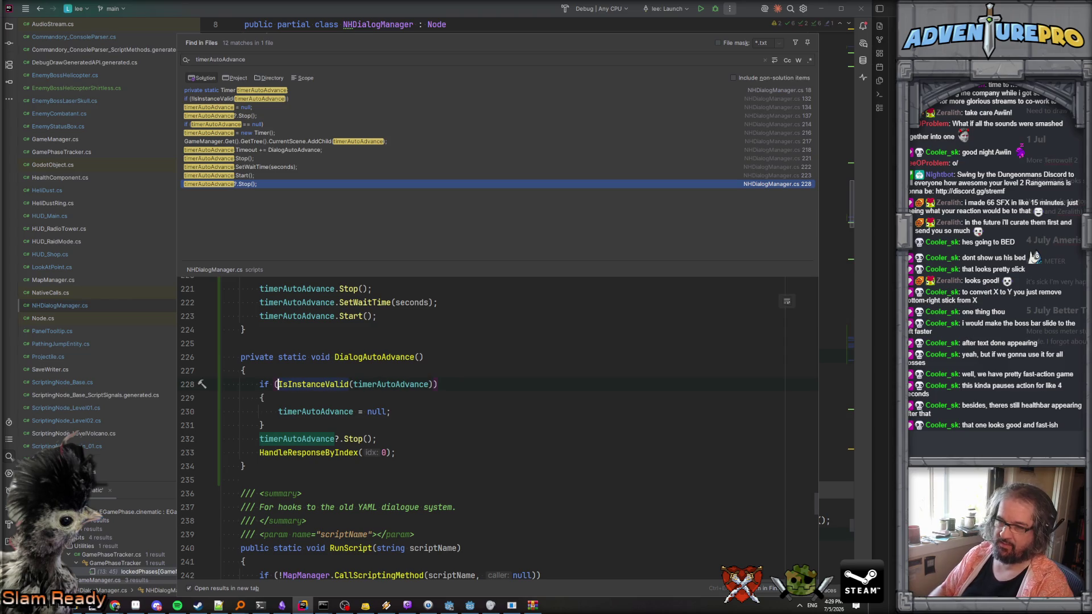
key("Down")
key("ctrl+y")
key("Down")
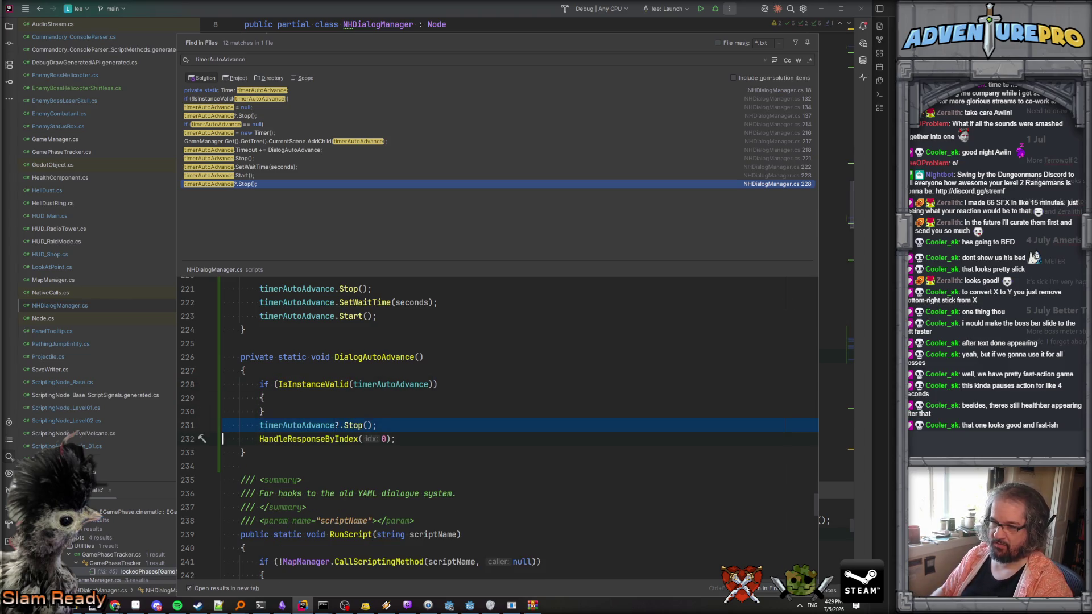
key("ctrl+y")
type("timerAutoAdvance?.Stop();")
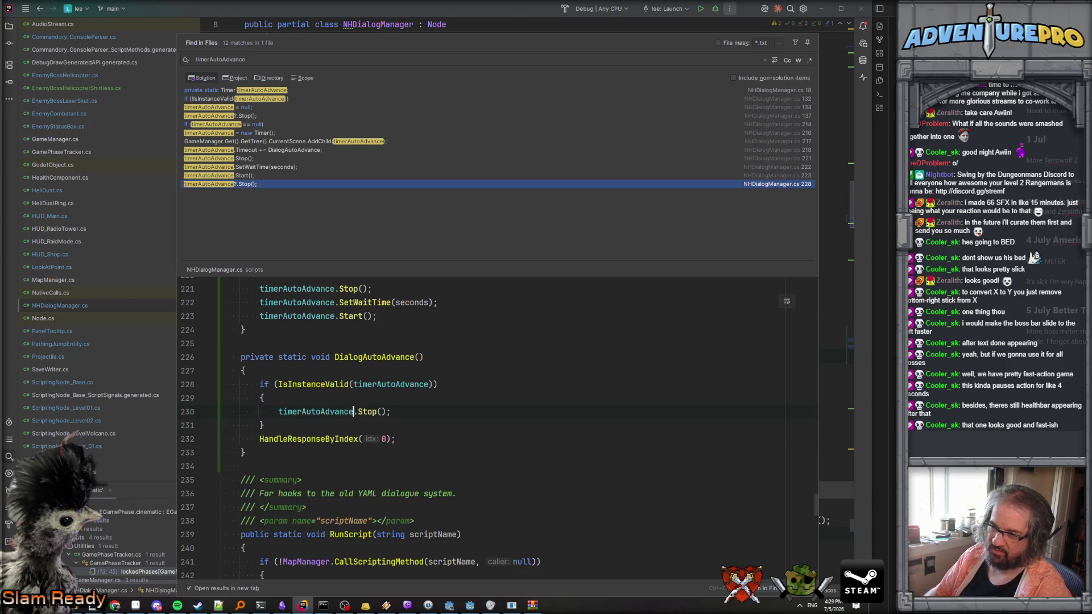
Close the search results and return to the null reset in HandleResponseByIndex.
key("Escape")
left_click(498, 384)
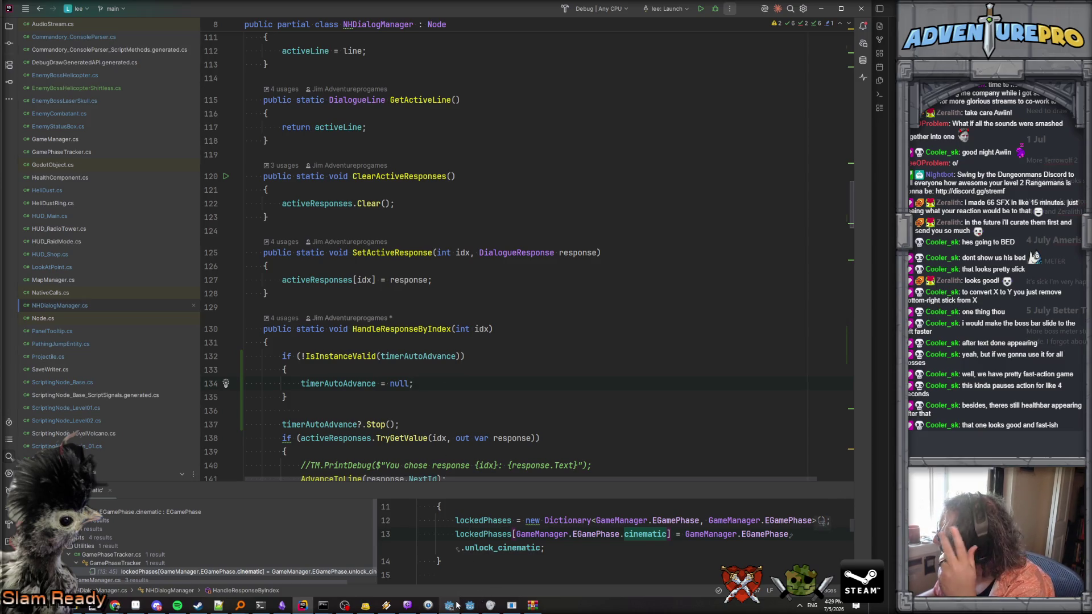
mouse_move(457, 606)
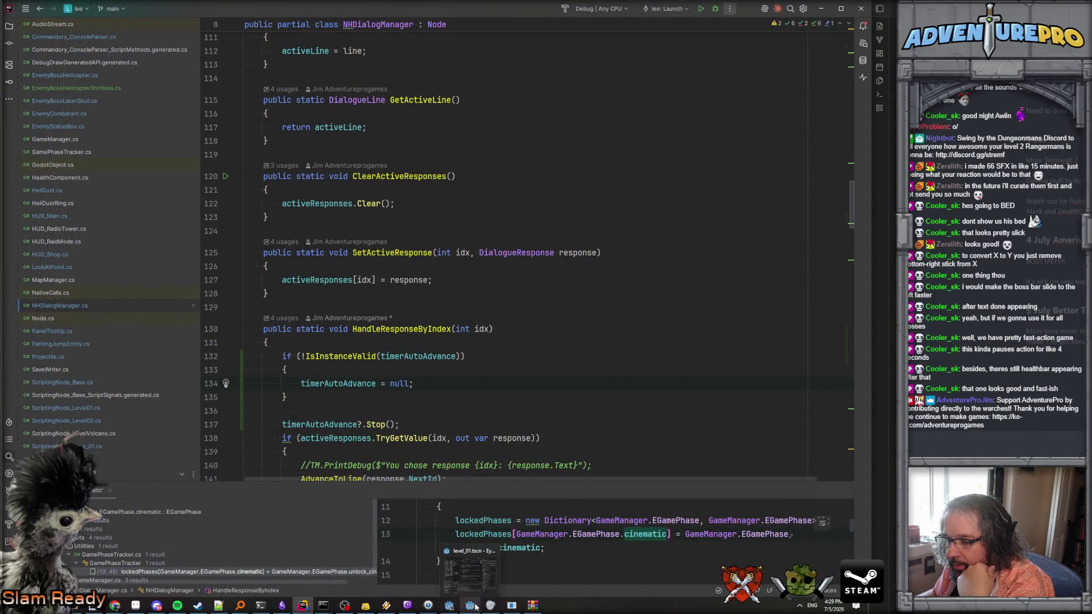
Launch the game from level_01 and skip through the mission briefing.
left_click(474, 589)
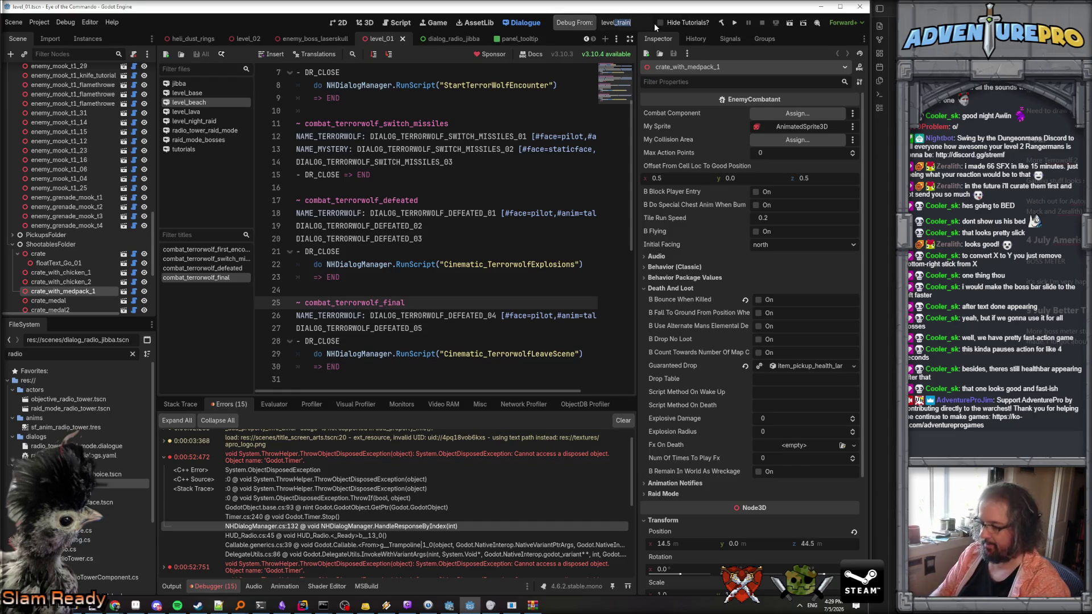
type("_01")
key("Return")
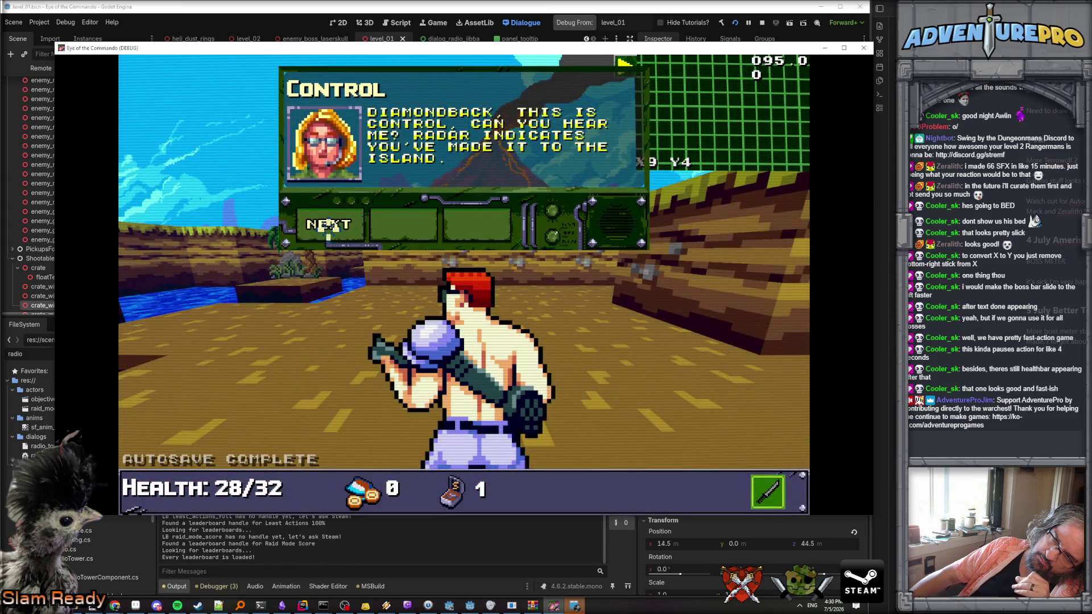
left_click(329, 224)
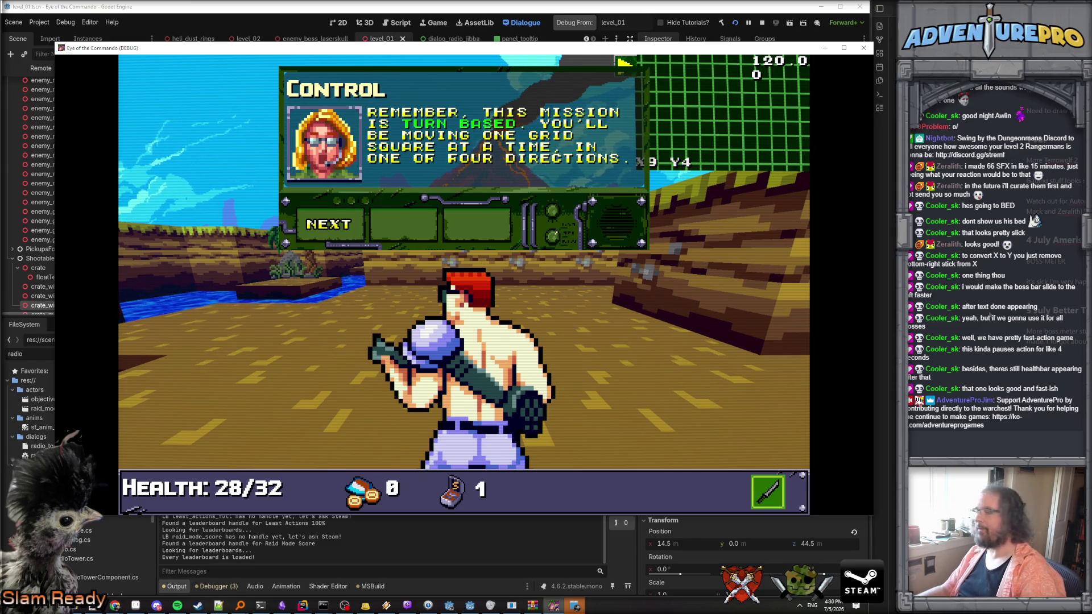
left_click(320, 230)
left_click(322, 229)
left_click(323, 227)
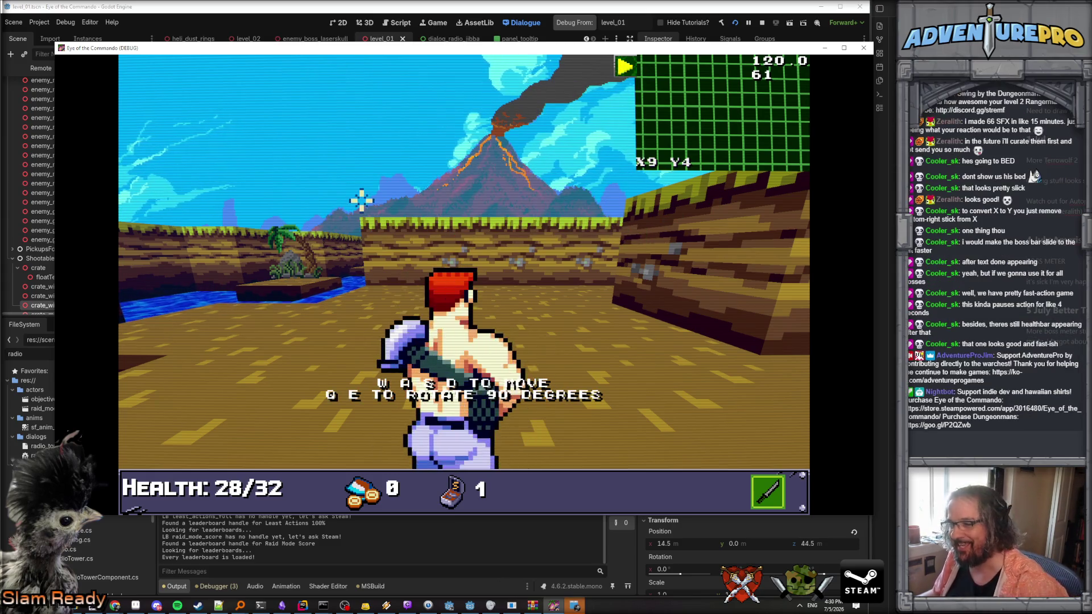
In the debug console, run GUNDAMAGE 50 and TP 14 45, then close it.
key("Tab")
key("Tab")
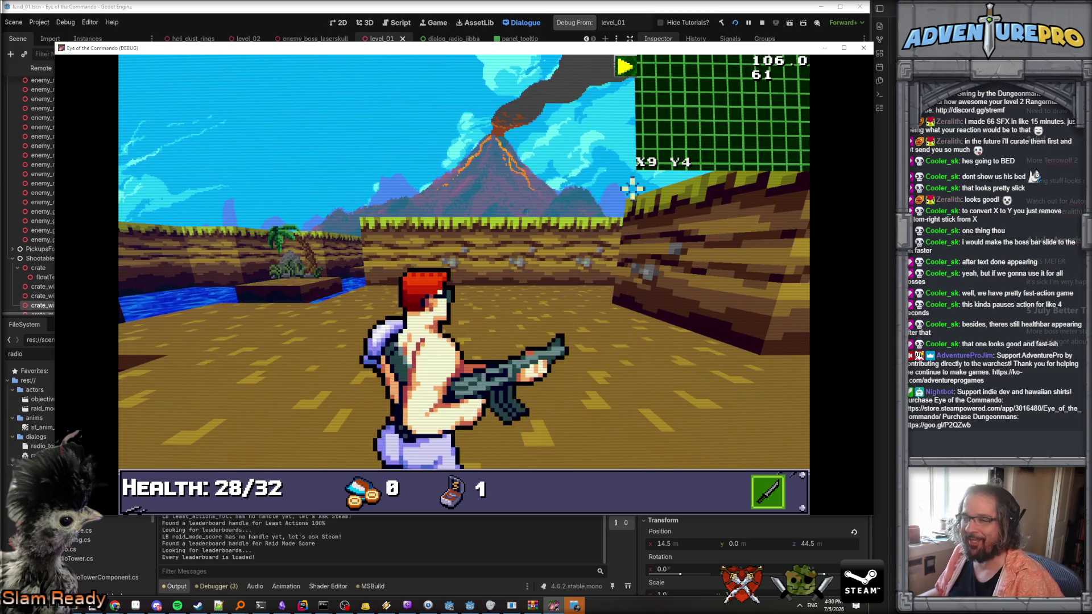
key("grave")
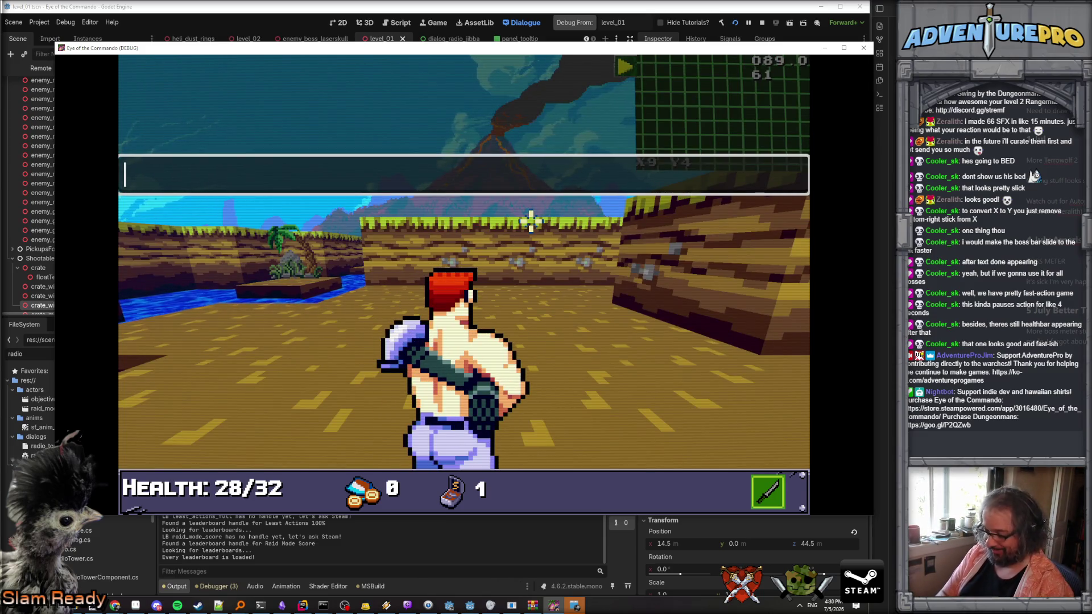
type("GUNDAMAGE 50")
key("Return")
type("TP 14 45")
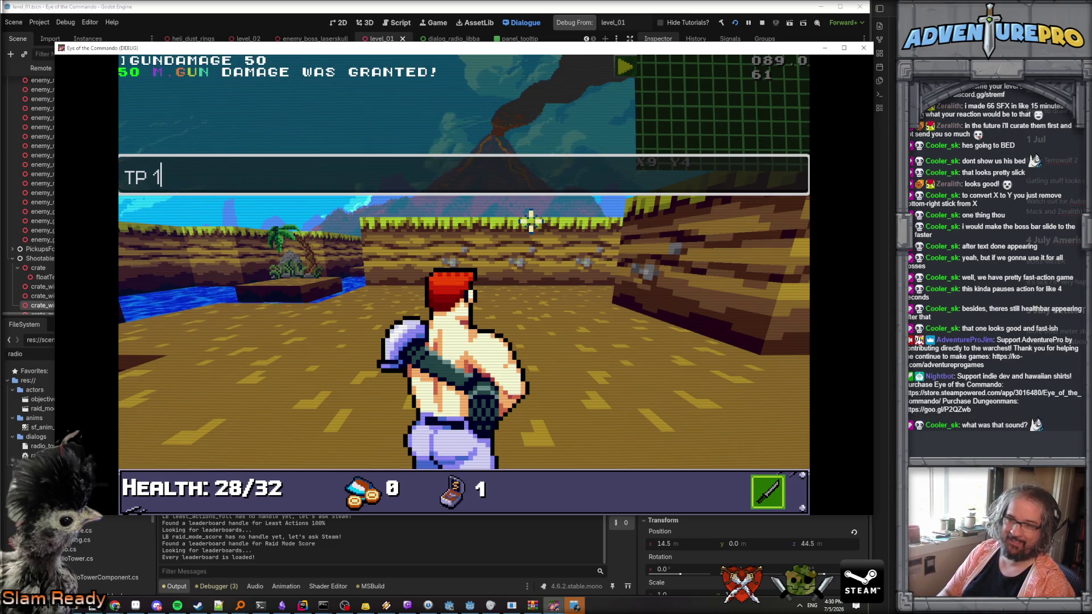
key("Return")
key("Escape")
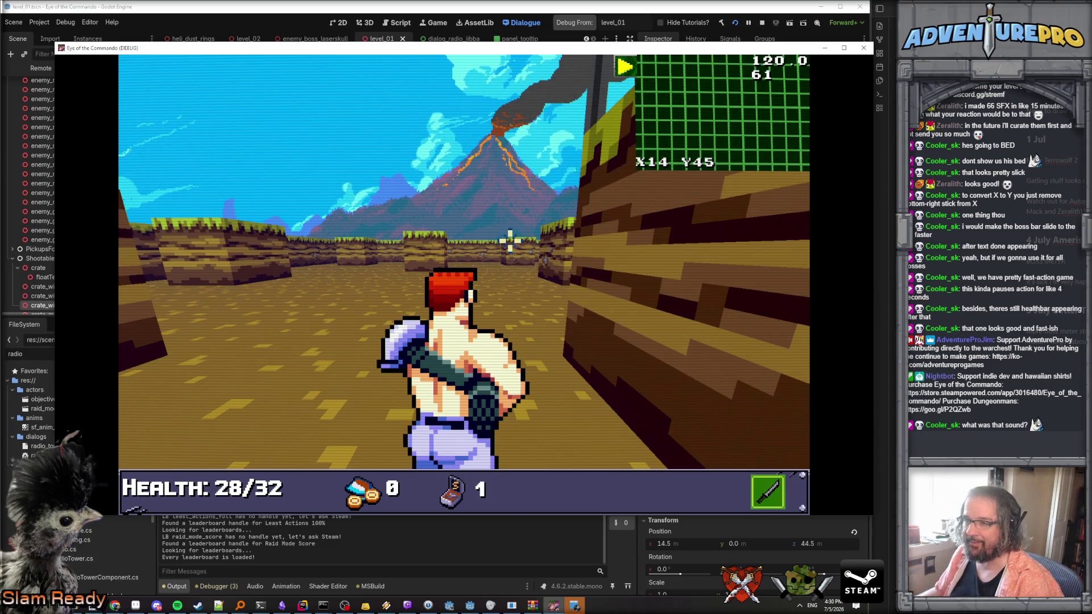
Walk into the boss trigger and click through the Terrorwolf radio dialogue.
key("w")
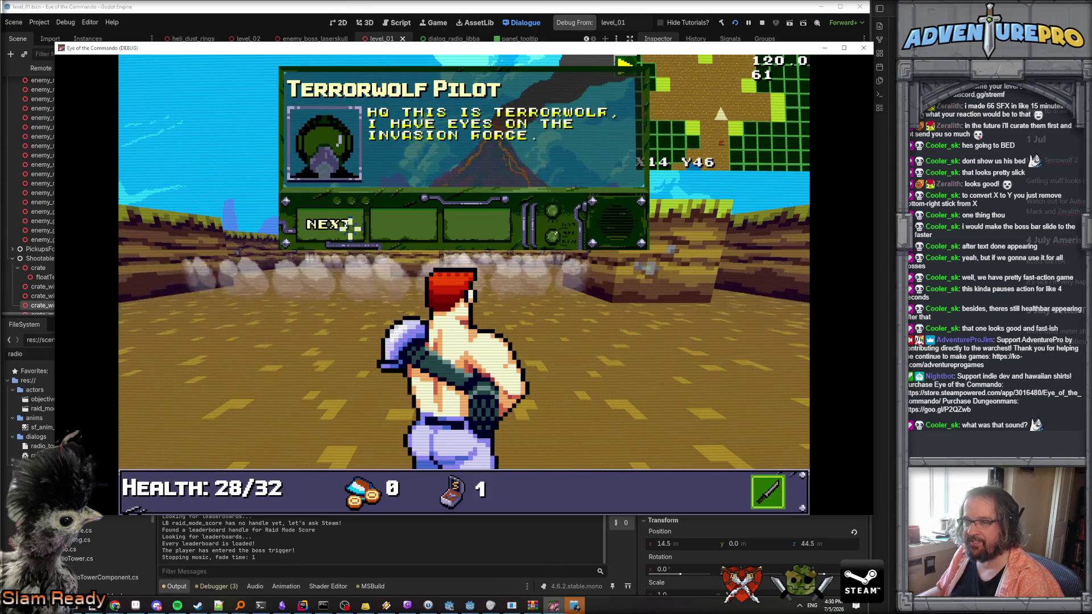
left_click(345, 216)
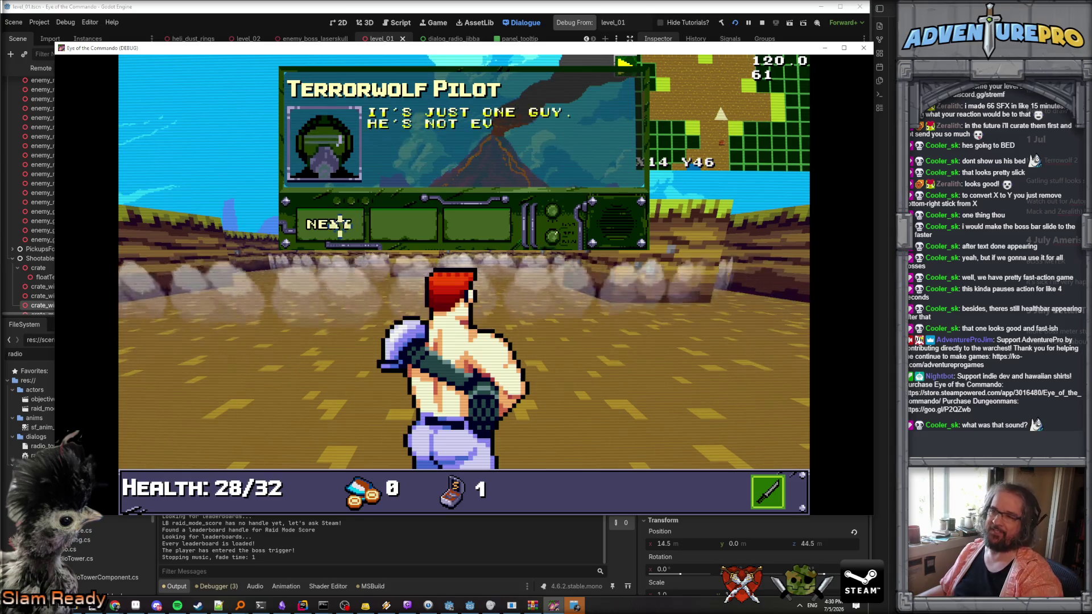
left_click(342, 223)
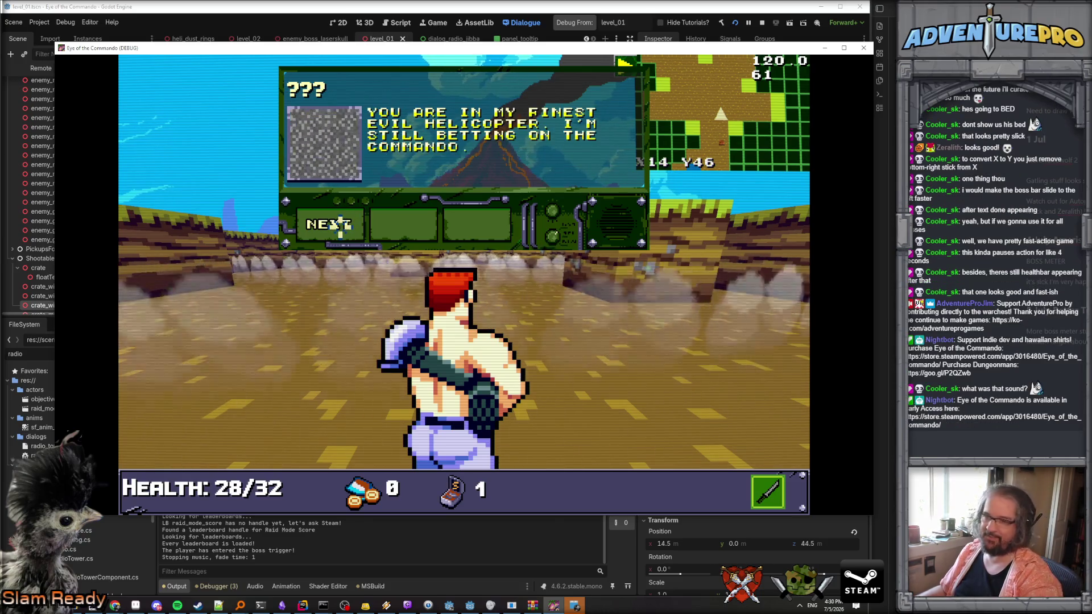
left_click(342, 224)
left_click(340, 223)
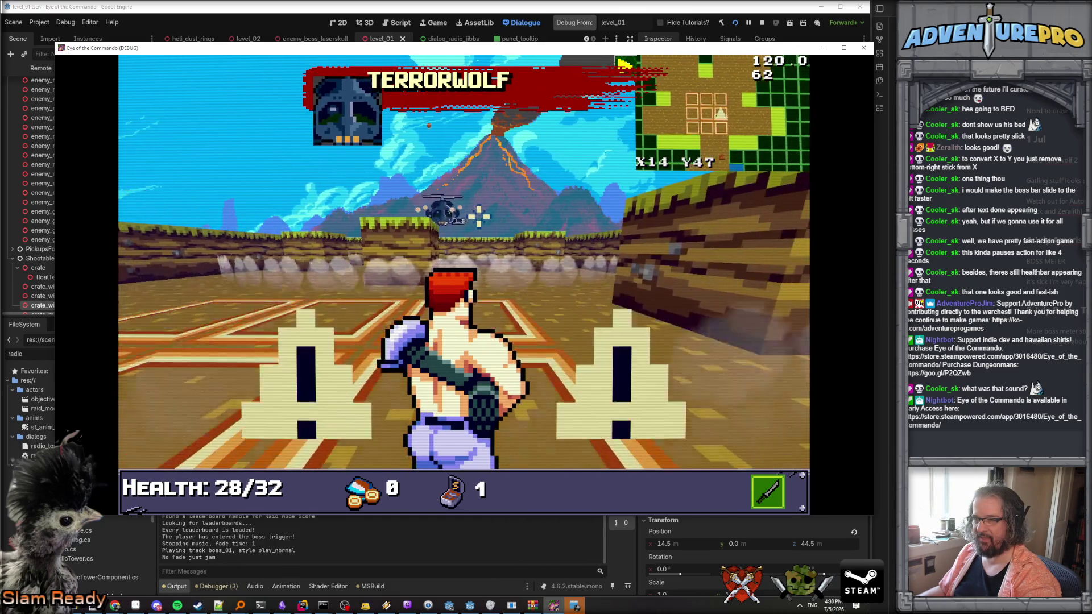
Strafe and fire at the Terrorwolf helicopter, dismissing the pilot's radio messages.
key("d")
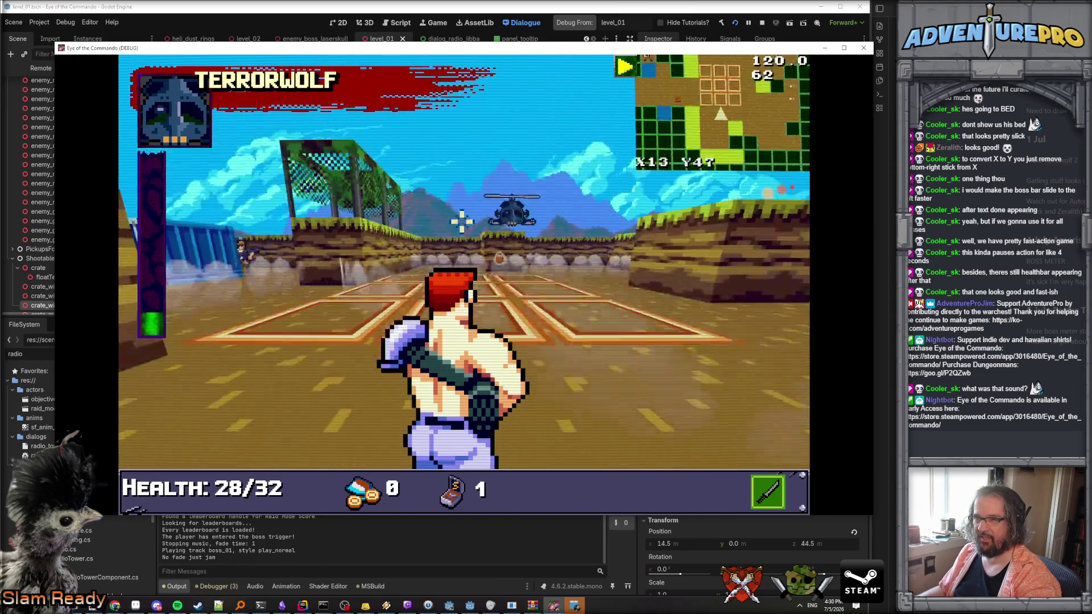
left_click(512, 211)
left_click(512, 210)
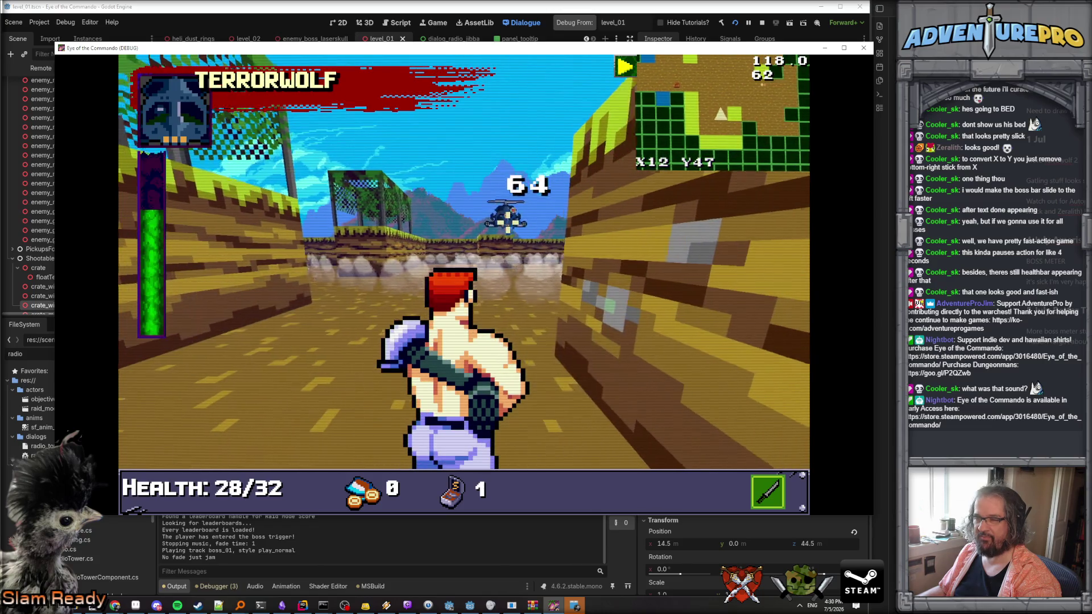
key("w")
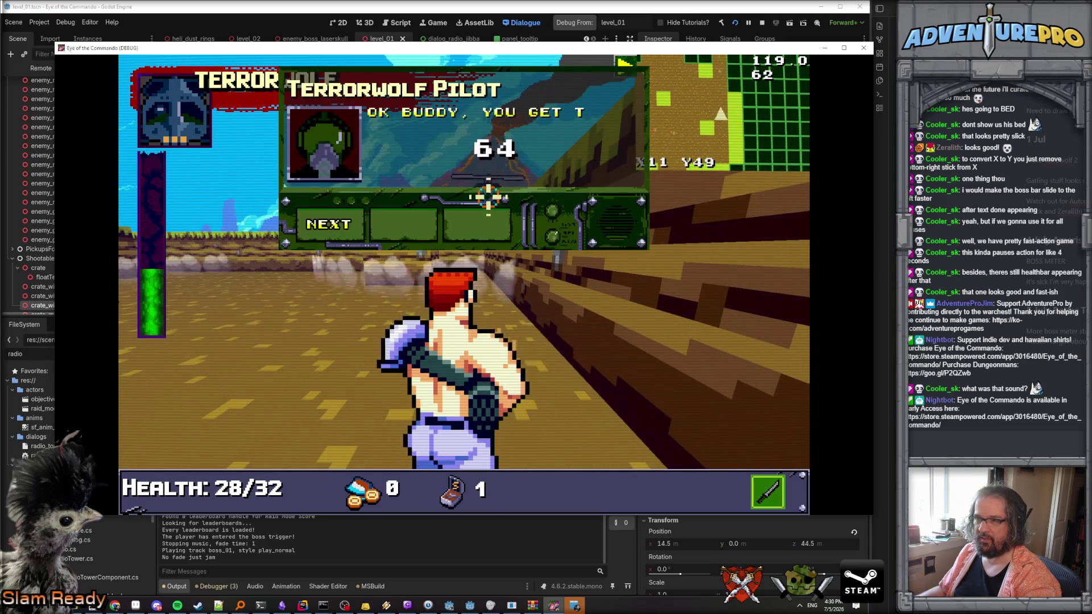
left_click(330, 224)
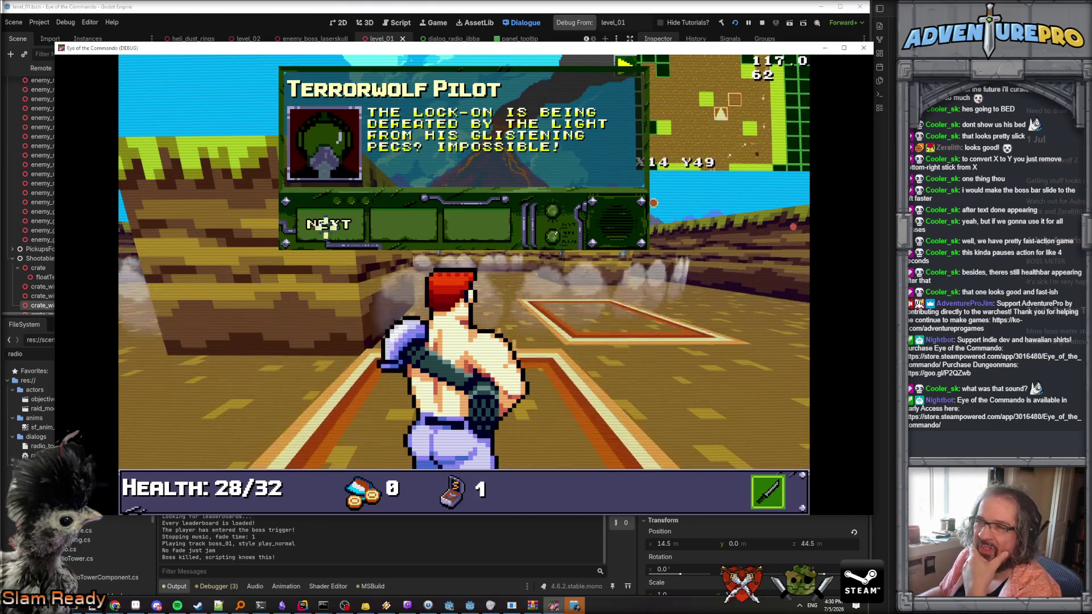
left_click(329, 226)
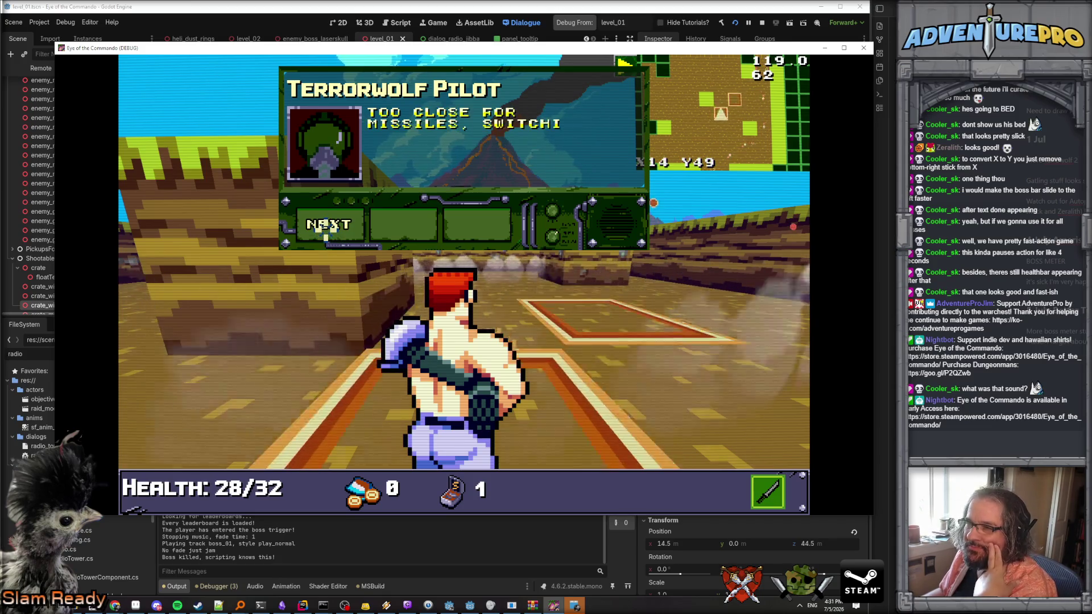
left_click(332, 226)
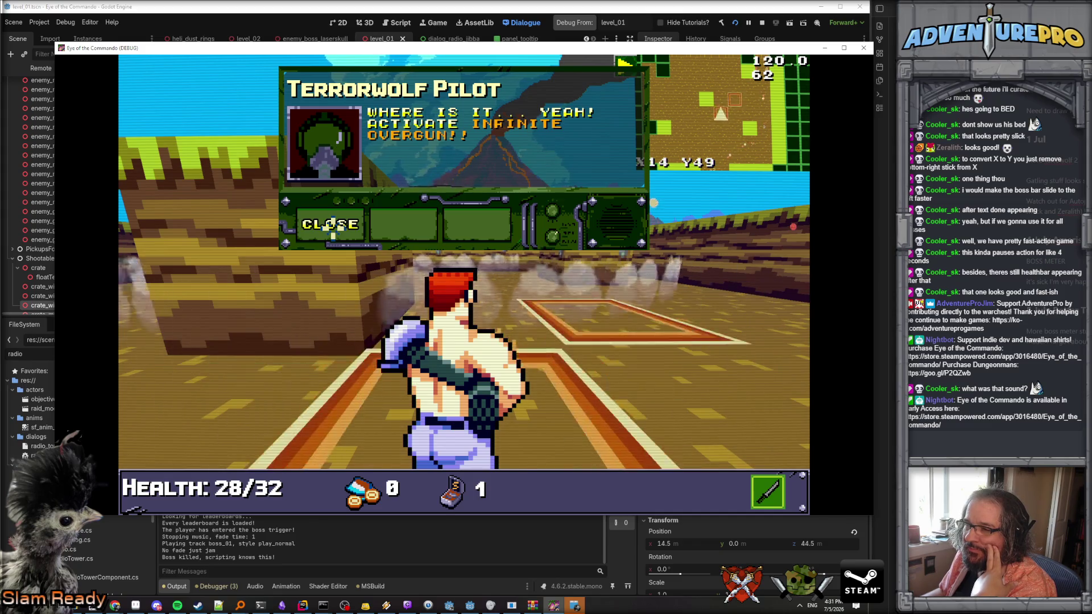
left_click(332, 226)
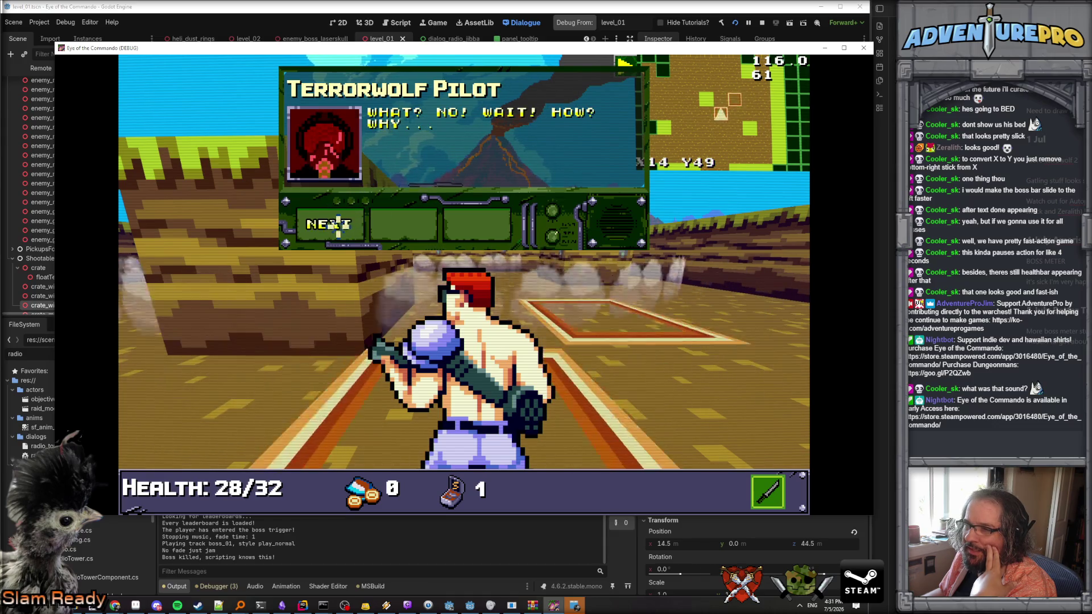
Dismiss the defeated pilot's final dialogue and close the running game.
left_click(335, 224)
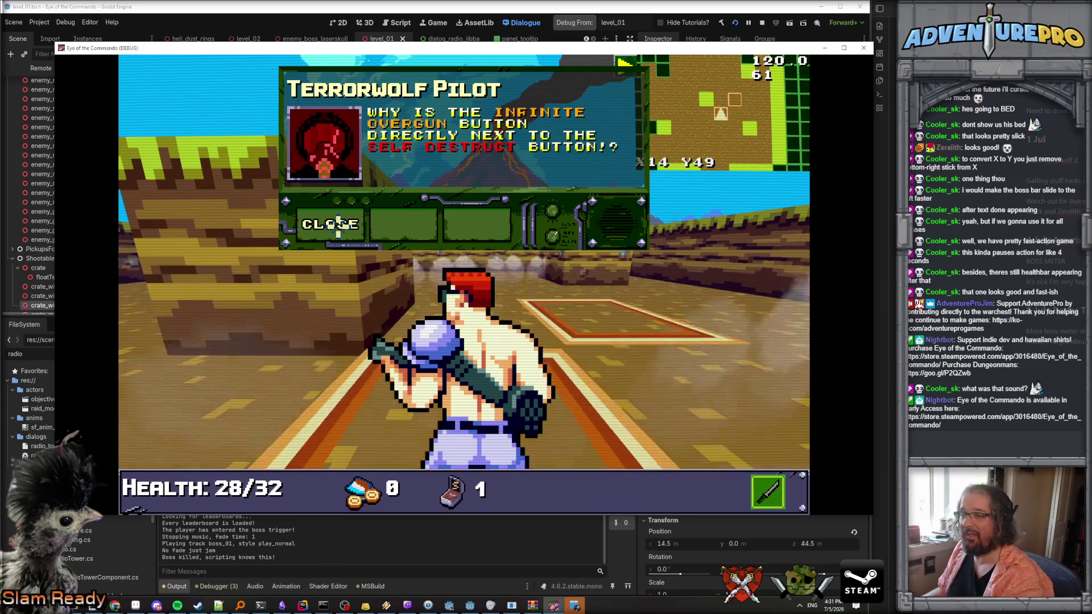
left_click(339, 219)
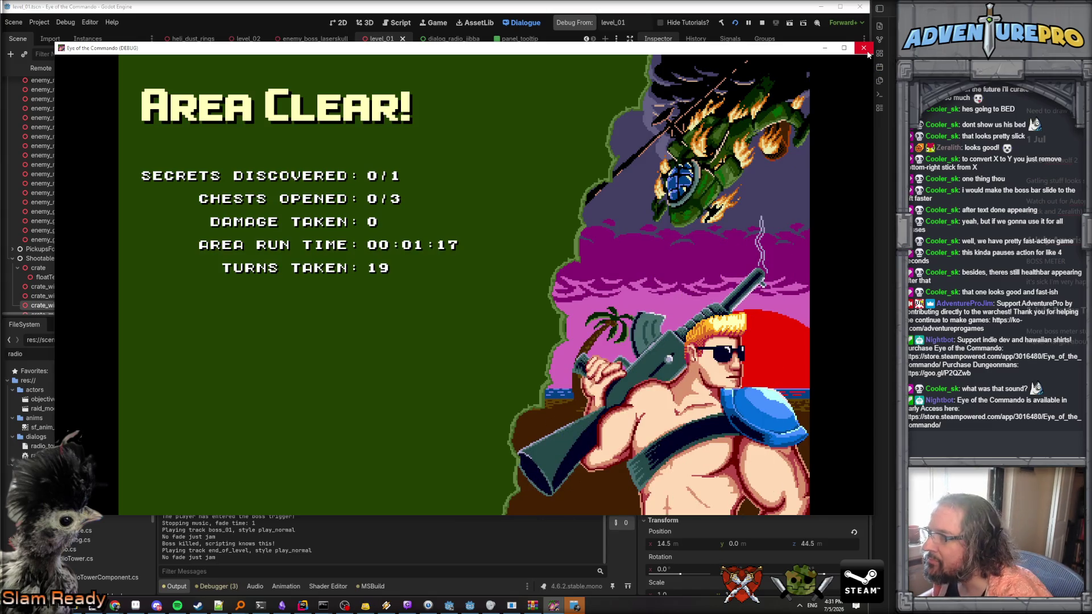
left_click(864, 48)
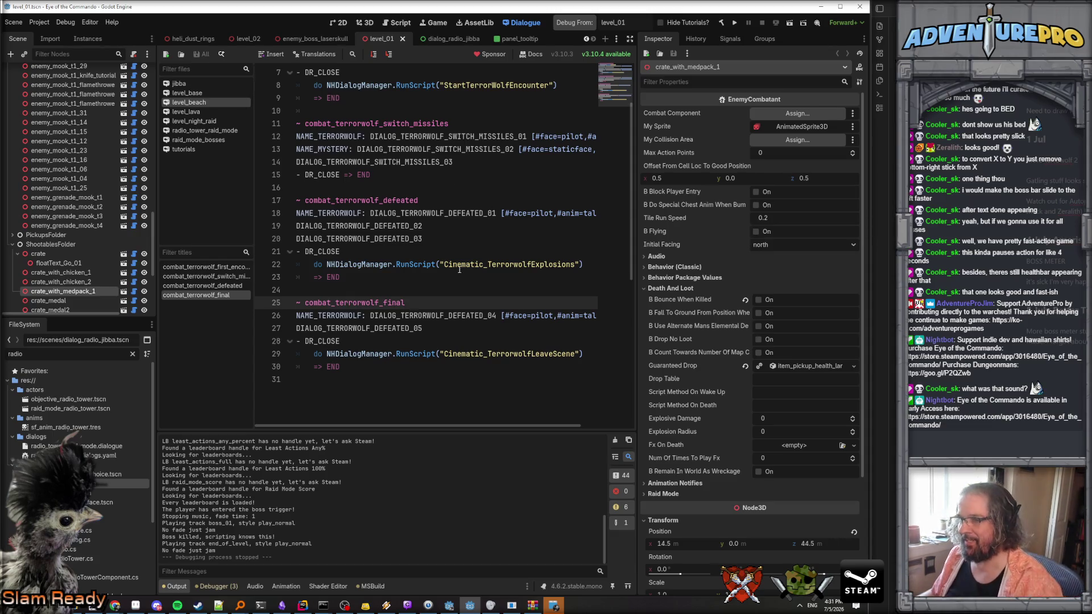
Review the combat_terrorwolf_defeated lines, including DIALOG_TERRORWOLF_DEFEATED_02, in the dialogue script.
left_click(459, 267)
left_click(473, 222)
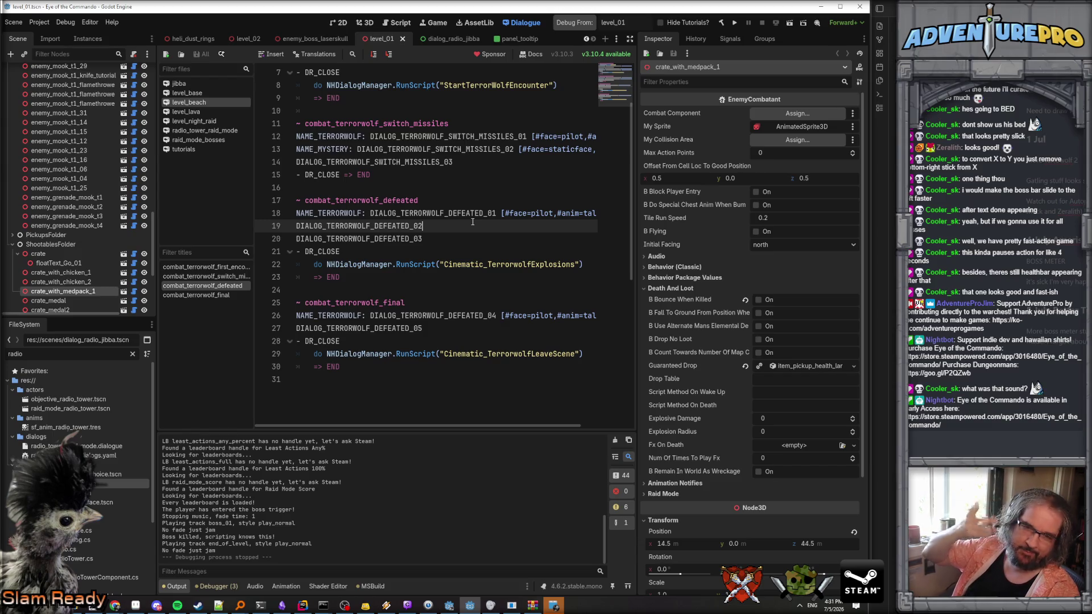
left_click(472, 214)
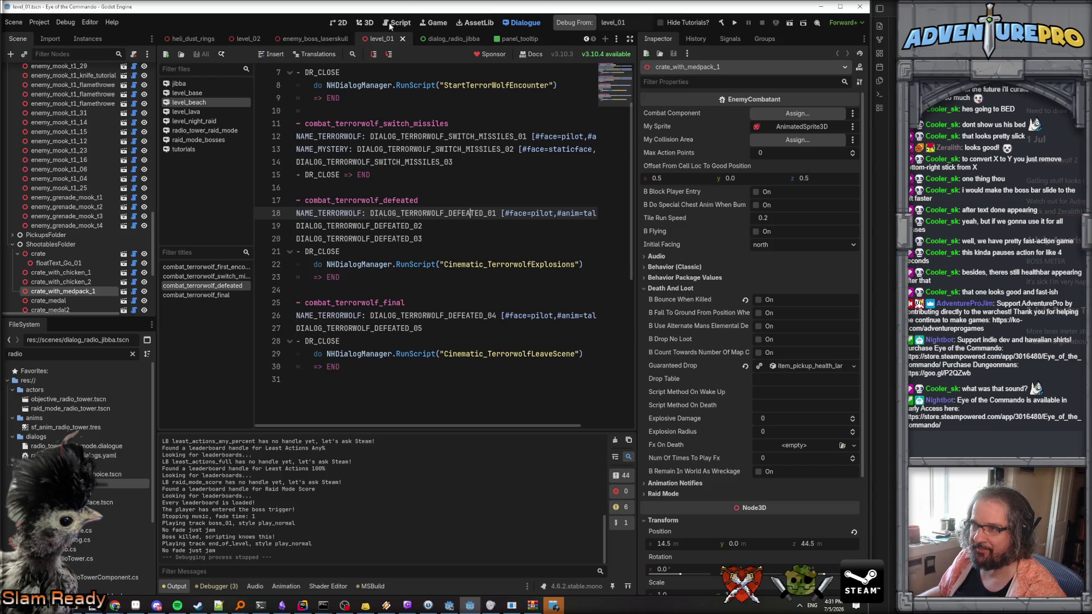
Switch to the 3D view and zoom toward the walled beach arena.
left_click(364, 24)
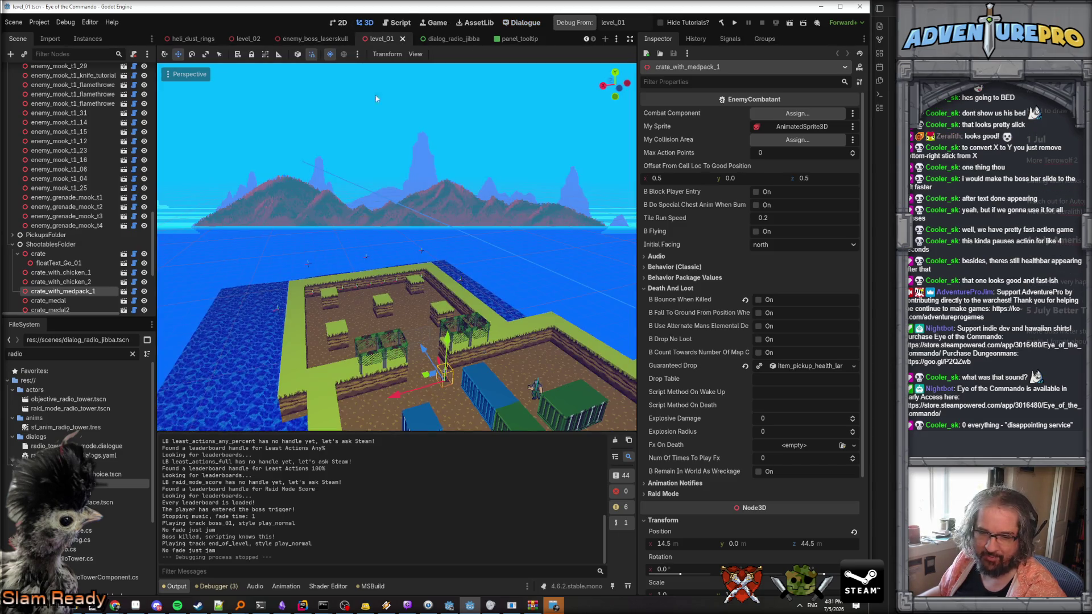
scroll(401, 221, "up", 3)
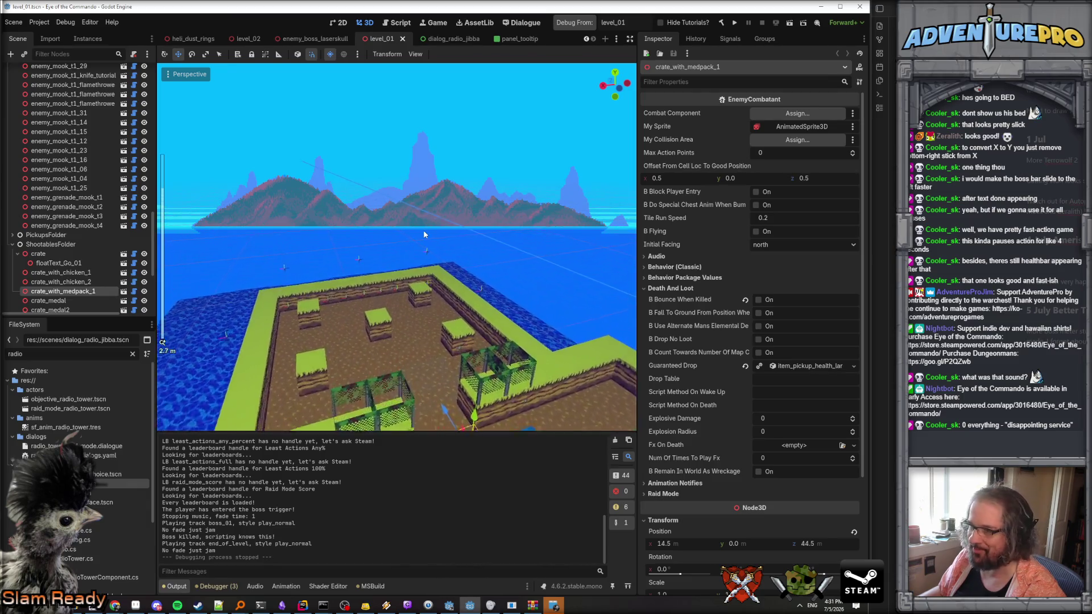
scroll(423, 229, "up", 2)
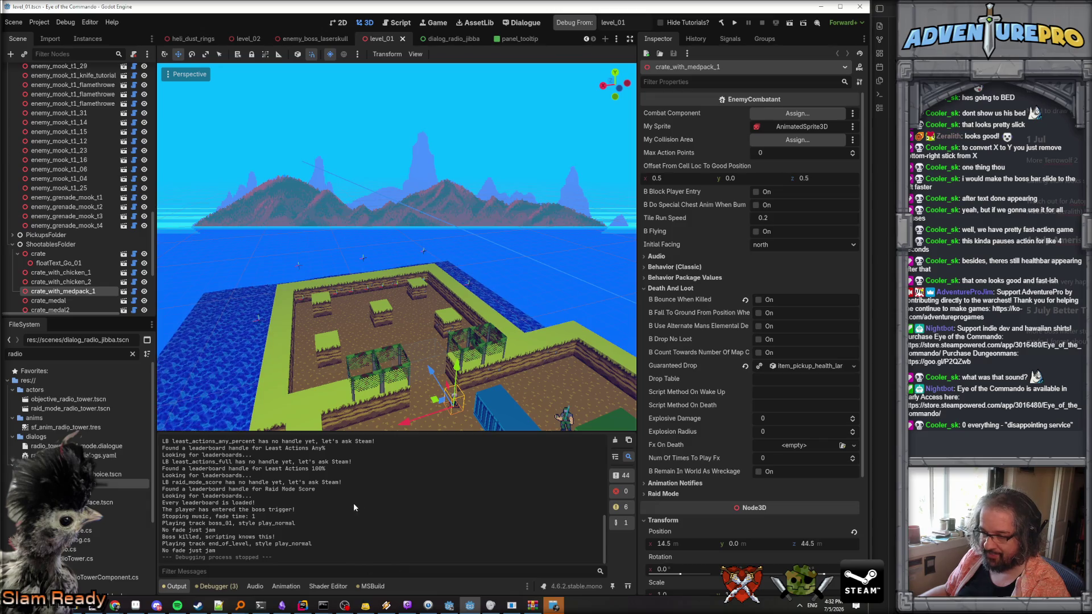
In Rider's file tree, open ScriptingNode_Level01.cs at the Terrorwolf cinematic code.
left_click(303, 605)
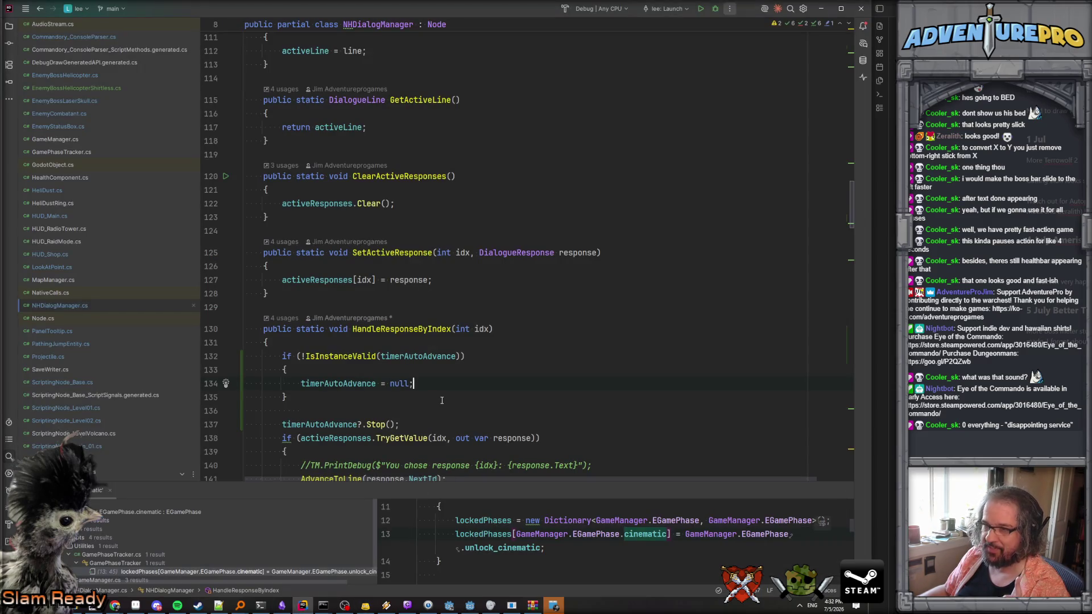
scroll(448, 391, "down", 3)
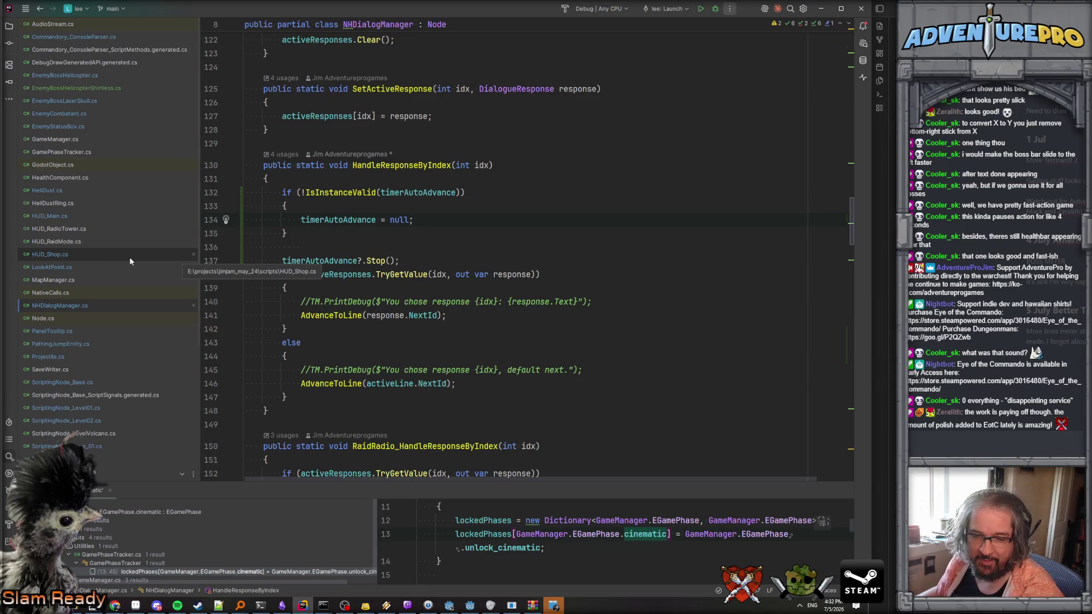
scroll(104, 286, "down", 1)
scroll(103, 287, "down", 3)
double_click(91, 312)
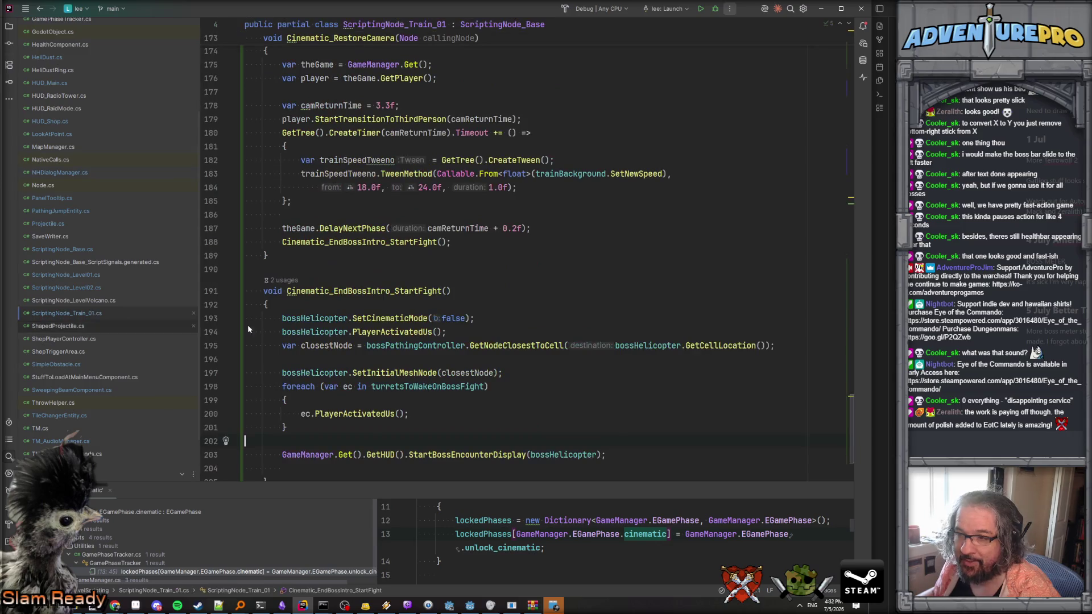
double_click(101, 275)
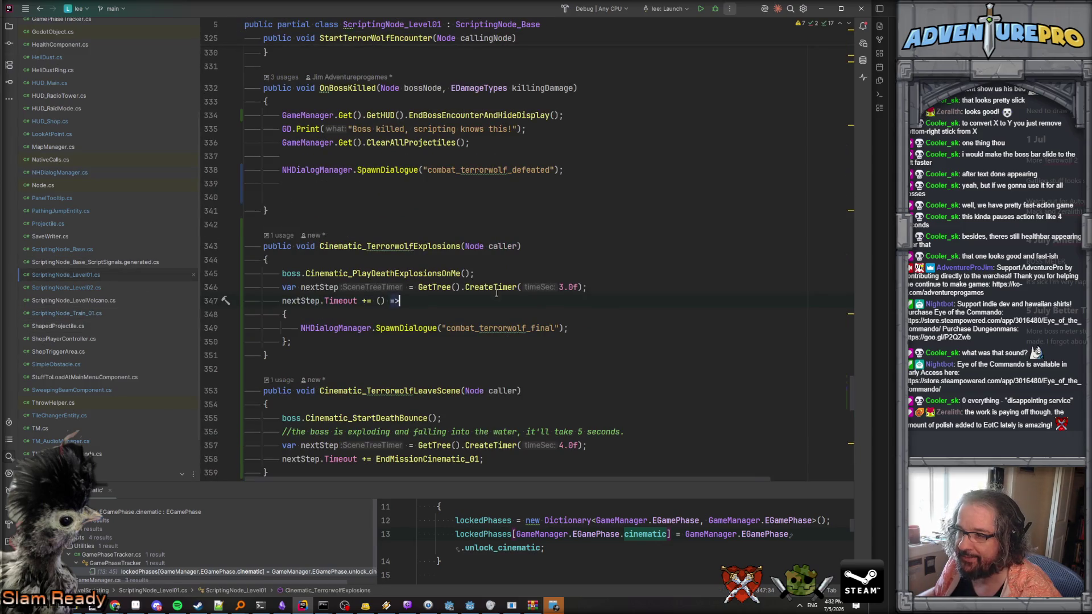
scroll(504, 304, "up", 1)
scroll(505, 304, "up", 1)
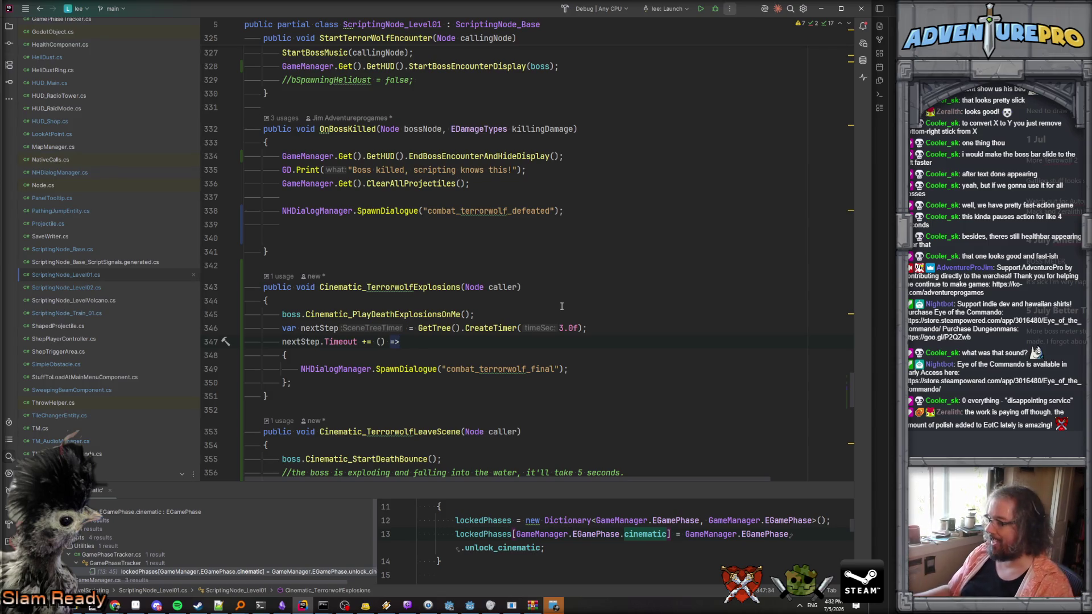
Change the explosion CreateTimer duration from 3.0f to 1.5f and dismiss the calendar reminder.
left_click(563, 328)
key("shift+Left")
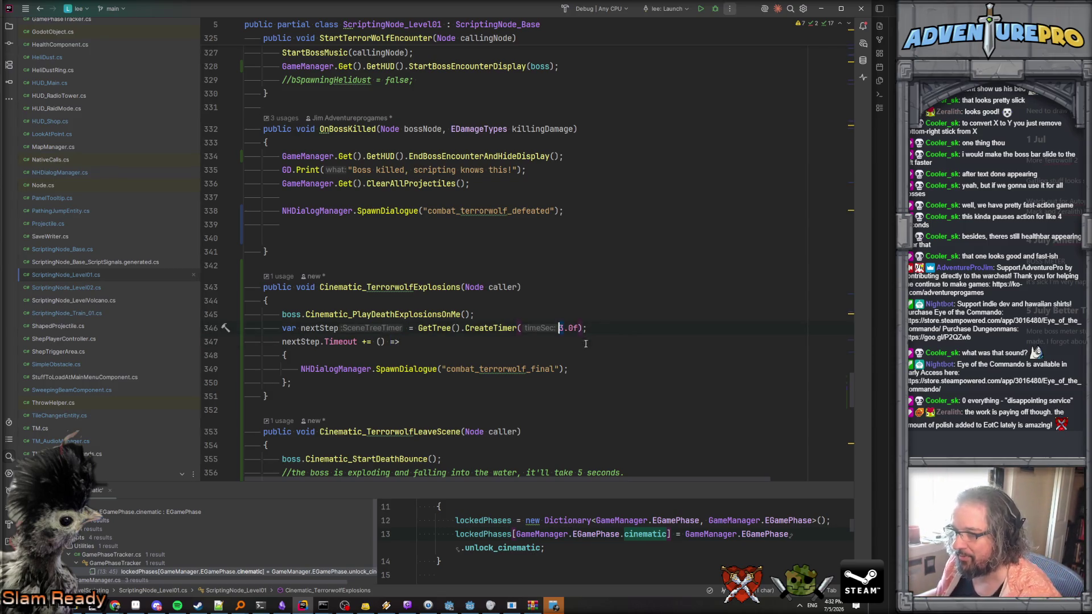
type("1.5")
key("Delete")
key("Delete")
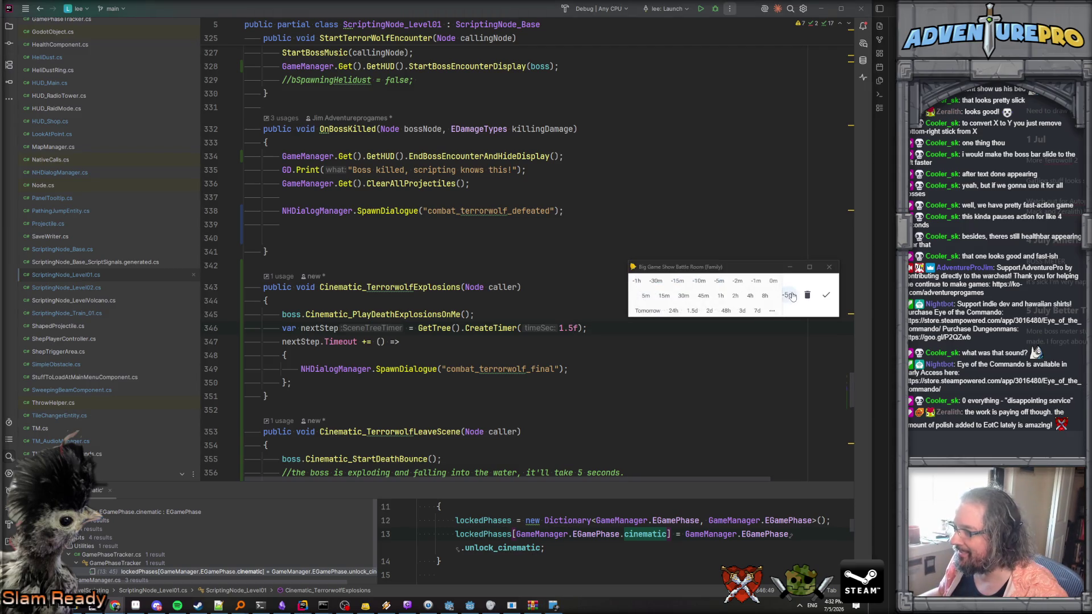
left_click(826, 294)
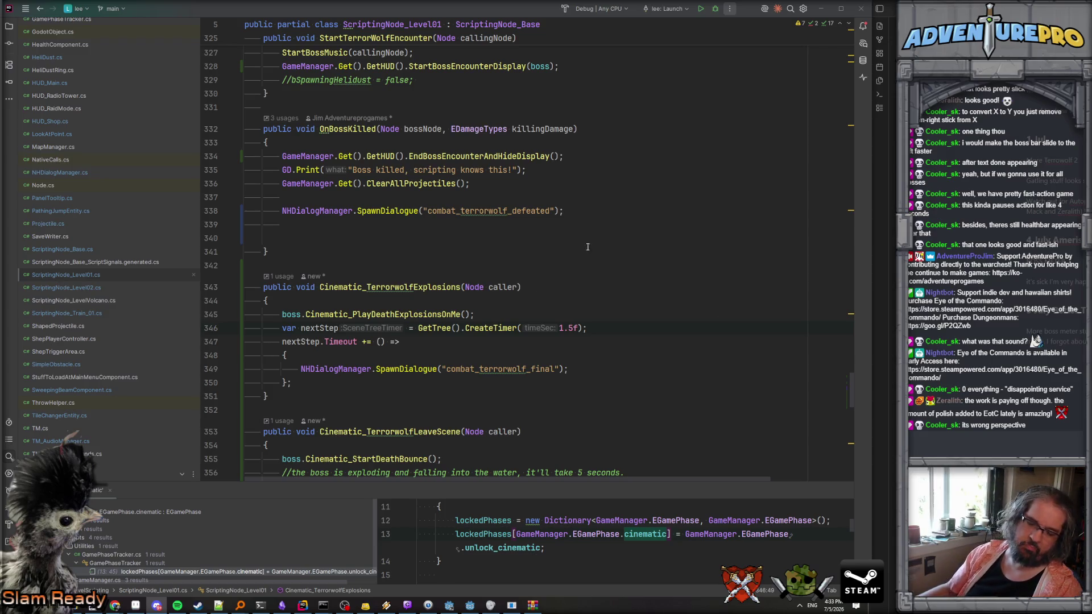
Return to the OnBossKilled code, then show sketch Snap_2026-07-06_001.PNG in maximized Chrome.
left_click(586, 213)
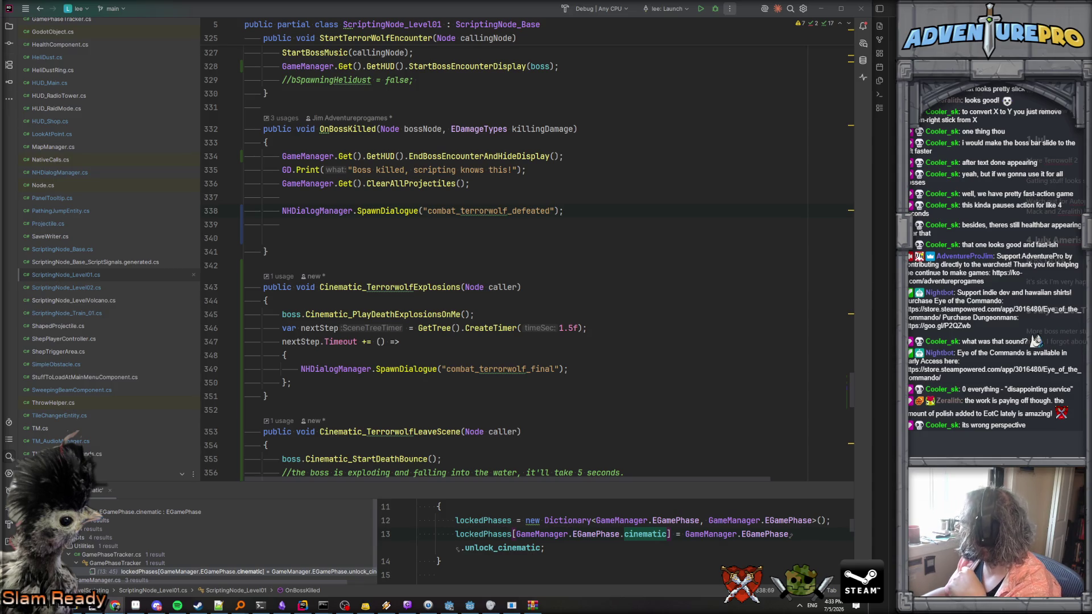
left_click(115, 605)
double_click(557, 224)
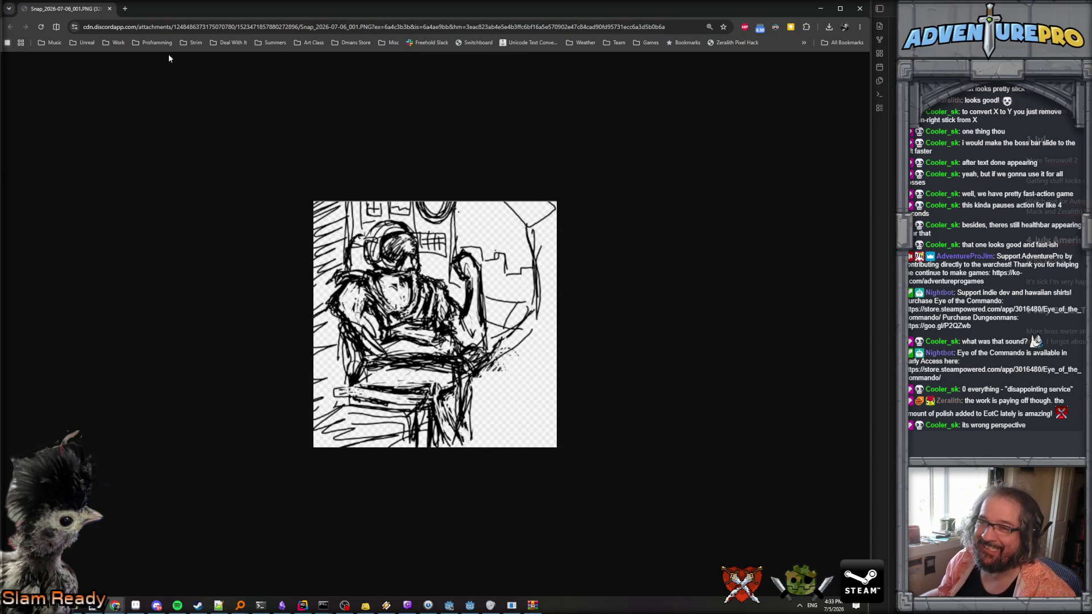
key("alt+Tab")
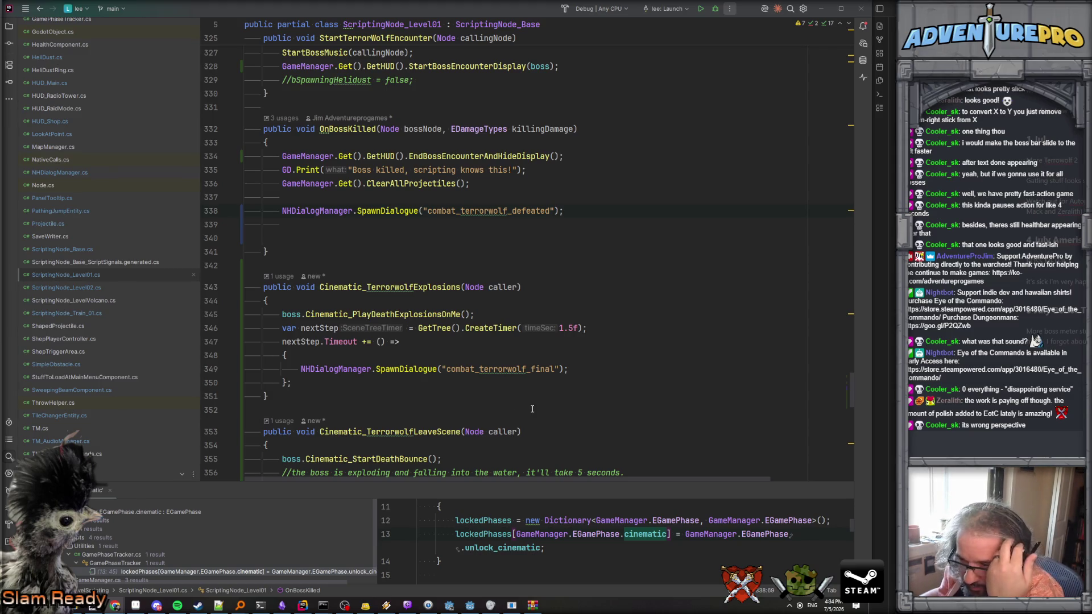
Leave Rider's ScriptingNode_Level01.cs and bring Godot's level_01 beach arena scene forward.
left_click(402, 227)
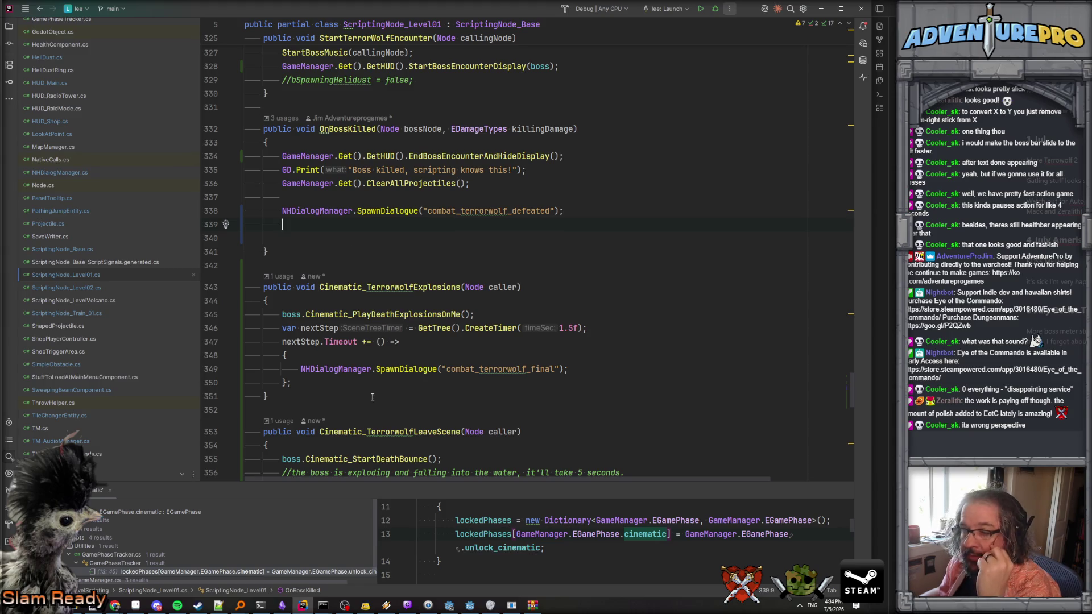
left_click(469, 606)
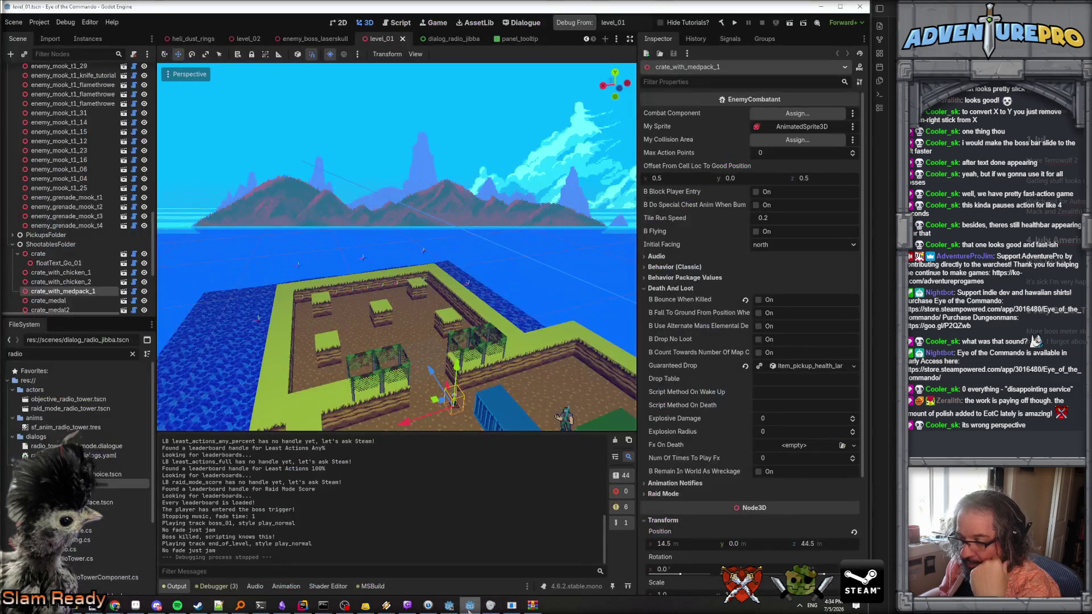
Quick-load laserskull_intro_roar.wav into the enemy_boss_laserskull root node's Clip Roar slot.
left_click(249, 38)
left_click(314, 38)
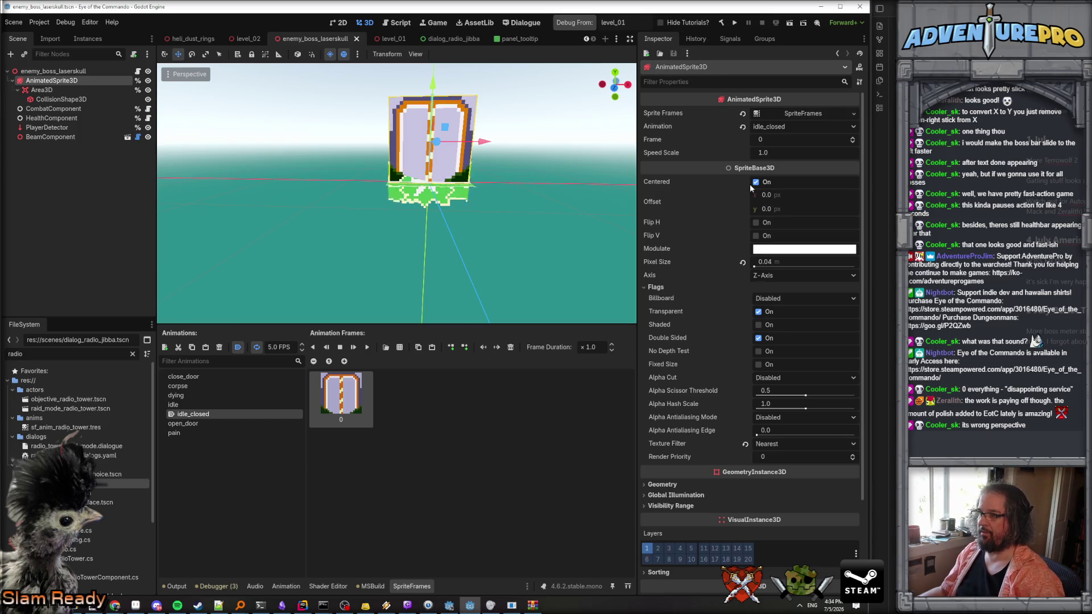
scroll(717, 271, "down", 2)
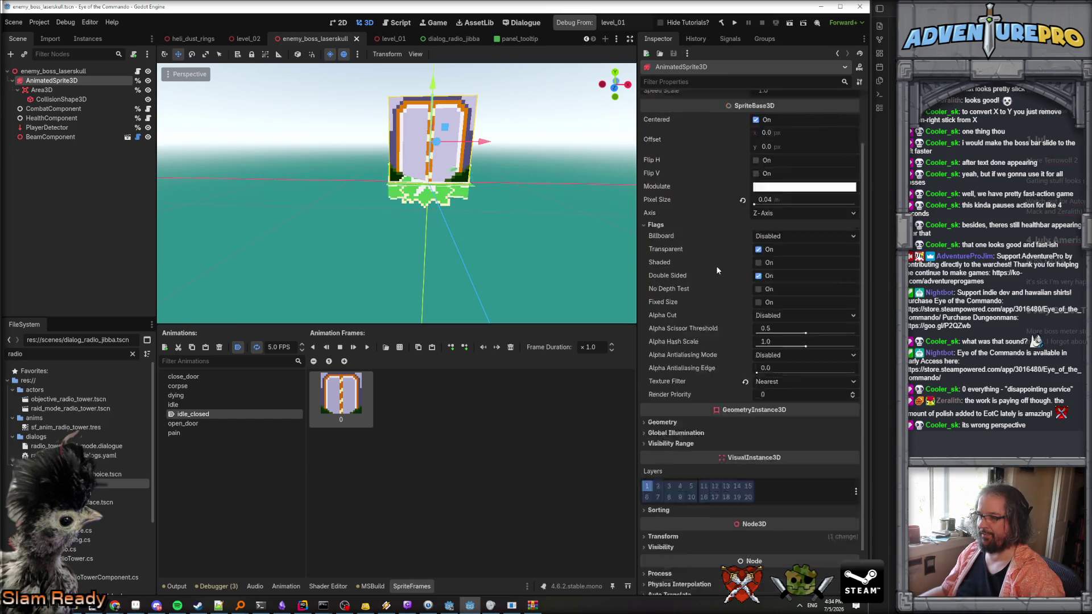
left_click(84, 73)
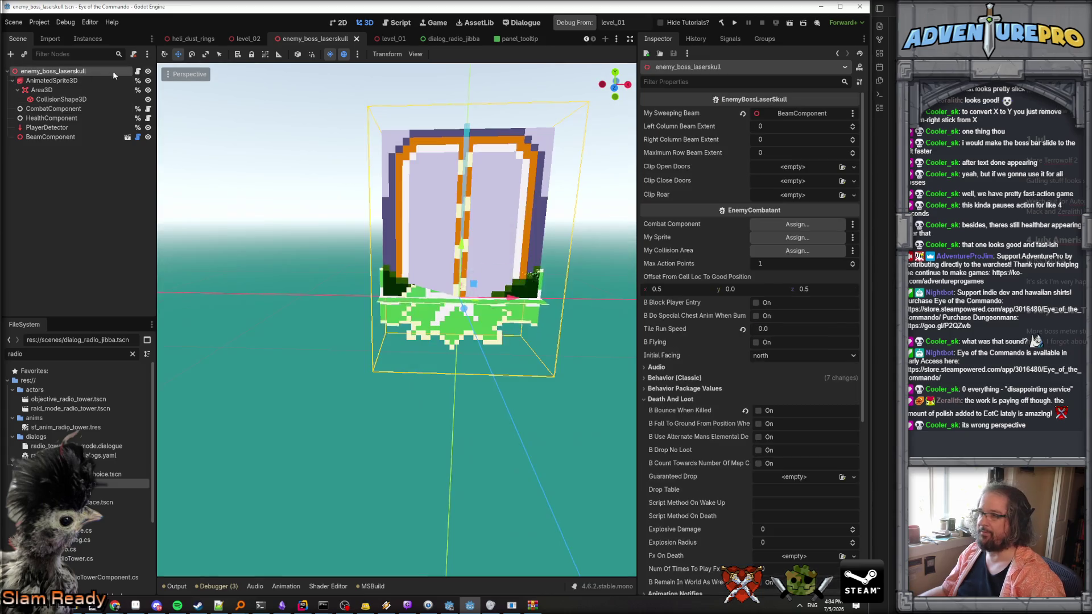
left_click(854, 195)
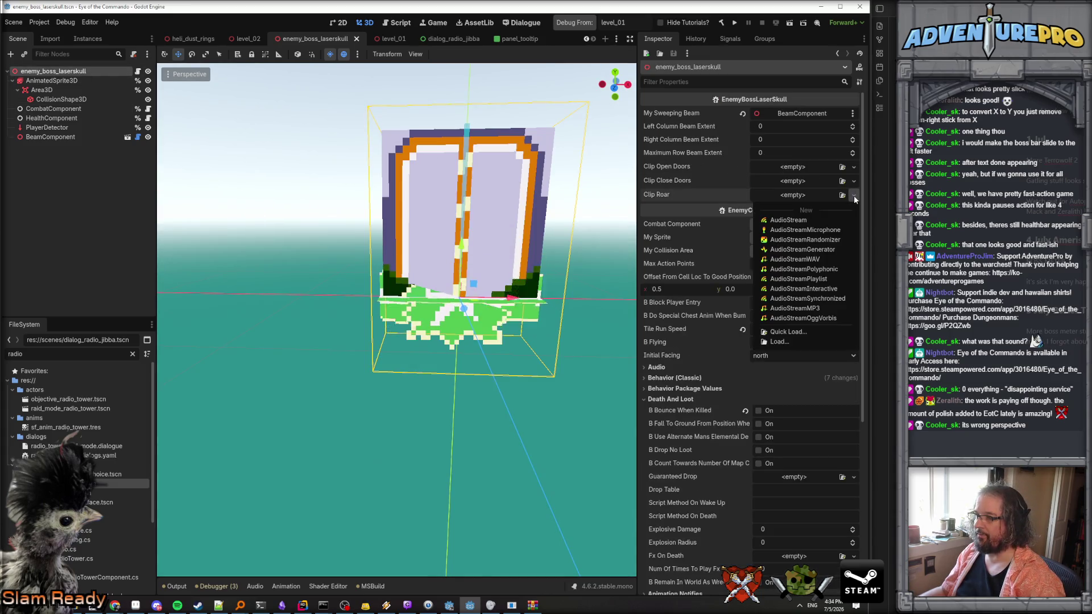
left_click(792, 332)
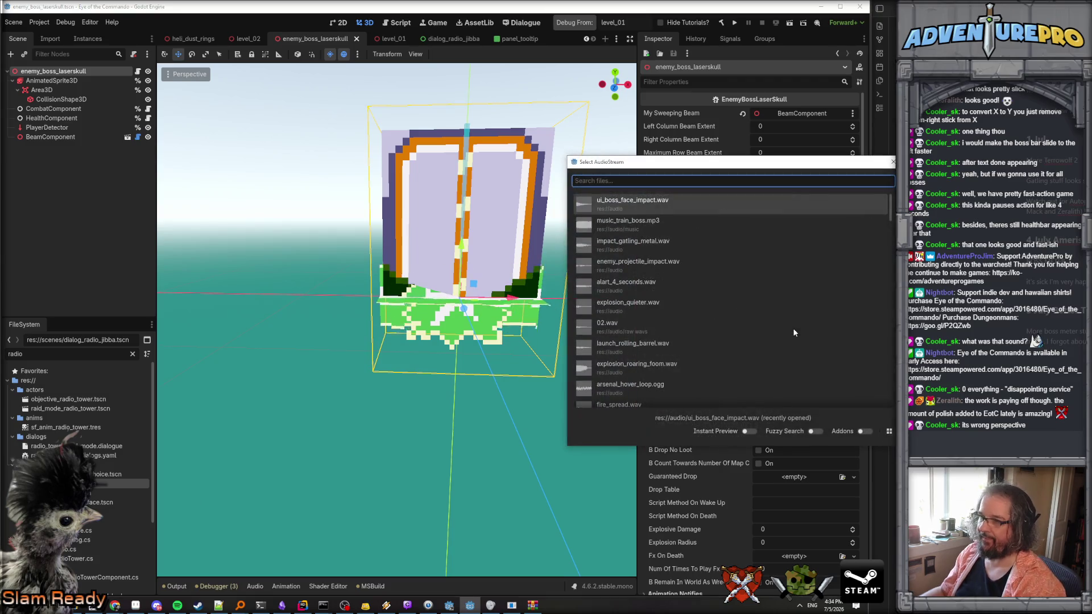
type("roar")
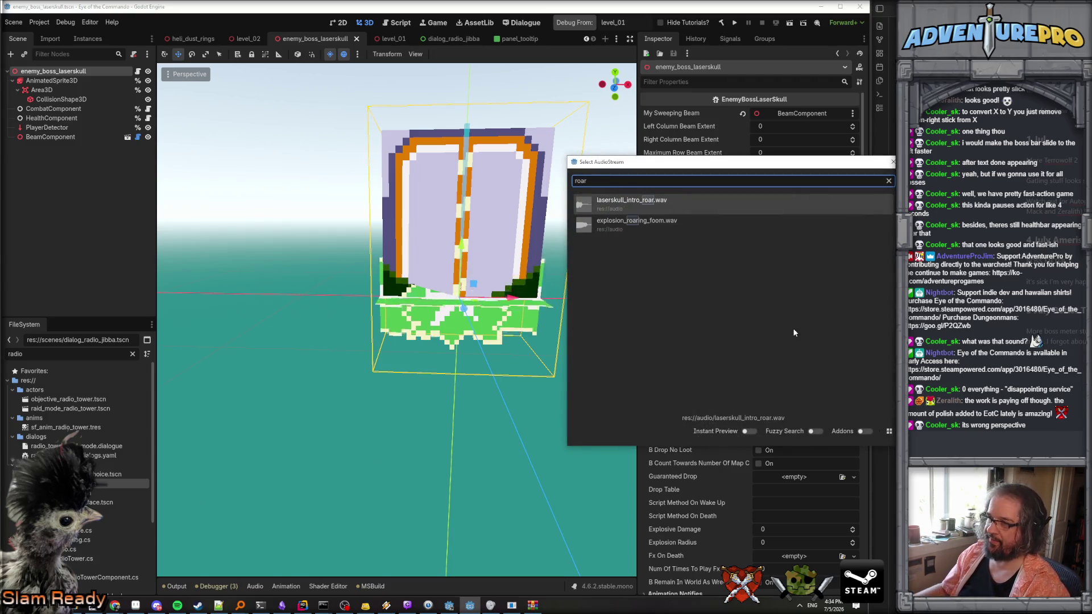
double_click(626, 206)
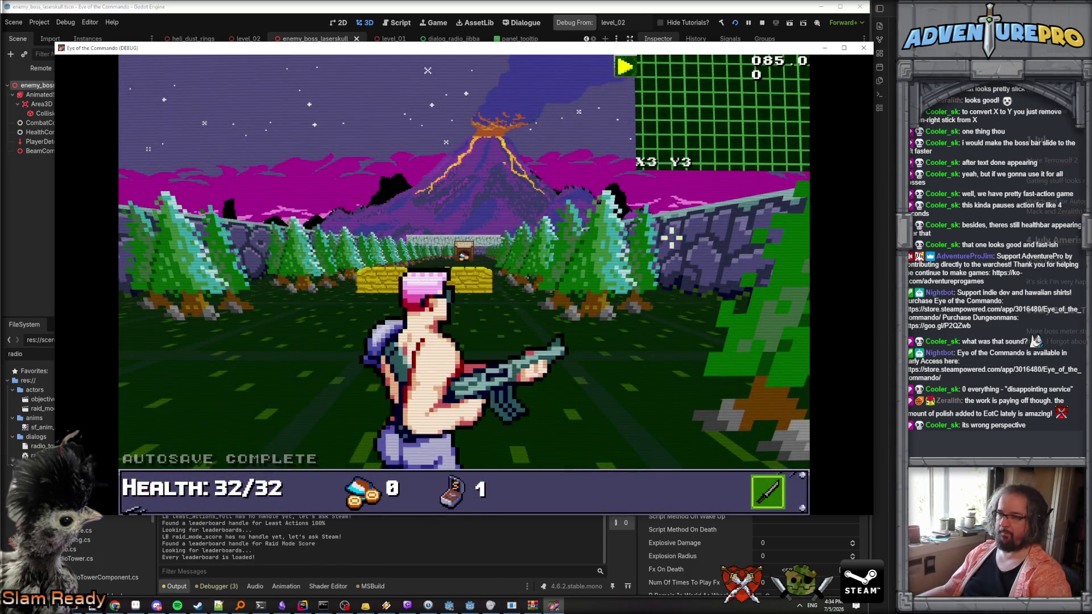
Enter the WARGOD cheat in the running game's debug console.
key("grave")
type("WARG")
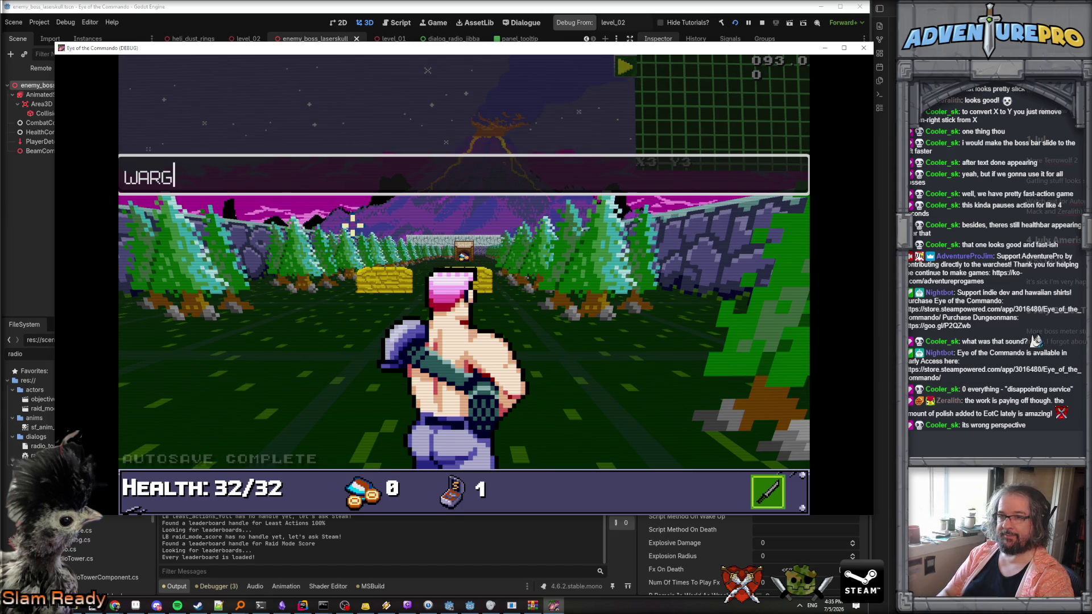
type("OD")
key("Return")
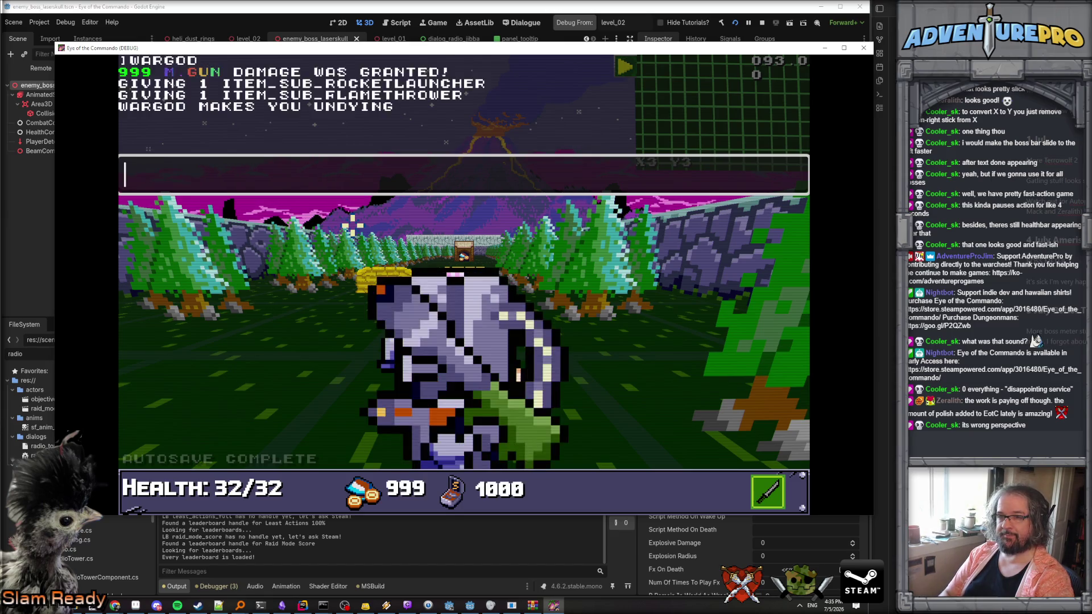
Try the L2BOSSDOORS and L2BOSSDOOR console commands, which return 'no command' errors.
key("grave")
key("grave")
type("L2BO")
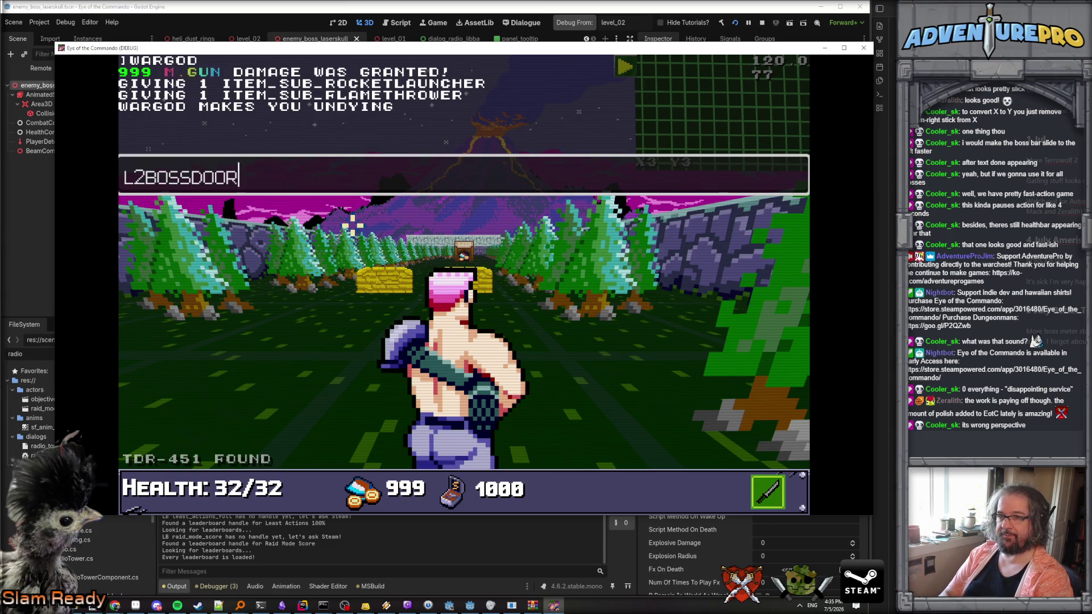
type("S")
key("Return")
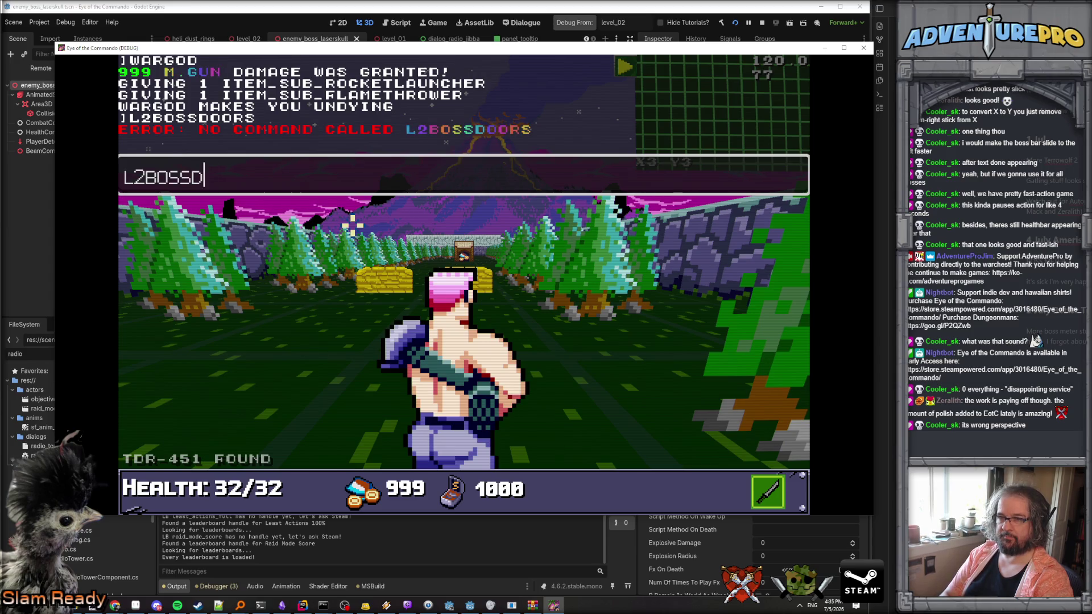
type("OOR")
key("Return")
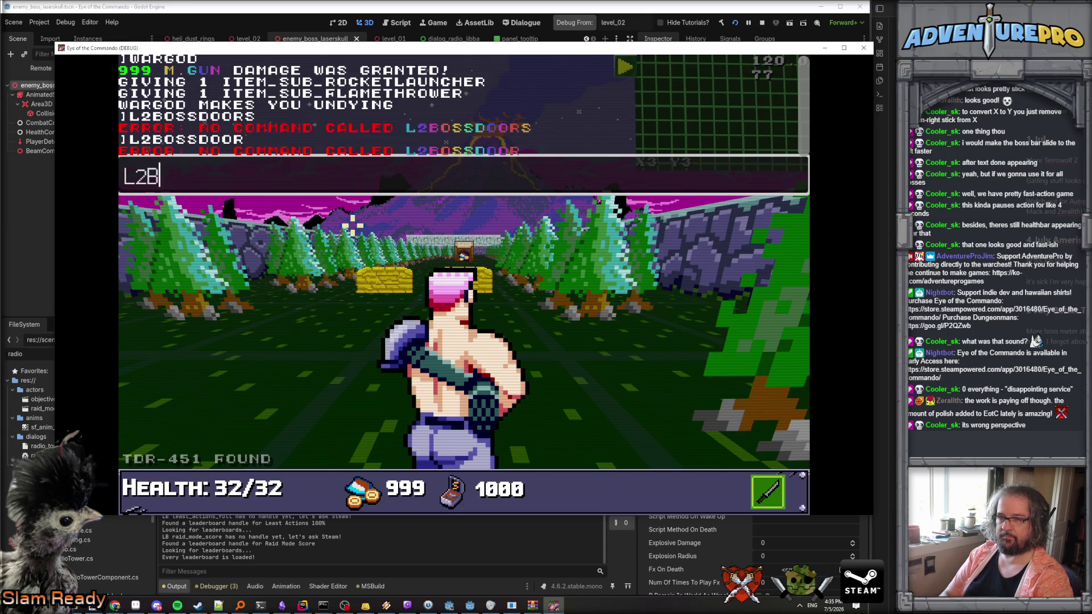
type("OOR")
key("Return")
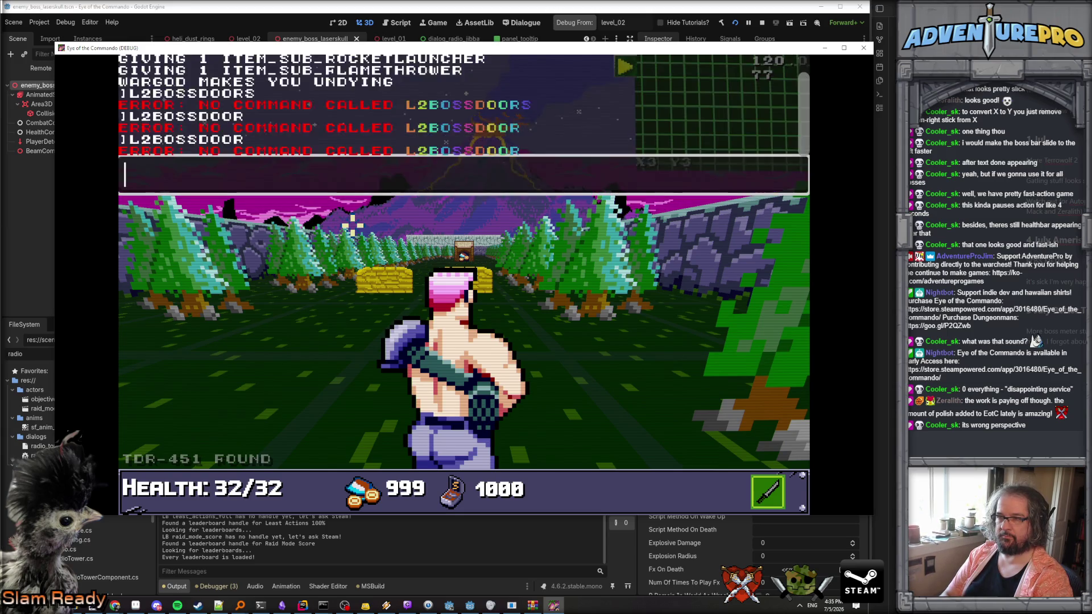
type("S")
key("Return")
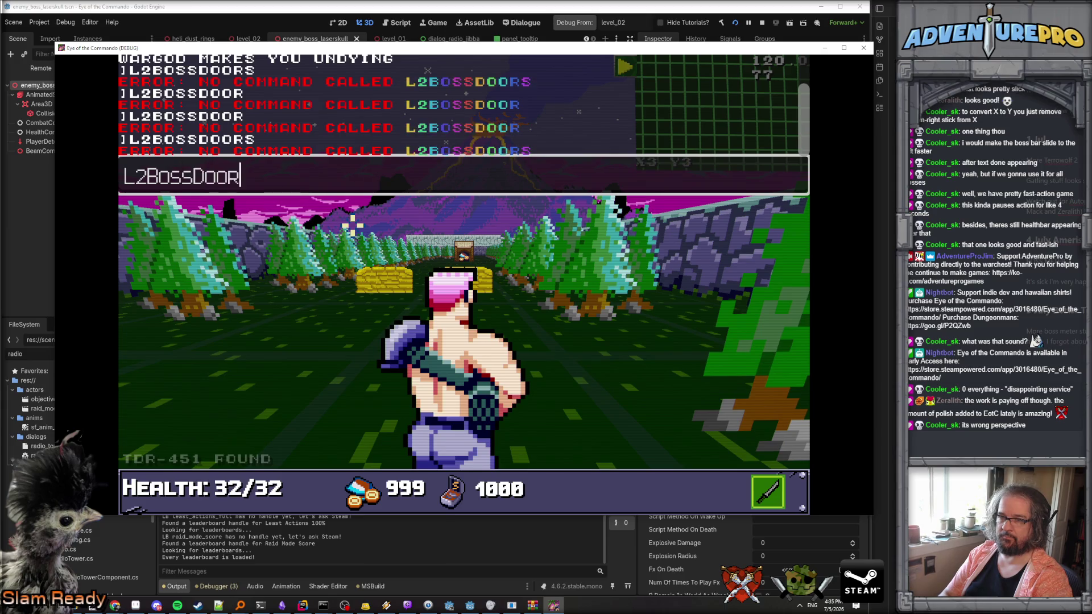
key("Return")
Close the game and search Rider's files for 'l2boss' to find the l2bossgates command.
key("F8")
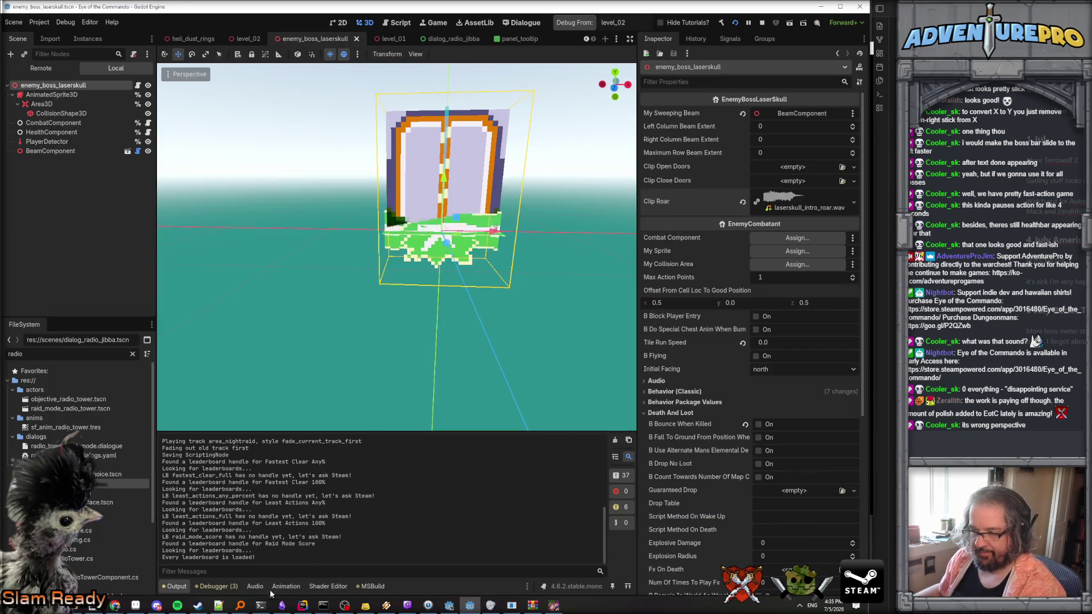
key("alt+Tab")
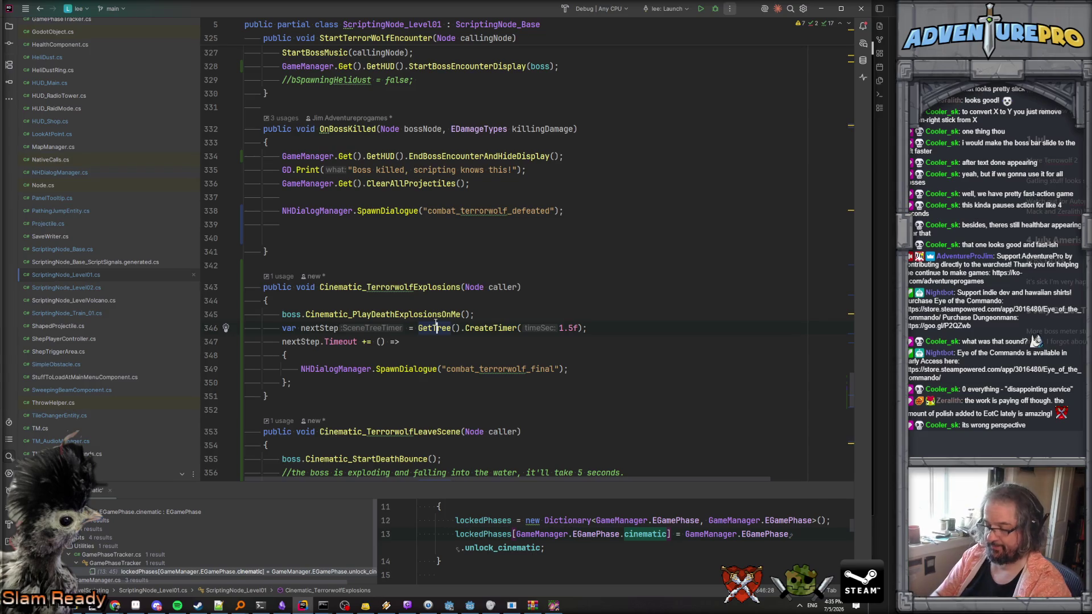
key("ctrl+shift+f")
type("l2boss")
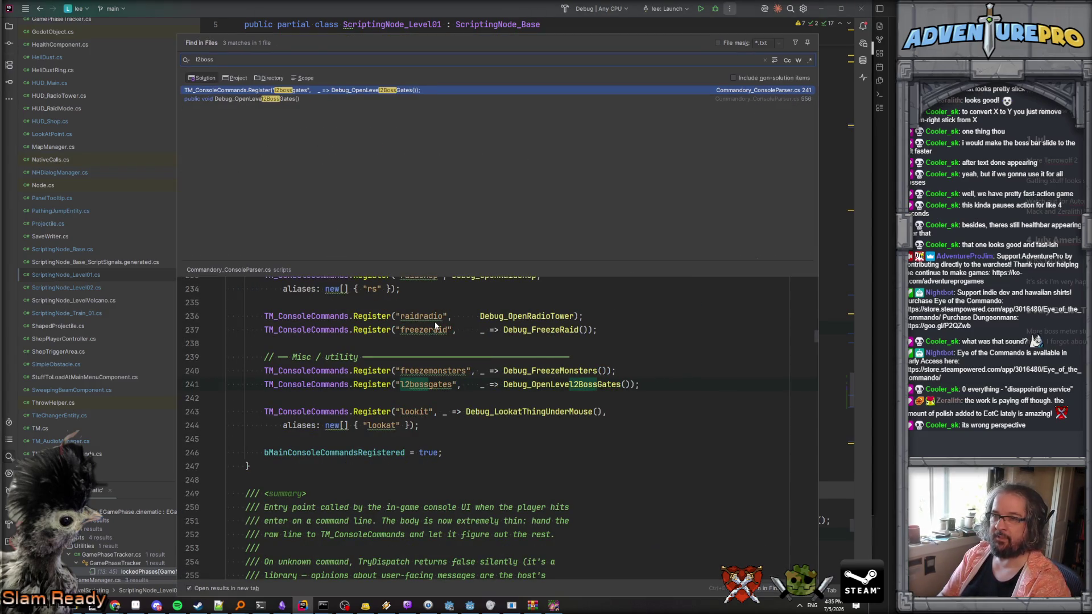
key("alt+Tab")
key("alt+Tab")
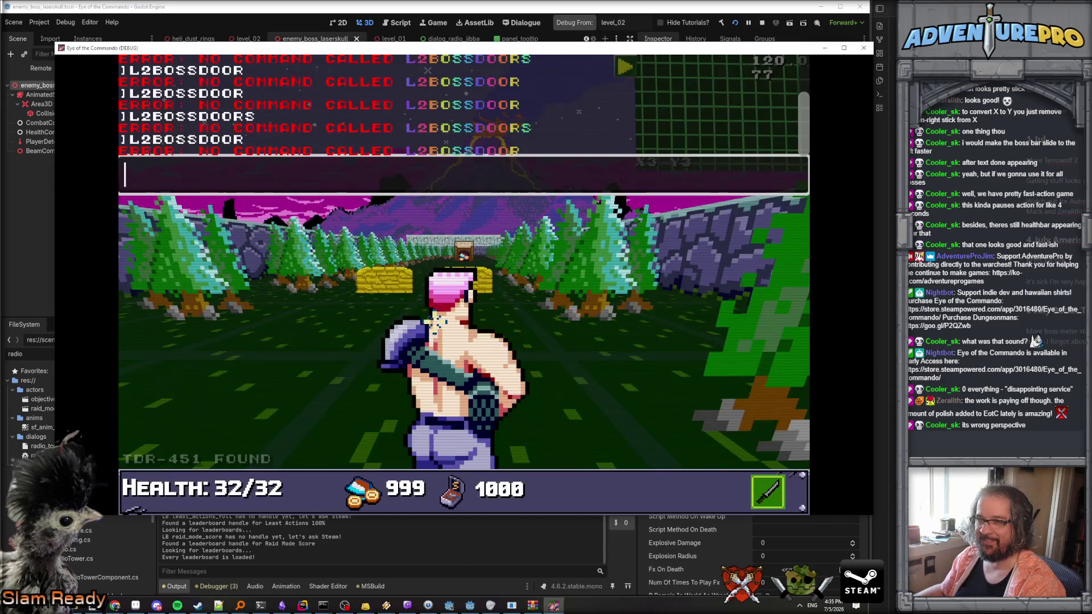
Run L2BOSSGATES in the game console to jump to the level 2 boss gates.
key("grave")
key("Escape")
key("Escape")
key("grave")
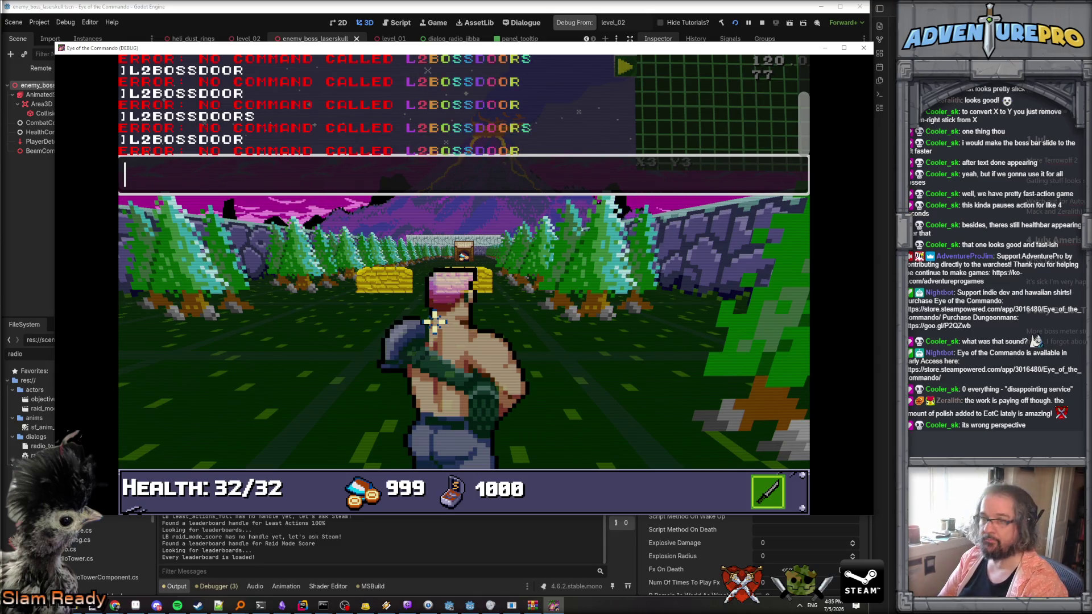
type("L2BOSSGATES")
key("Return")
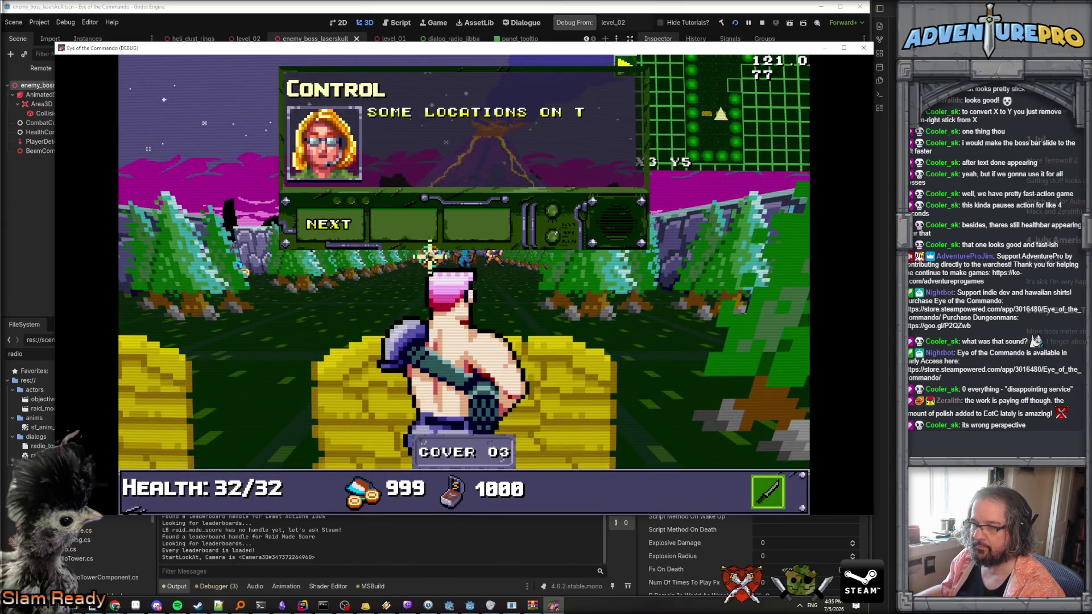
Dismiss the radio message, Great Freedom Medal popup and Control radio messages.
left_click(340, 224)
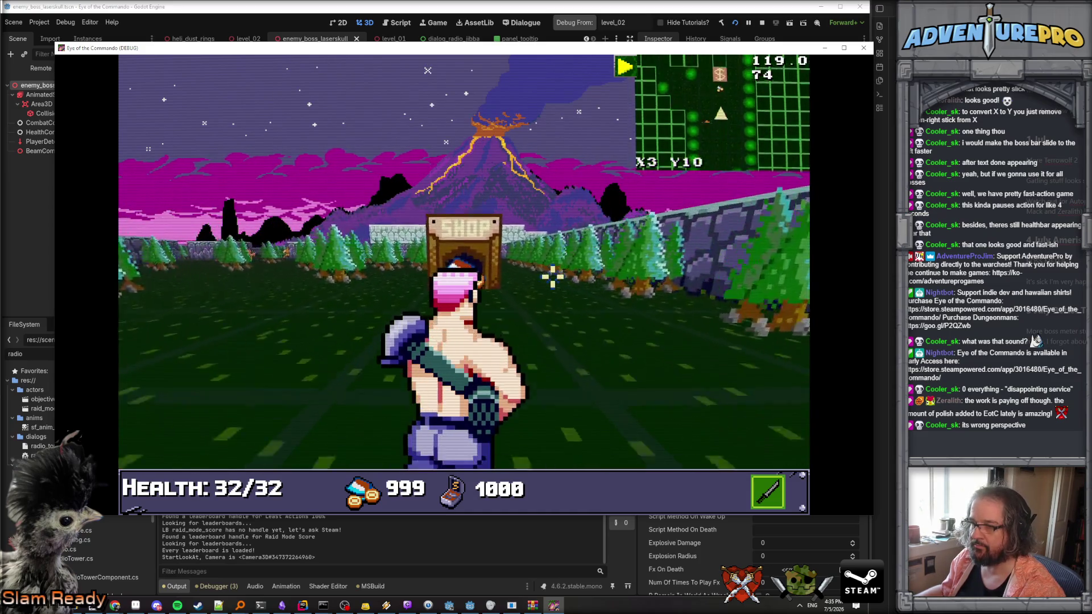
left_click(335, 224)
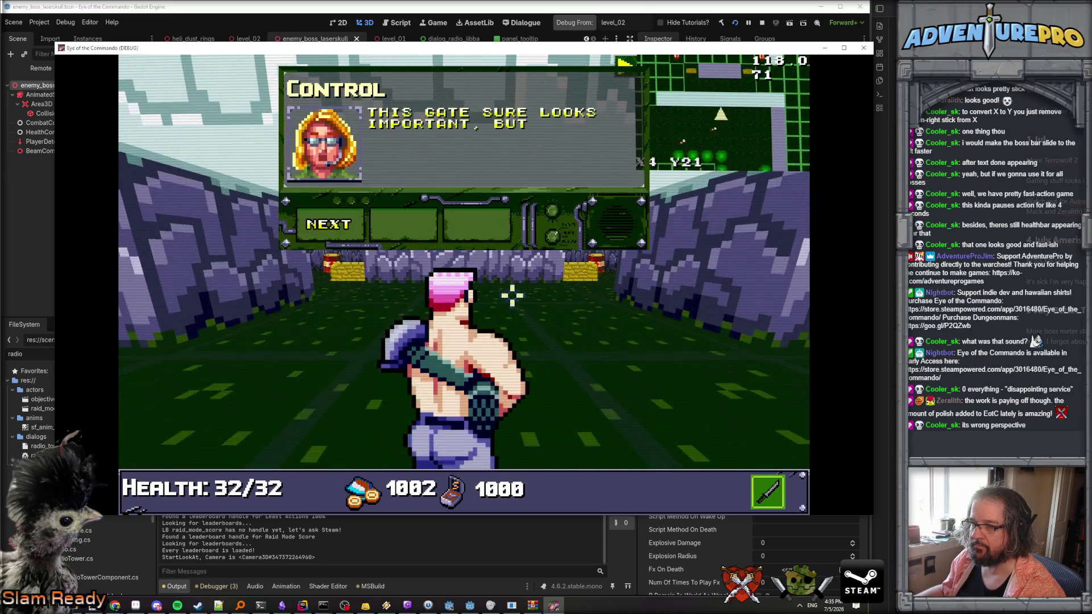
left_click(329, 225)
left_click(329, 224)
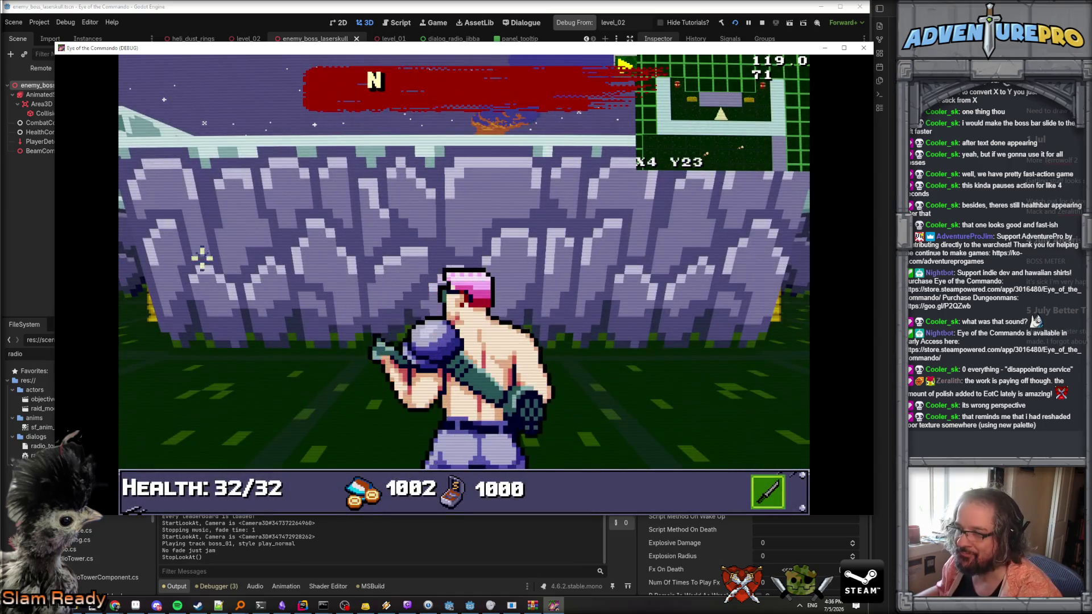
Move the player through cover down the corridor toward the Laserskull boss.
key("Left")
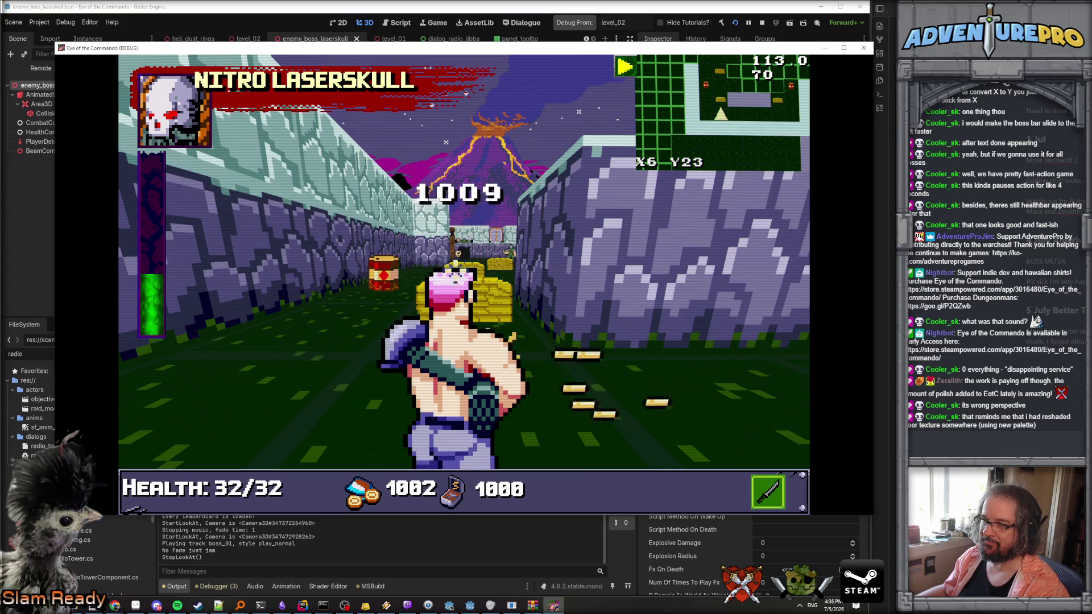
key("Up")
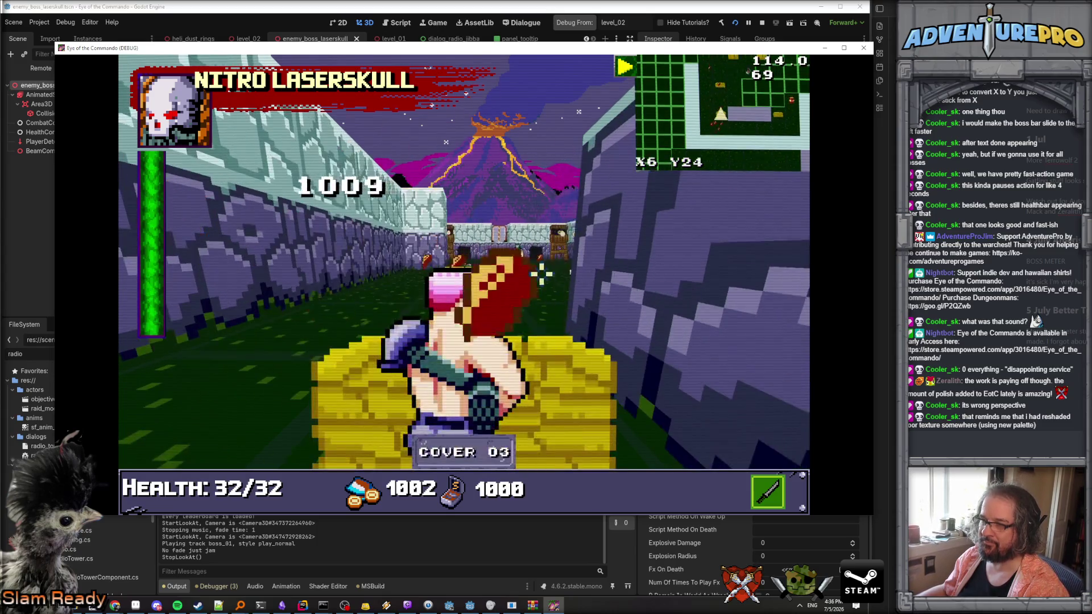
key("Up")
key("Up")
key("Left")
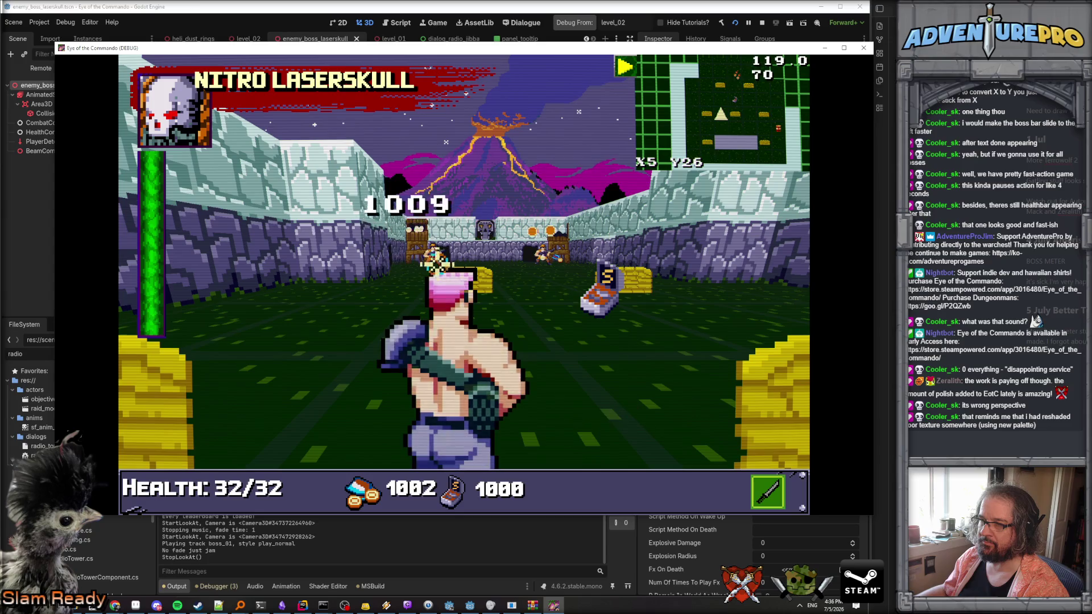
key("Left")
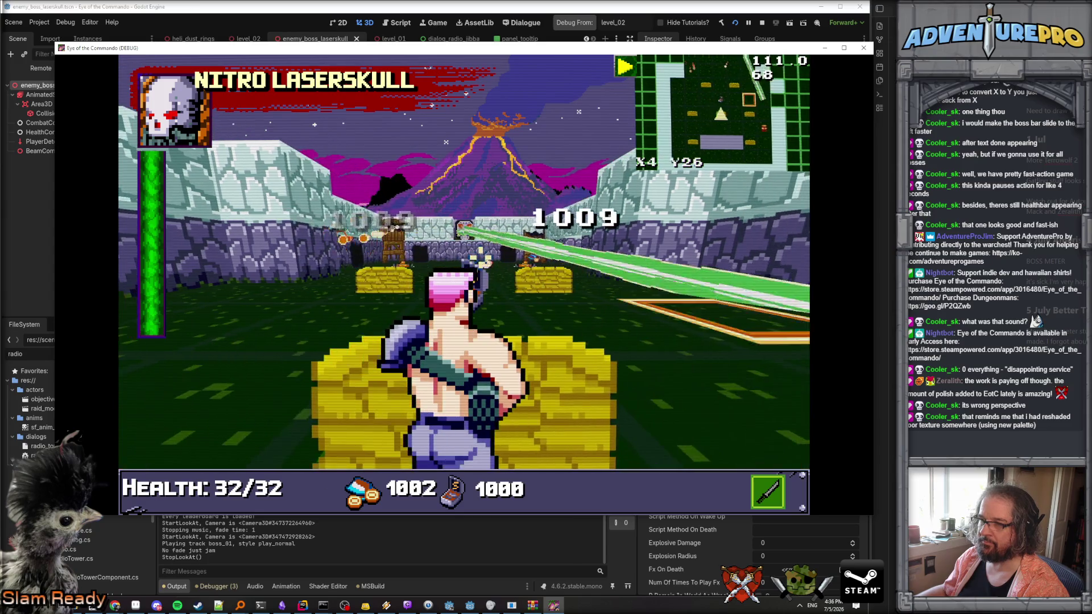
key("Up")
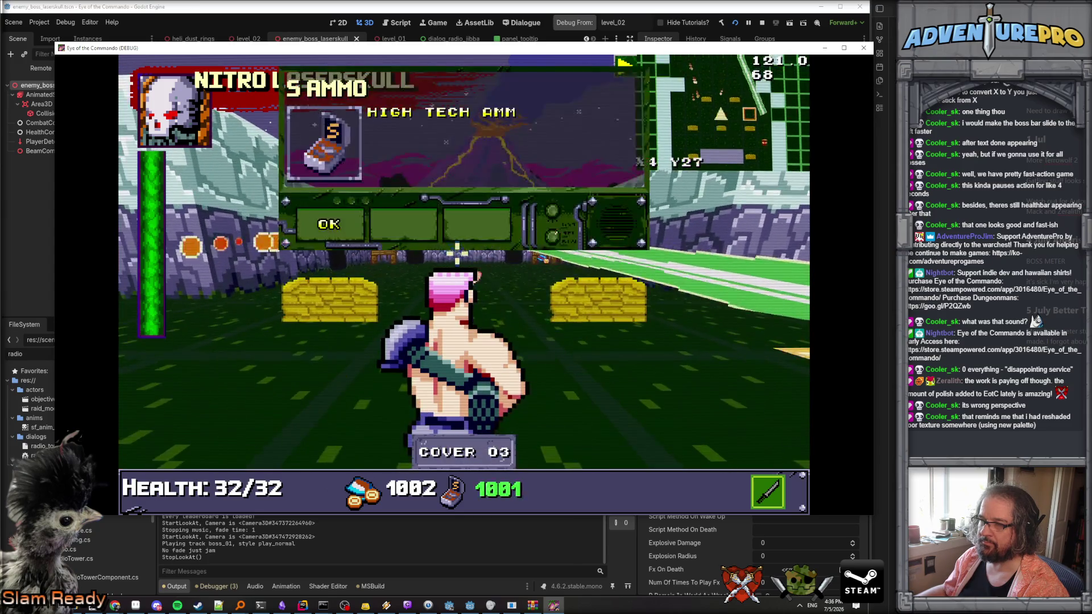
Kill Nitro Laserskull and stop the debug run to return to the editor.
key("Return")
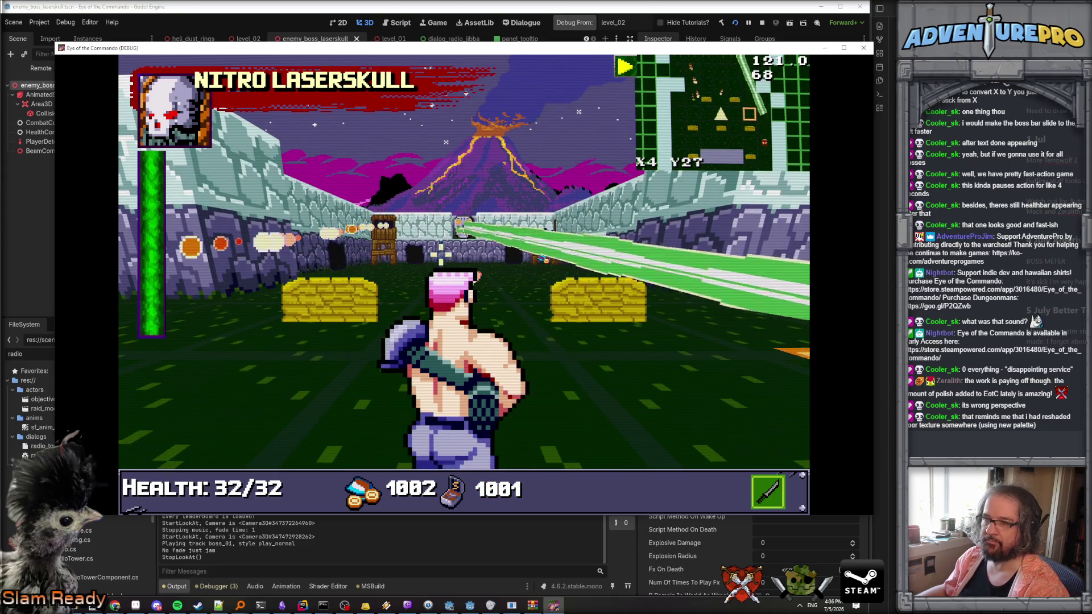
left_click(441, 256)
key("Up")
key("Up")
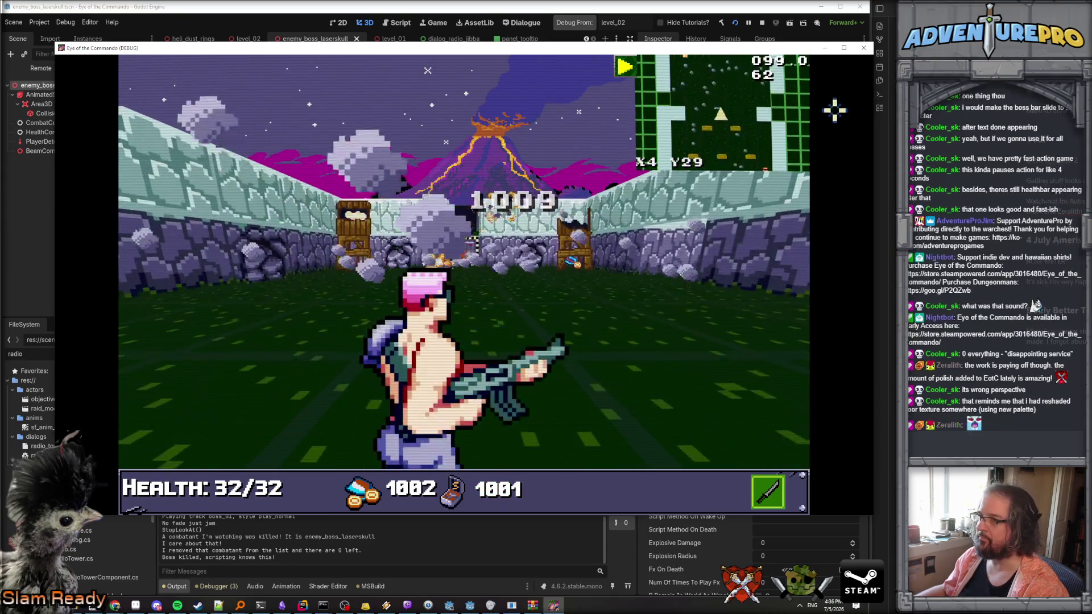
key("F8")
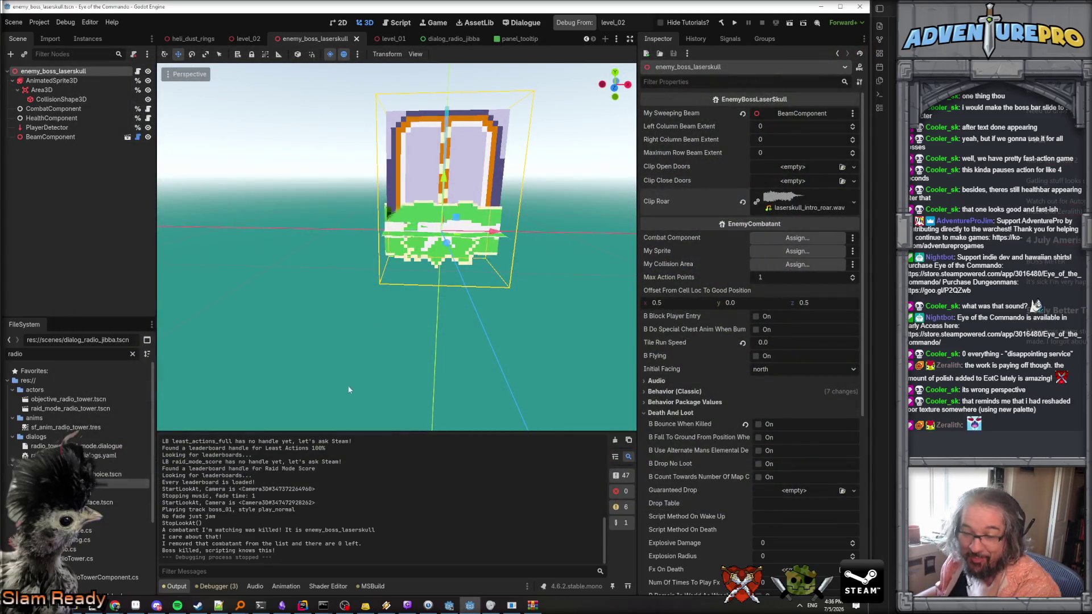
Switch to the level_02 scene and select the grenade enemy in the boss room.
scroll(398, 227, "up", 1)
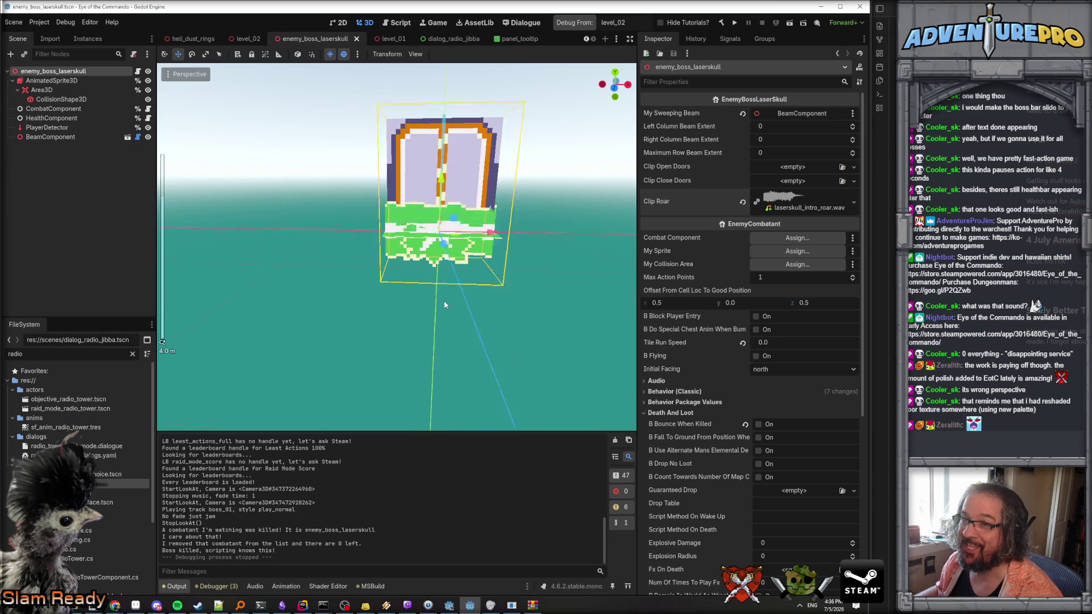
left_click(247, 39)
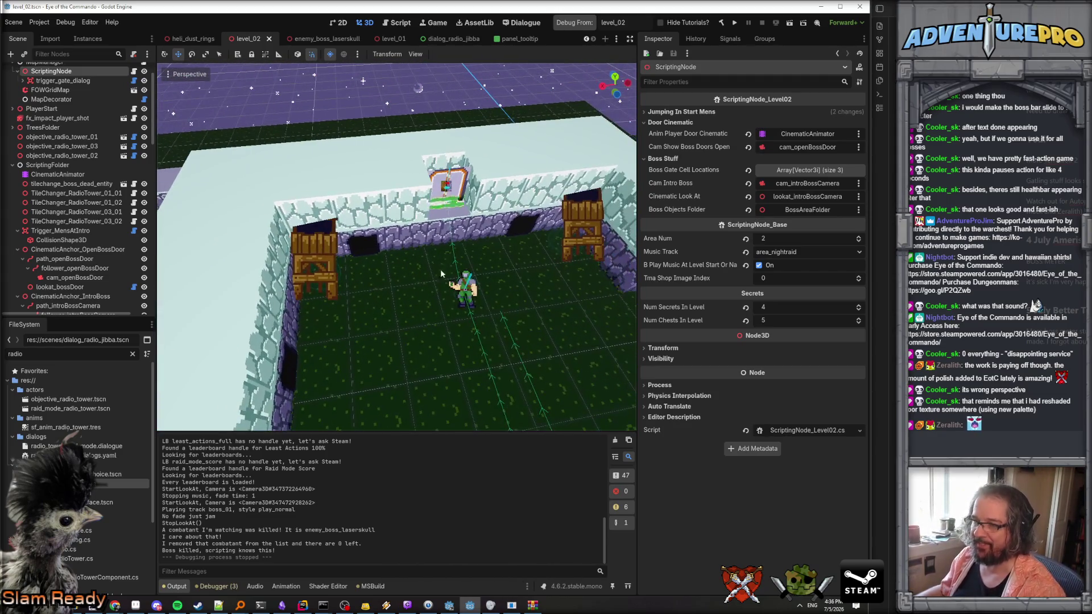
left_click(469, 290)
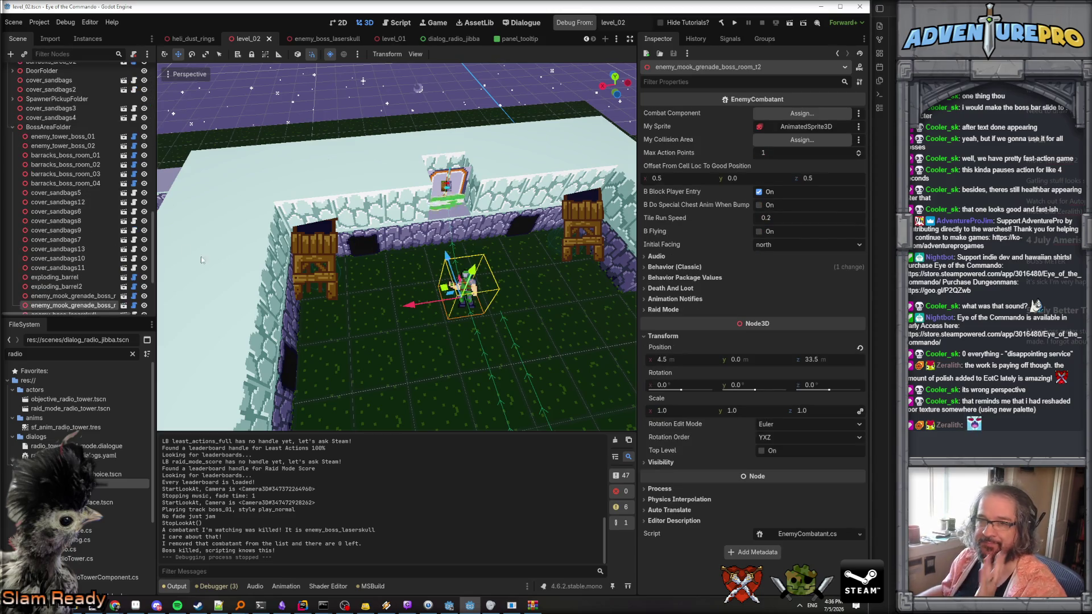
Scroll the scene tabs back and open the level_train scene.
left_click(587, 40)
left_click(587, 39)
left_click(586, 40)
left_click(587, 40)
left_click(279, 39)
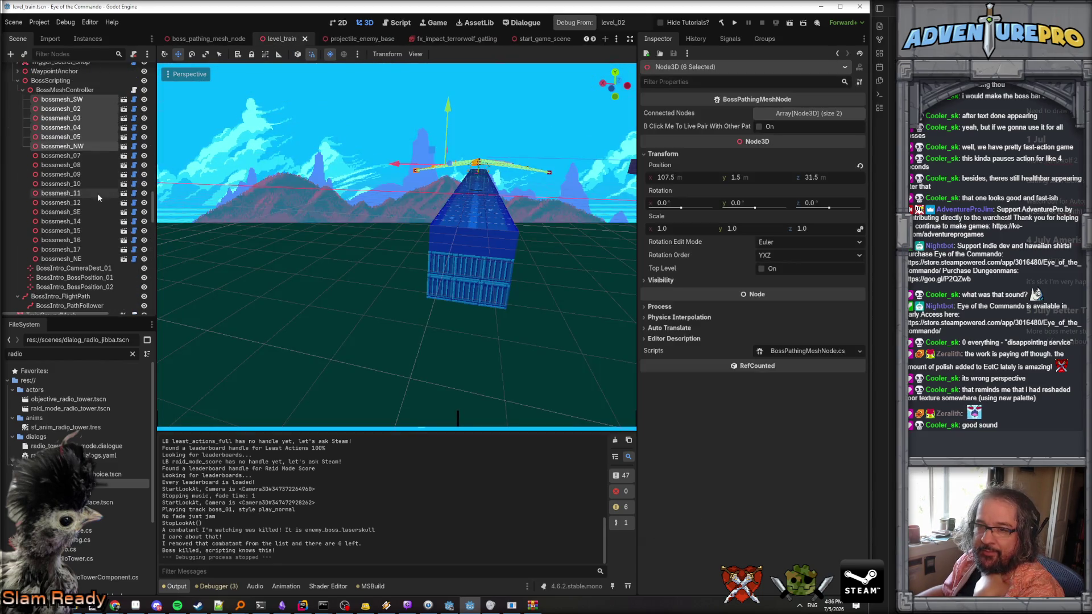
Expand level_train's WaypointAnchor node to list its waypoints.
scroll(76, 205, "down", 5)
scroll(76, 206, "up", 12)
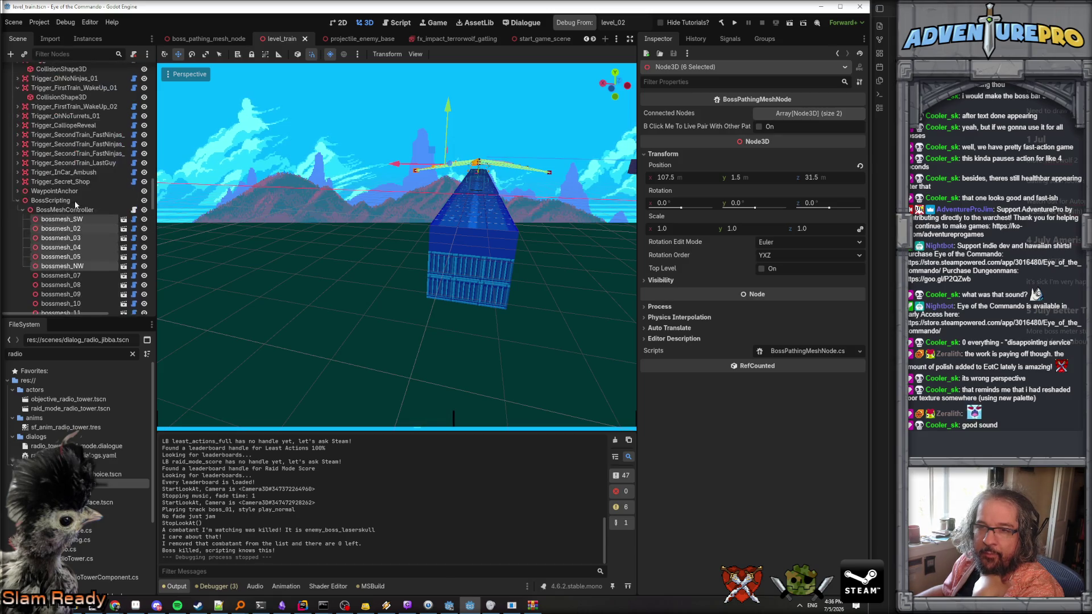
scroll(71, 220, "down", 2)
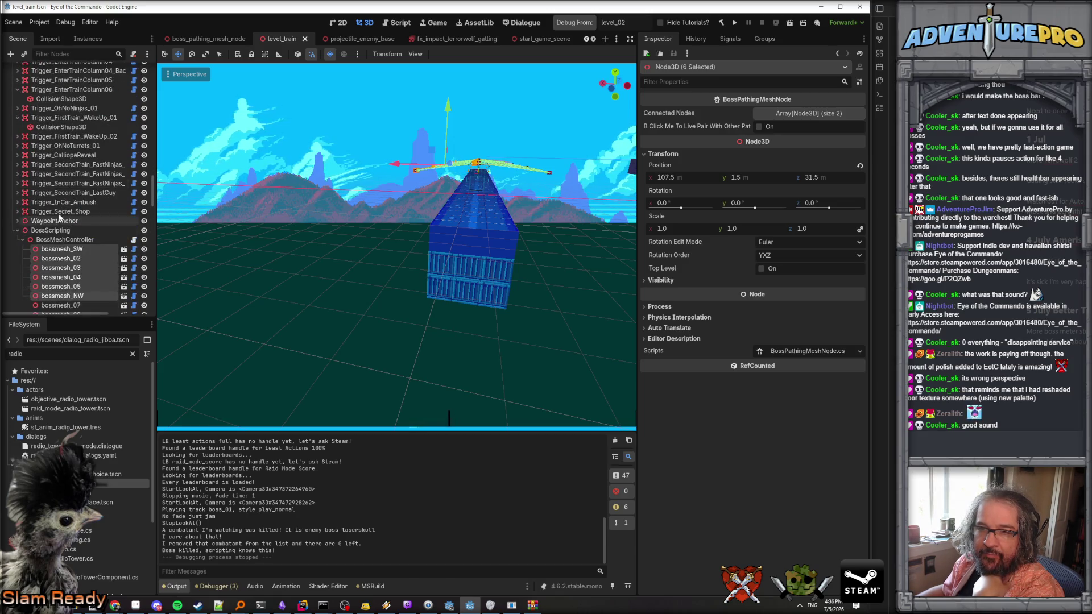
left_click(57, 221)
left_click(18, 231)
left_click(18, 222)
scroll(54, 226, "down", 10)
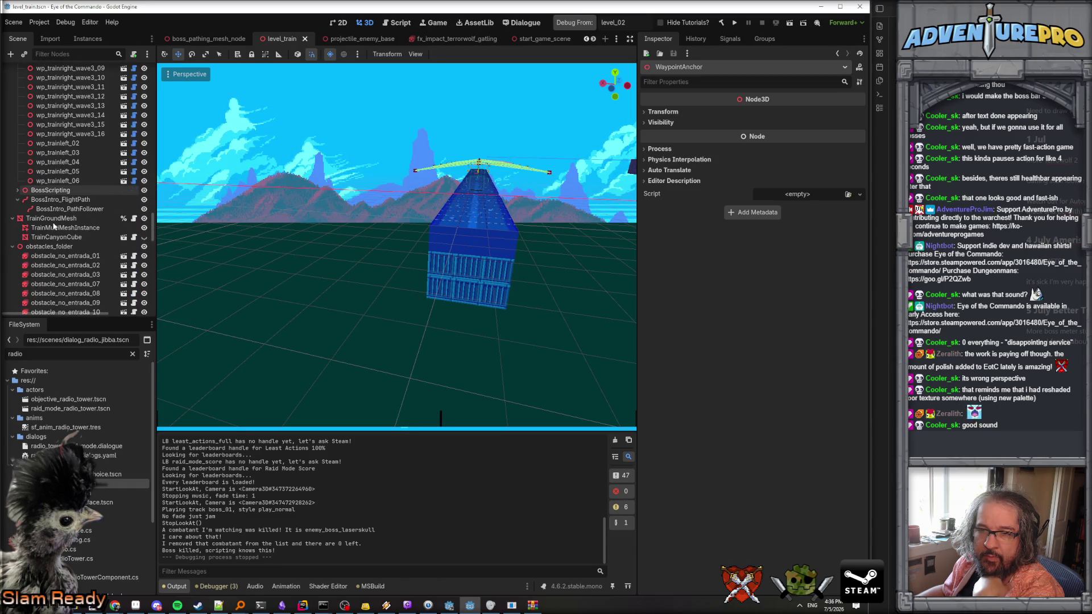
scroll(54, 226, "up", 3)
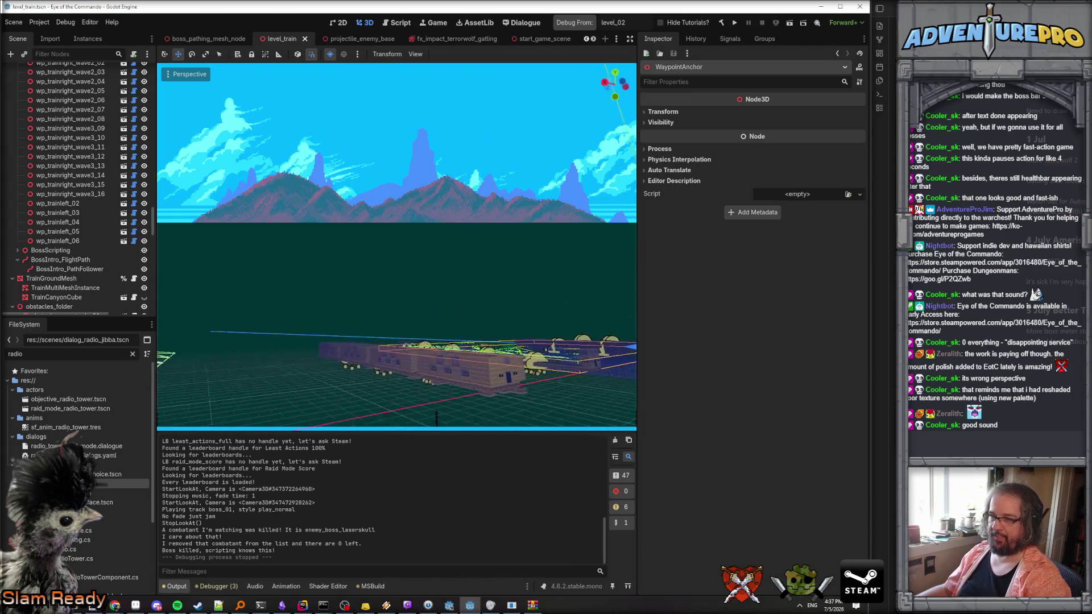
Select the waypoint_chain_entity_finalguys_left enemy by the train and widen the Scene dock.
key("w")
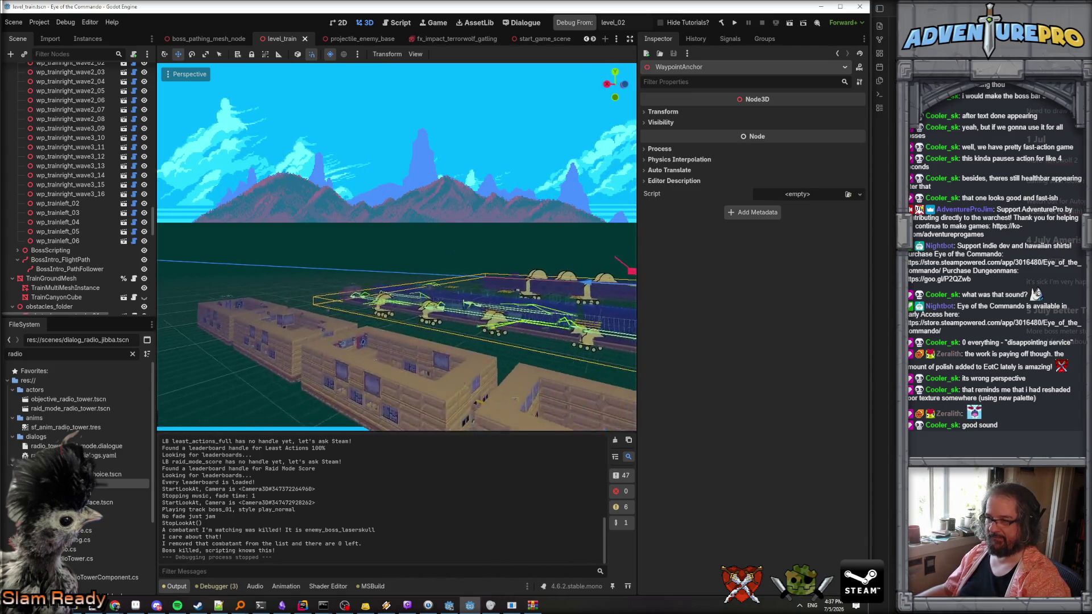
key("w")
key("w")
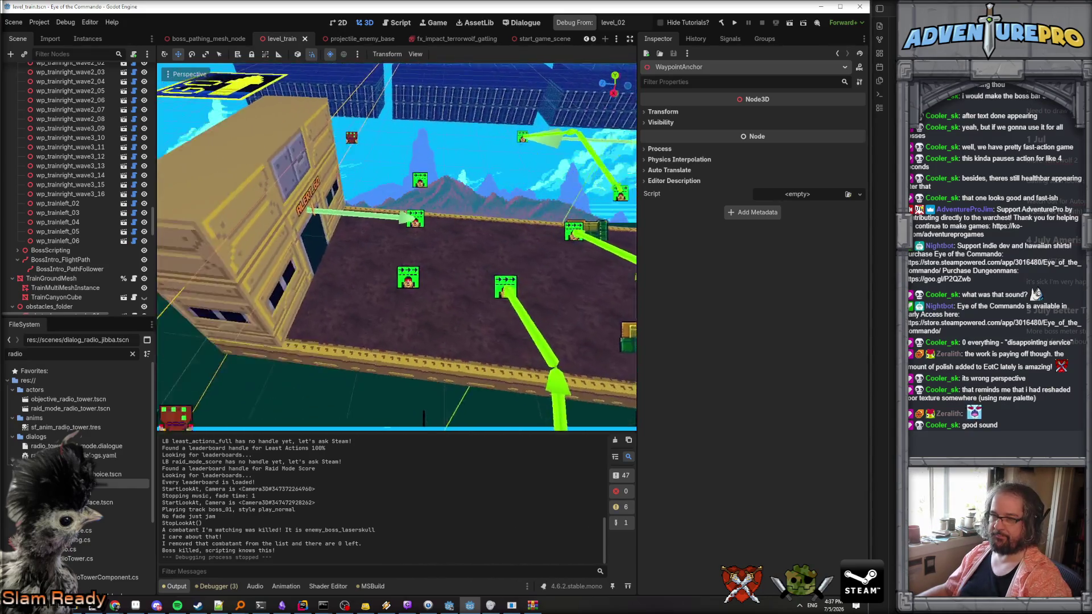
key("s")
left_click(178, 272)
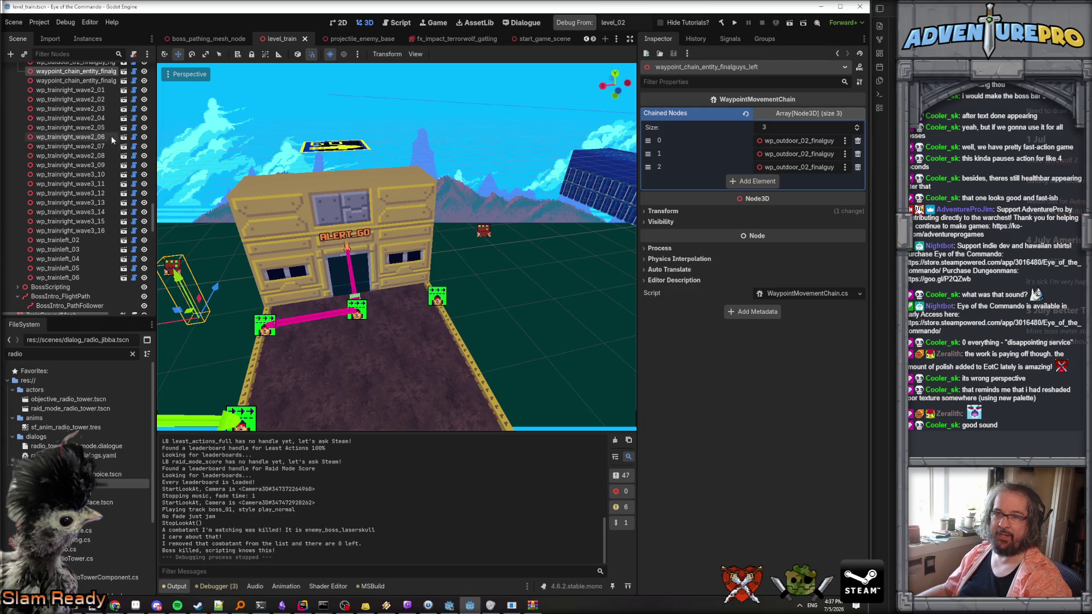
scroll(95, 127, "up", 2)
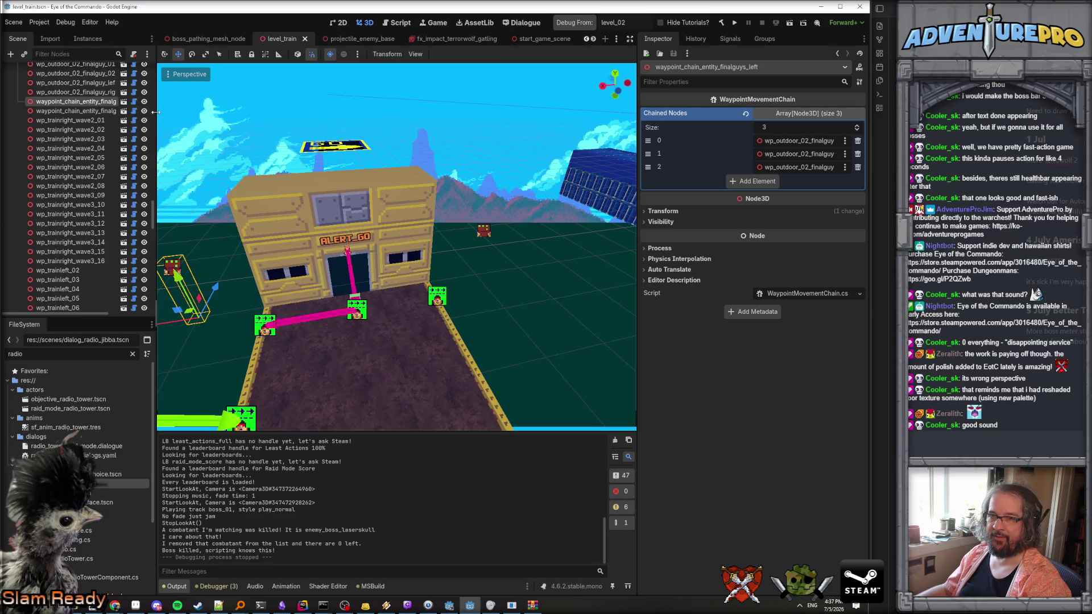
left_click_drag(155, 112, 214, 112)
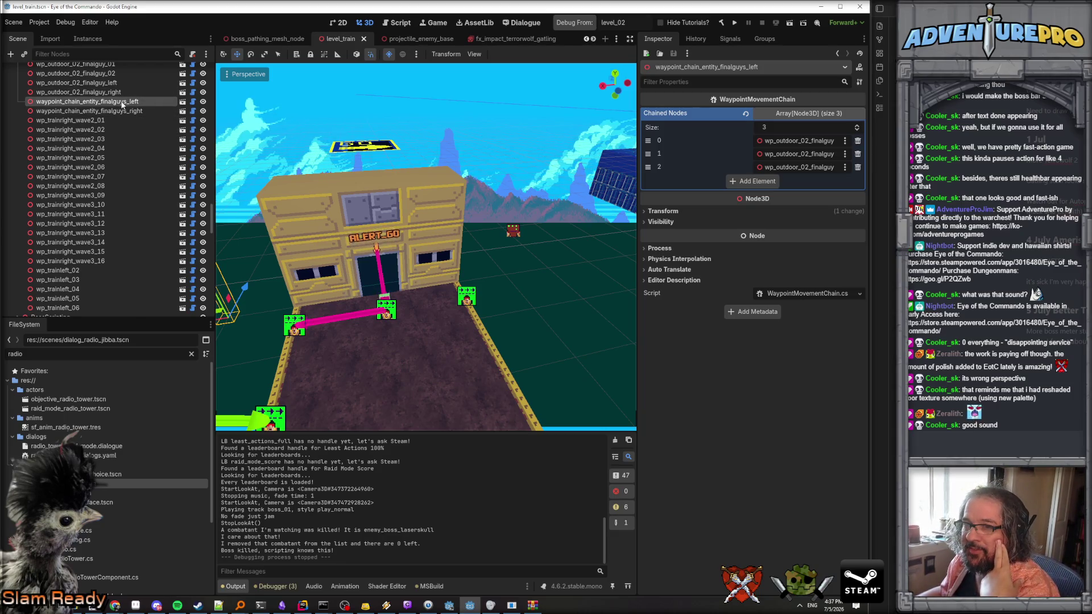
Scroll the scene tabs forward and switch back to level_02.
left_click(594, 38)
left_click(593, 39)
left_click(593, 39)
left_click(594, 39)
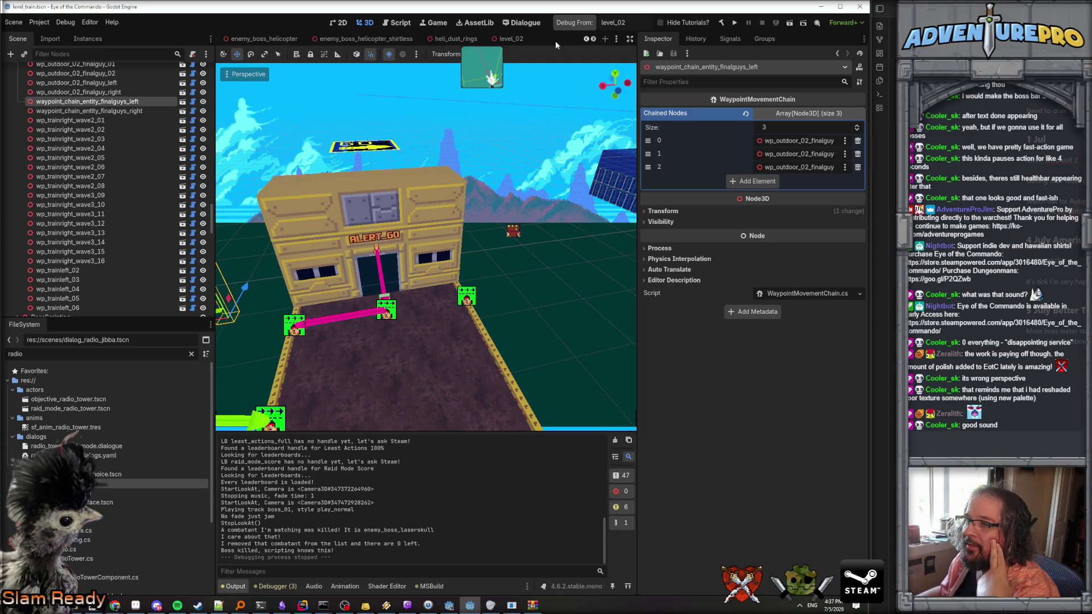
left_click(511, 40)
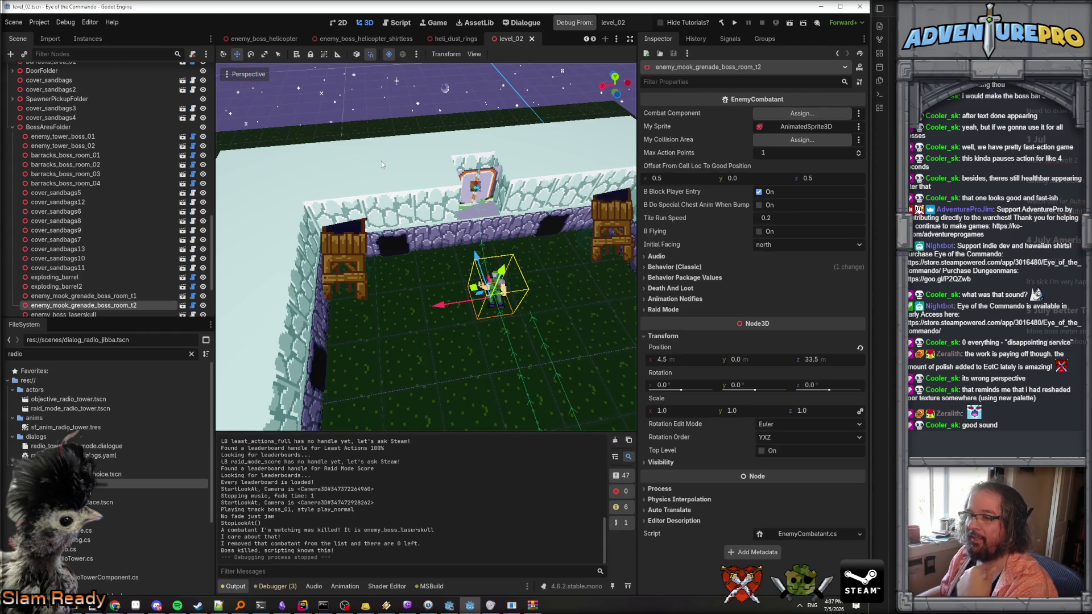
Collapse BossAreaFolder and select ScriptingFolder as the parent for new nodes.
left_click(13, 127)
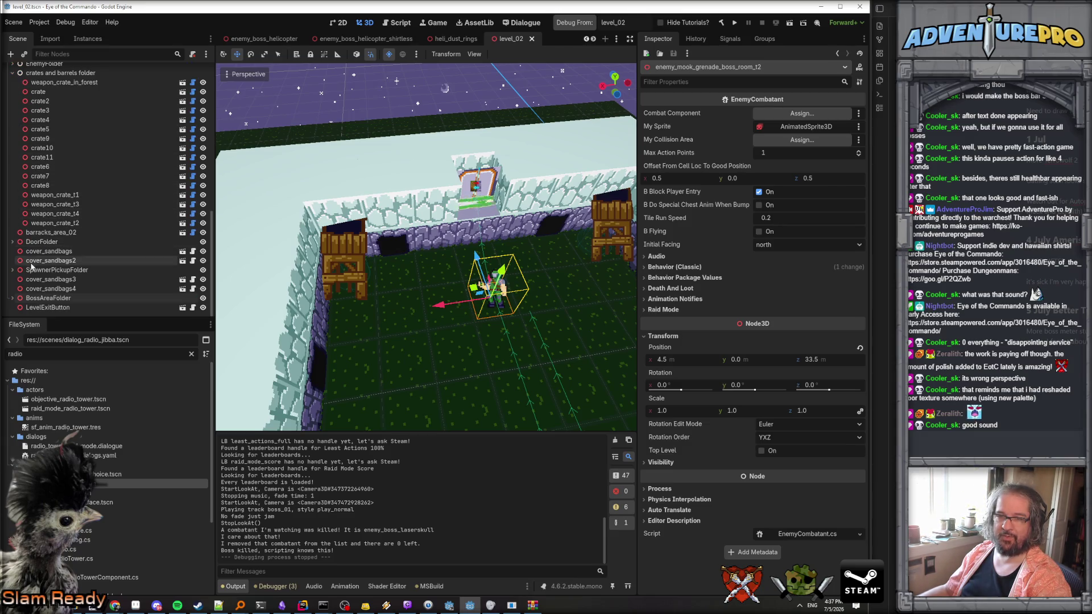
scroll(33, 157, "up", 3)
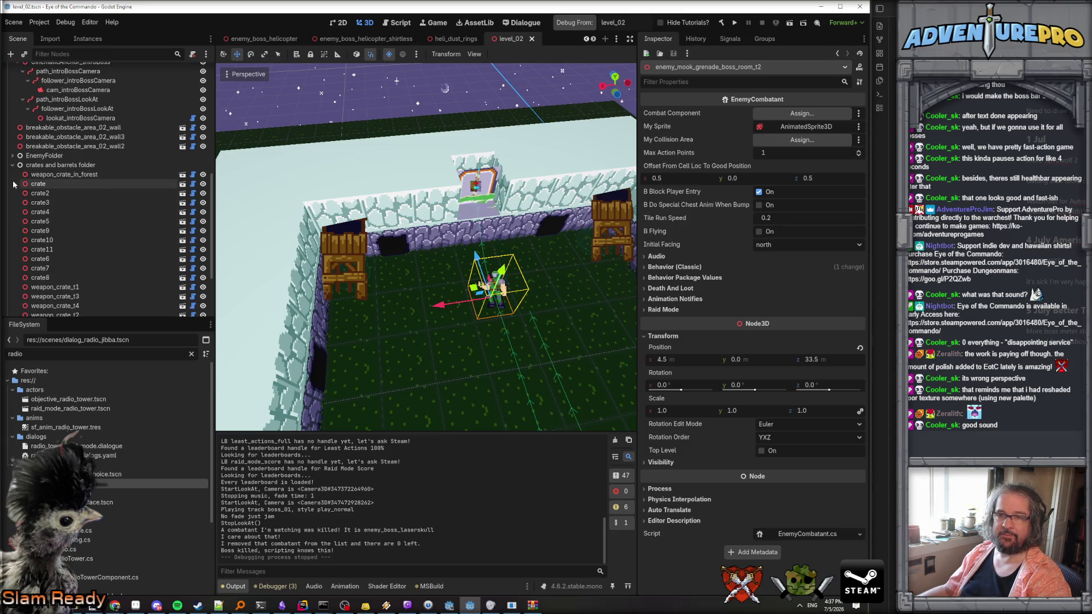
scroll(34, 178, "up", 5)
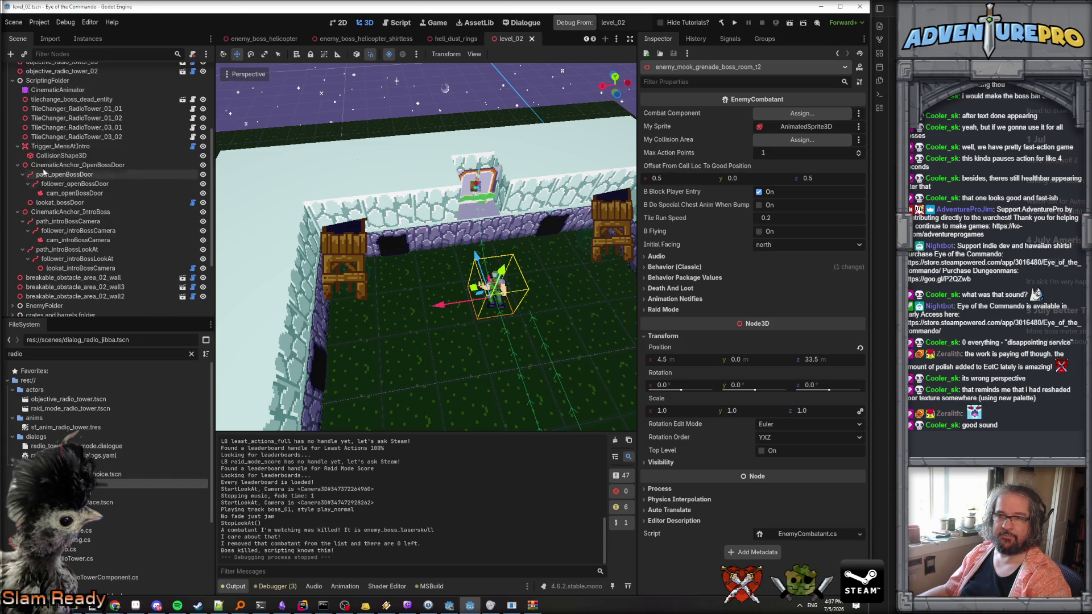
left_click(35, 82)
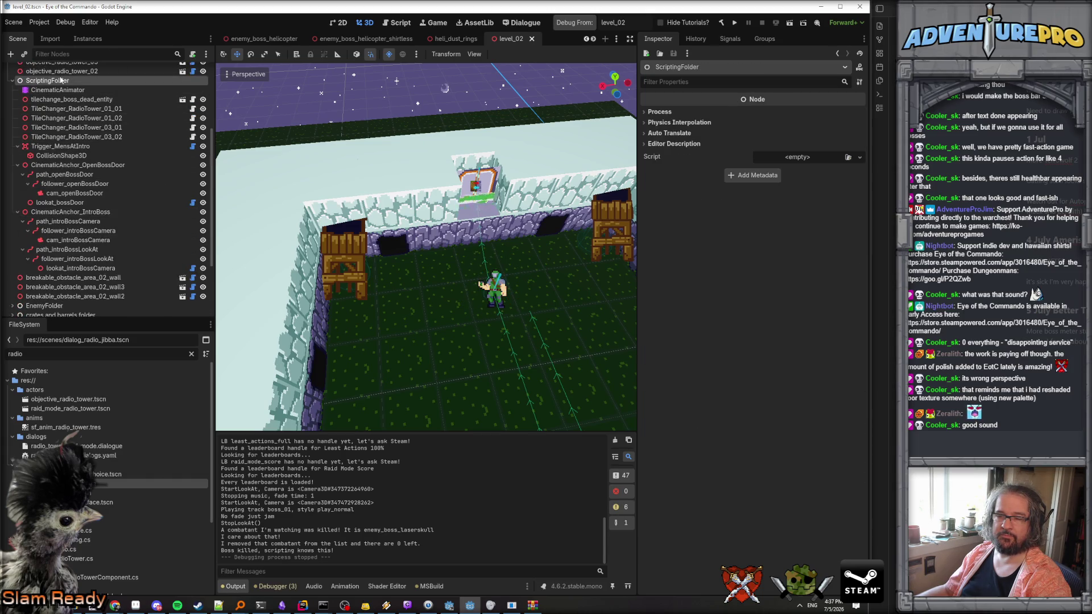
Add a Node3D child to ScriptingFolder named WaypointChain_IntroGrenade_Left.
right_click(61, 80)
left_click(85, 89)
type("m")
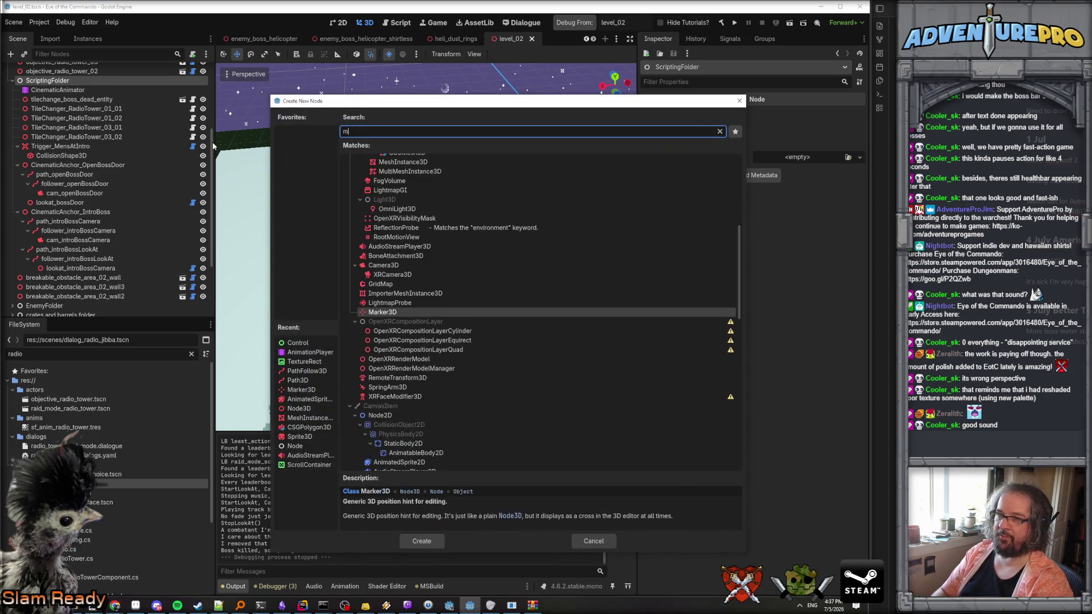
key("BackSpace")
type("node3d")
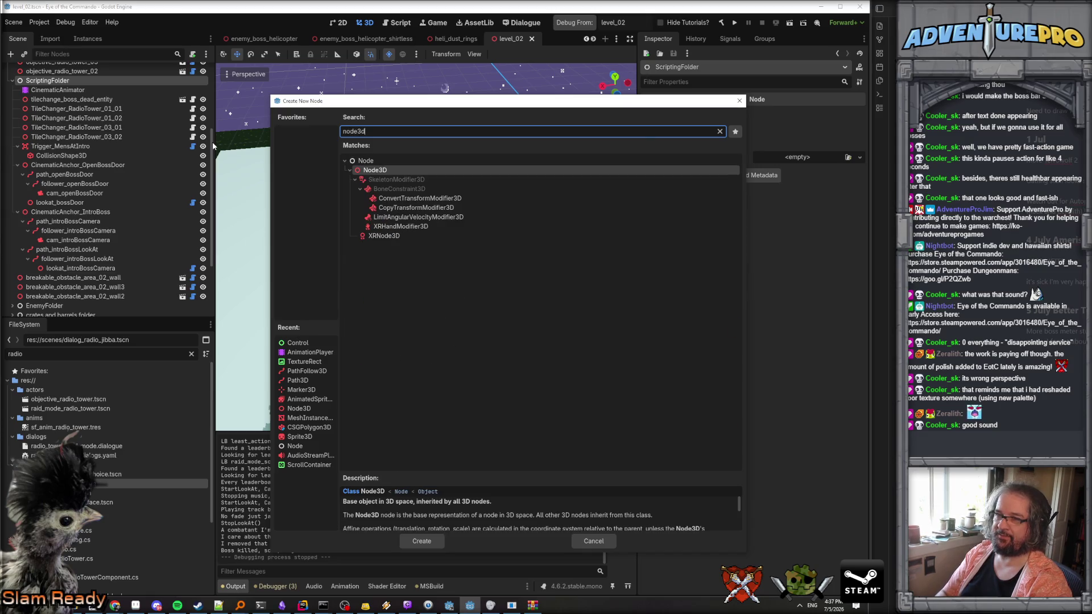
key("Return")
left_click(53, 279)
type("WaypointChain_IntroGrenade_Left")
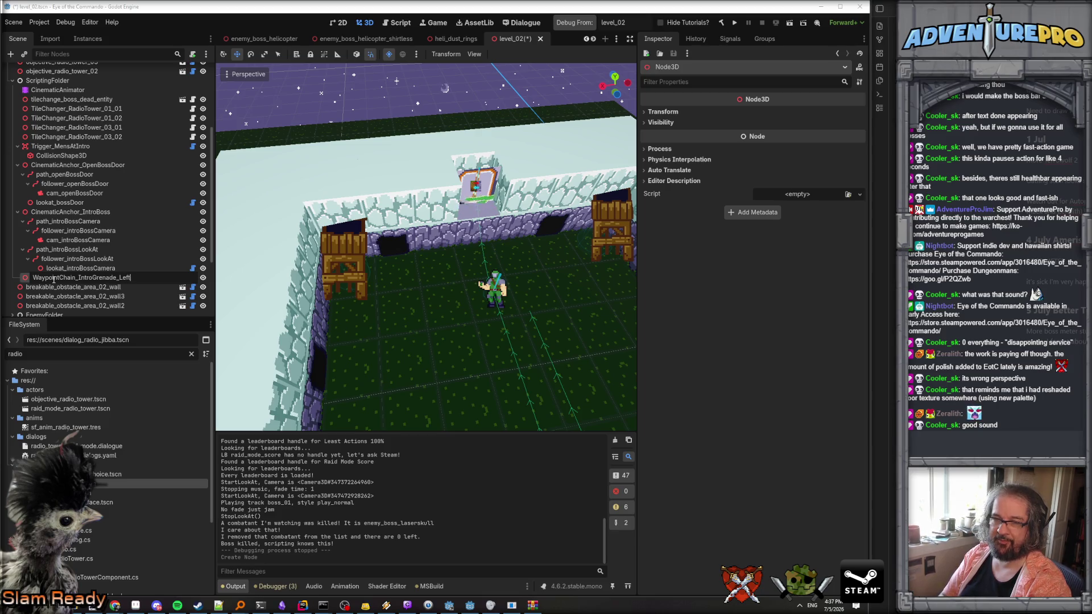
key("Return")
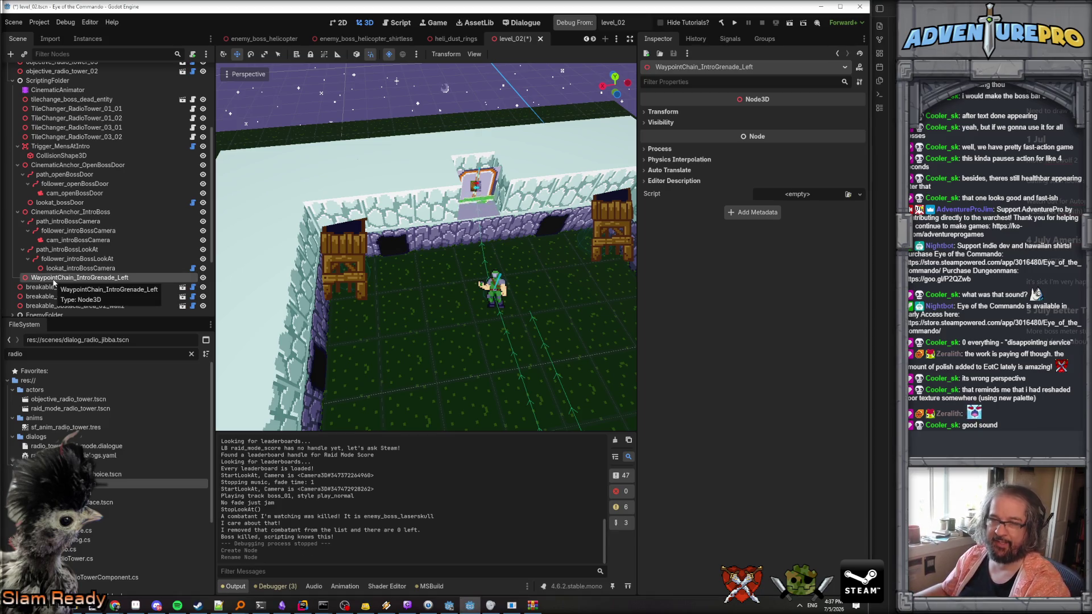
Move WaypointChain_IntroGrenade_Left into place above the walled boss courtyard.
scroll(54, 283, "down", 3)
scroll(438, 227, "down", 6)
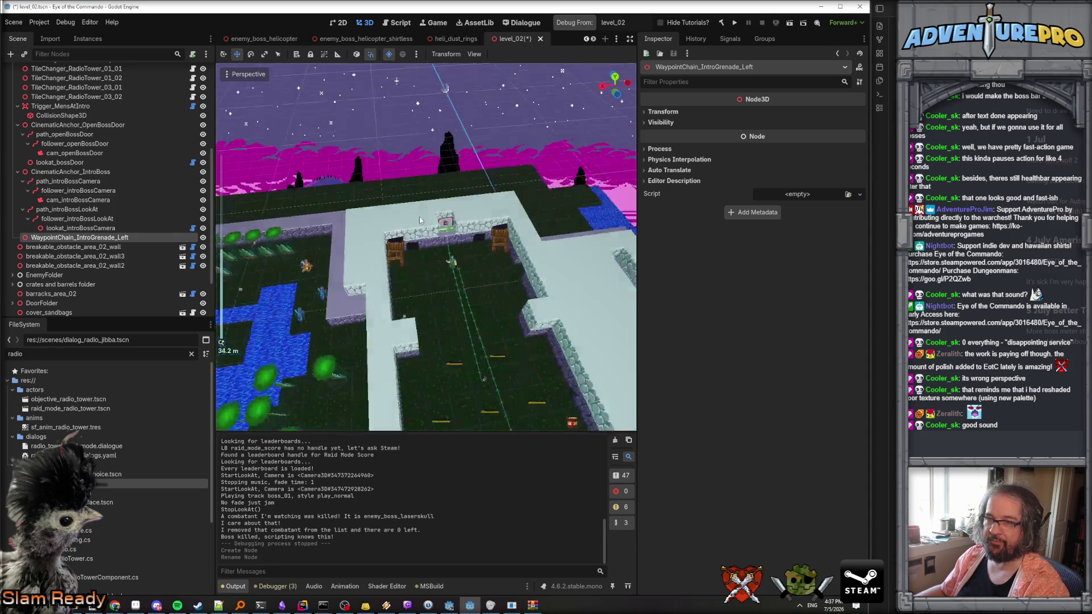
scroll(437, 228, "down", 2)
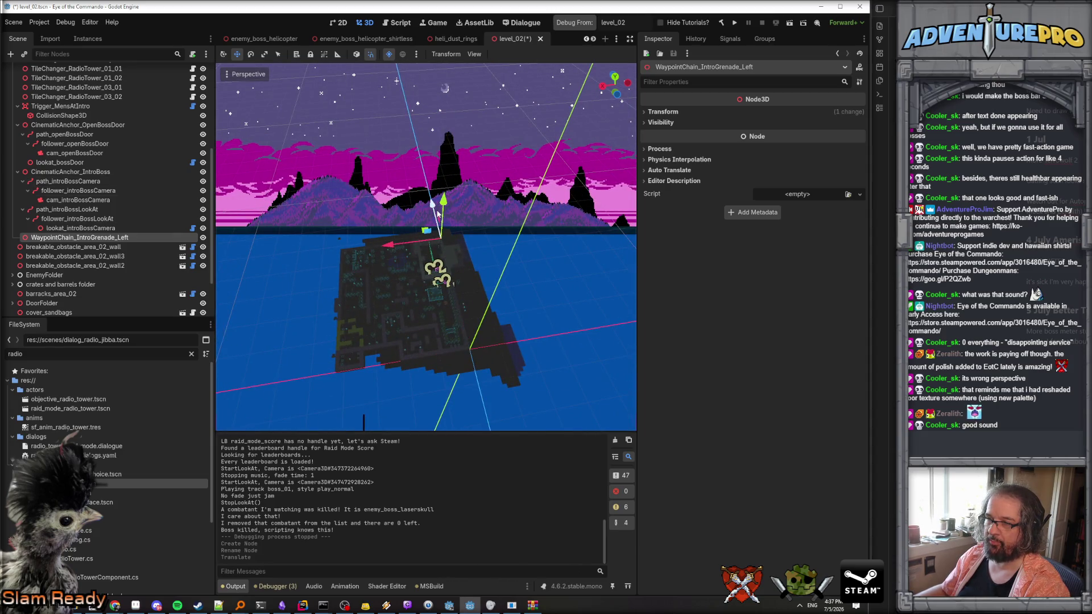
left_click_drag(438, 213, 439, 216)
scroll(439, 217, "up", 15)
mouse_move(479, 196)
left_mouse_down()
mouse_move(376, 199)
mouse_move(415, 188)
mouse_move(420, 171)
mouse_move(409, 204)
left_mouse_up()
left_click_drag(364, 239, 325, 245)
left_click_drag(368, 212, 368, 212)
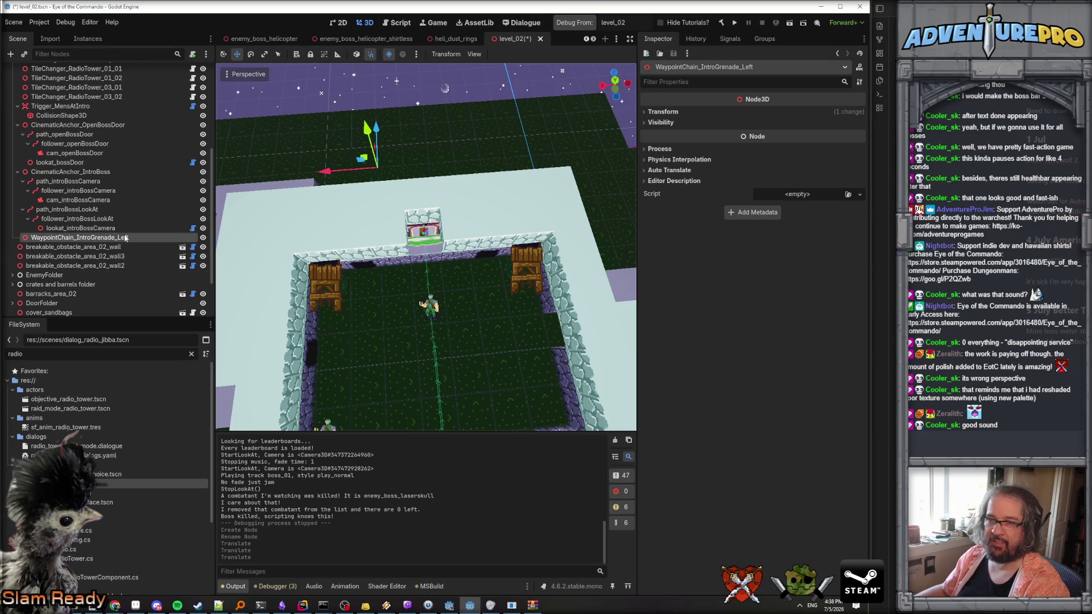
Collapse the CinematicAnchor_IntroBoss and CinematicAnchor_OpenBossDoor groups and begin filtering project files.
scroll(18, 206, "up", 1)
left_click(18, 203)
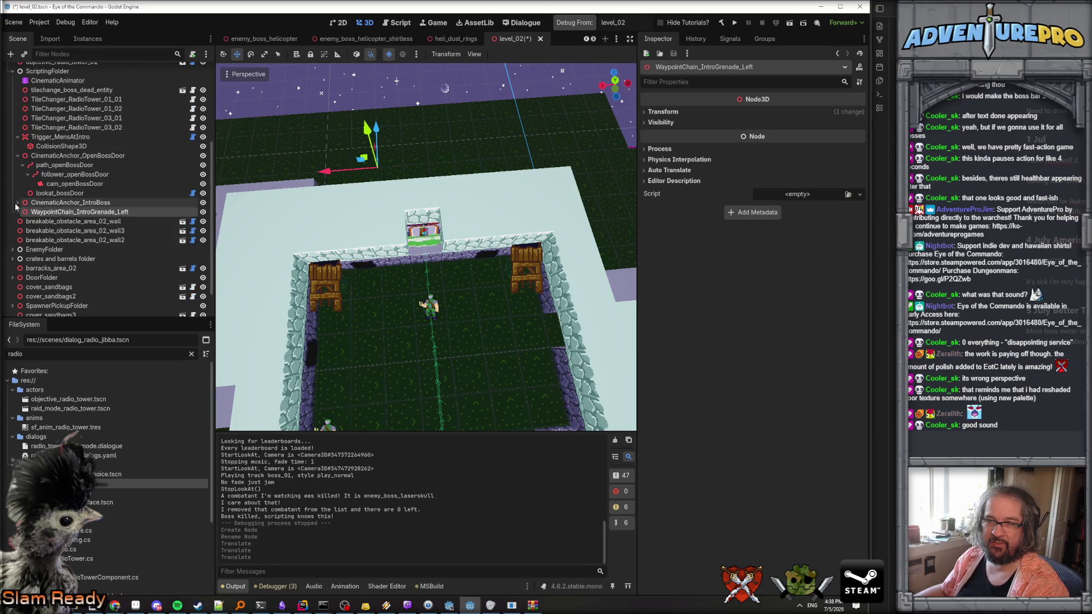
left_click(18, 157)
left_click(61, 354)
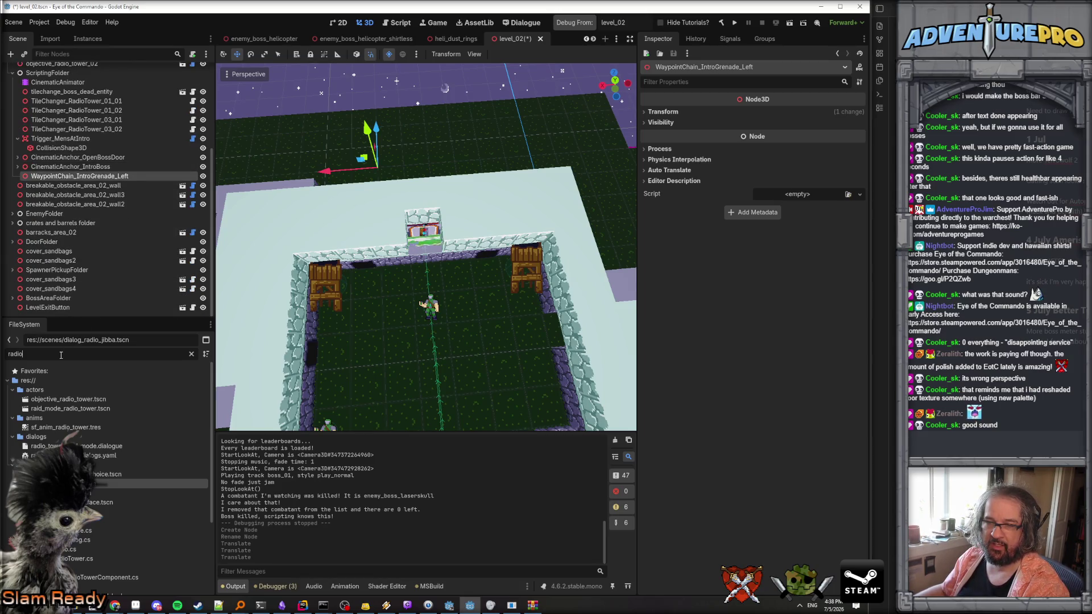
Instance waypoint_chain_entity.tscn in ScriptingFolder, delete the old intro chain, and rename it WPChain_GrenadeGuy_Left.
type("waypoint")
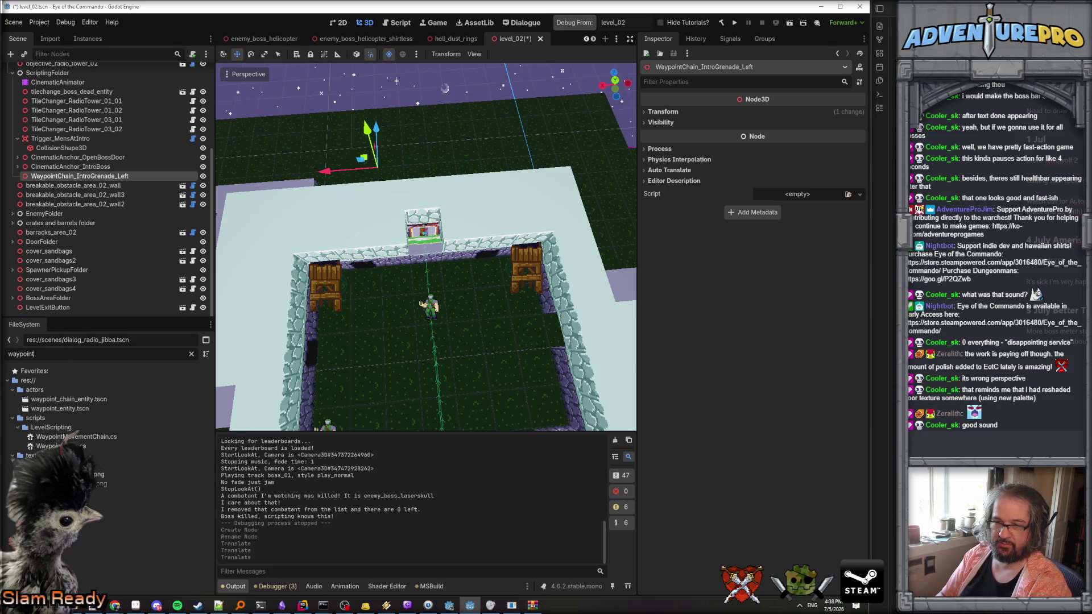
mouse_move(68, 399)
left_mouse_down()
mouse_move(76, 131)
mouse_move(51, 108)
left_mouse_up()
key("Delete")
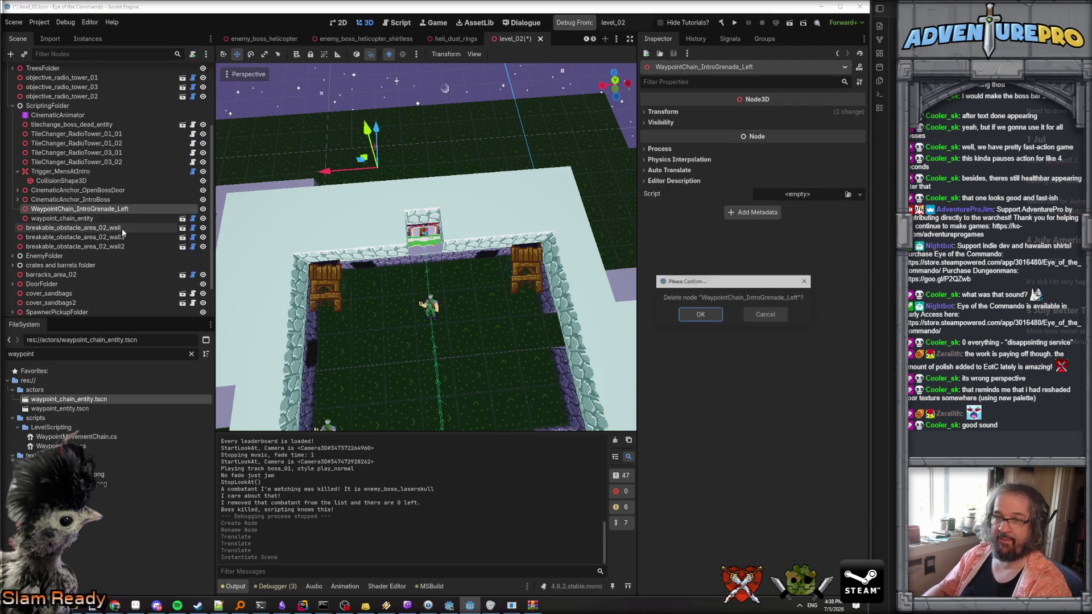
key("Return")
double_click(76, 210)
type("WPChain_GrenadeGuy_Left")
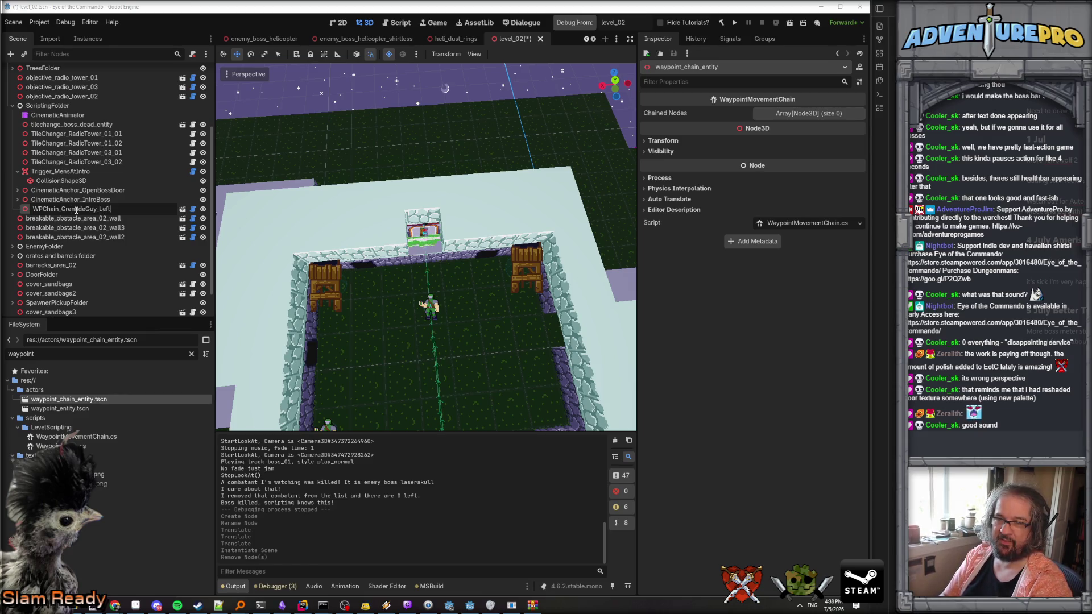
key("Return")
Reposition WPChain_GrenadeGuy_Left up and beside the barracks wall.
key("f")
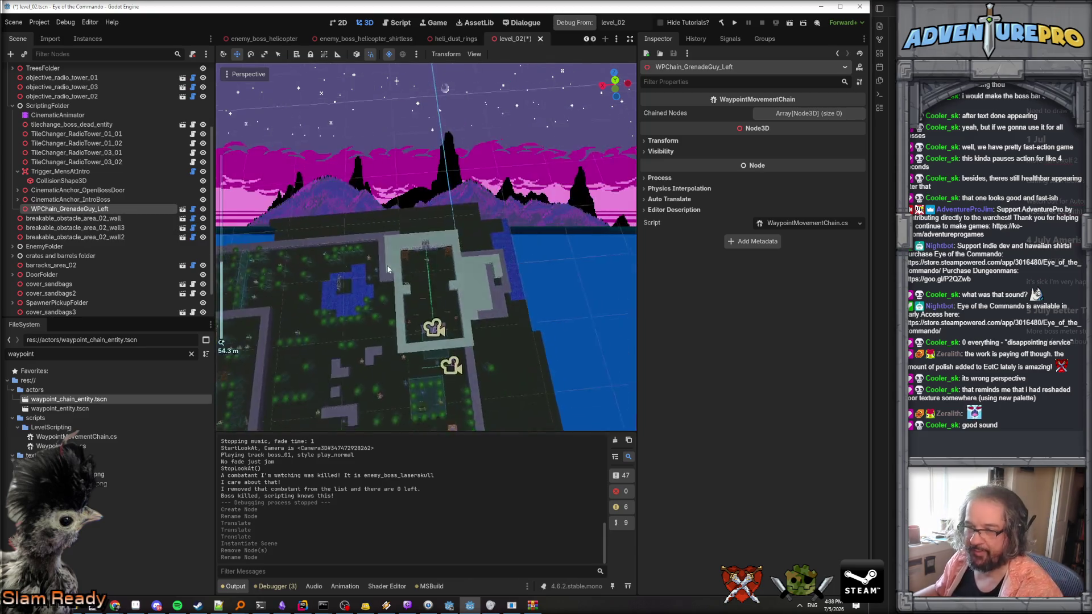
mouse_move(448, 322)
left_mouse_down()
mouse_move(437, 206)
mouse_move(370, 207)
left_mouse_up()
scroll(432, 206, "up", 5)
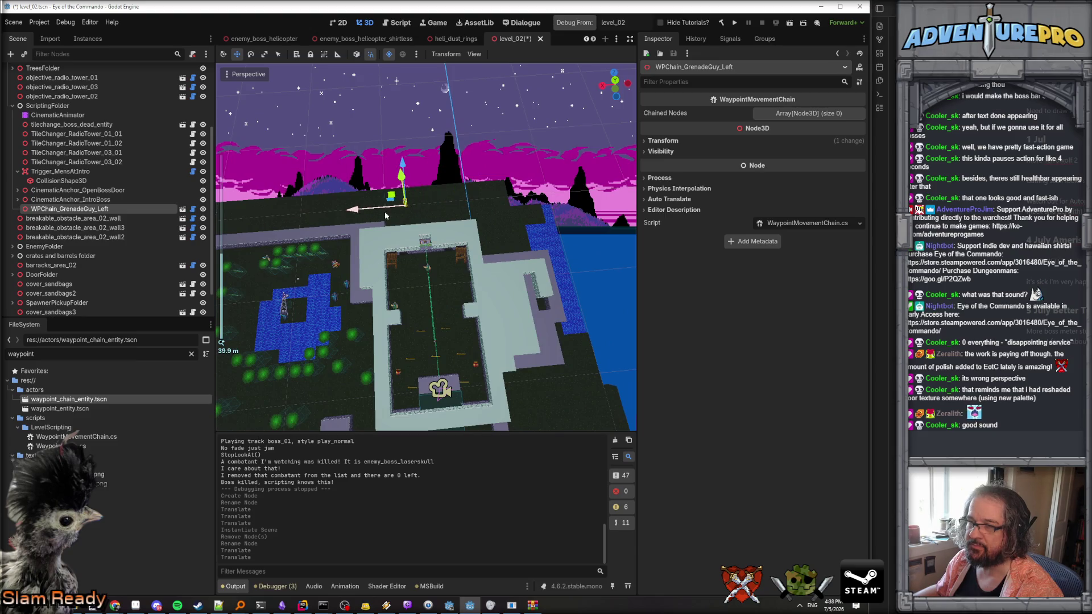
scroll(406, 143, "up", 6)
mouse_move(385, 109)
left_mouse_down()
mouse_move(412, 164)
mouse_move(333, 319)
mouse_move(328, 293)
left_mouse_up()
key("f")
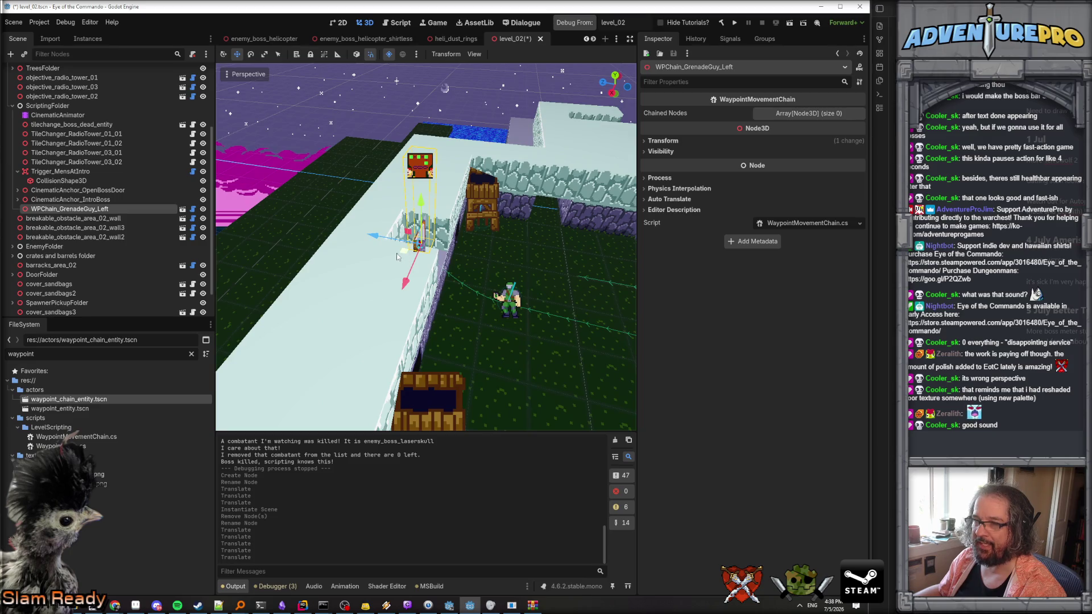
mouse_move(421, 203)
left_mouse_down()
mouse_move(353, 267)
mouse_move(324, 274)
mouse_move(273, 211)
left_mouse_up()
right_click(72, 210)
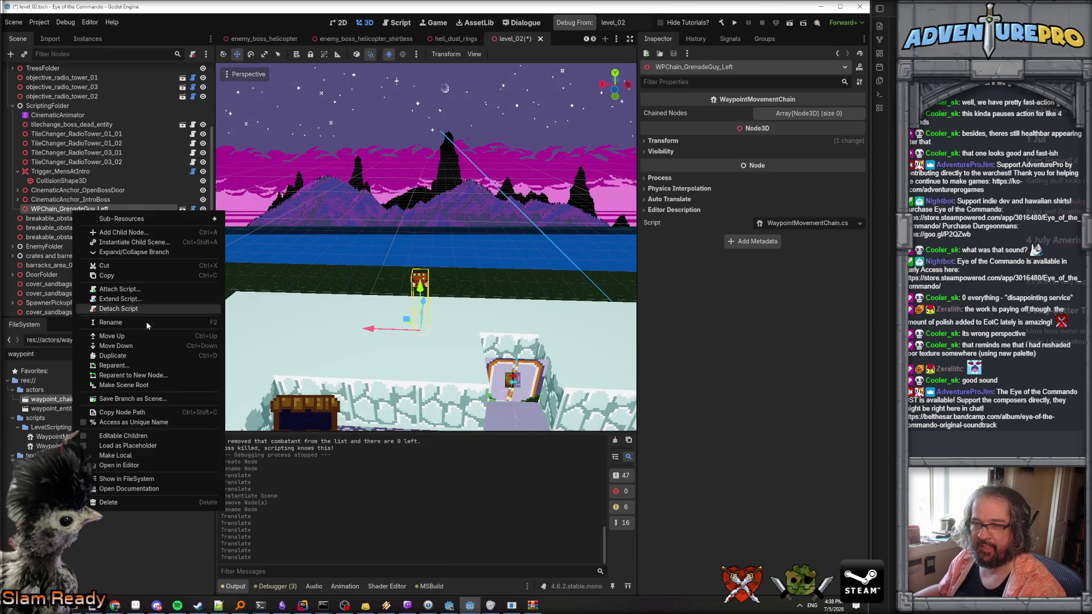
Duplicate the chain as WPChain_GrenadeGuy_Right and move it across along X.
left_click(139, 354)
double_click(168, 219)
double_click(168, 219)
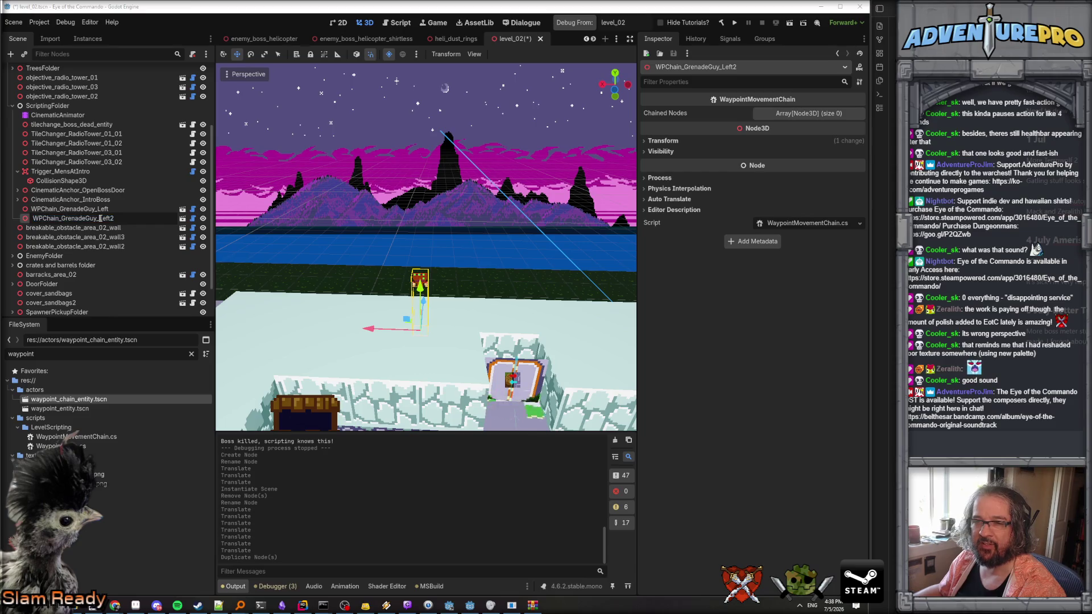
type("Right")
key("Return")
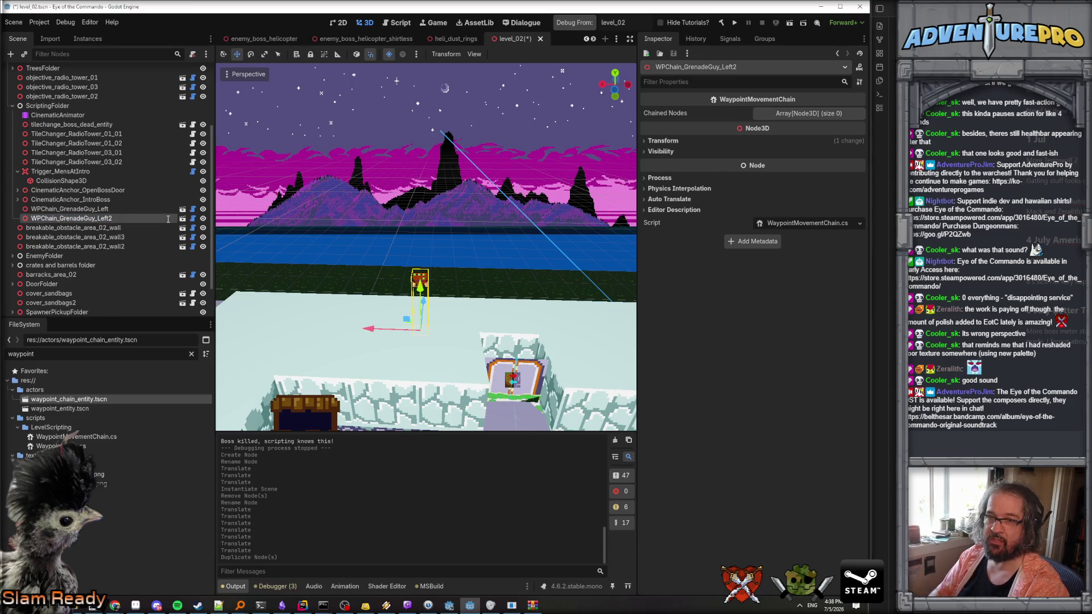
key("g")
left_click(496, 282)
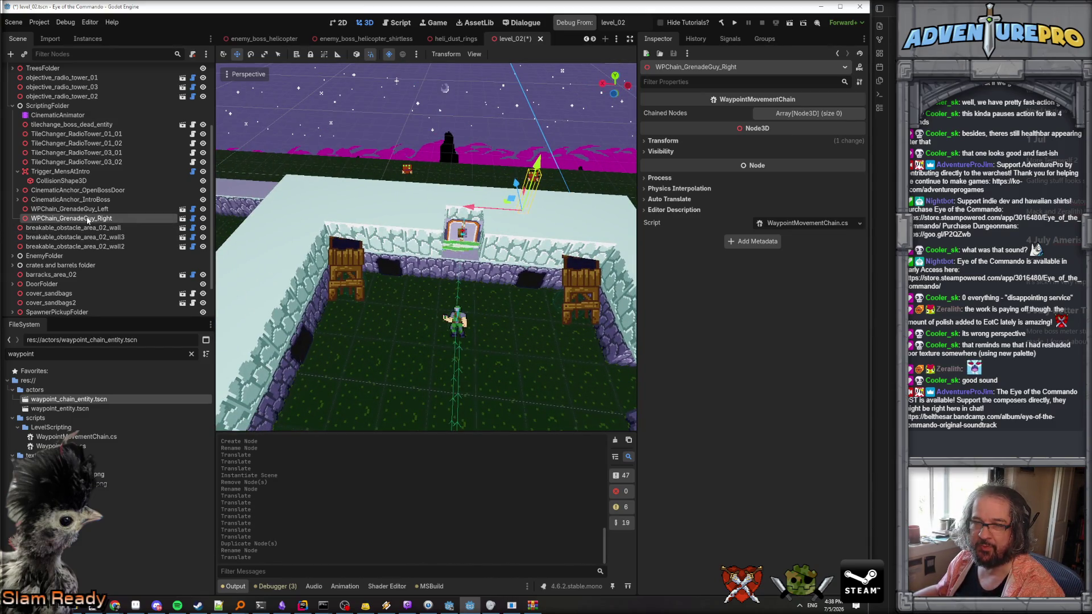
Rename the chains WPChain_MensBarracks_Right and WPChain_MensBarracks_Left.
double_click(59, 219)
left_click_drag(61, 218, 97, 220)
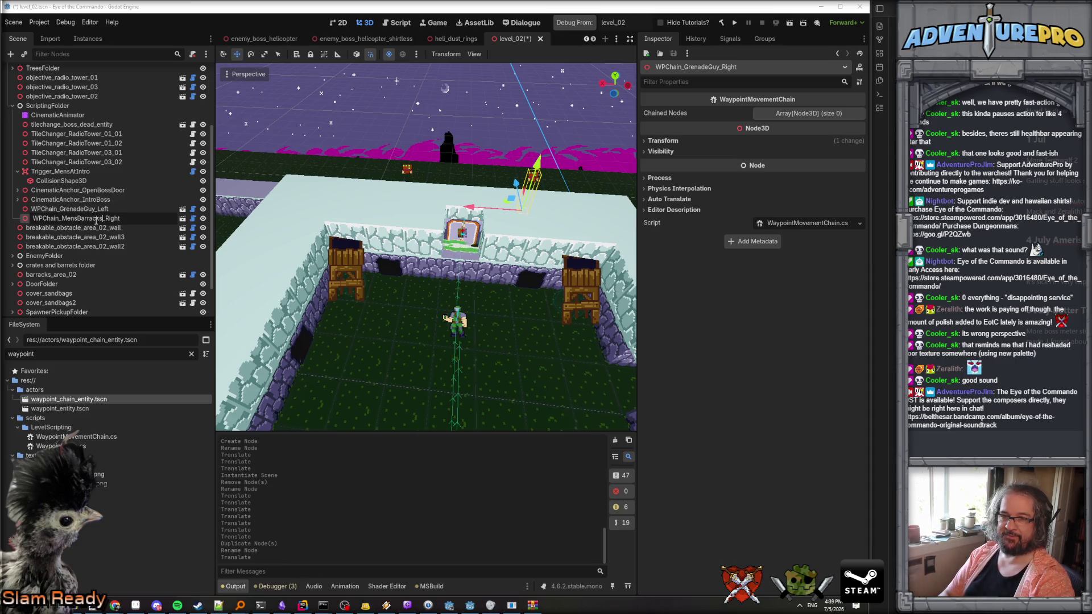
key("Return")
left_click(63, 210)
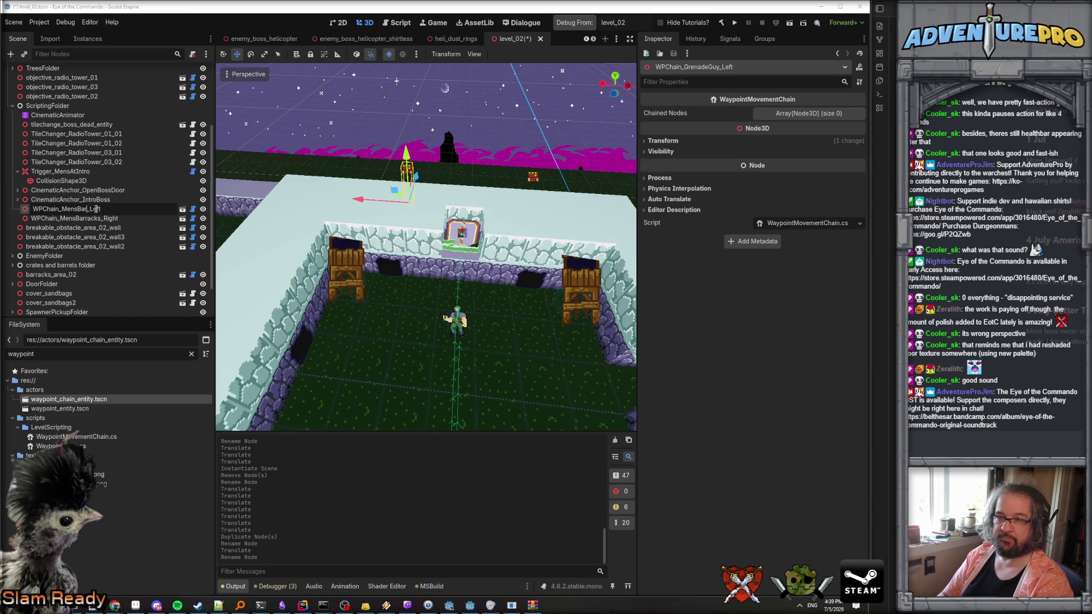
type("rracks")
key("Return")
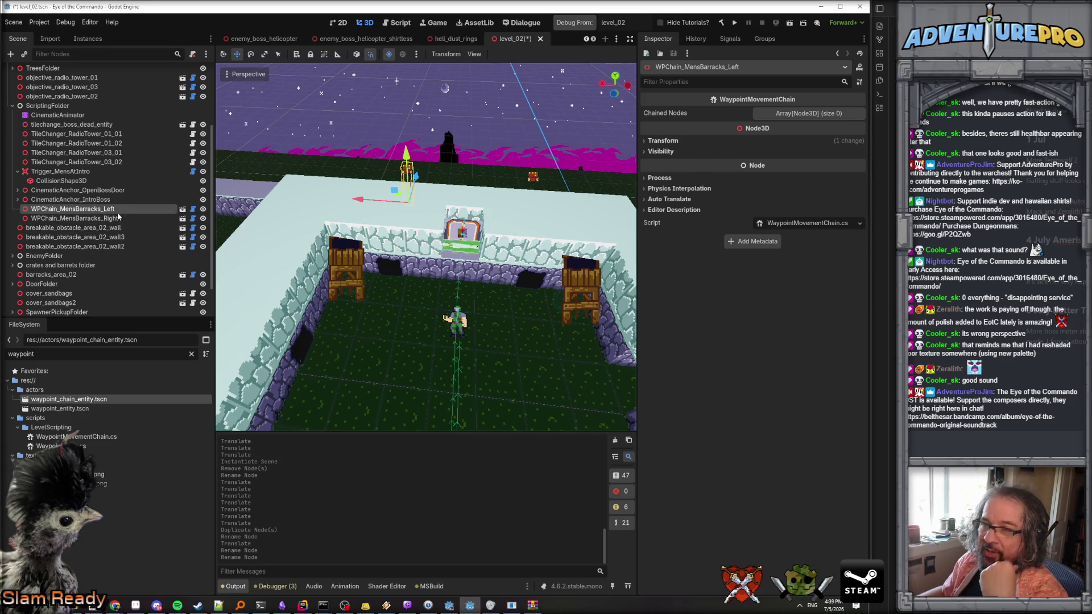
right_click(47, 106)
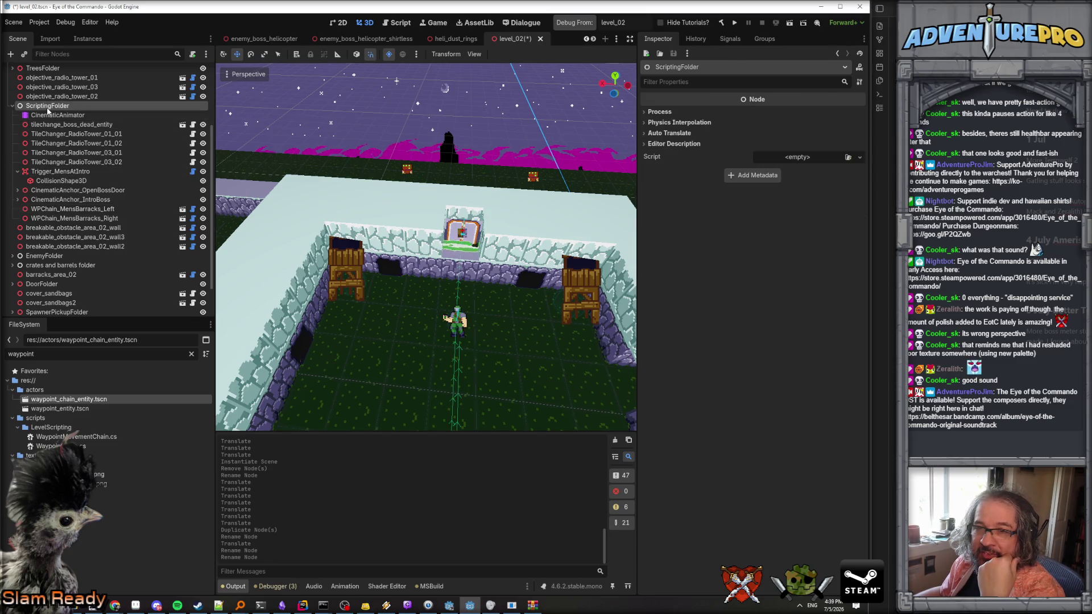
Instance waypoint_entity.tscn in ScriptingFolder and name it wp_boss_barracks_left_01.
left_click(67, 410)
mouse_move(66, 409)
left_mouse_down()
mouse_move(68, 142)
mouse_move(48, 106)
left_mouse_up()
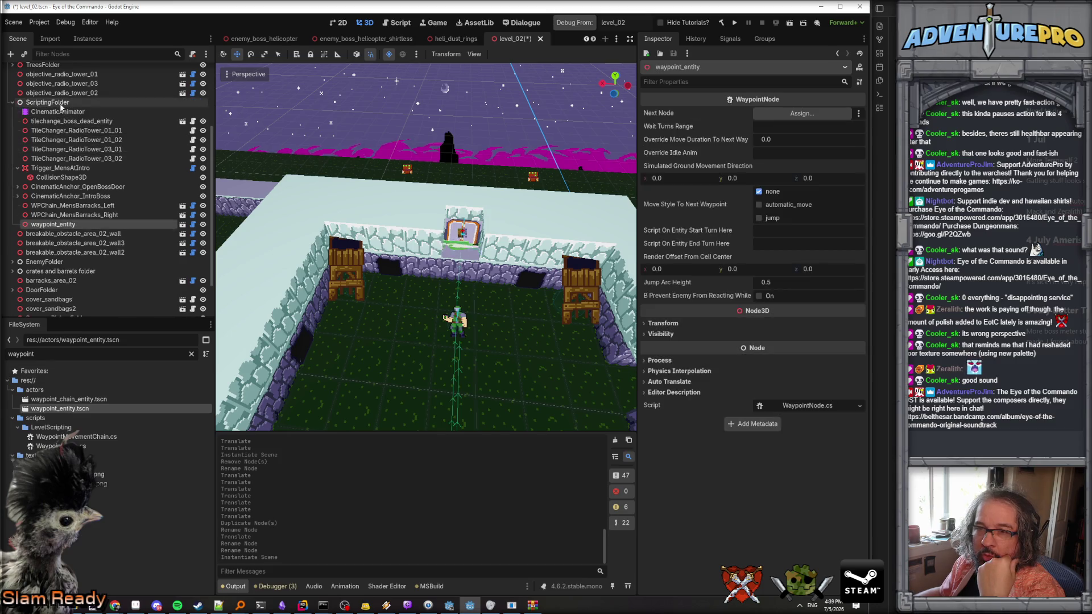
double_click(90, 224)
type("wp_boss_barr")
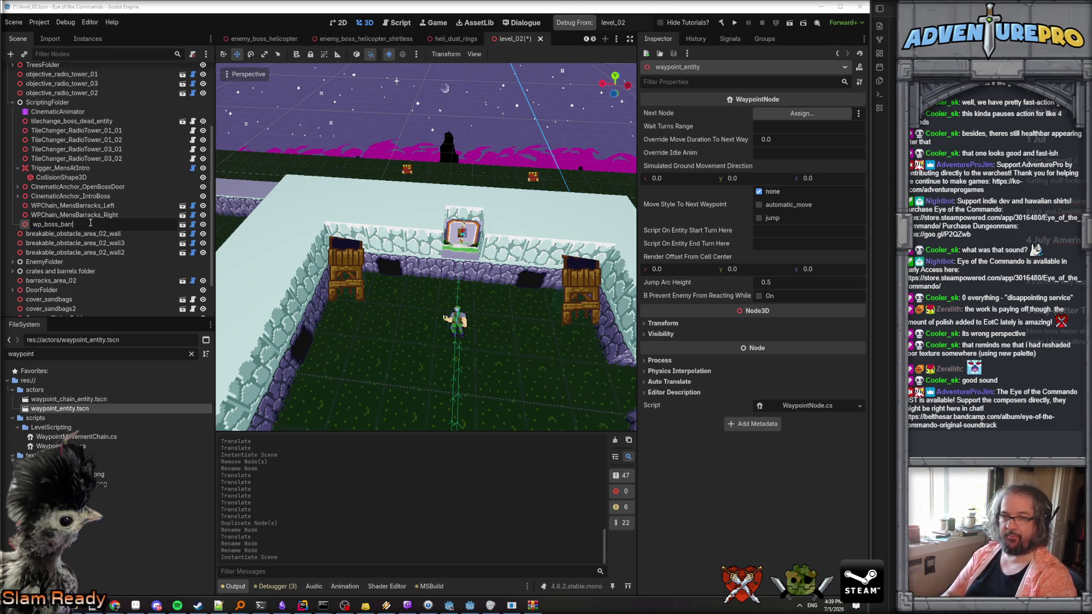
type("01")
key("Return")
Frame the new waypoint and drag it toward the left barracks.
scroll(465, 292, "down", 5)
key("f")
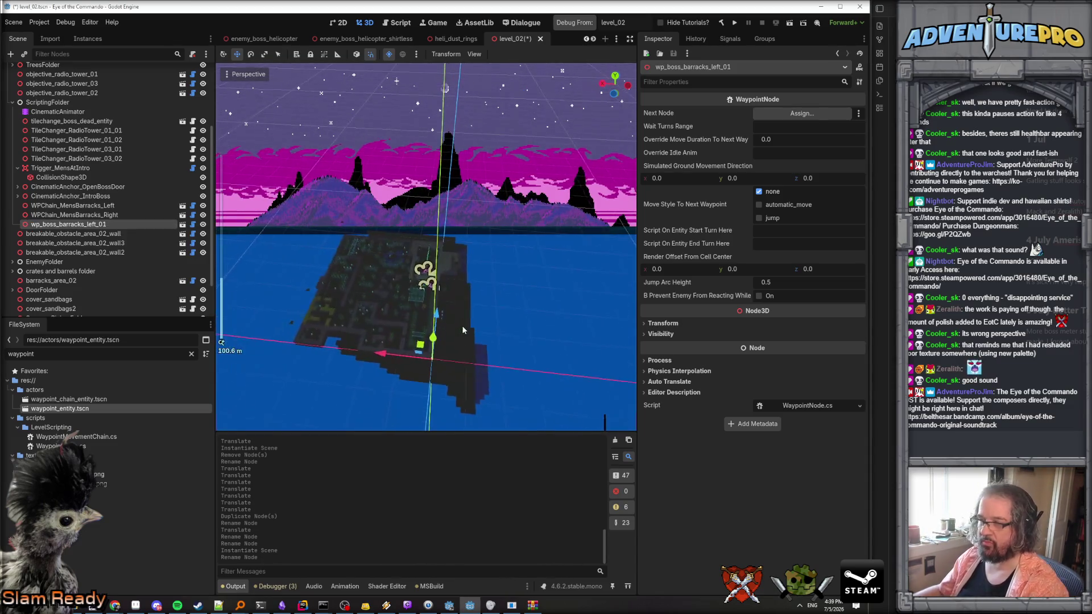
mouse_move(461, 326)
left_mouse_down()
mouse_move(512, 327)
mouse_move(549, 257)
left_mouse_up()
scroll(549, 257, "up", 3)
mouse_move(426, 247)
left_mouse_down()
mouse_move(432, 216)
mouse_move(433, 245)
left_mouse_up()
scroll(585, 322, "up", 2)
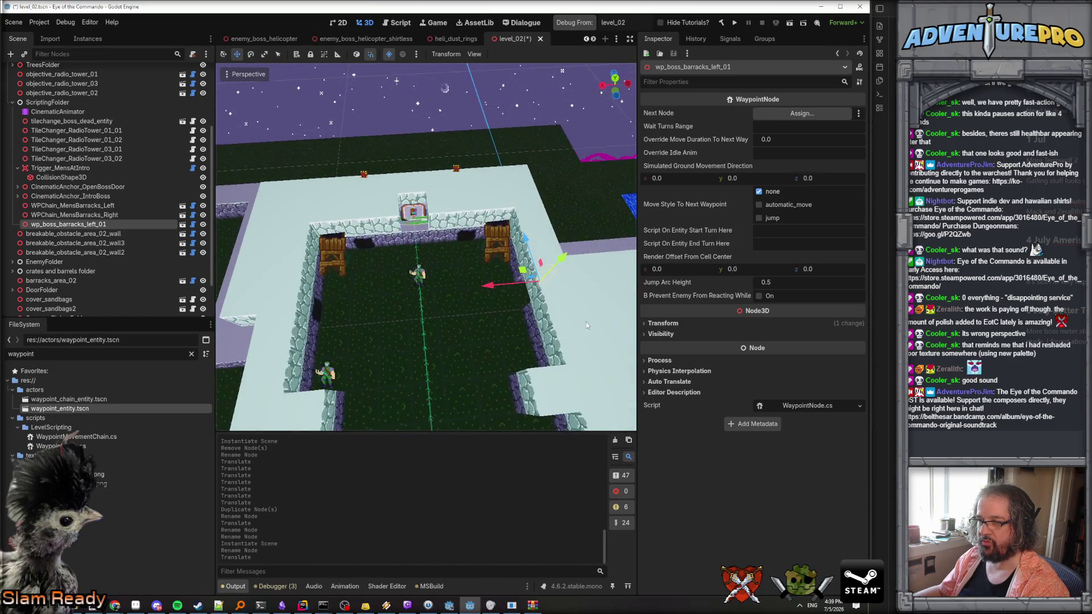
mouse_move(492, 292)
left_mouse_down()
mouse_move(338, 304)
mouse_move(354, 302)
left_mouse_up()
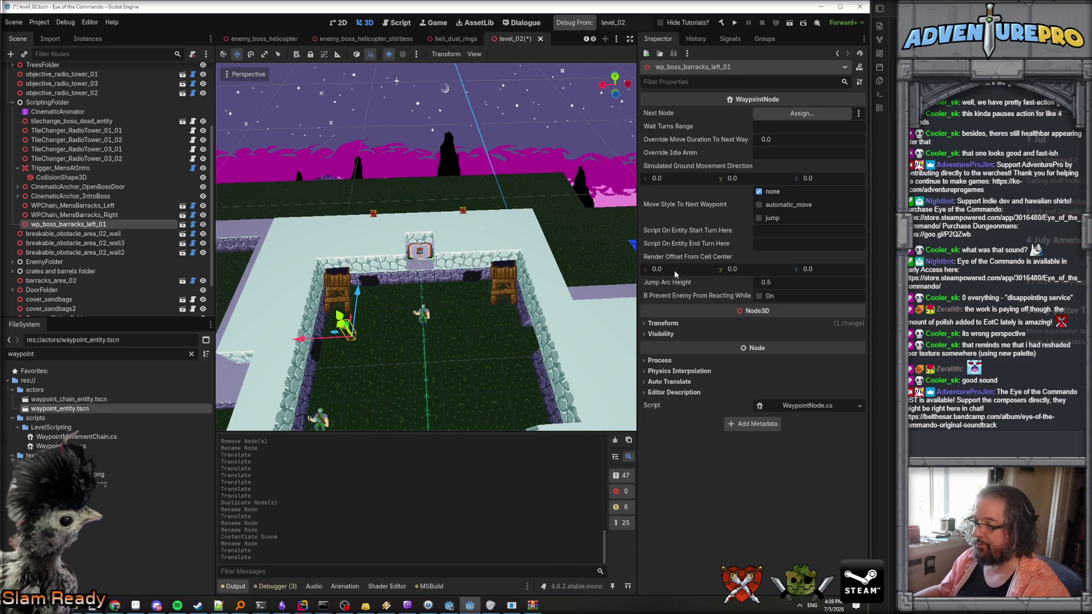
Set the waypoint's Transform Position to x 6.5 and z 33.5.
left_click(664, 323)
left_click(677, 347)
type("7.5")
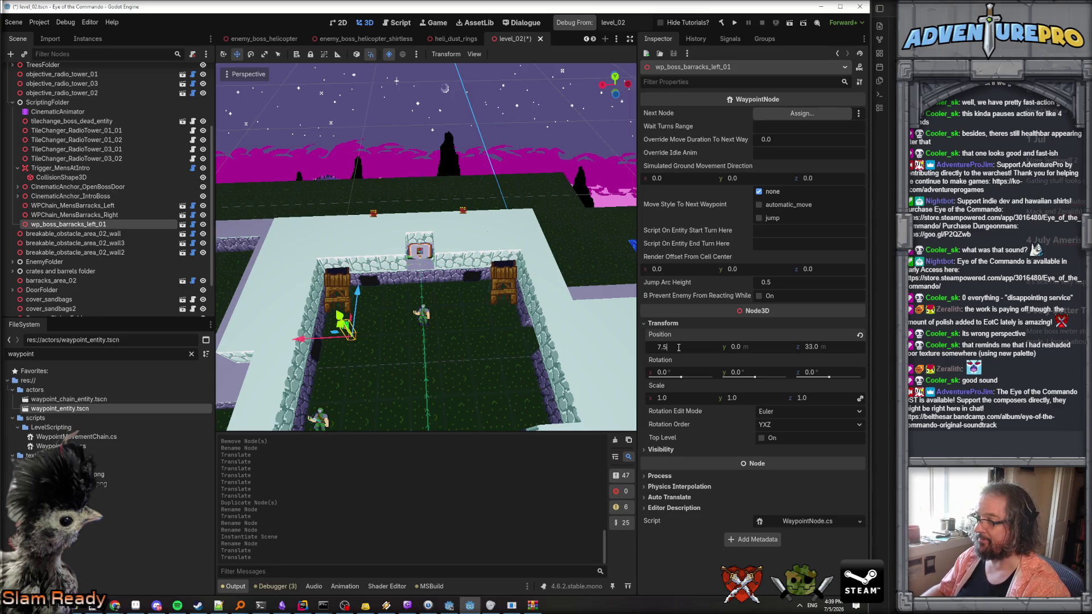
key("Tab")
type("5")
key("Return")
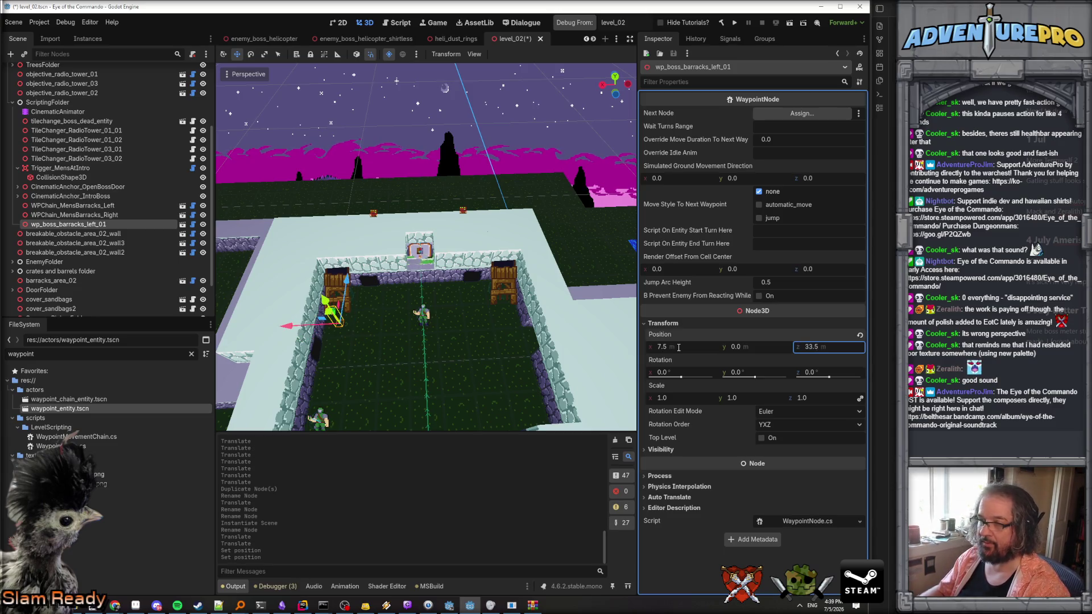
left_click_drag(292, 329, 307, 328)
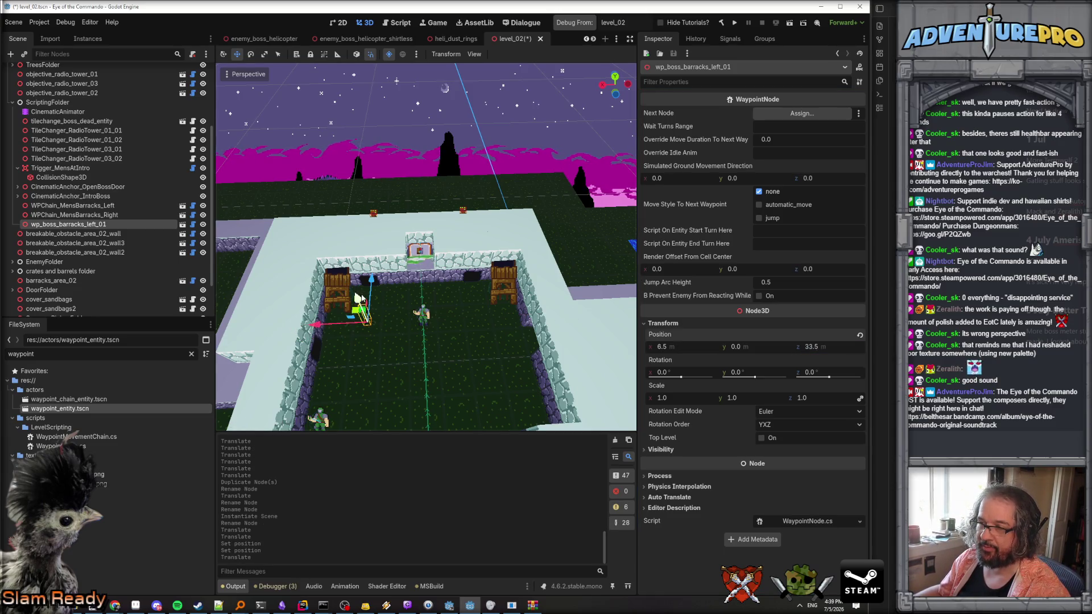
Adjust the waypoint's vertical position beside the barracks wall.
scroll(370, 308, "up", 5)
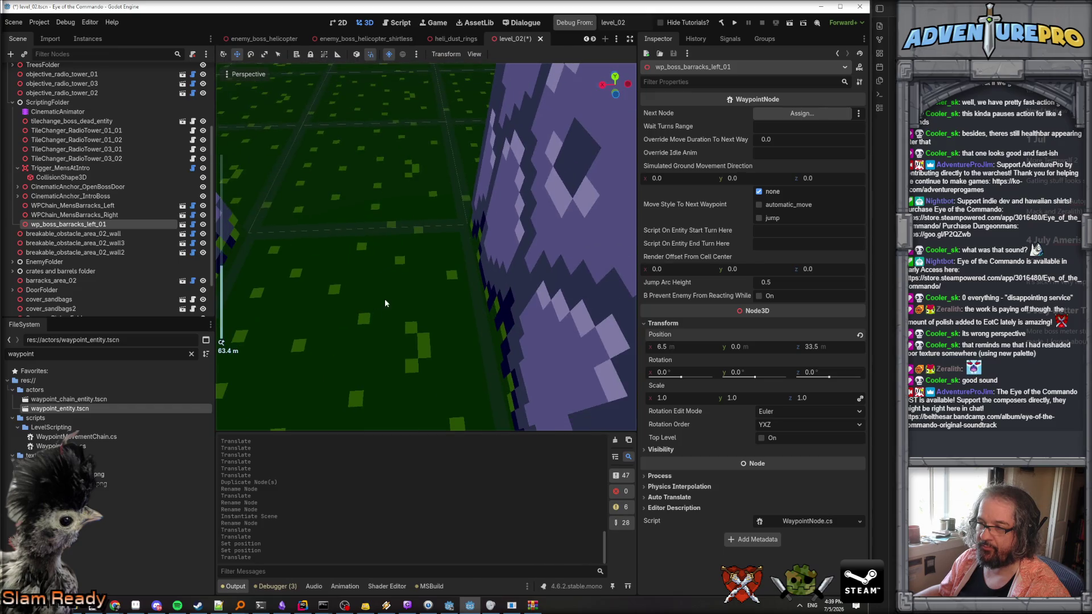
scroll(386, 296, "down", 3)
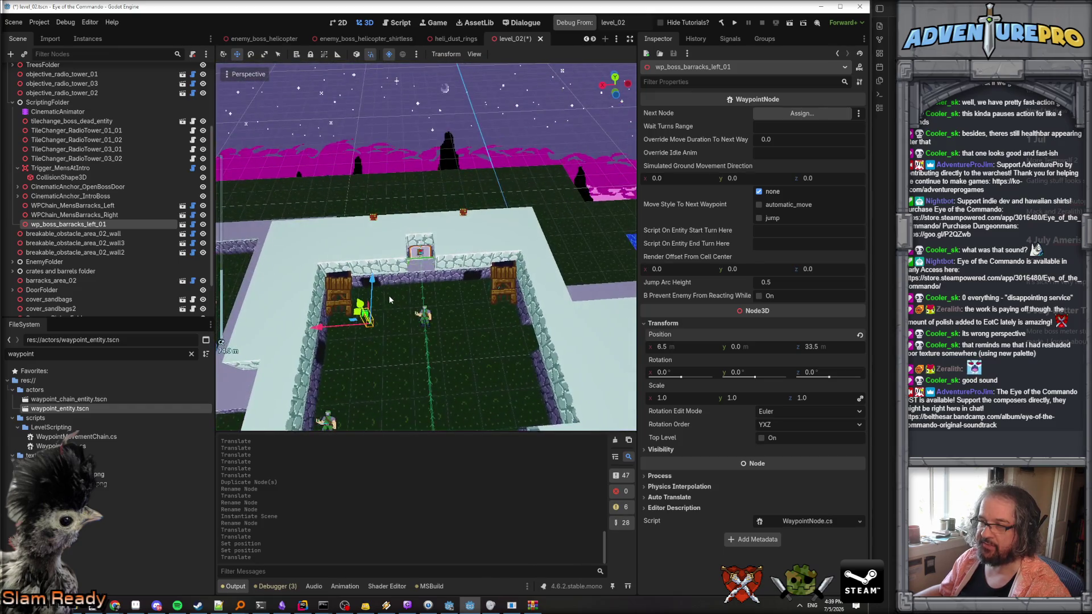
left_click_drag(373, 279, 444, 293)
scroll(374, 281, "up", 5)
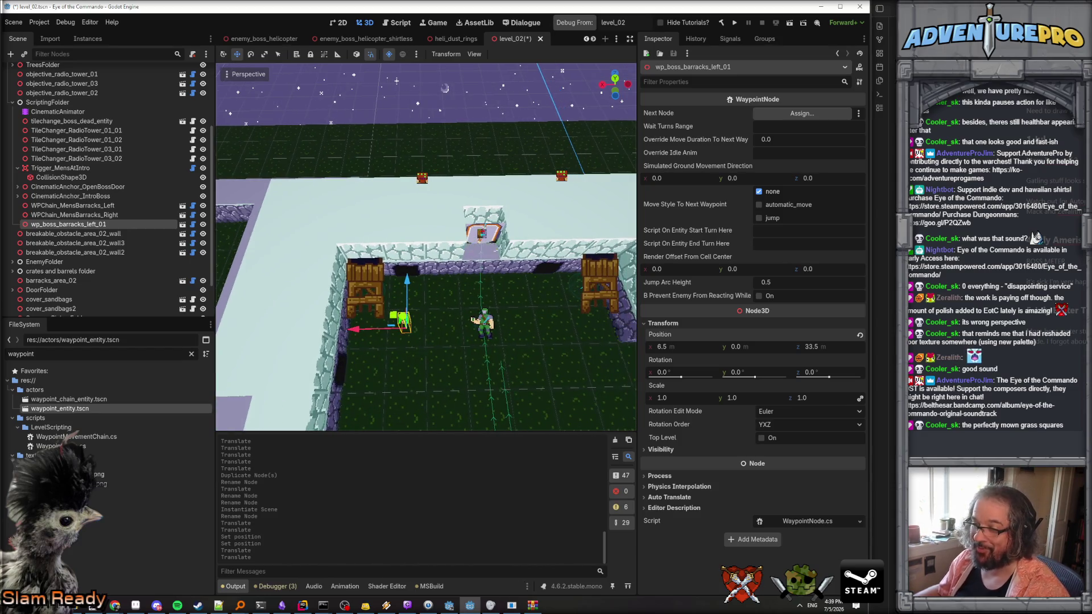
scroll(438, 386, "down", 10)
scroll(438, 386, "up", 4)
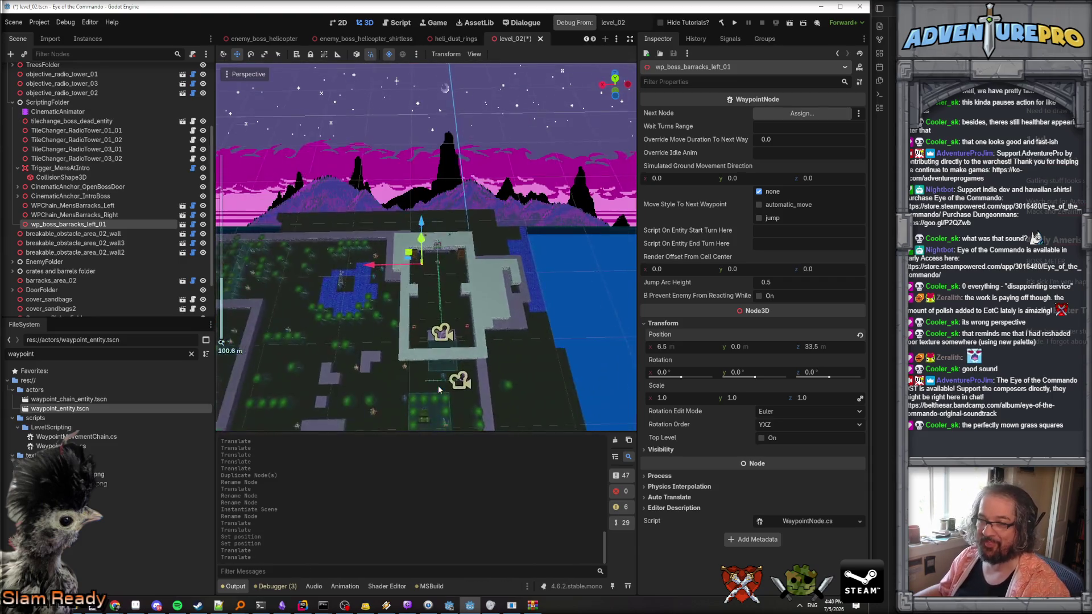
scroll(438, 385, "up", 2)
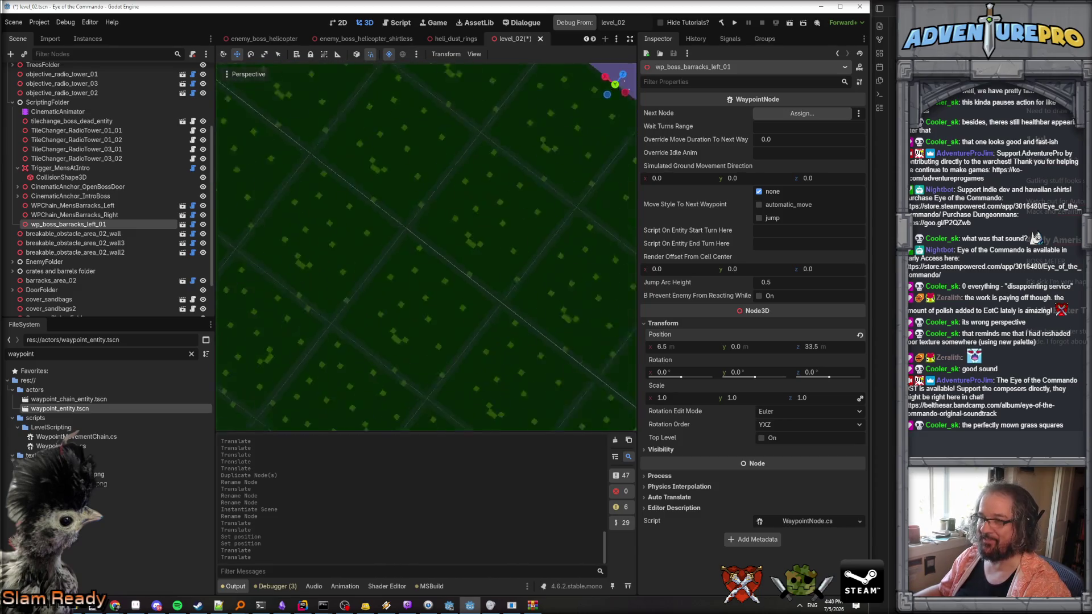
scroll(438, 385, "up", 2)
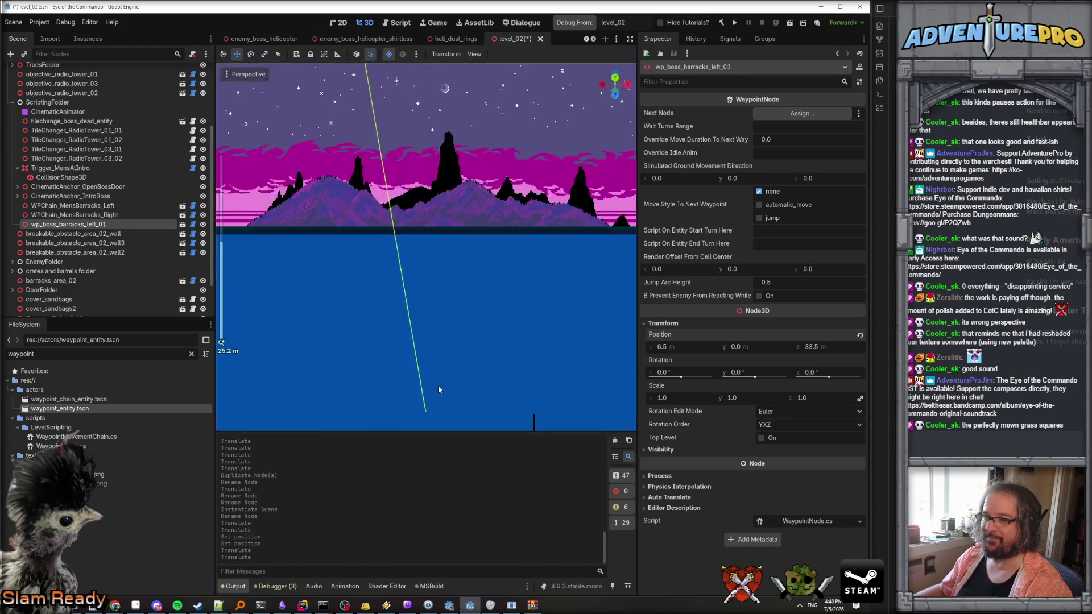
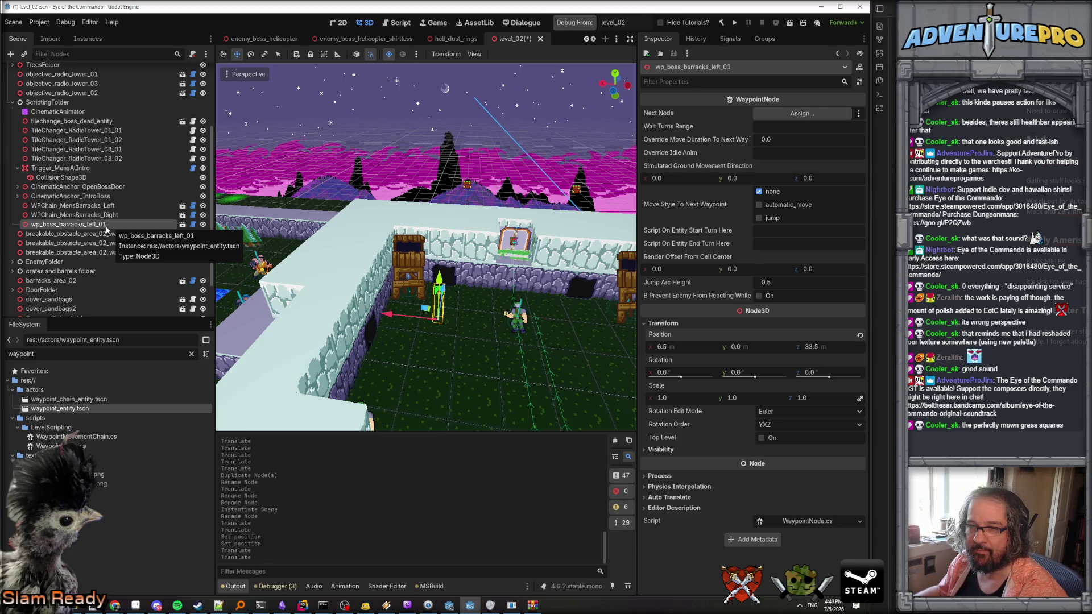
Duplicate wp_boss_barracks_left_01 into left_02 and left_03, and spread them across the courtyard.
right_click(107, 226)
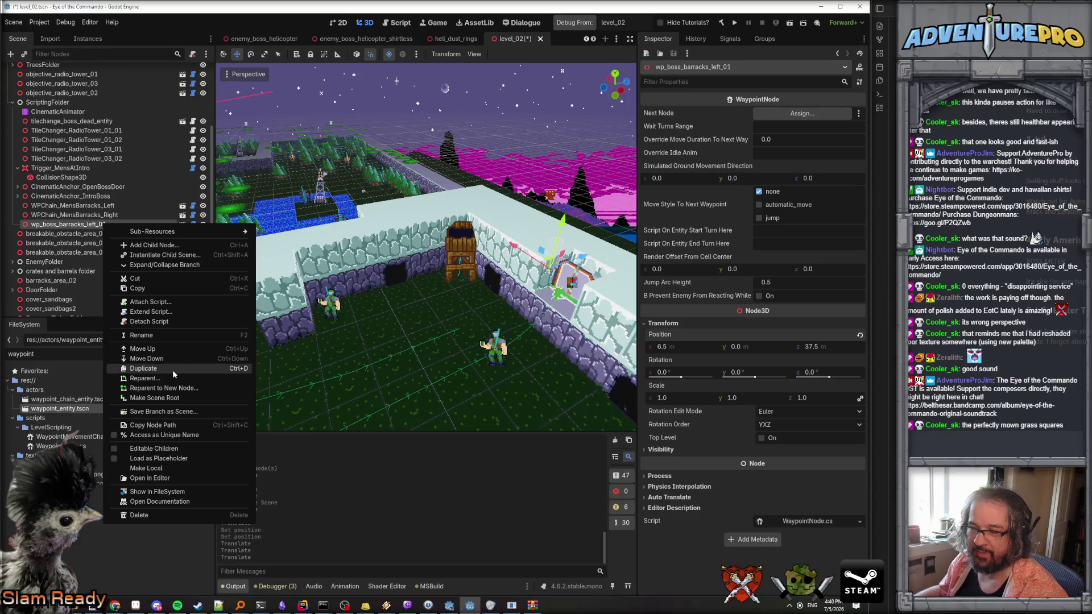
left_click(173, 370)
mouse_move(583, 262)
left_mouse_down()
mouse_move(467, 267)
mouse_move(432, 291)
left_mouse_up()
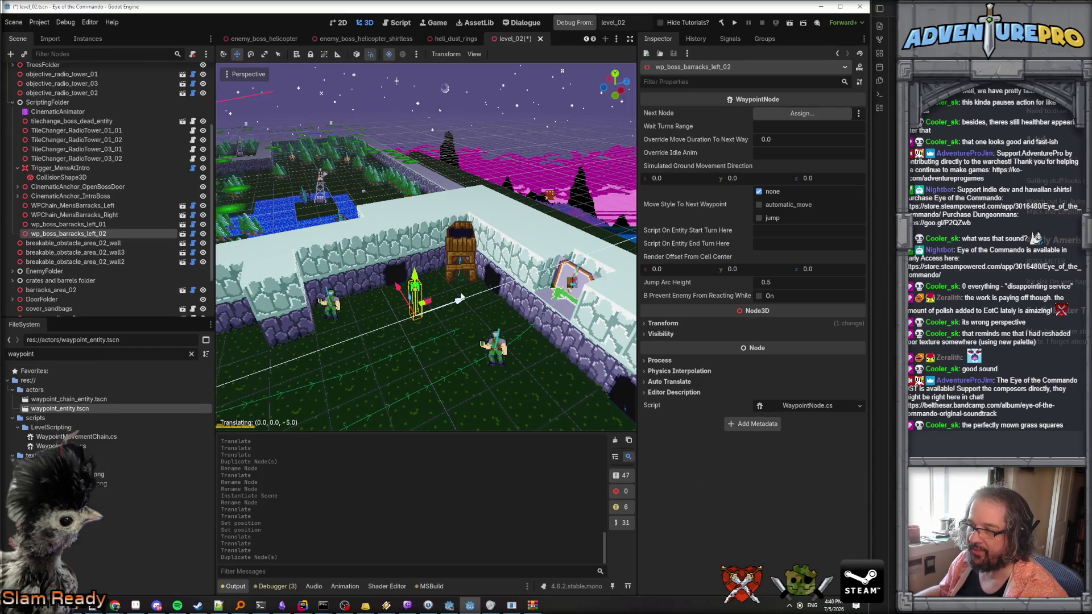
right_click(101, 235)
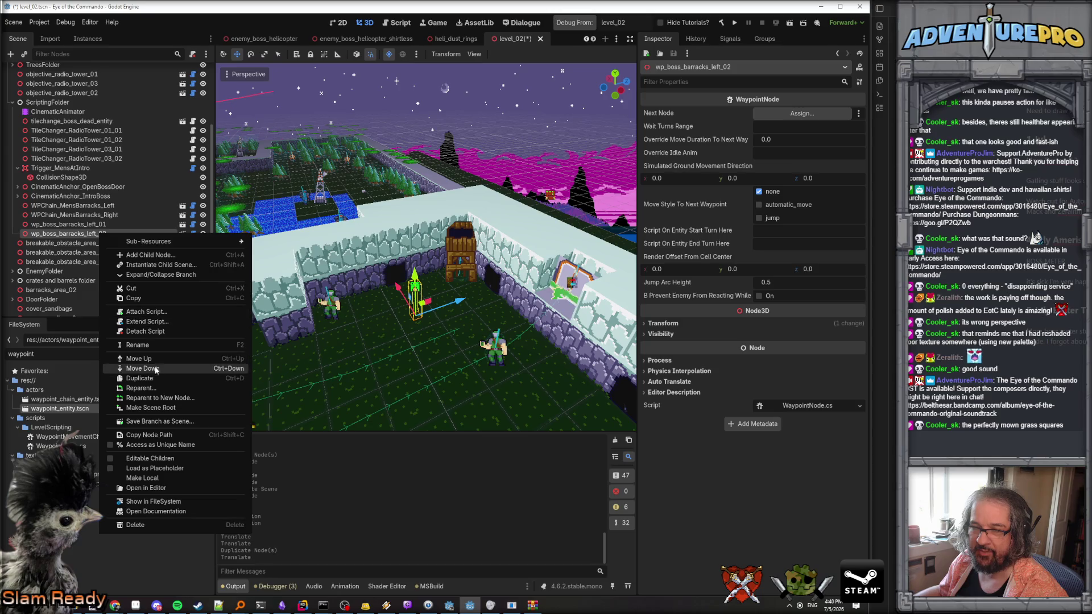
left_click(171, 381)
left_click_drag(396, 81, 397, 80)
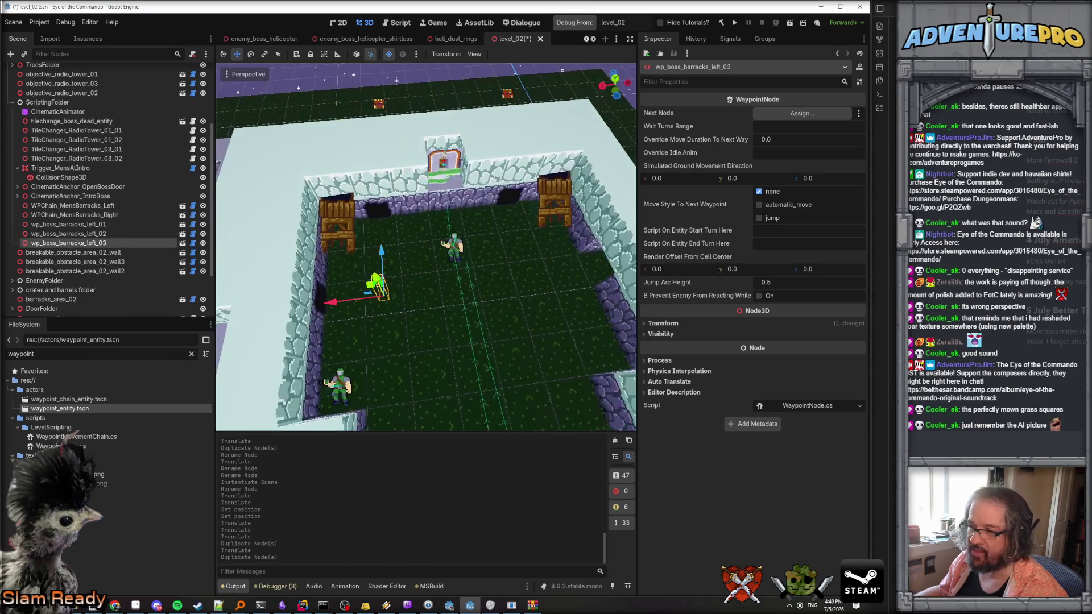
left_click_drag(345, 299, 433, 292)
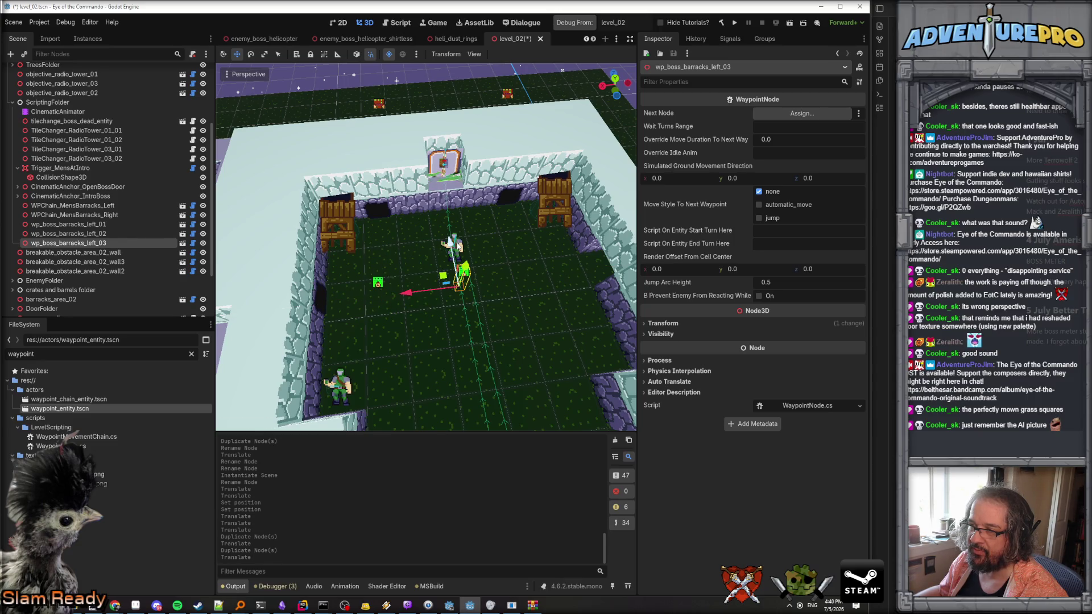
Fine-tune the left_02 and left_03 positions and return the grenade mook to z 37.5.
left_click(464, 251)
mouse_move(446, 221)
left_mouse_down()
mouse_move(375, 142)
mouse_move(319, 147)
left_mouse_up()
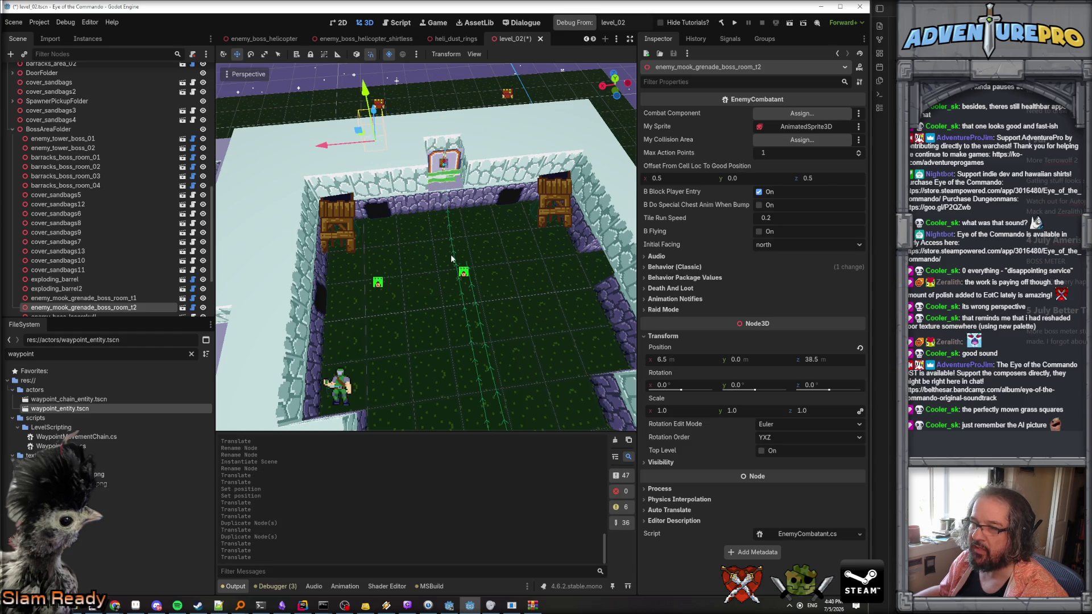
left_click(462, 276)
left_click_drag(459, 268, 447, 235)
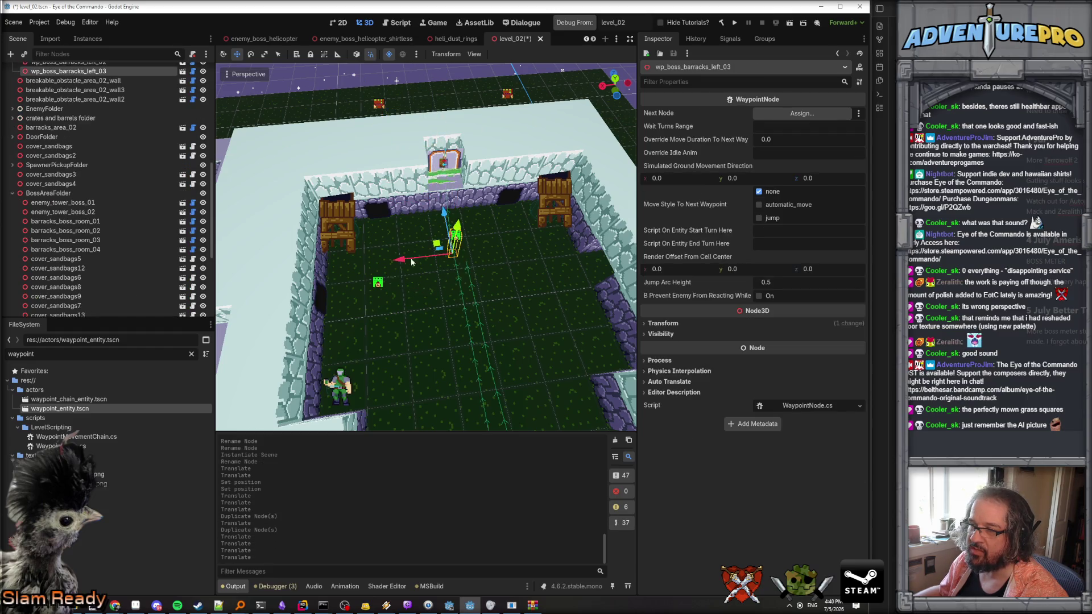
left_click(377, 284)
left_click_drag(378, 277, 383, 248)
left_click_drag(383, 249, 375, 197)
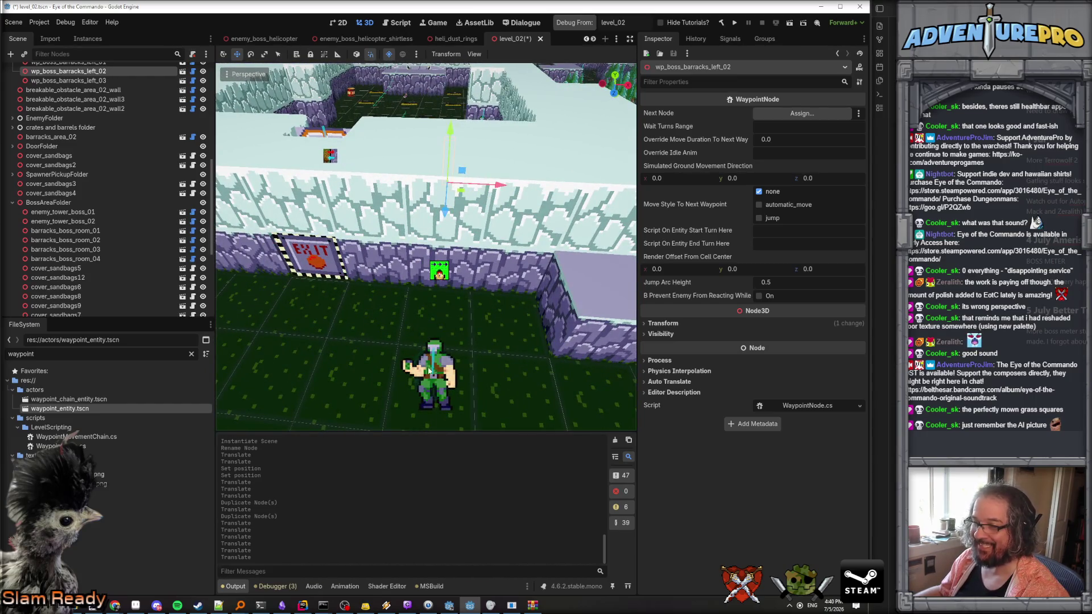
left_click(428, 370)
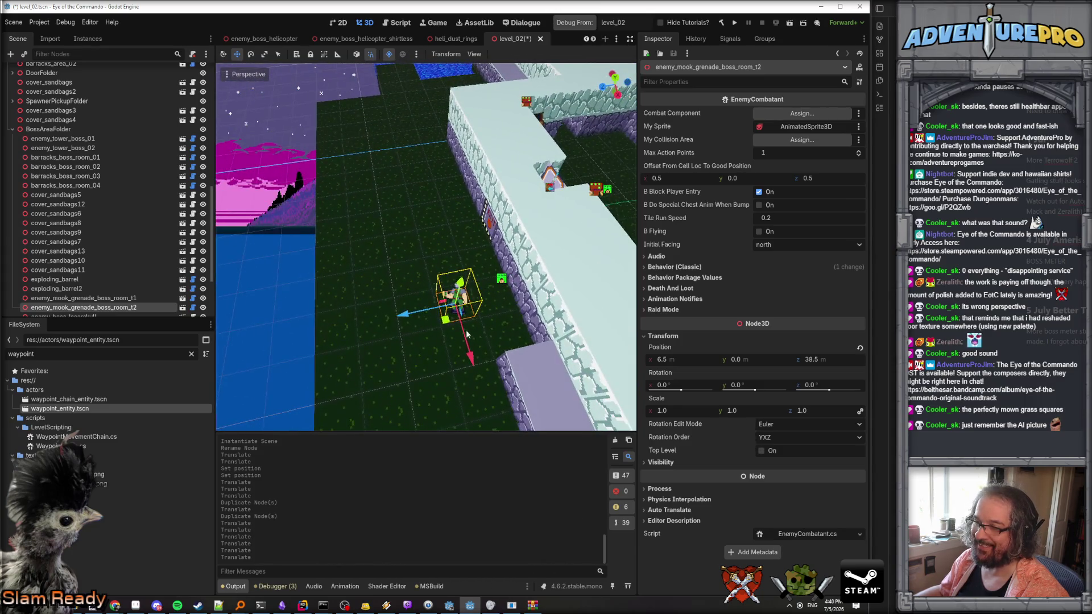
left_click_drag(406, 316, 439, 317)
scroll(77, 196, "up", 8)
Give WPChain_MensBarracks_Left three Chained Nodes: wp_boss_barracks_left_01, left_02 and left_03.
left_click(88, 216)
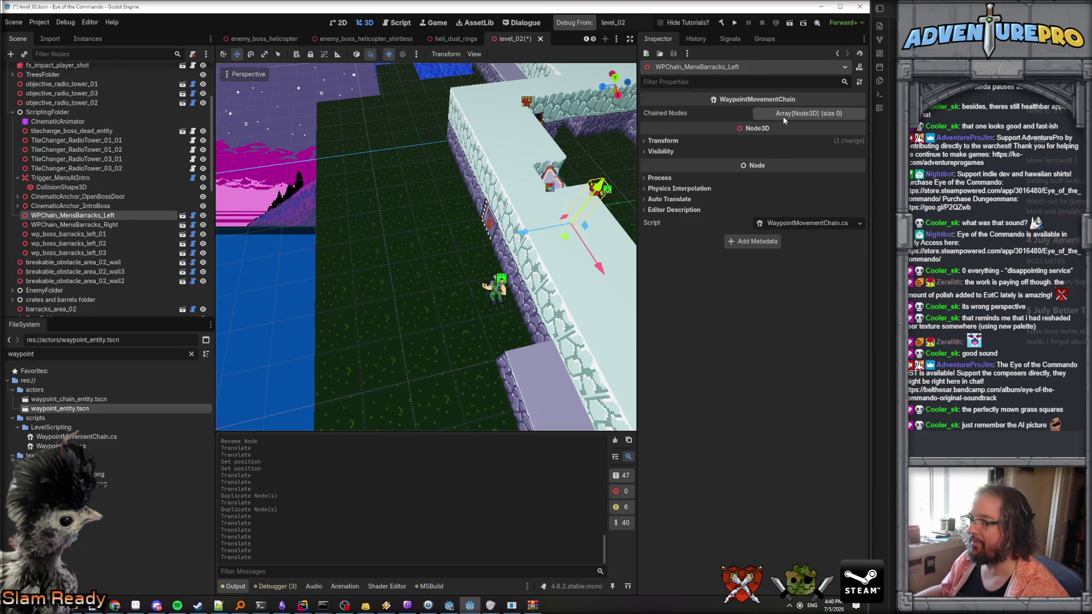
left_click(784, 114)
left_click(773, 144)
left_click(765, 155)
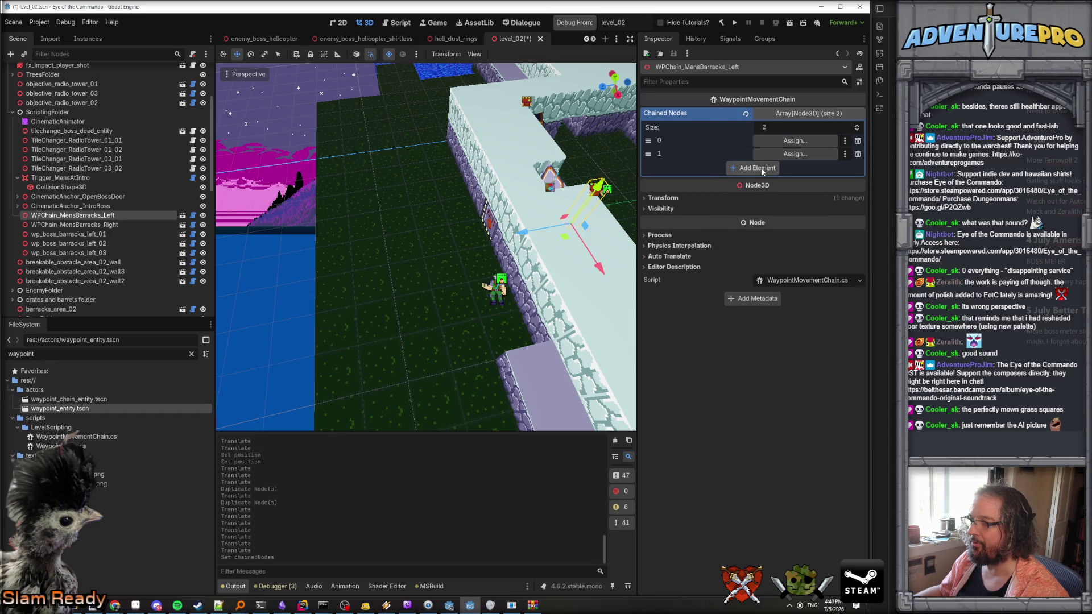
left_click(764, 168)
mouse_move(68, 234)
left_mouse_down()
mouse_move(779, 153)
mouse_move(760, 146)
left_mouse_up()
left_click_drag(68, 244, 790, 153)
mouse_move(68, 253)
left_mouse_down()
mouse_move(398, 199)
mouse_move(794, 167)
left_mouse_up()
left_click_drag(527, 154, 477, 188)
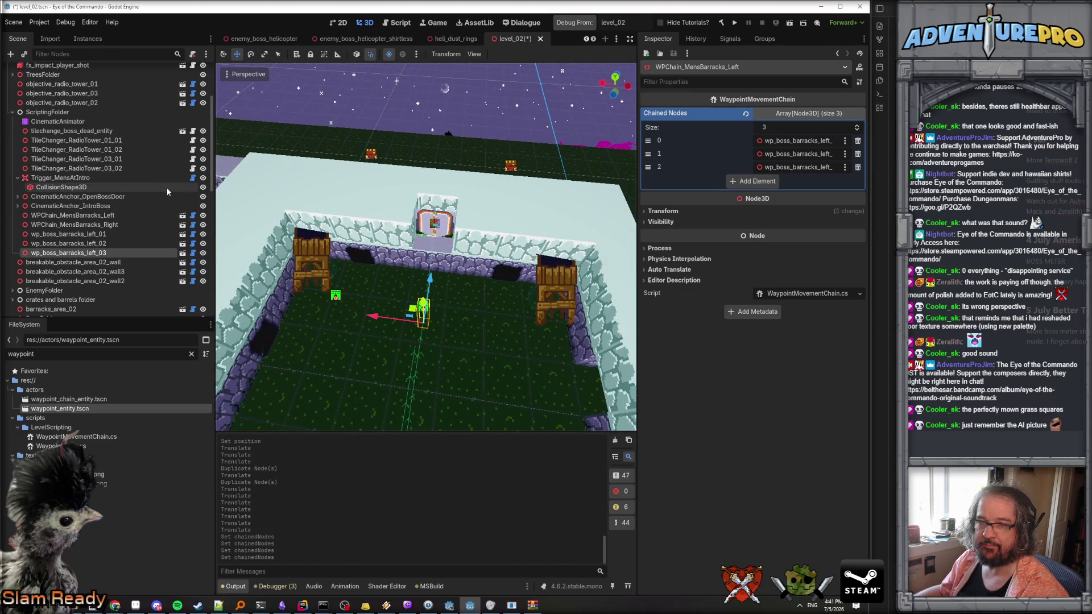
left_click(109, 218)
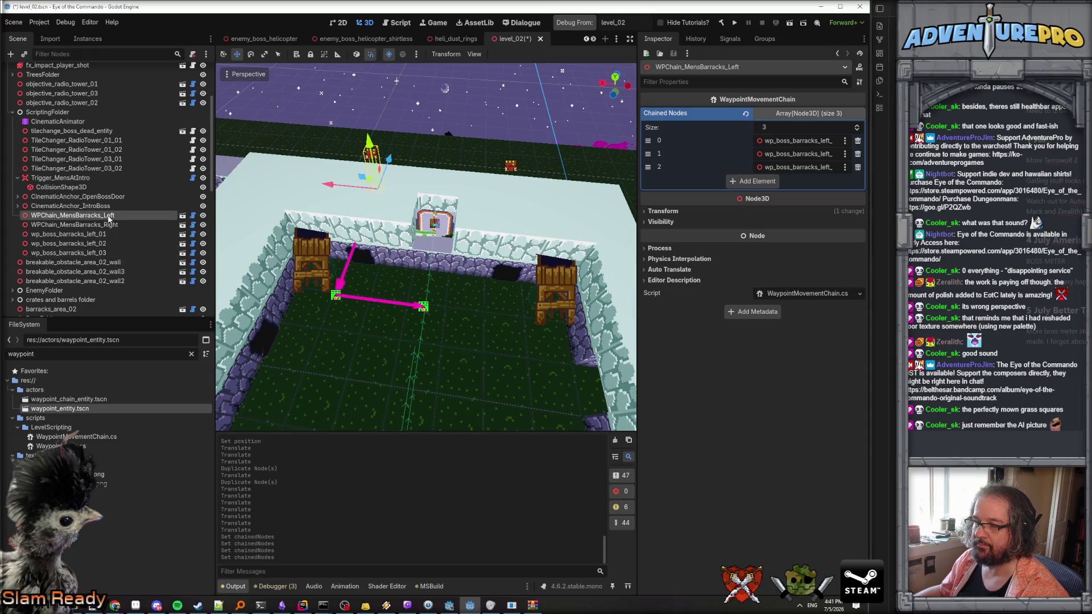
left_click(106, 234)
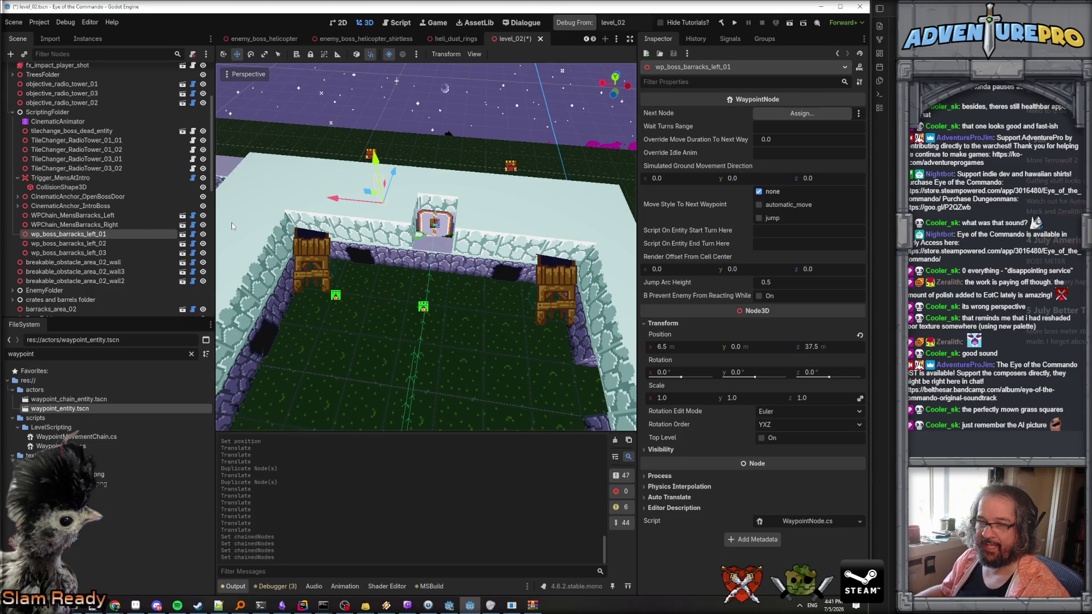
Duplicate wp_boss_barracks_left_01, rename the copy wp_boss_barracks_right_01, and move it across the room.
right_click(104, 236)
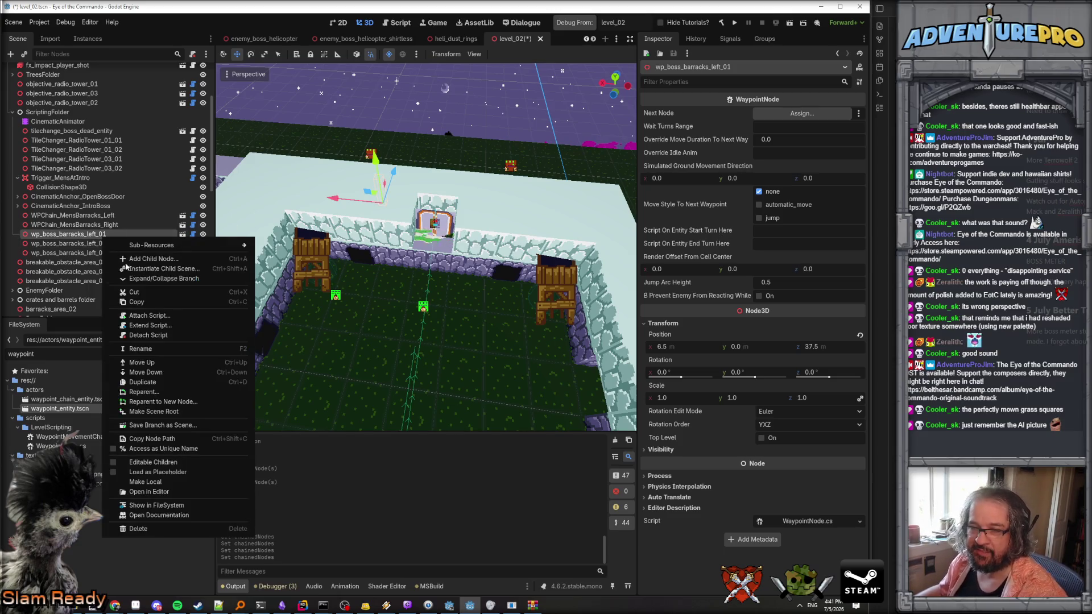
left_click(167, 381)
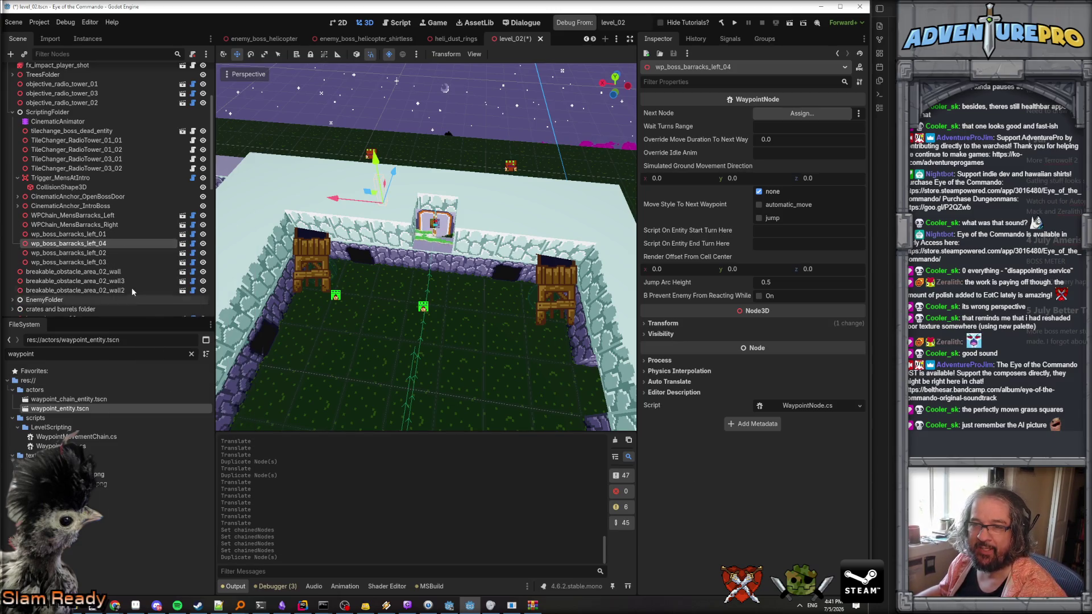
double_click(106, 245)
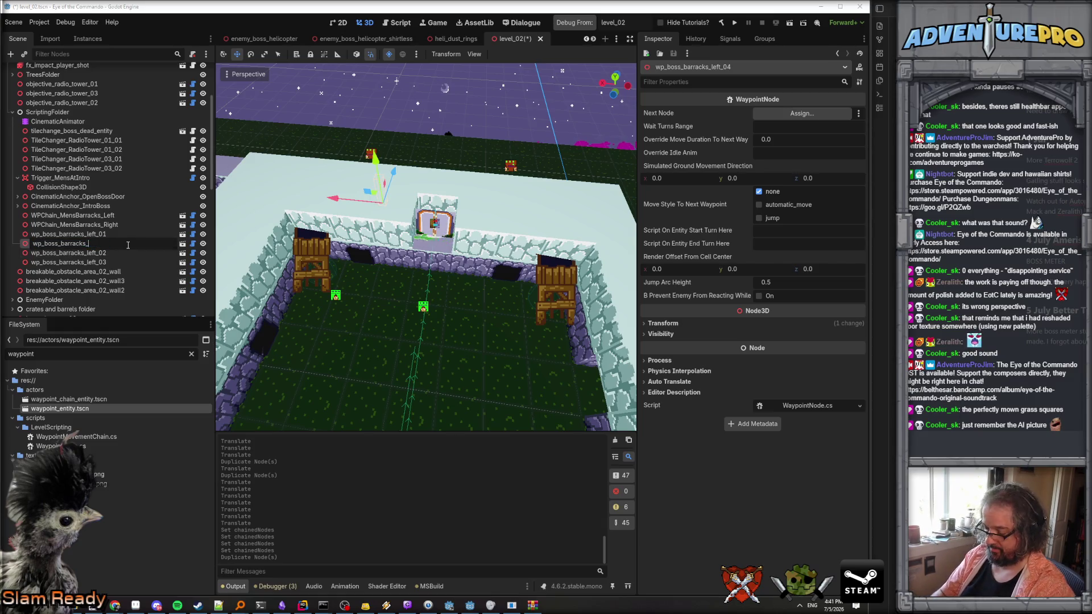
type("right_01")
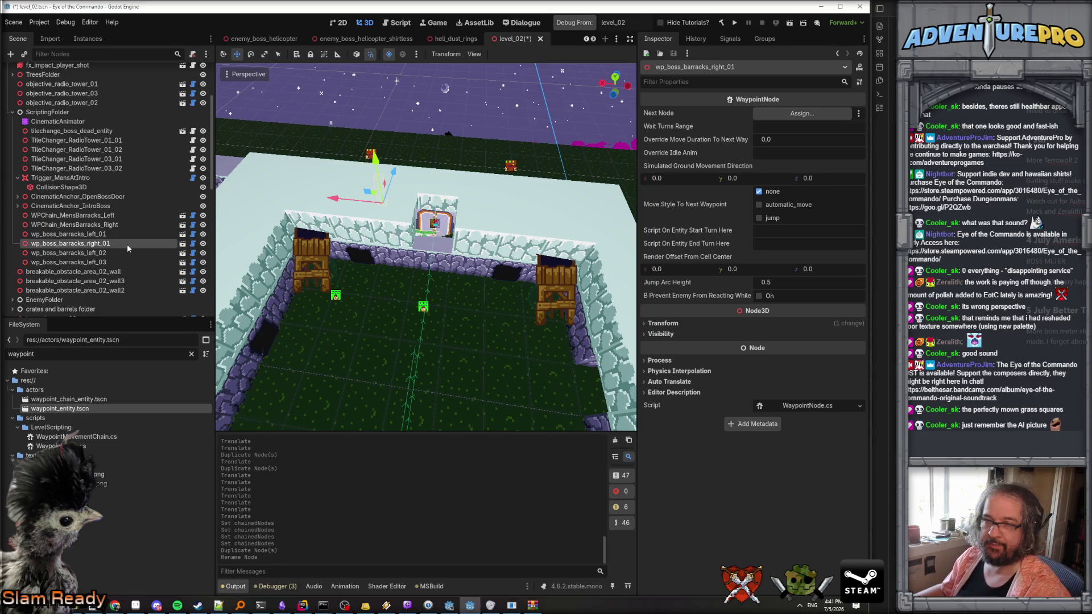
key("Return")
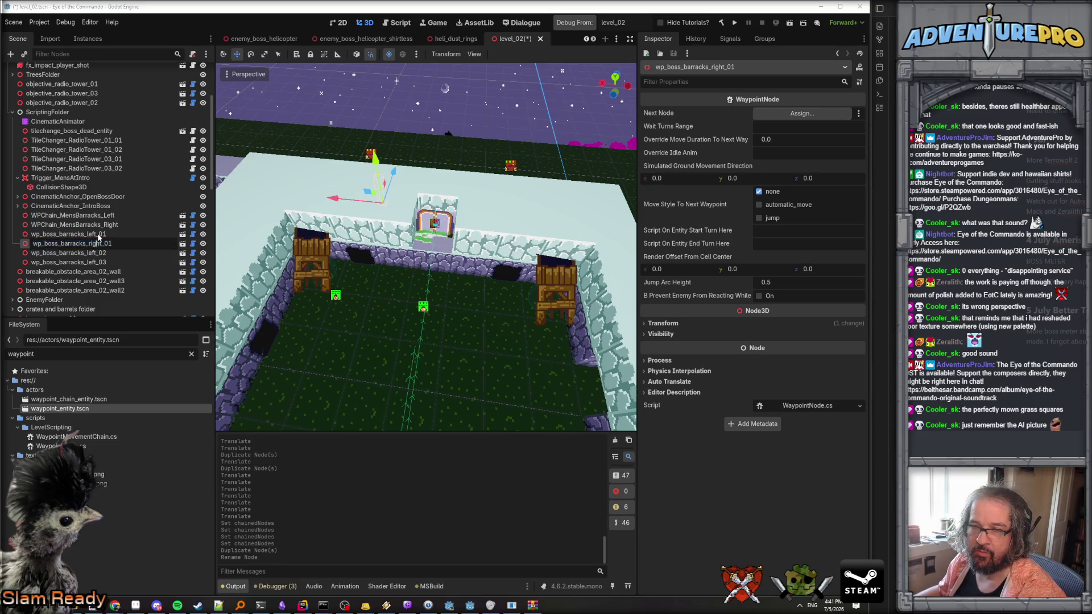
left_click_drag(98, 246, 98, 266)
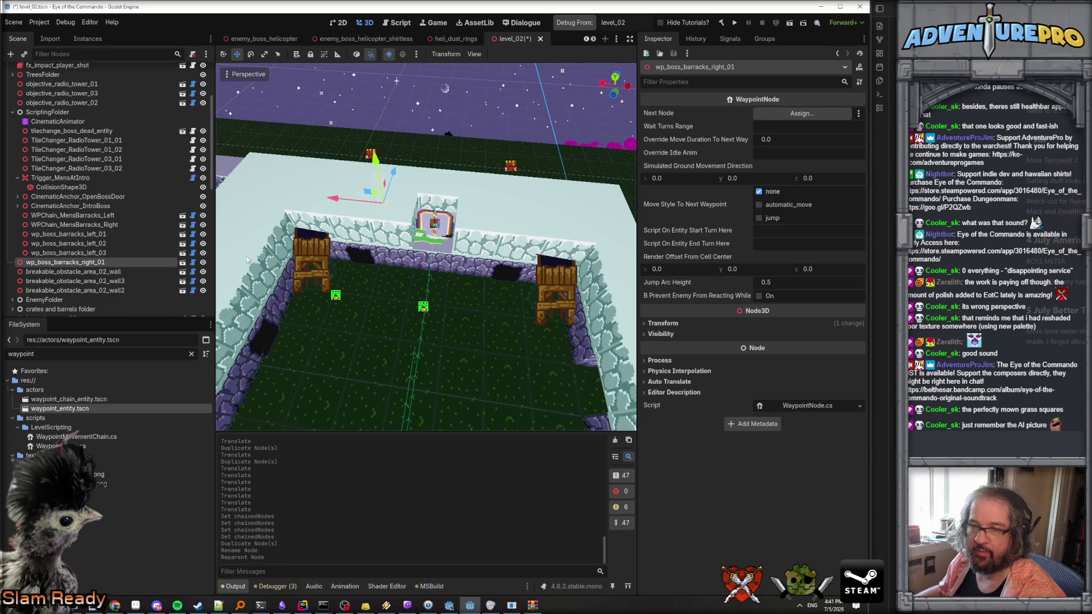
left_click_drag(333, 201, 483, 208)
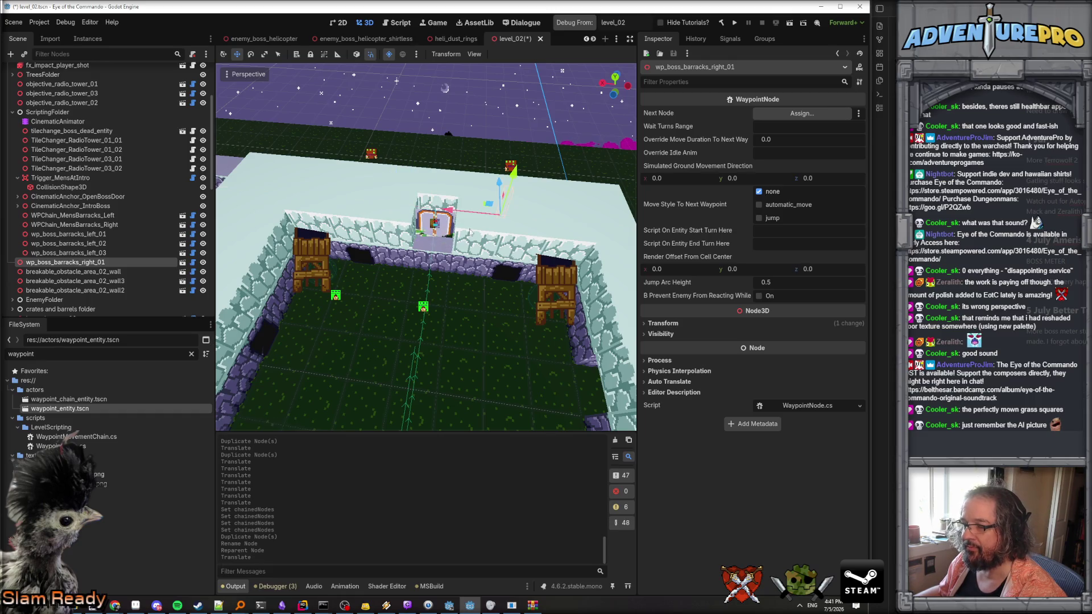
key("f")
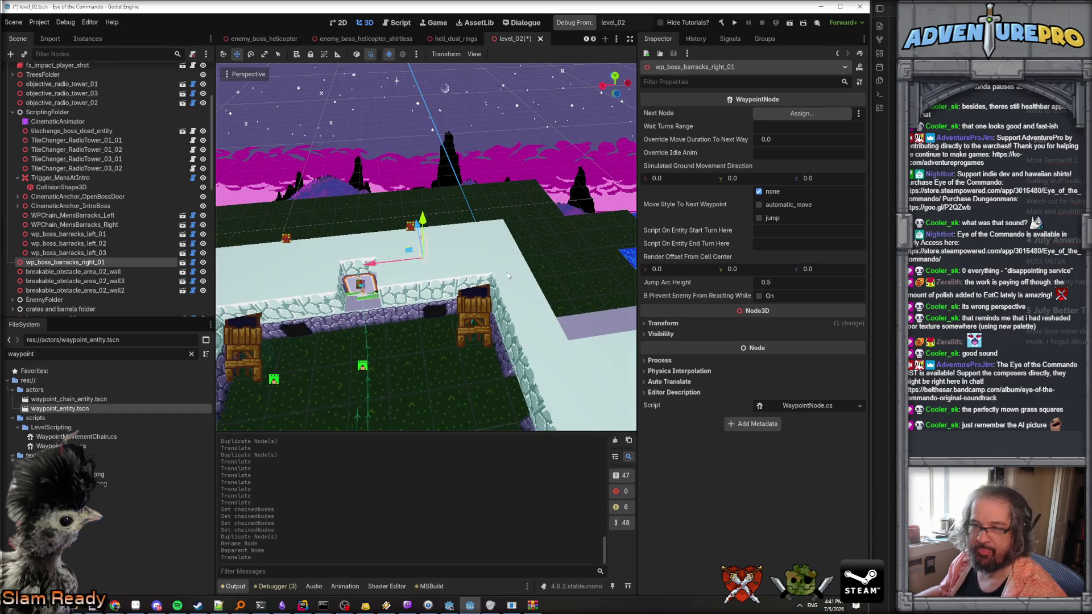
Duplicate it into wp_boss_barracks_right_02 and right_03 and place both in the courtyard.
right_click(95, 261)
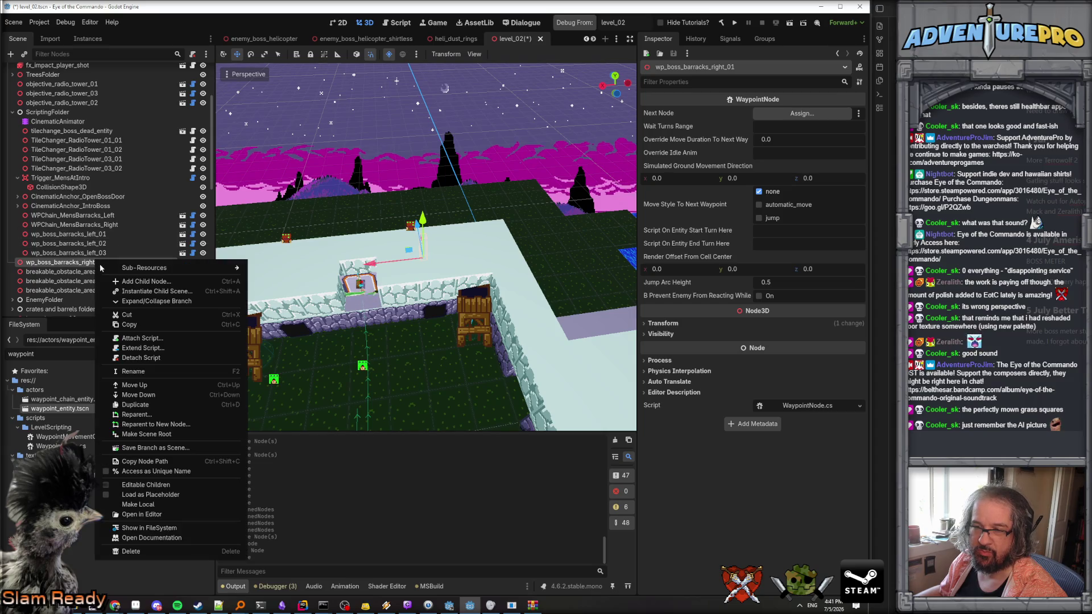
left_click(170, 406)
mouse_move(387, 253)
left_mouse_down()
mouse_move(349, 310)
mouse_move(455, 305)
left_mouse_up()
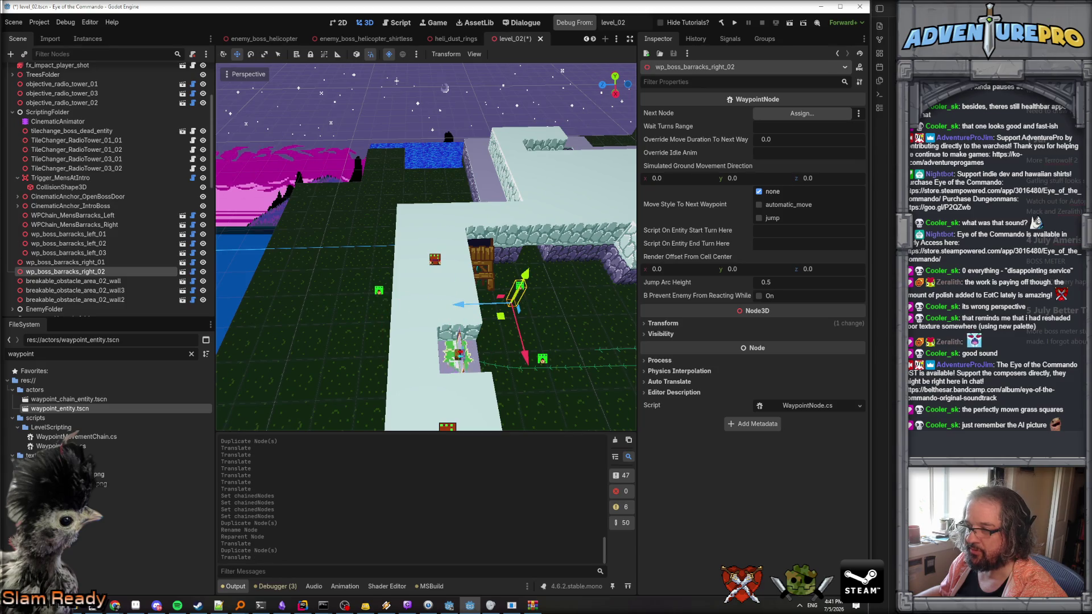
left_click_drag(446, 88, 445, 88)
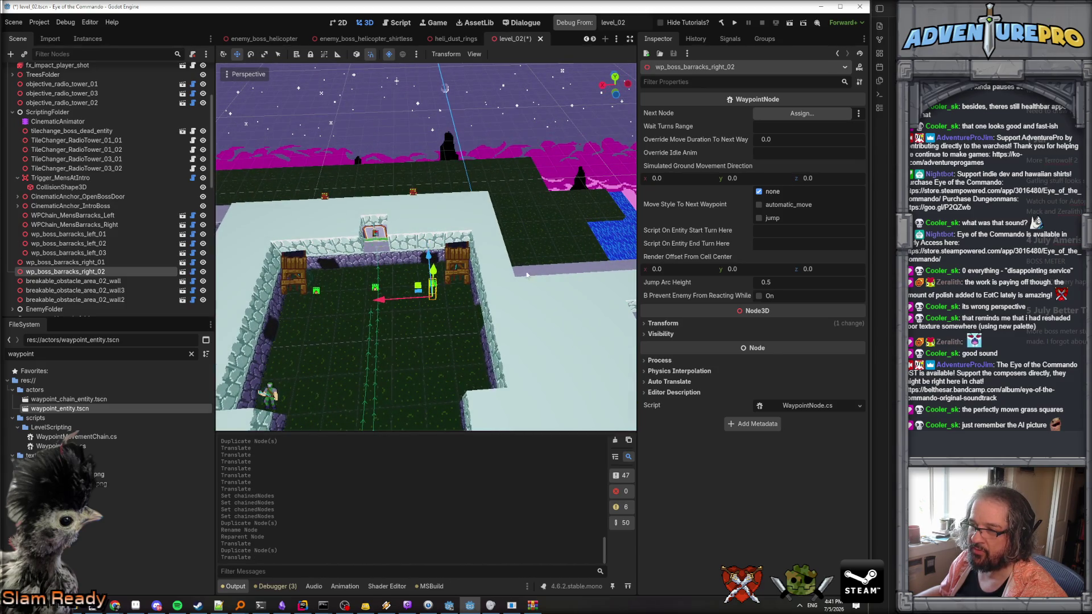
left_click_drag(430, 254, 410, 299)
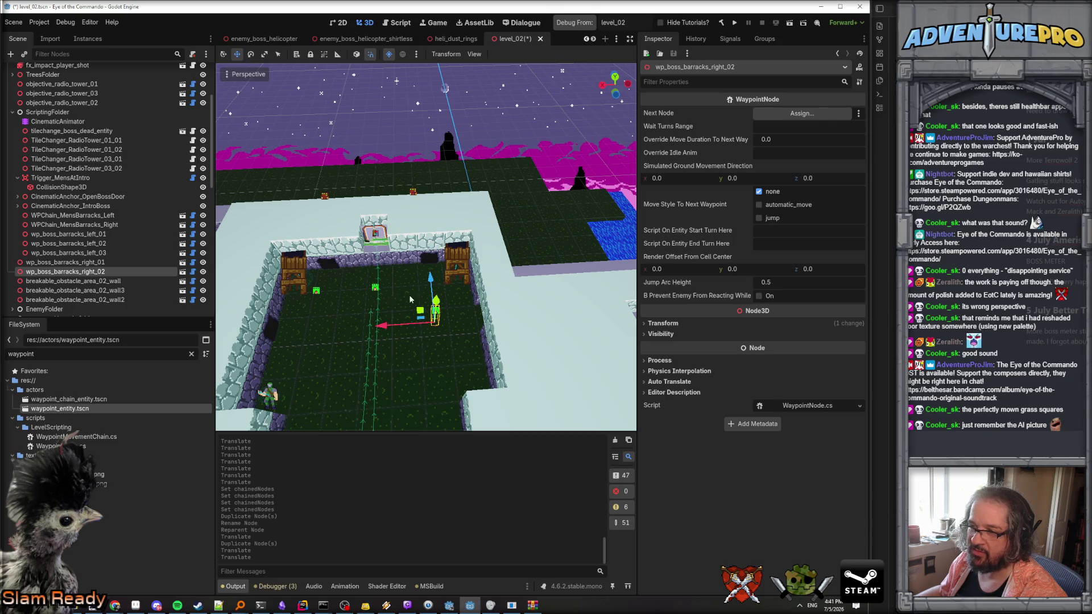
right_click(77, 270)
left_click(144, 420)
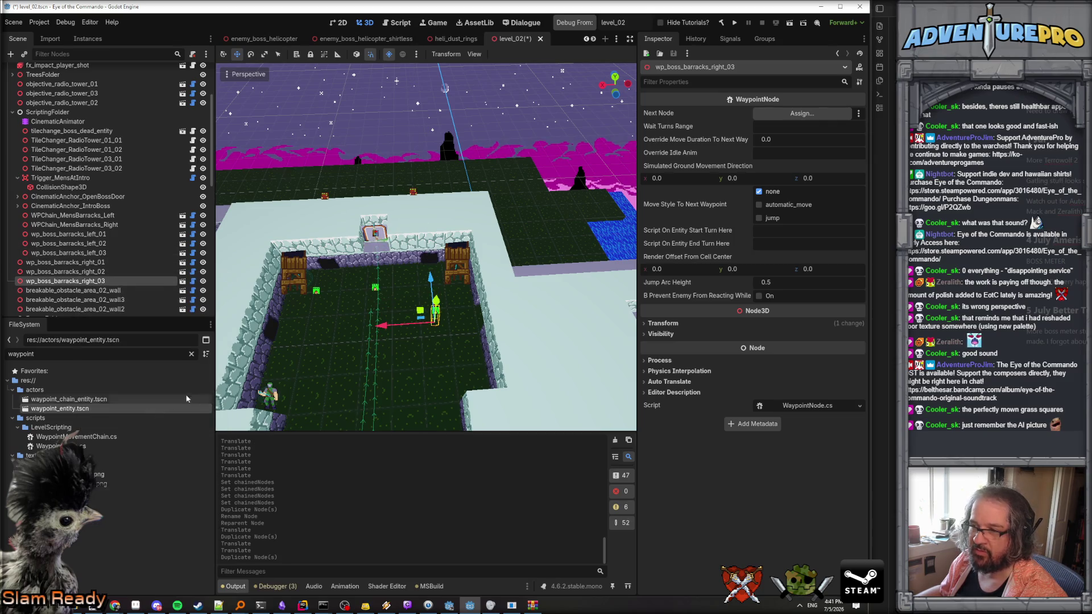
left_click_drag(398, 327, 364, 330)
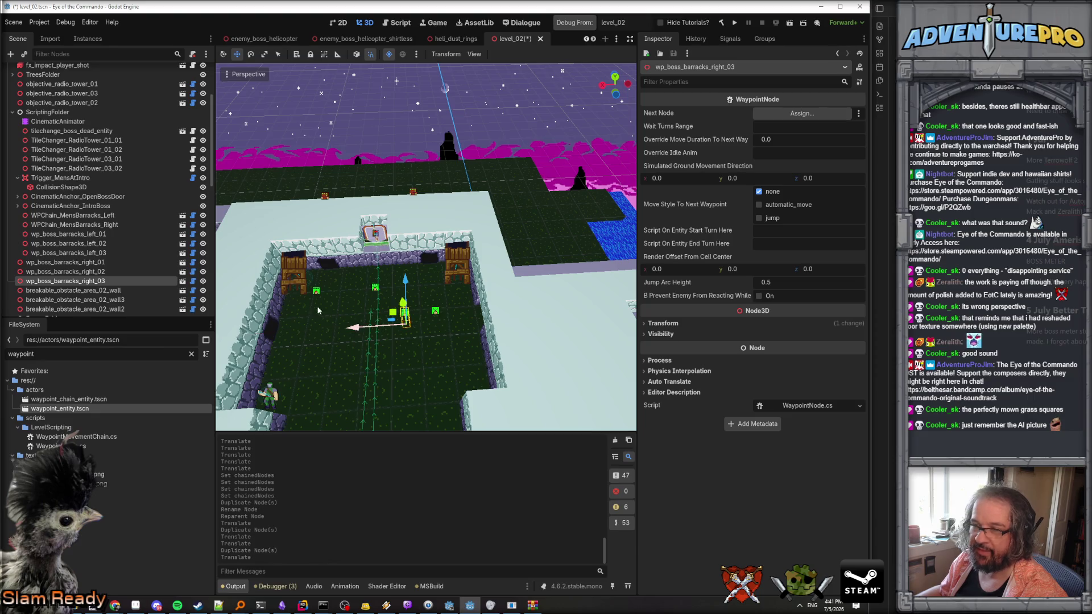
Add three Chained Nodes slots to WPChain_MensBarracks_Right and drop in right_01 and right_03.
left_click(95, 227)
left_click(791, 113)
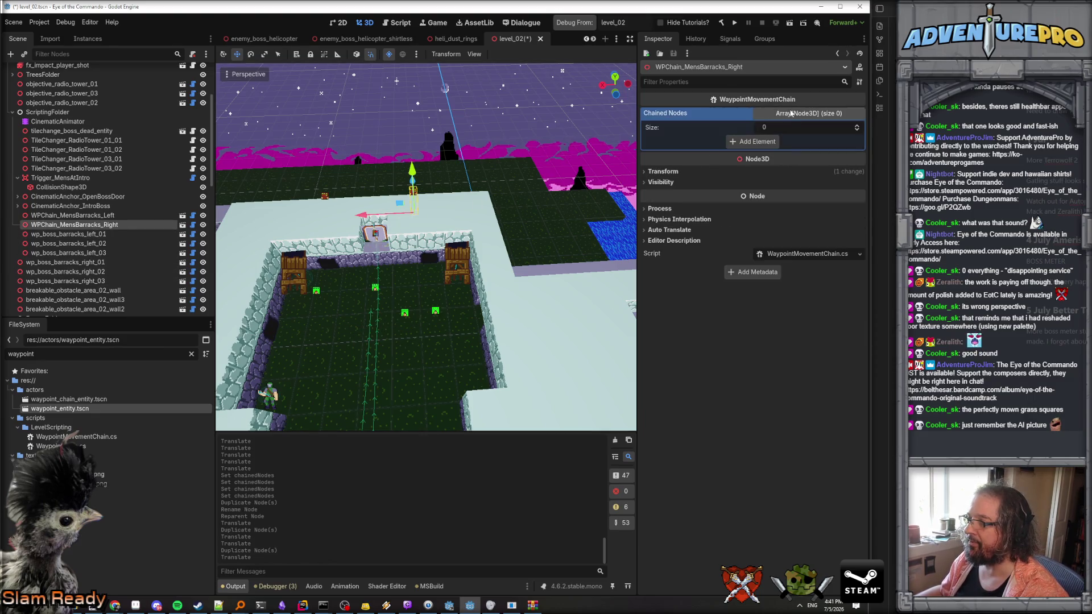
left_click(759, 142)
left_click(765, 155)
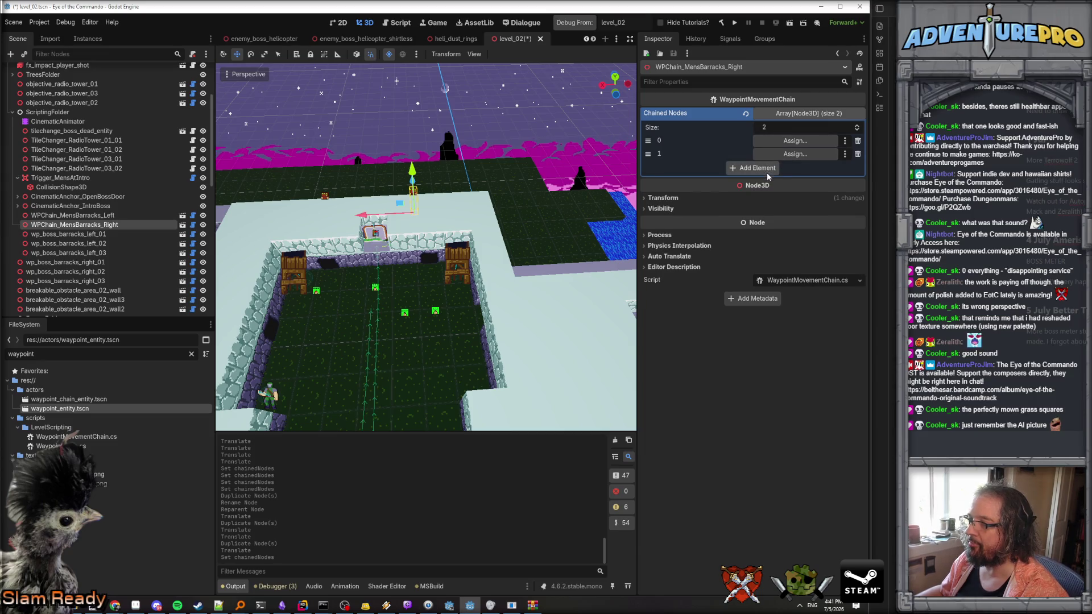
left_click(765, 168)
mouse_move(66, 262)
left_mouse_down()
mouse_move(521, 219)
mouse_move(796, 167)
mouse_move(807, 147)
mouse_move(114, 271)
mouse_move(766, 155)
left_mouse_up()
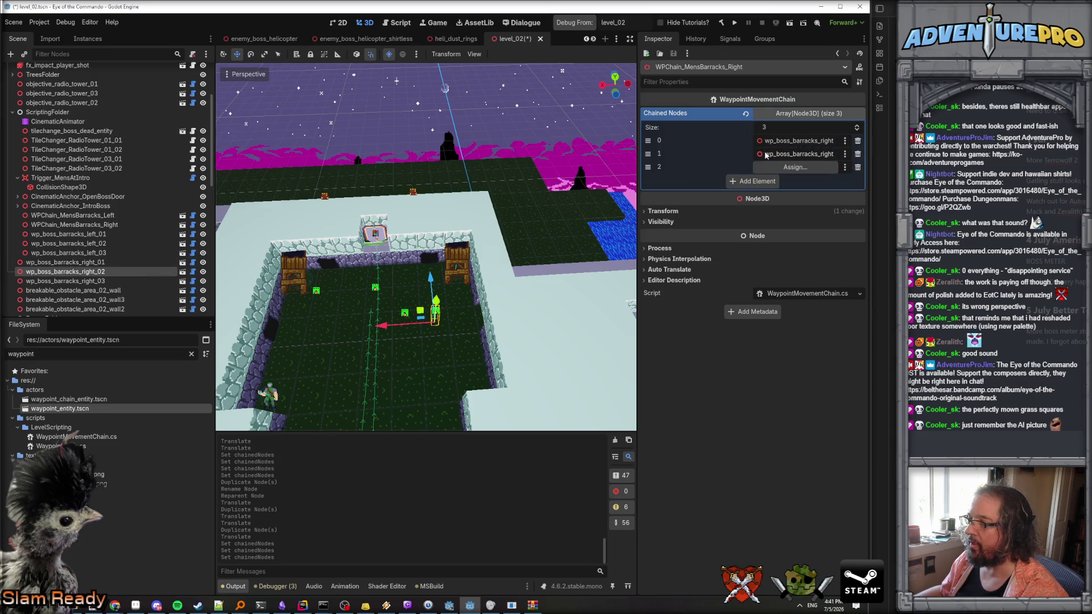
left_click_drag(73, 280, 795, 166)
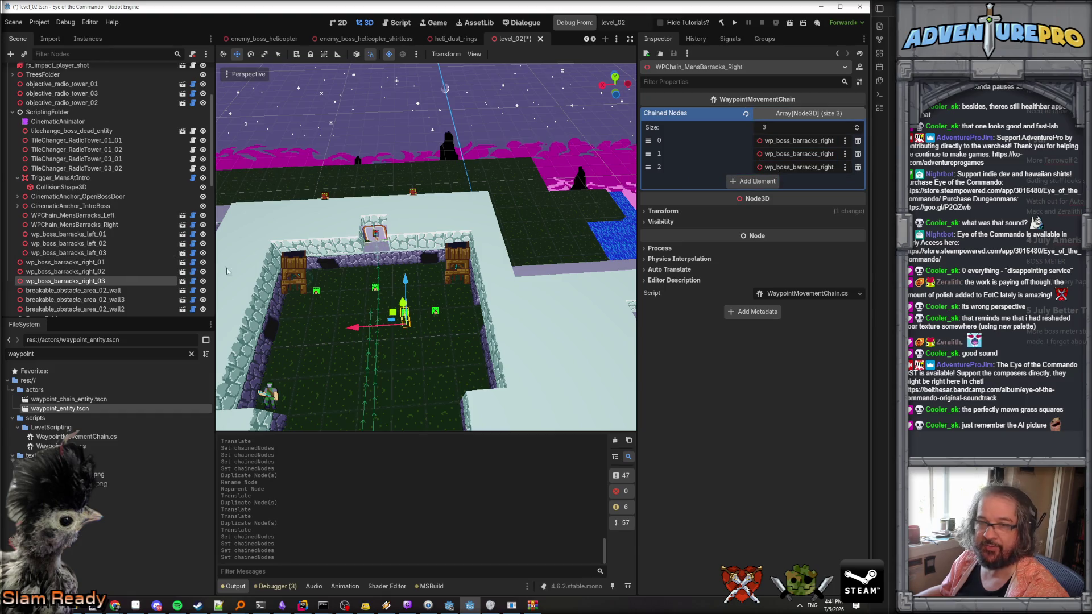
left_click(55, 266, "shift")
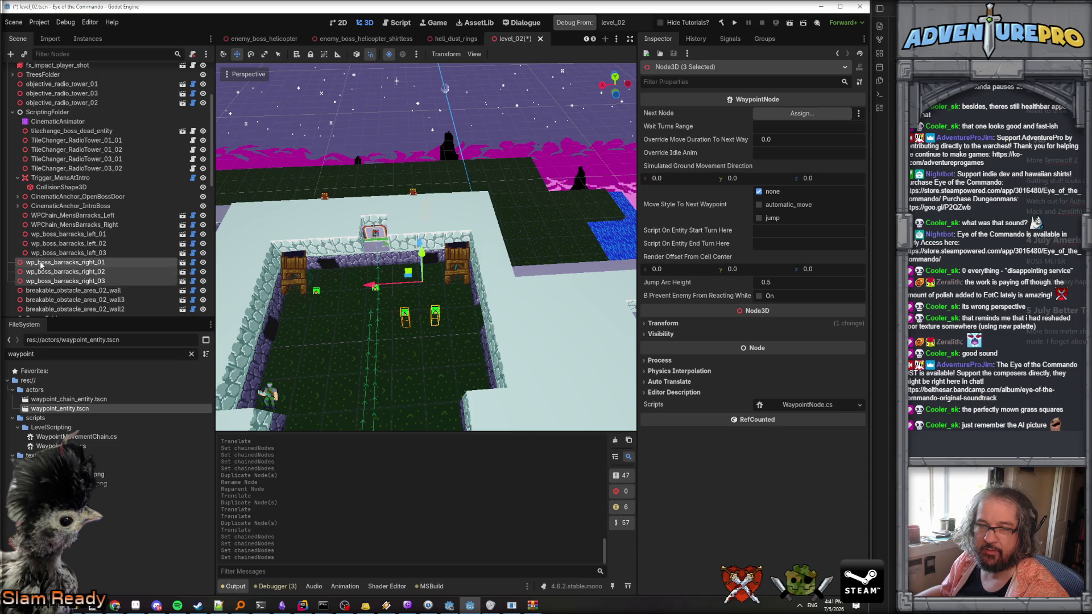
Move wp_boss_barracks_right_01 above the left waypoints, with right_02 and right_03 below it.
left_click(41, 263)
left_click(63, 243)
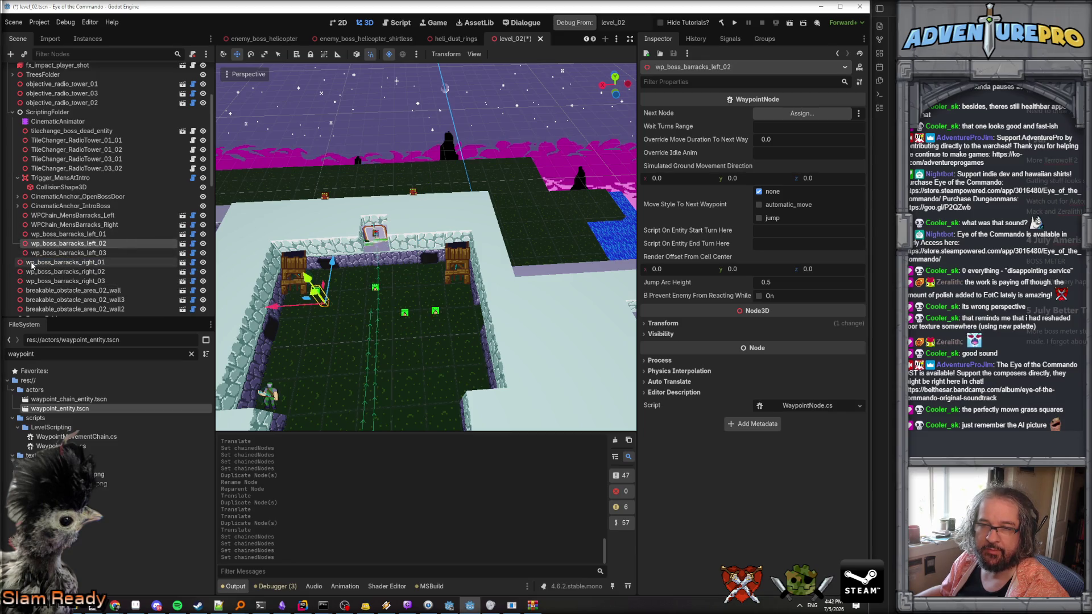
left_click_drag(35, 267, 49, 237)
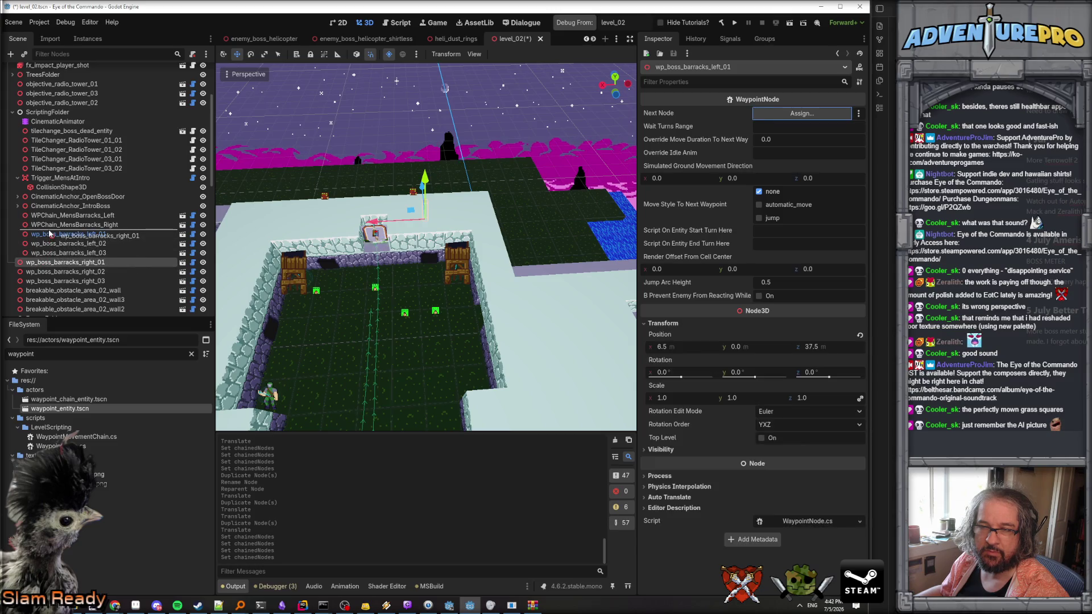
left_click(85, 272)
left_click(84, 282, "shift")
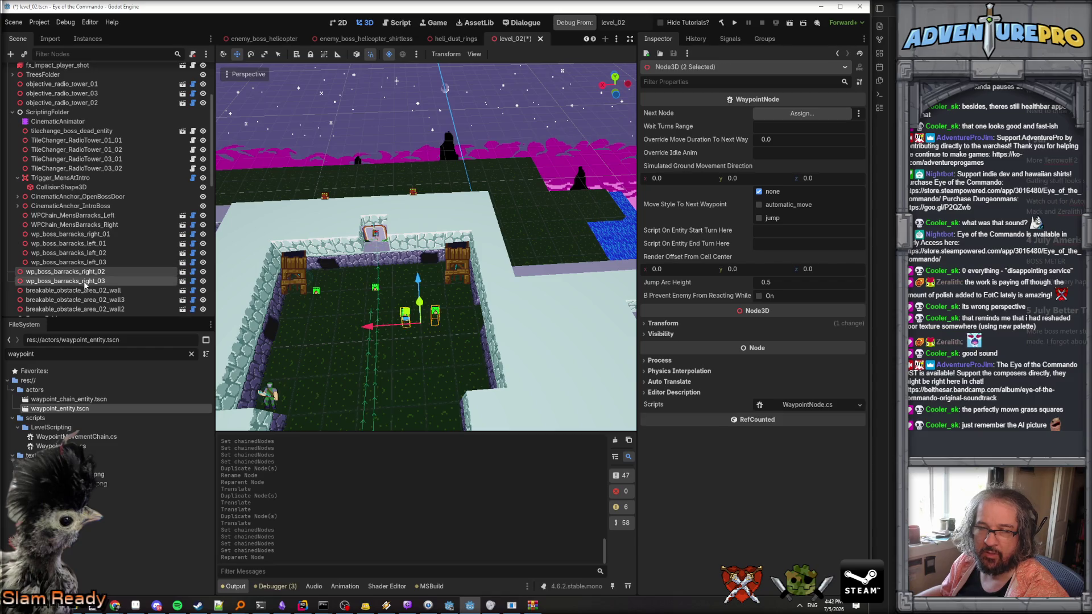
left_click_drag(85, 273, 85, 238)
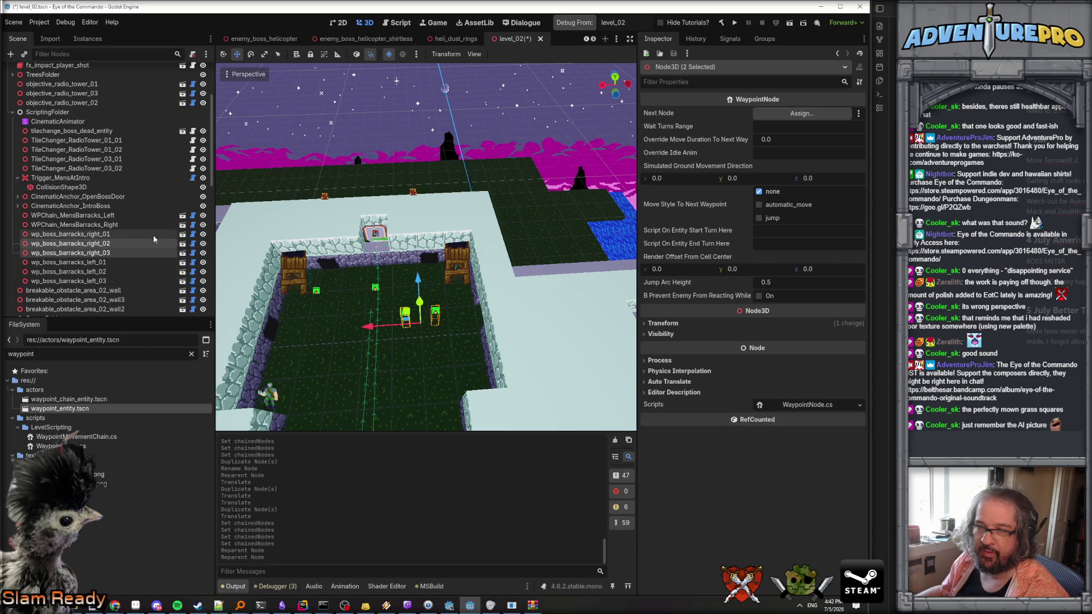
Check both barracks waypoint chains in the Inspector, then switch to the code editor.
left_click(113, 225)
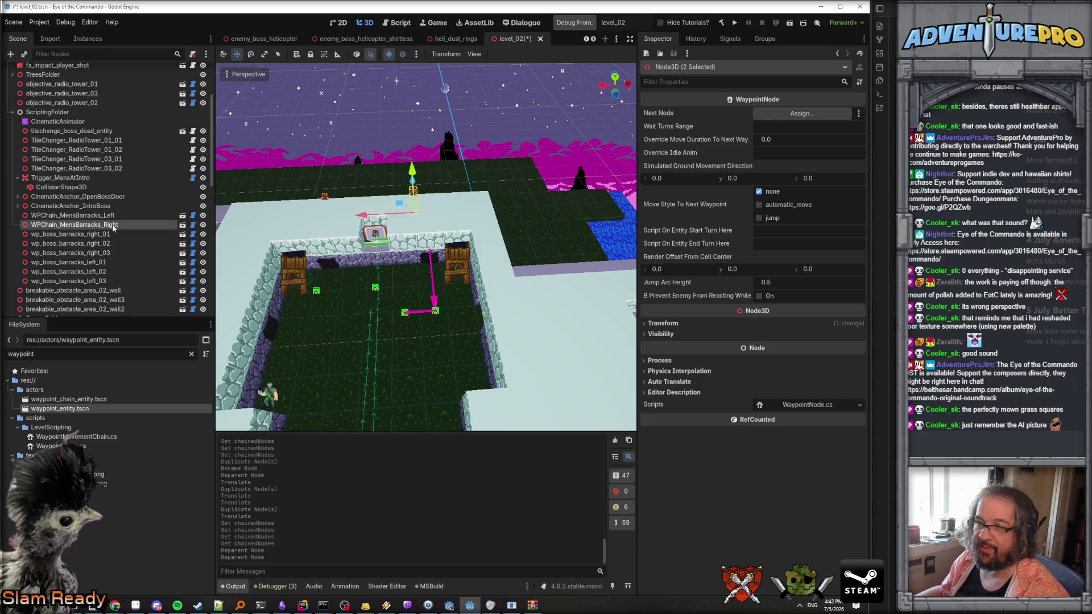
left_click(91, 217)
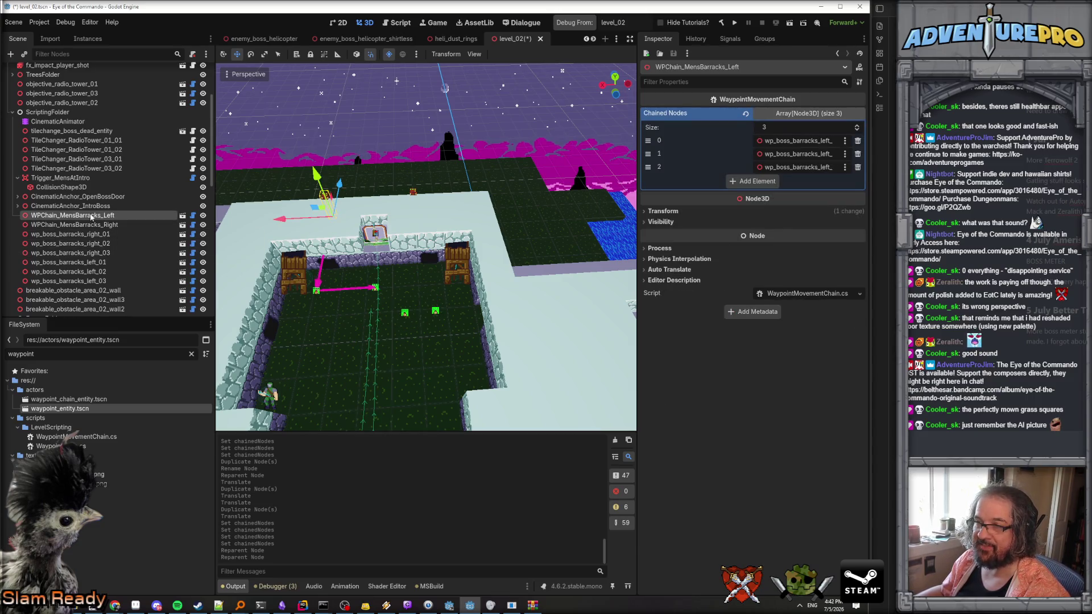
left_click_drag(306, 185, 388, 174)
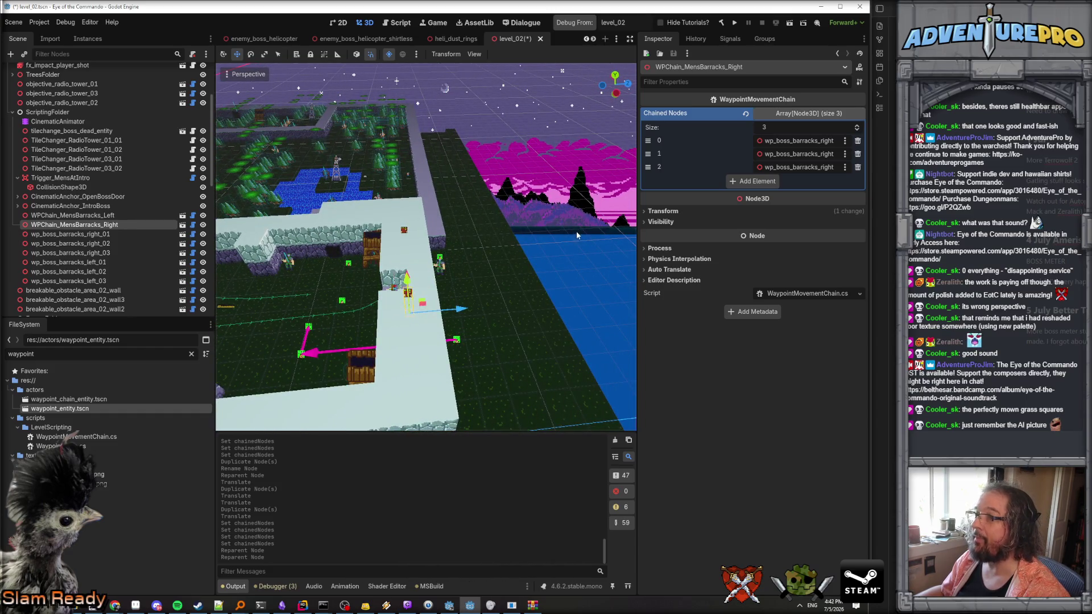
left_click(302, 606)
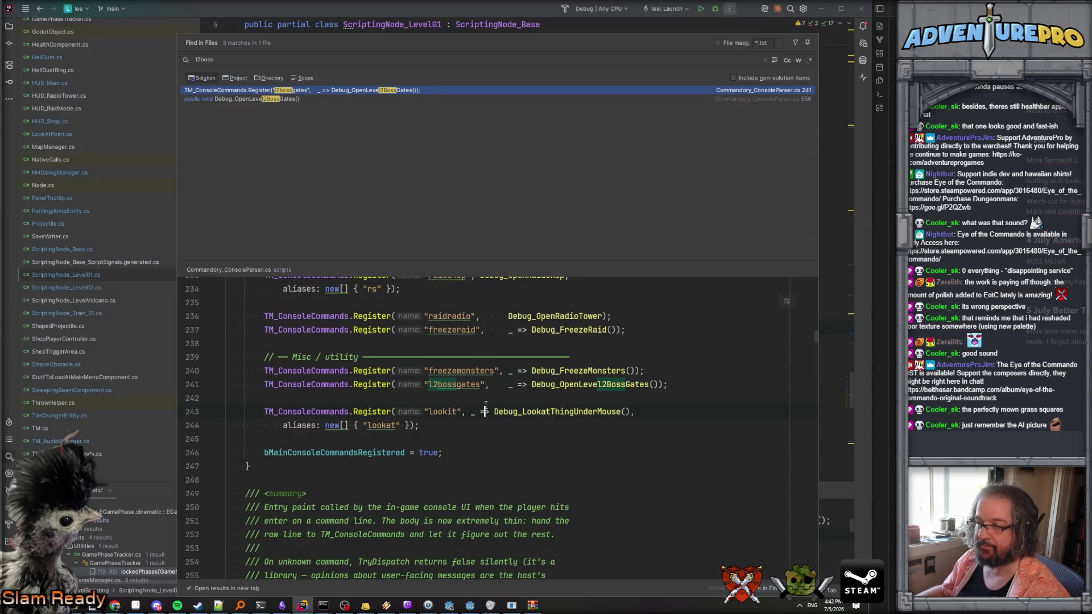
Search the project for waypointmovemen and trace moveChainOnWakeup to AttachEnemyToChain in EnemyCombatant.cs.
left_click(535, 26)
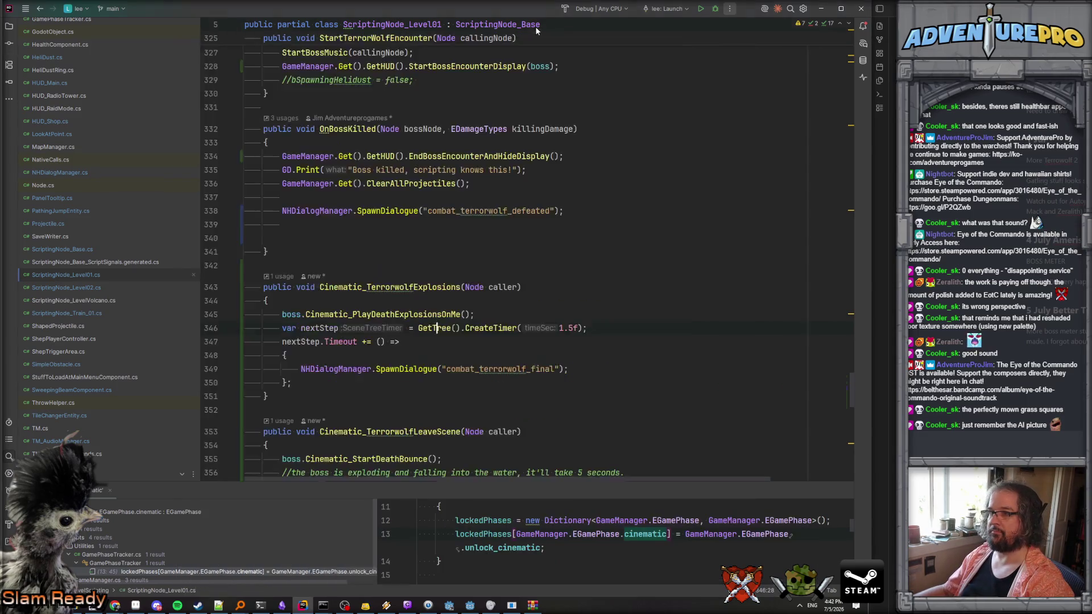
key("ctrl+shift+f")
type("way")
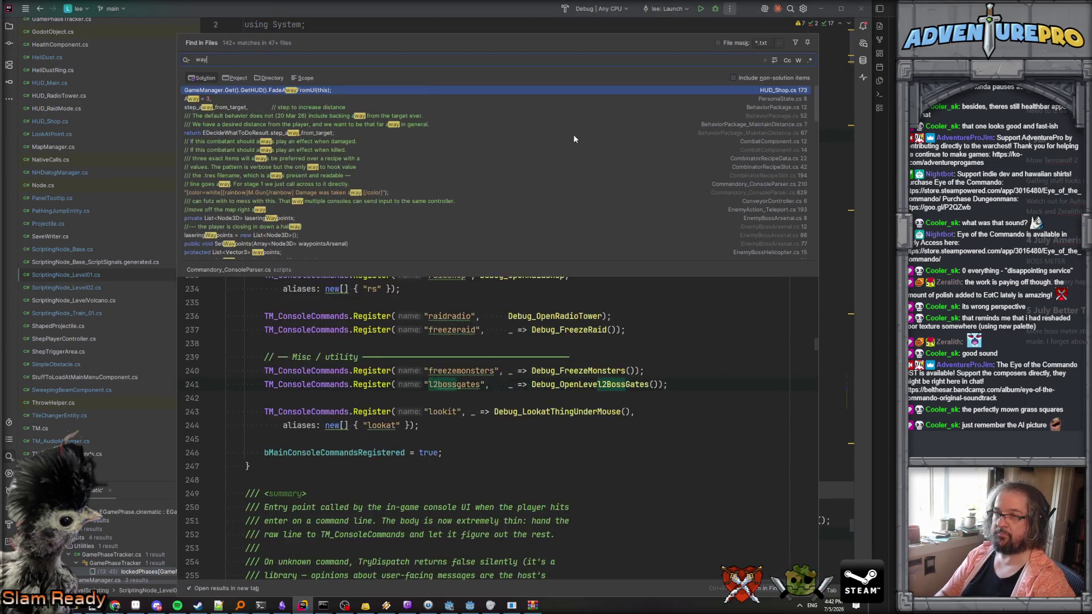
type("pointmovemen")
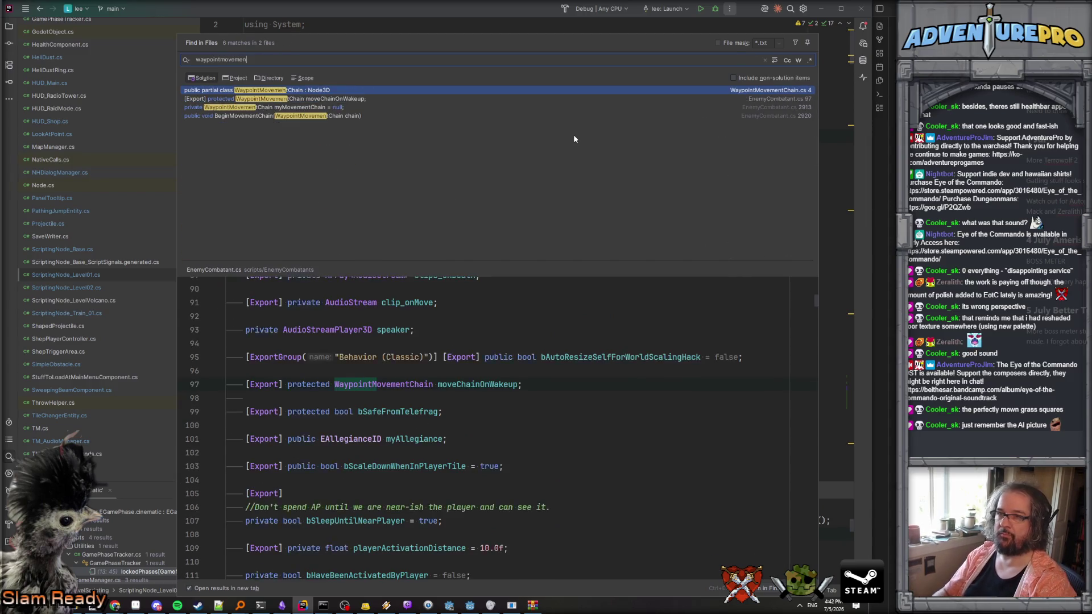
left_click(323, 100)
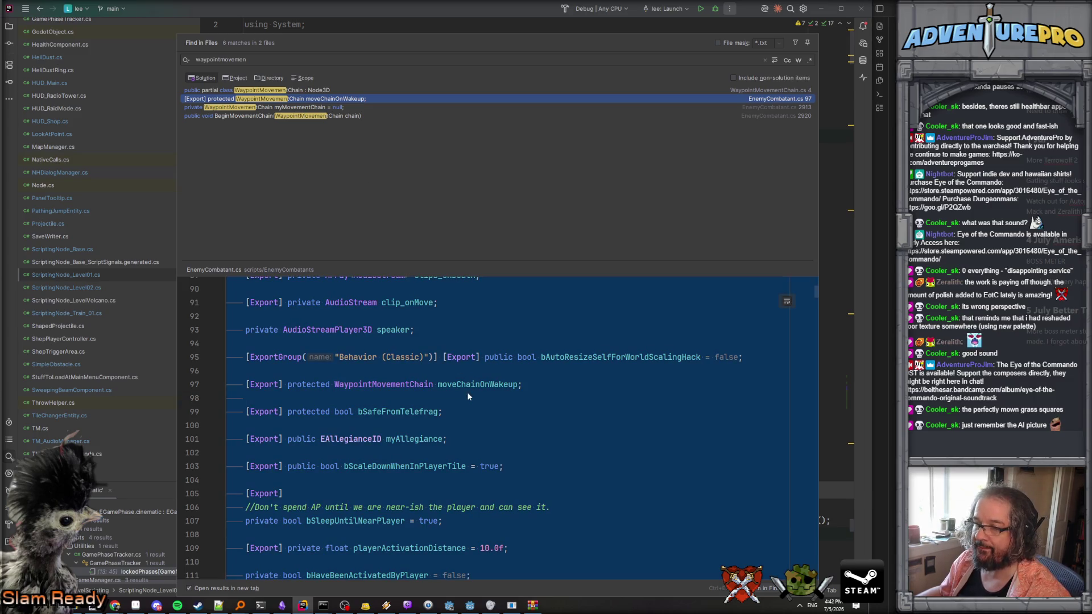
key("ctrl+shift+f")
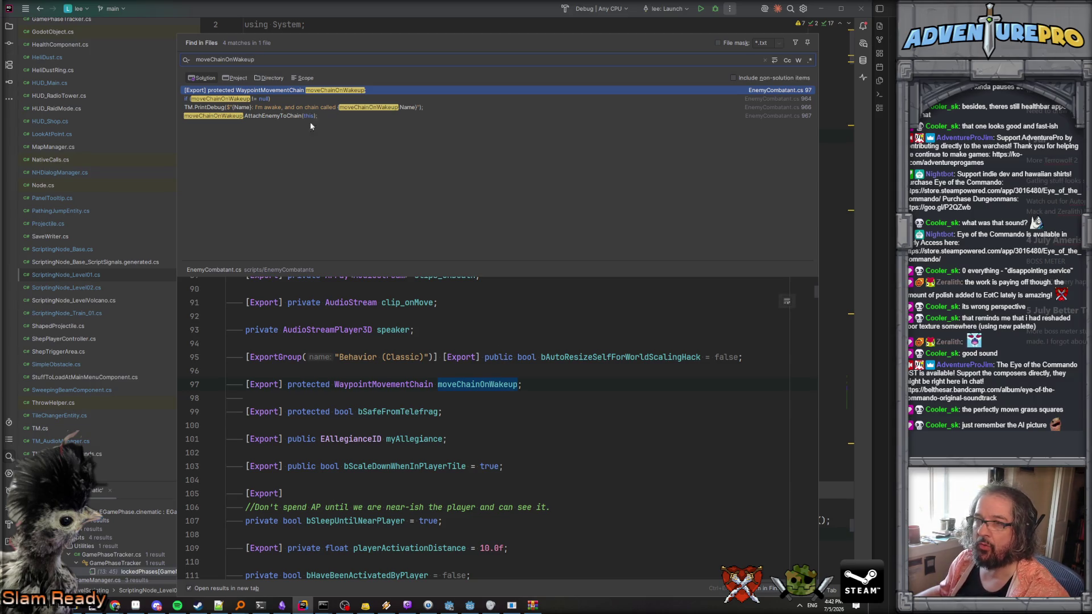
left_click(290, 116)
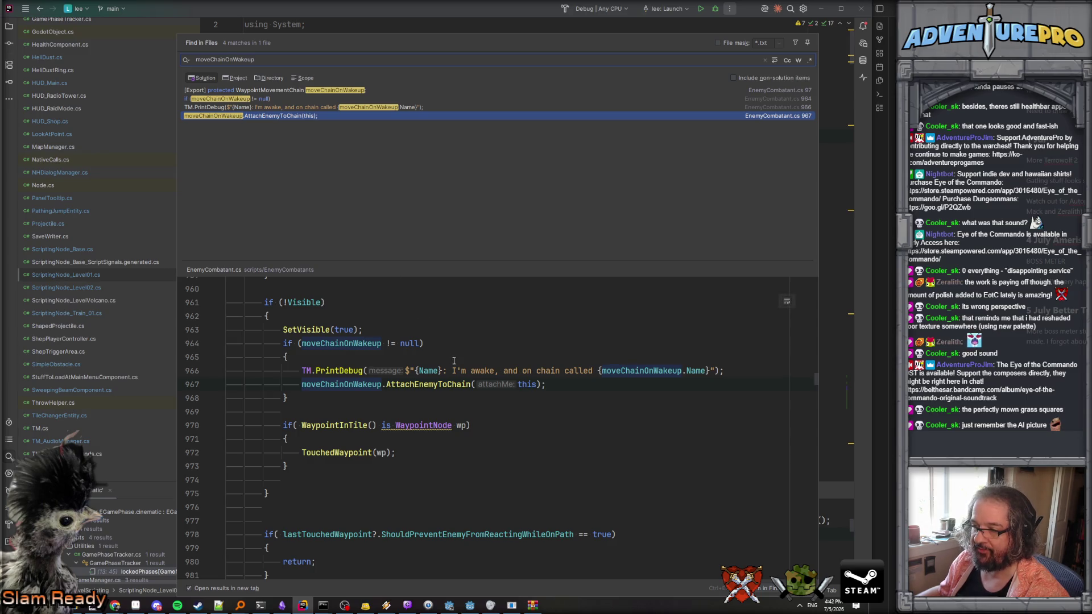
scroll(454, 361, "up", 2)
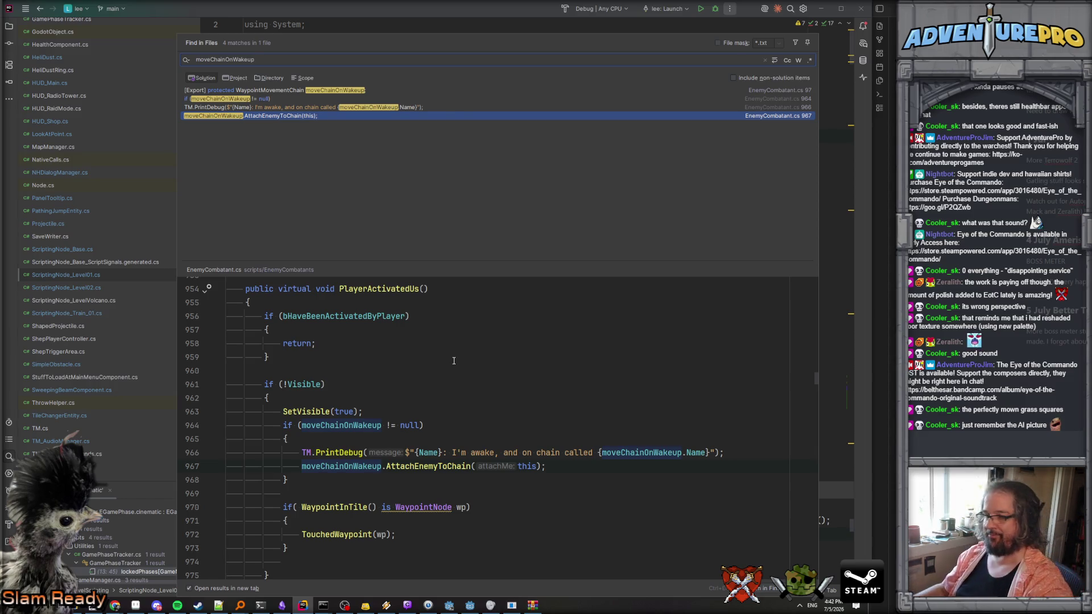
key("alt+Tab")
Set enemy_mook_grenade_boss_room_t2's Move Chain On Wakeup to WPChain_MensBarracks_Left.
key("d")
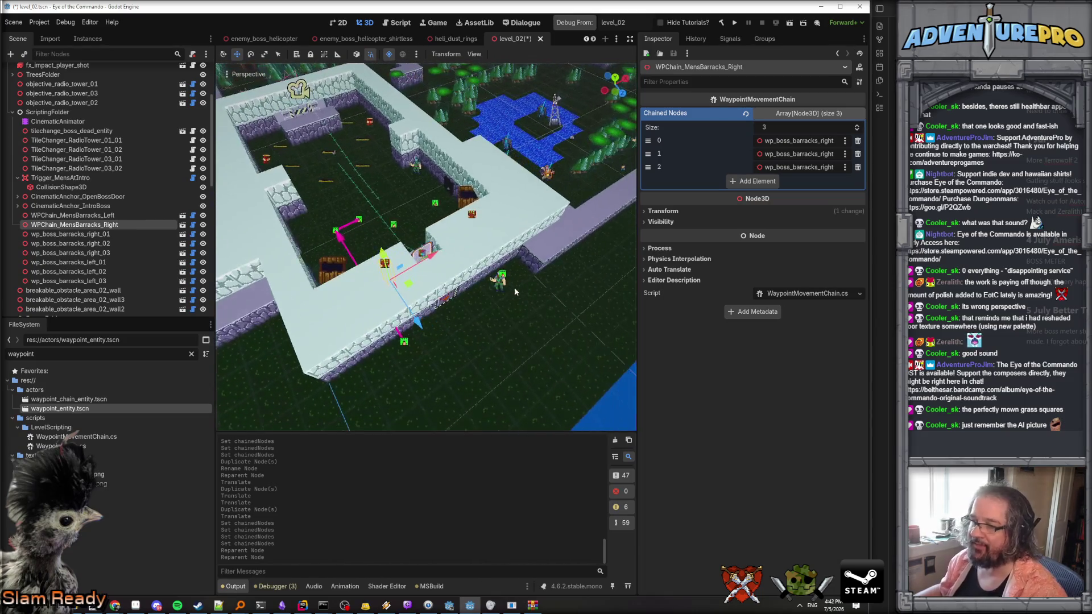
left_click(501, 290)
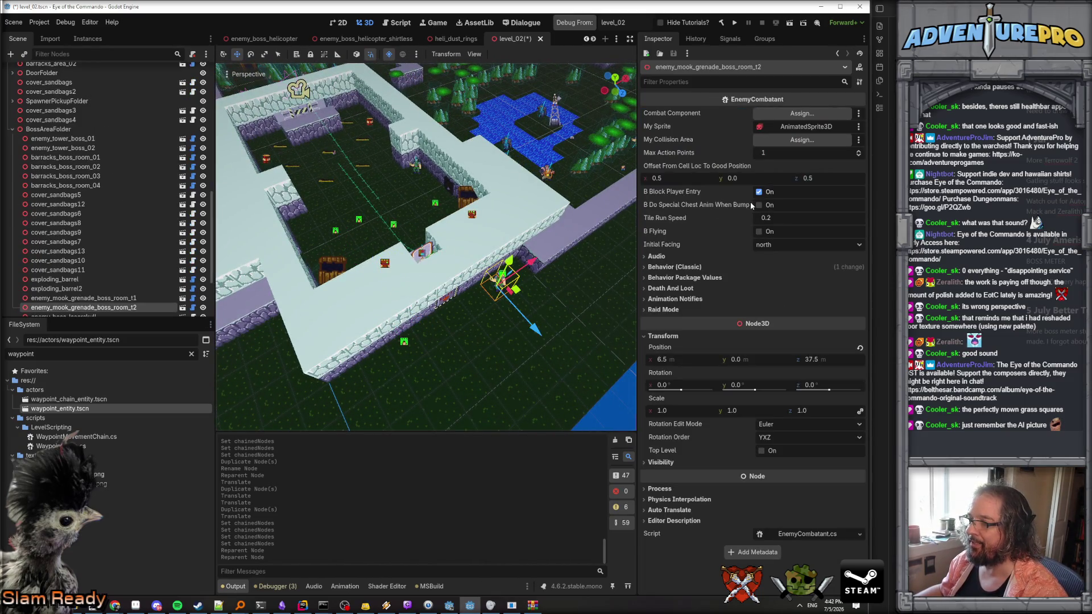
left_click(650, 268)
scroll(744, 315, "down", 3)
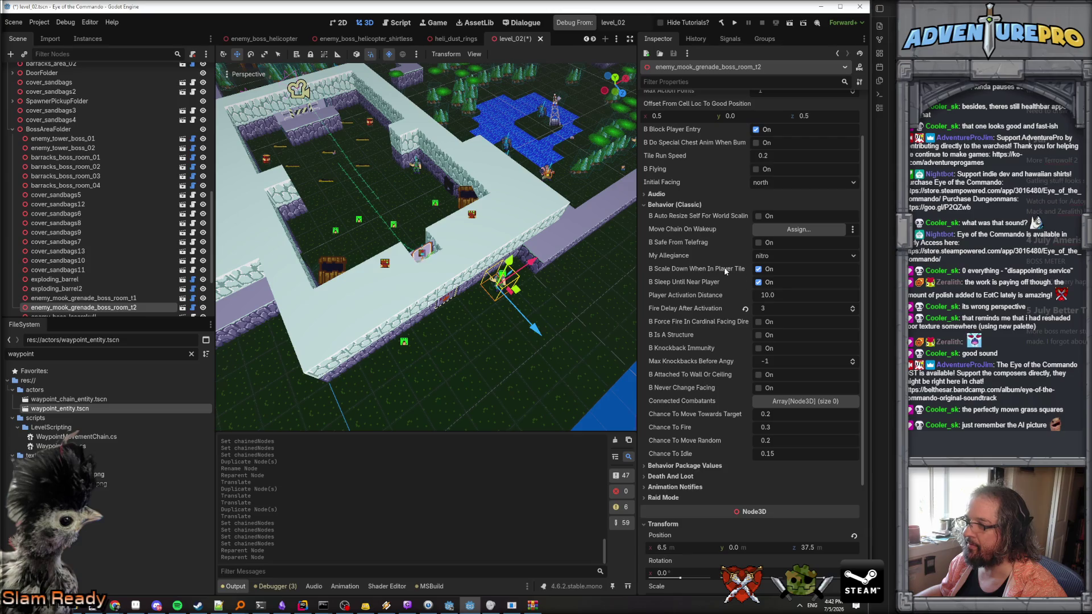
left_click(777, 227)
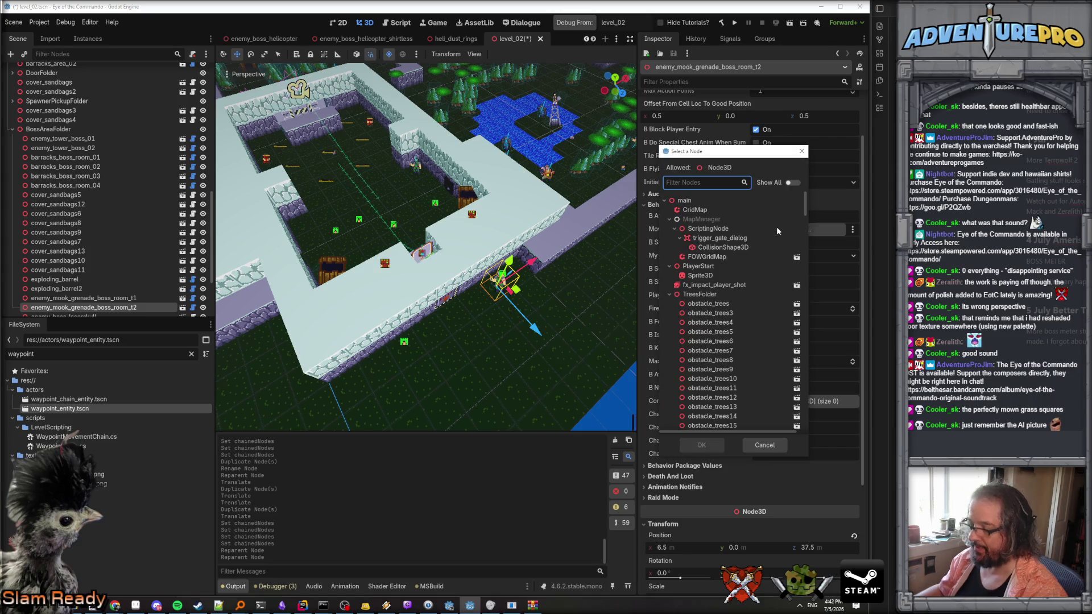
type("wpc")
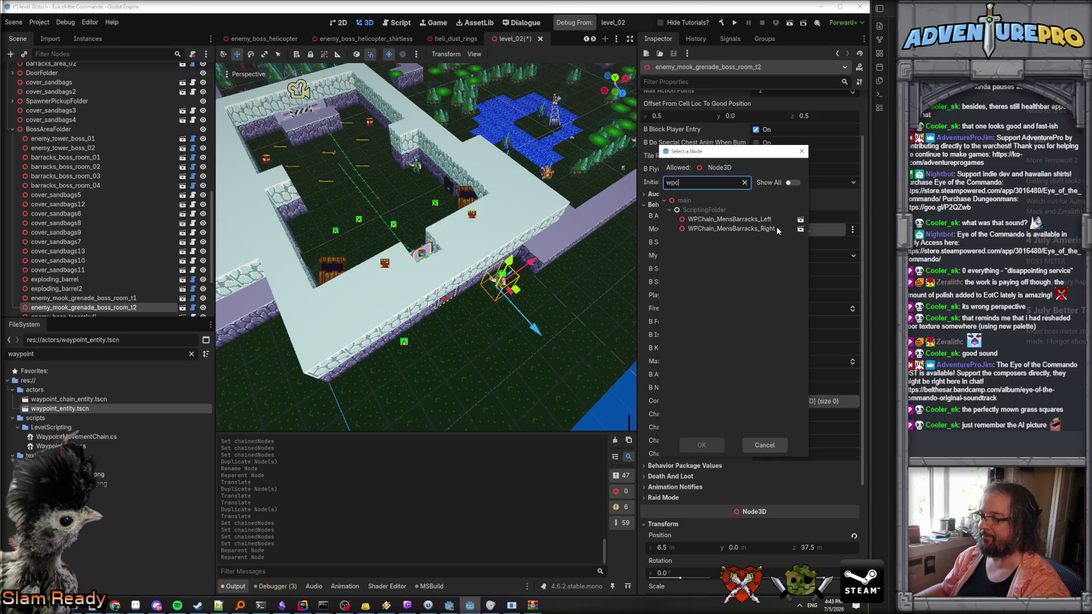
double_click(762, 220)
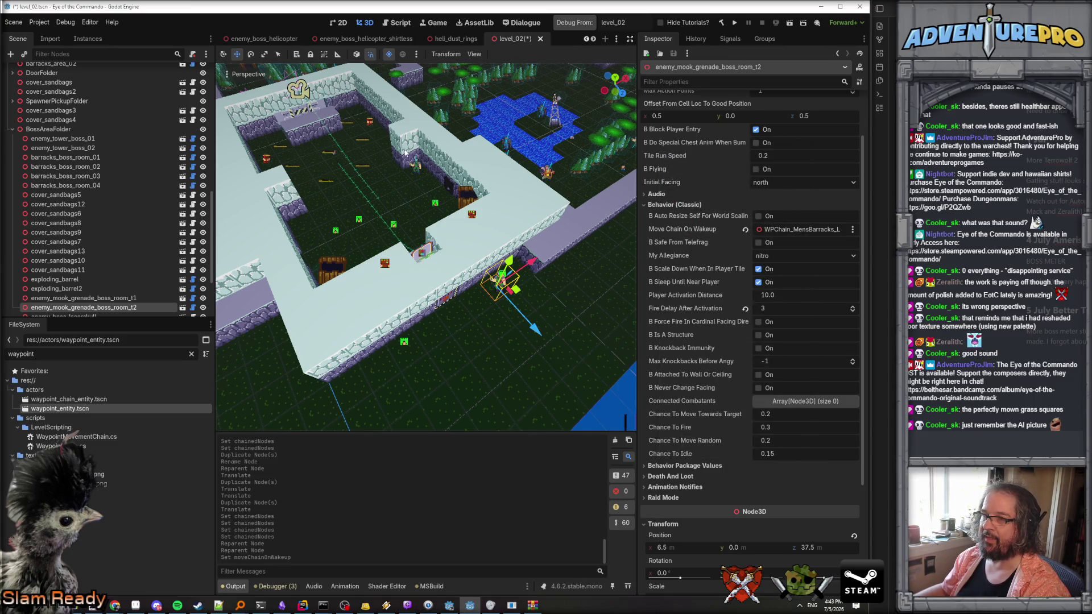
Select and frame the t1 grenade mook, then expand the enemy folder in the scene tree.
left_click(417, 170)
key("f")
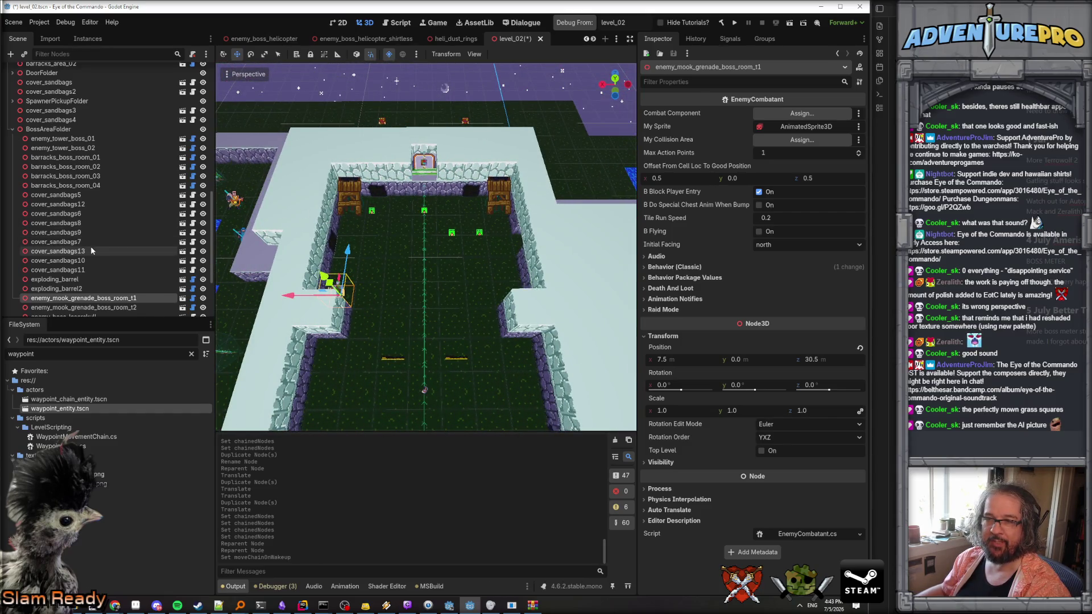
scroll(97, 253, "down", 2)
scroll(101, 259, "down", 2)
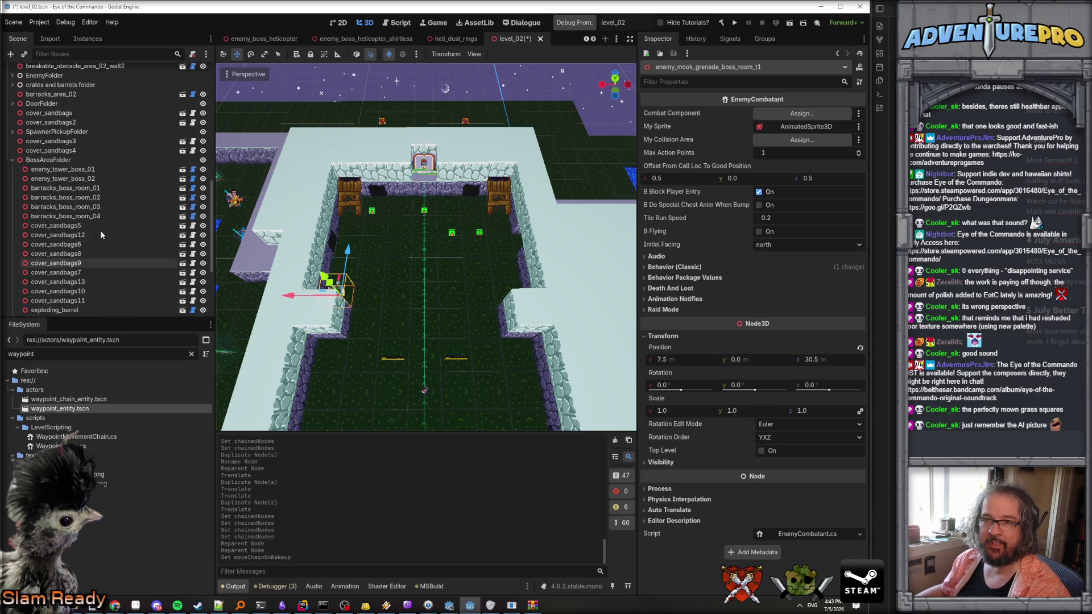
scroll(101, 231, "down", 2)
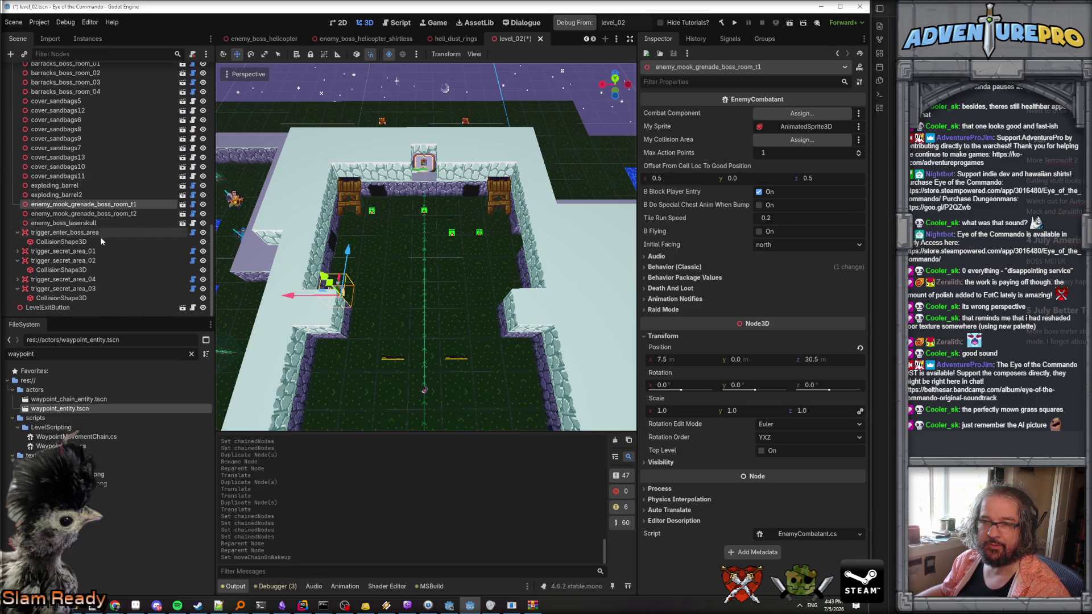
scroll(96, 254, "up", 20)
scroll(97, 255, "up", 8)
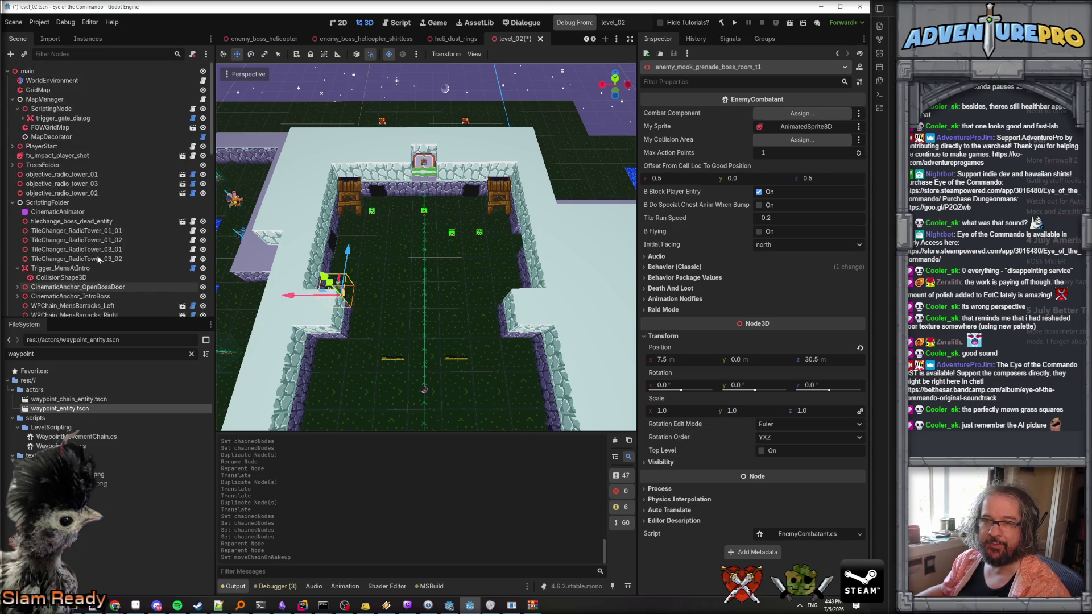
scroll(98, 260, "down", 13)
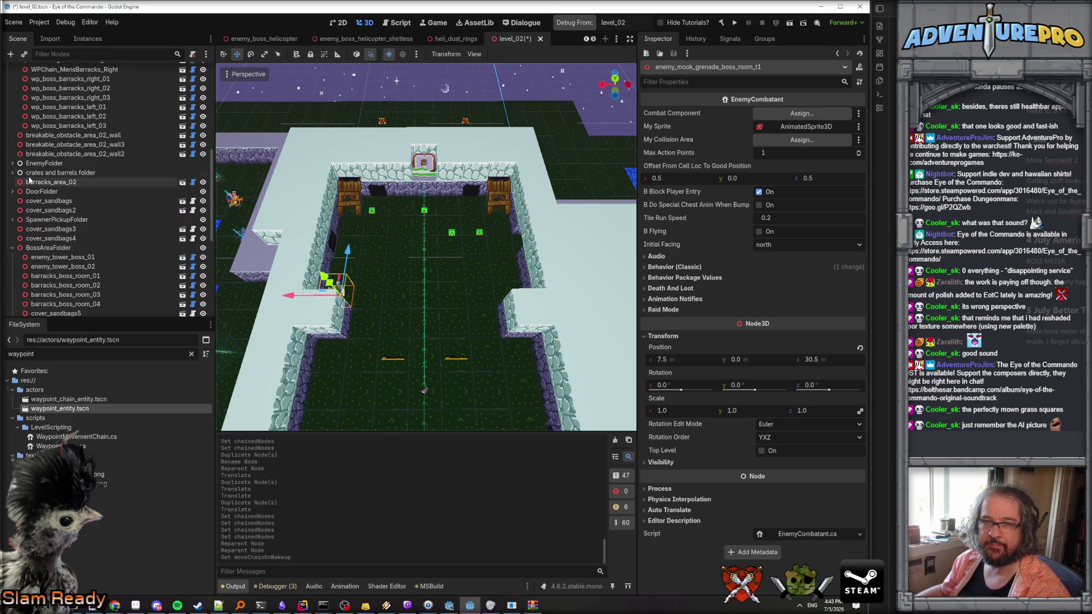
left_click(12, 164)
Duplicate enemy_mook_t1_01 and rename the copy enemy_mook_t1_boss_room.
scroll(70, 212, "down", 2)
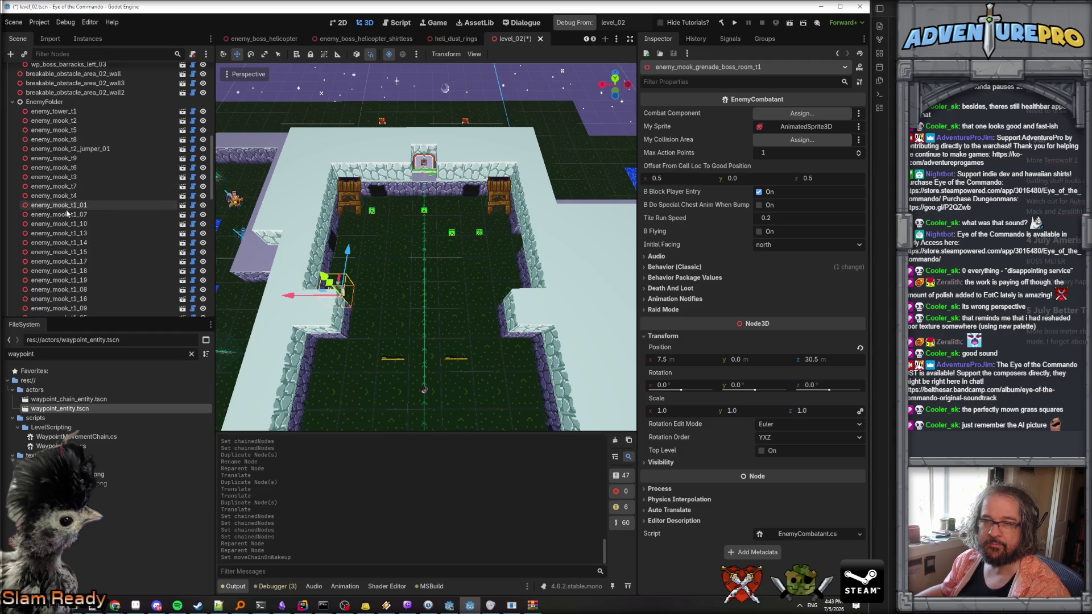
left_click(69, 207)
right_click(68, 207)
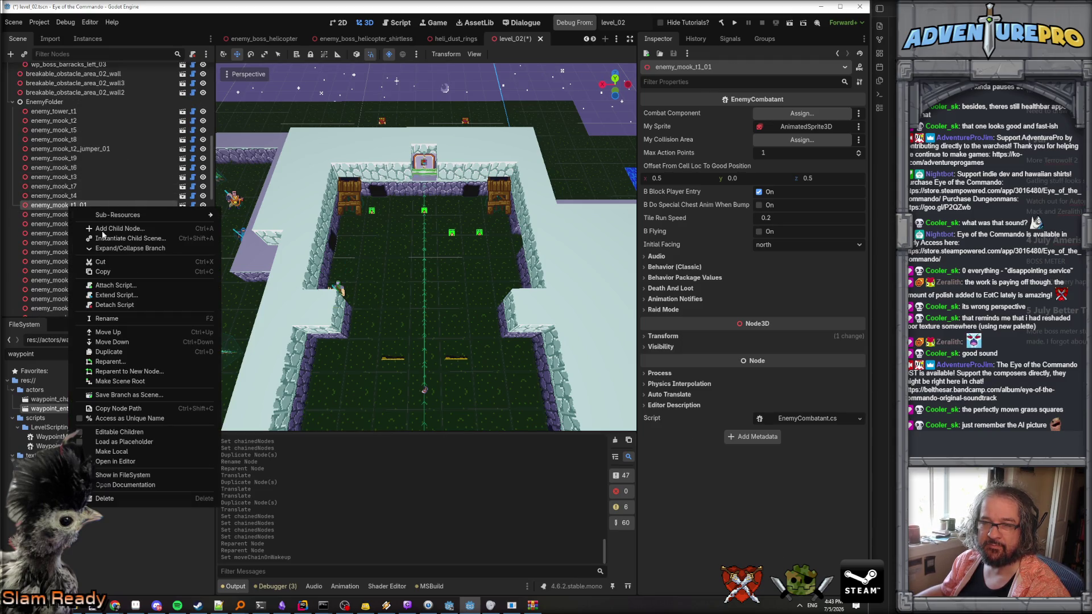
left_click(122, 351)
key("ctrl+d")
key("Return")
left_click(80, 205)
double_click(24, 209)
left_click(25, 217)
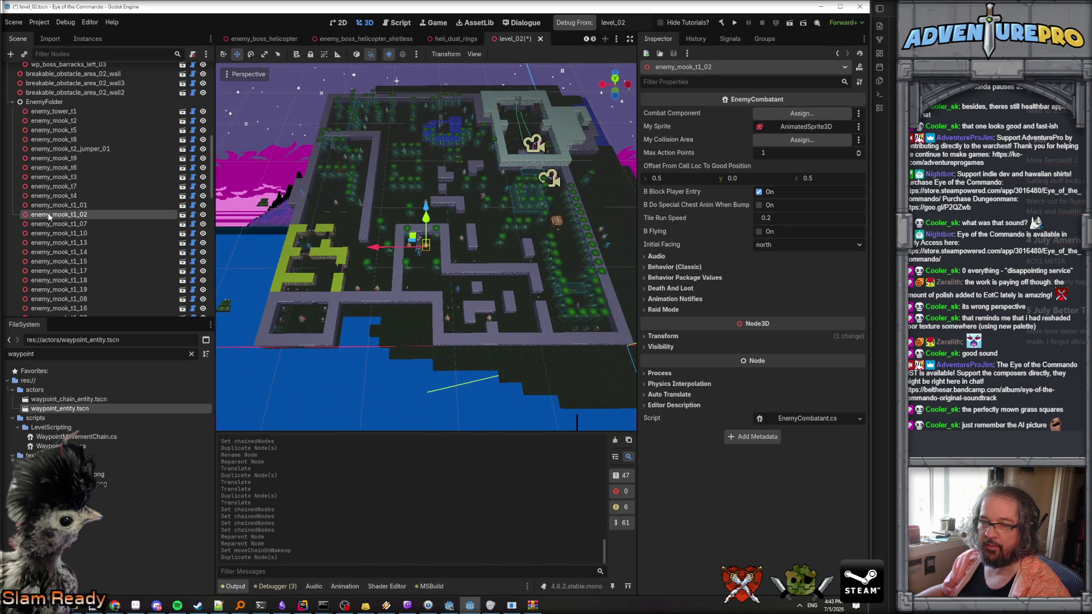
left_click(70, 217)
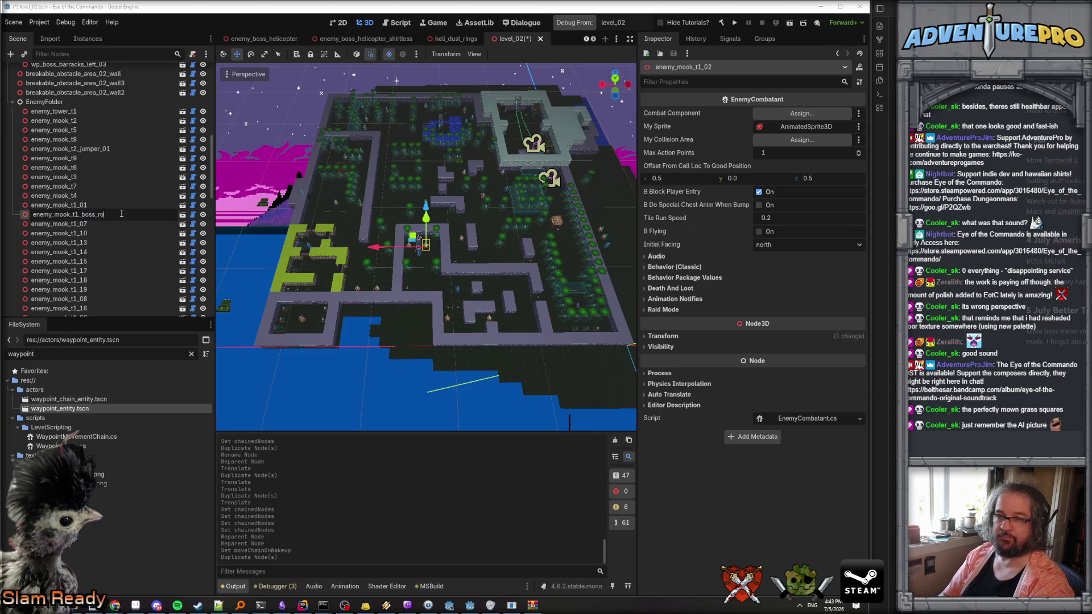
type("om")
key("Return")
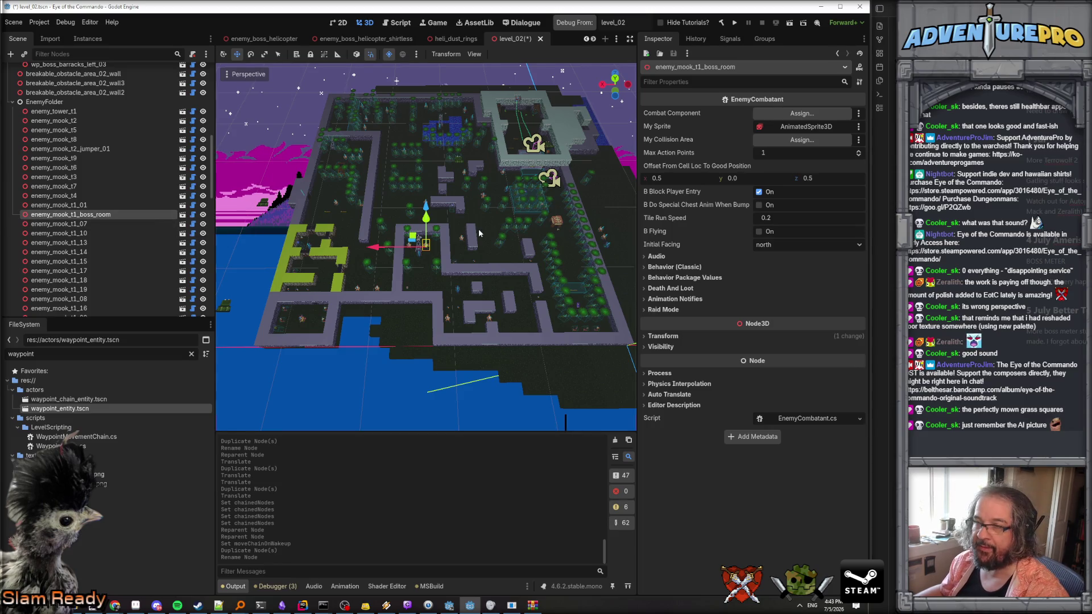
Move enemy_mook_t1_boss_room into the boss barracks room.
left_click_drag(375, 248, 529, 248)
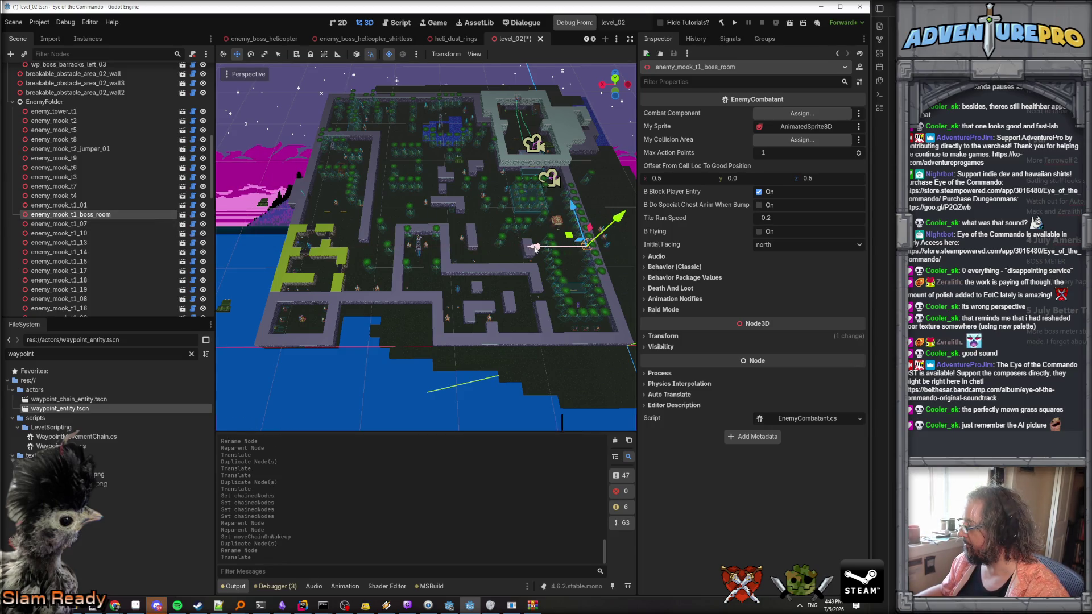
key("w")
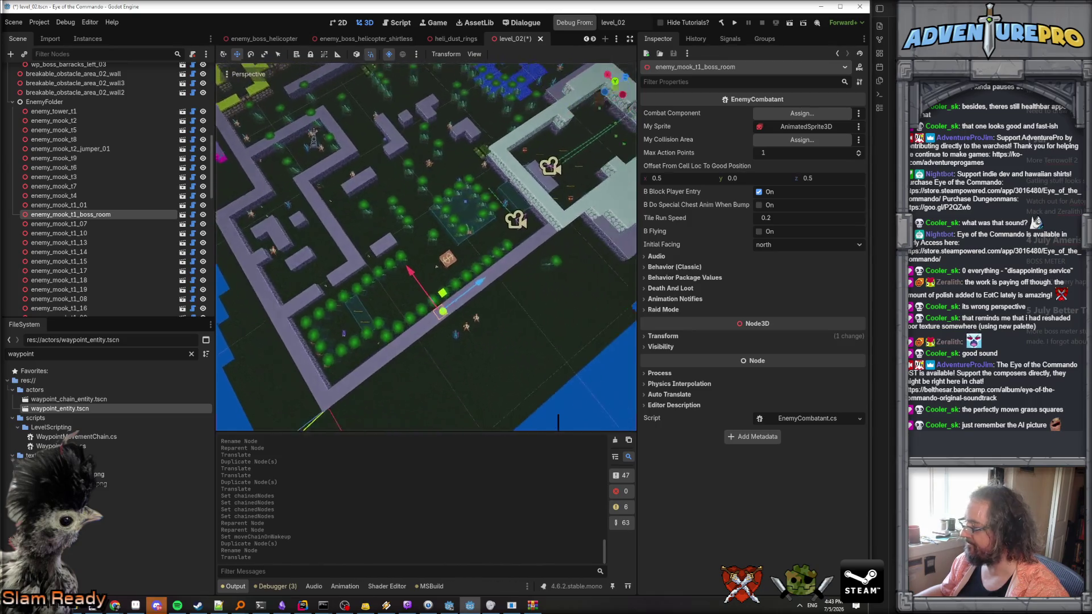
left_click_drag(477, 277, 632, 171)
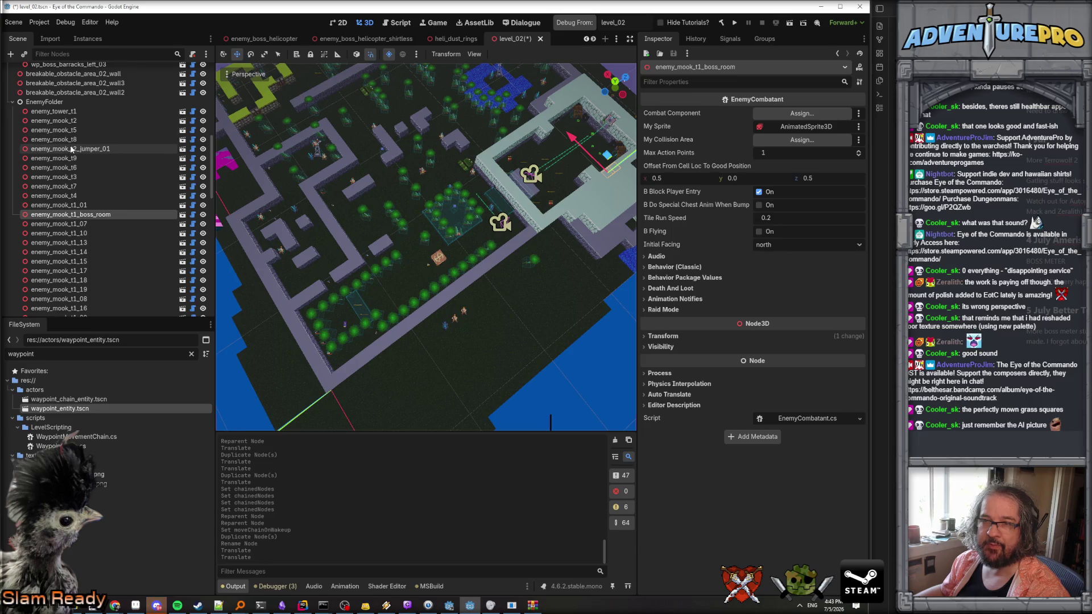
scroll(72, 149, "up", 3)
scroll(72, 149, "up", 3)
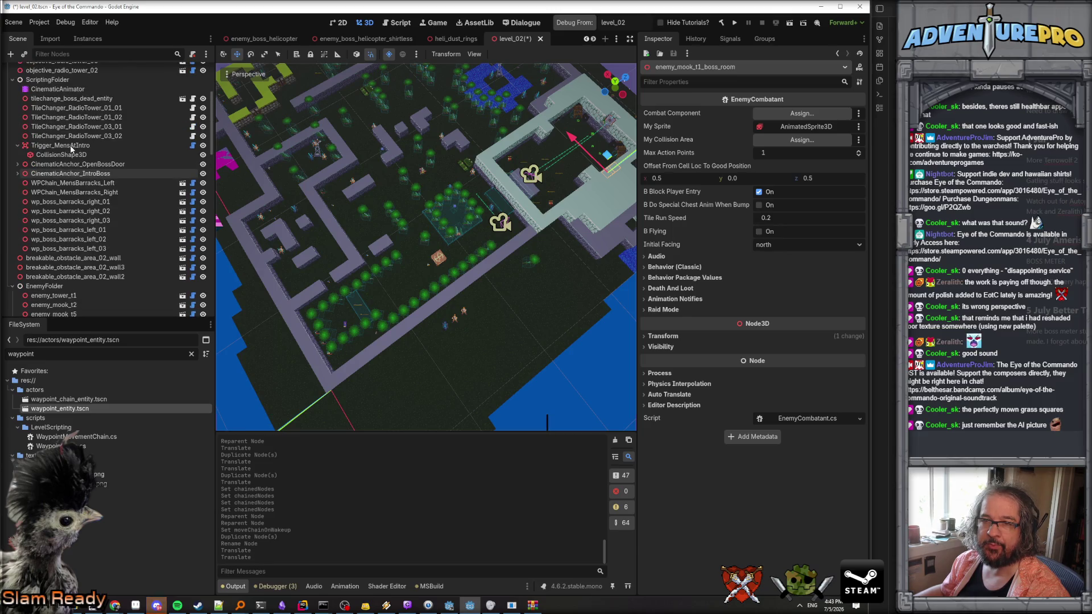
scroll(72, 149, "down", 10)
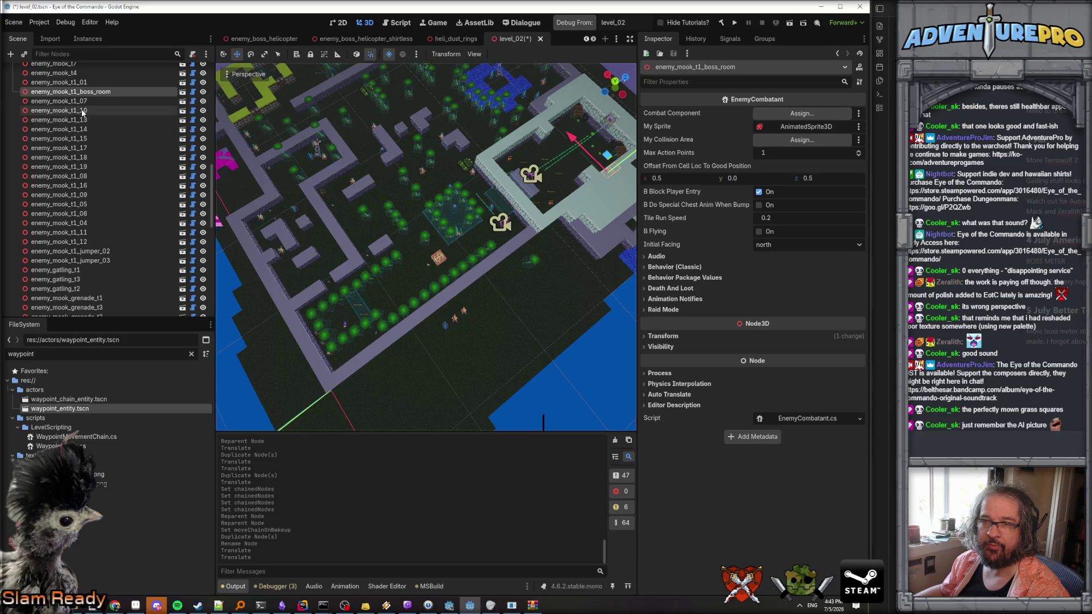
scroll(83, 113, "down", 3)
scroll(83, 112, "up", 5)
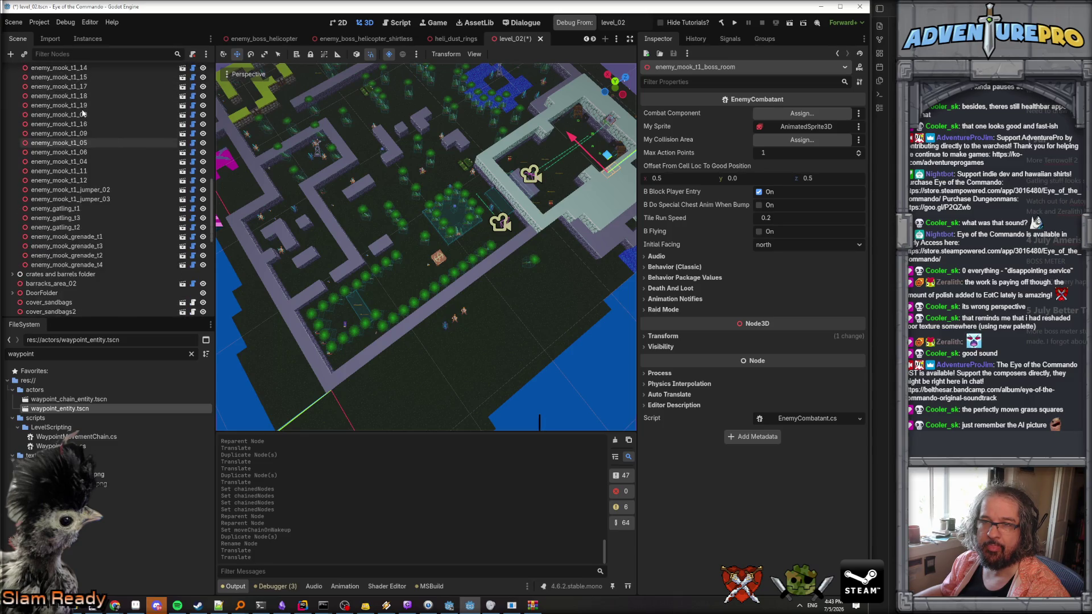
Reparent the mook under BossAreaFolder and adjust its position toward the room's front.
left_click_drag(79, 153, 97, 258)
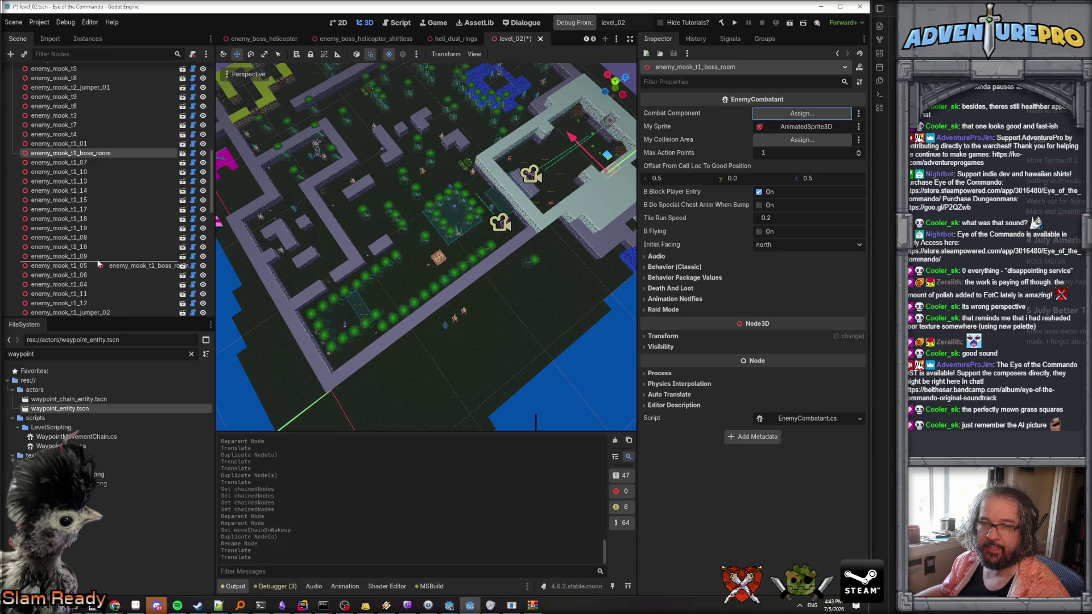
mouse_move(98, 101)
left_mouse_down()
mouse_move(88, 309)
mouse_move(64, 255)
left_mouse_up()
double_click(64, 254)
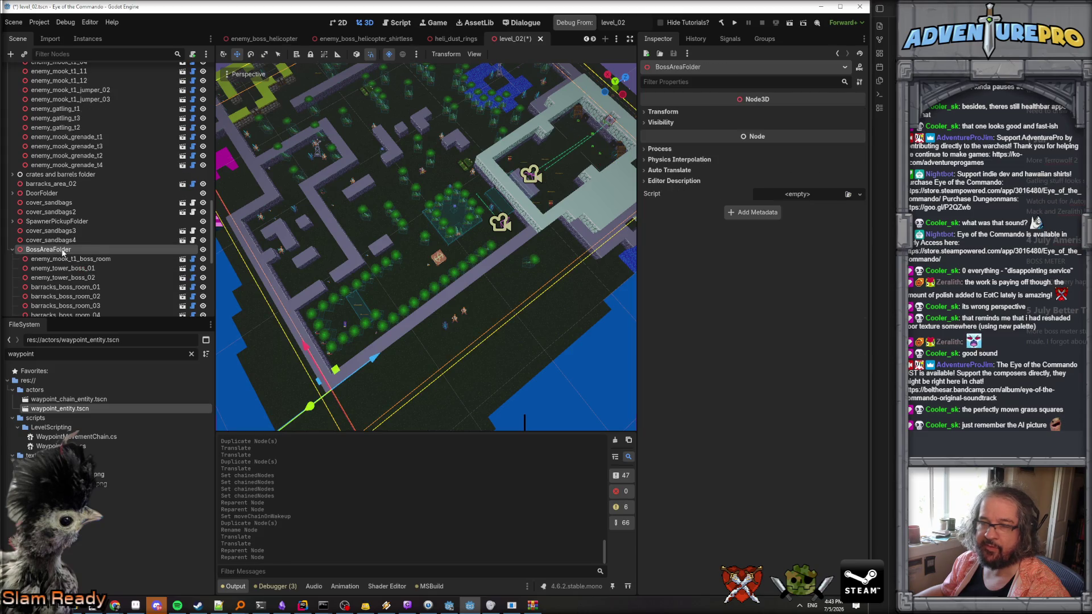
double_click(91, 259)
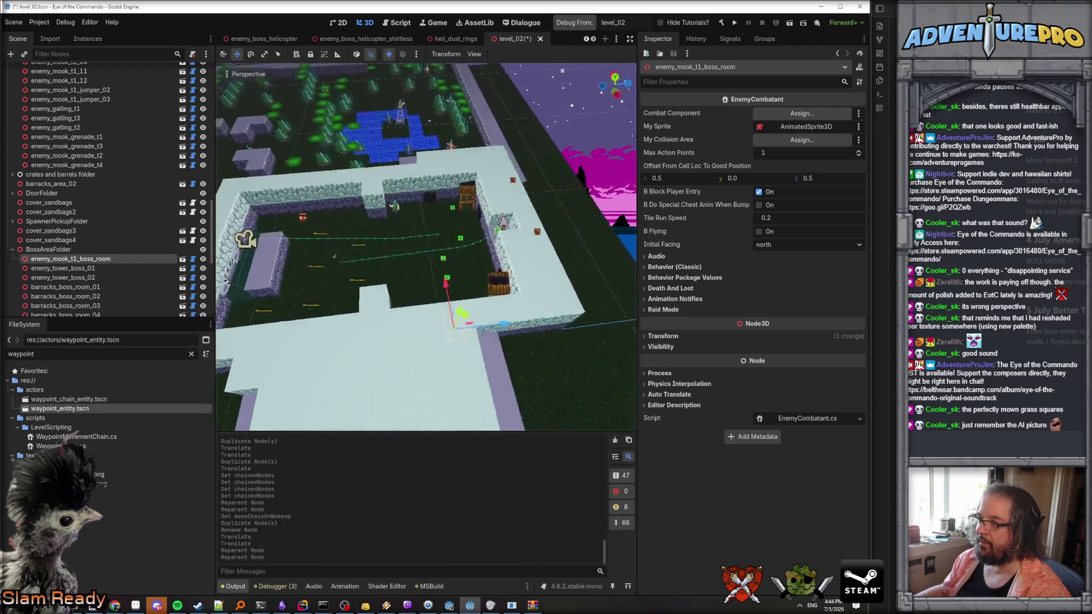
left_click_drag(378, 265, 389, 439)
left_click_drag(442, 376, 496, 368)
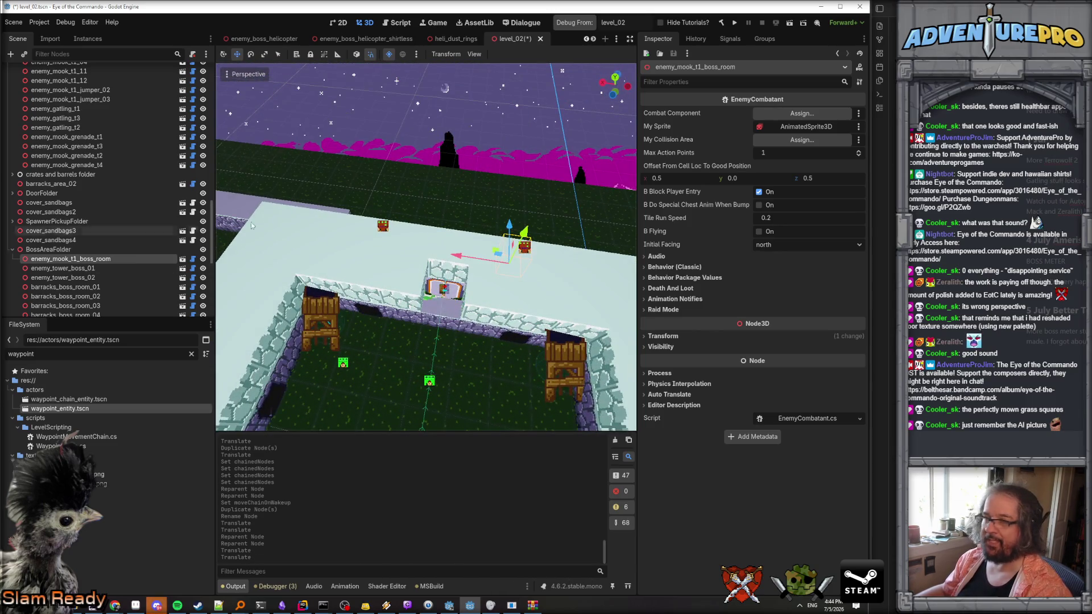
Set enemy_mook_t1_boss_room's Move Chain On Wakeup to WPChain_MensBarracks_Right.
left_click(680, 268)
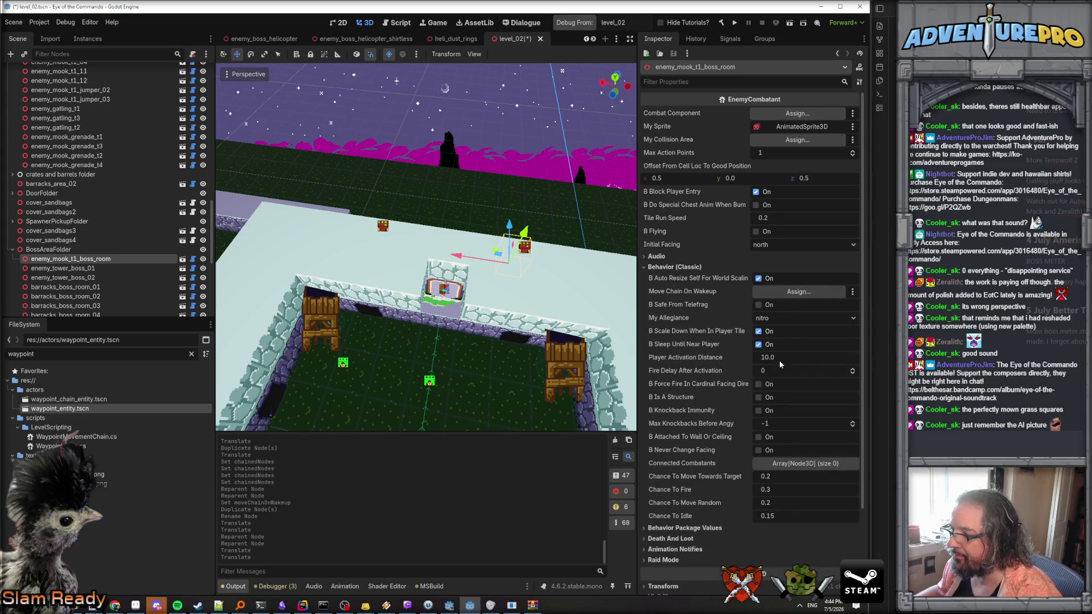
left_click(793, 295)
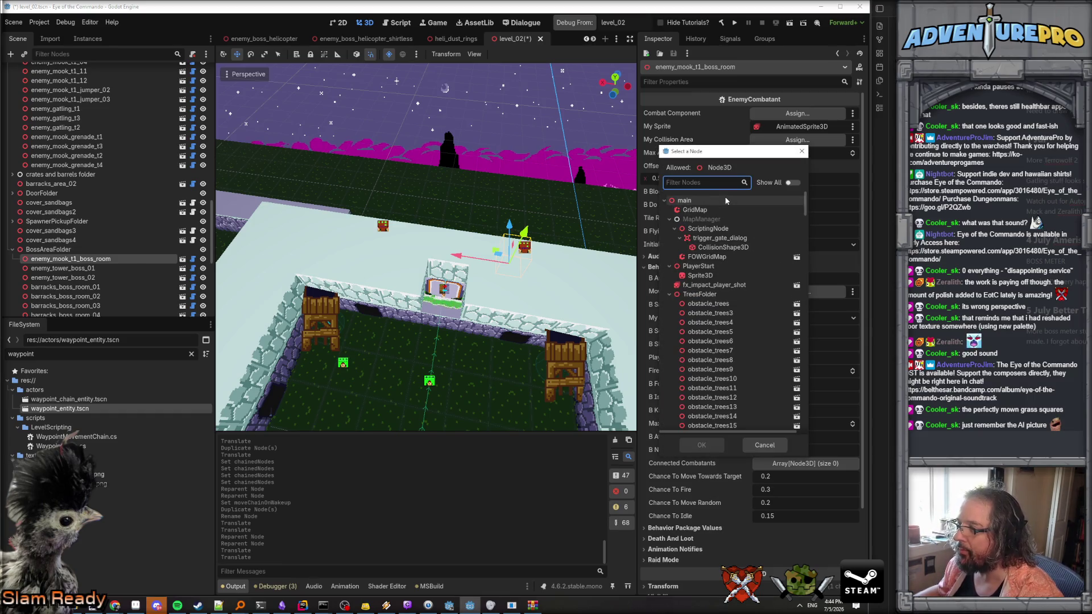
type("wpch")
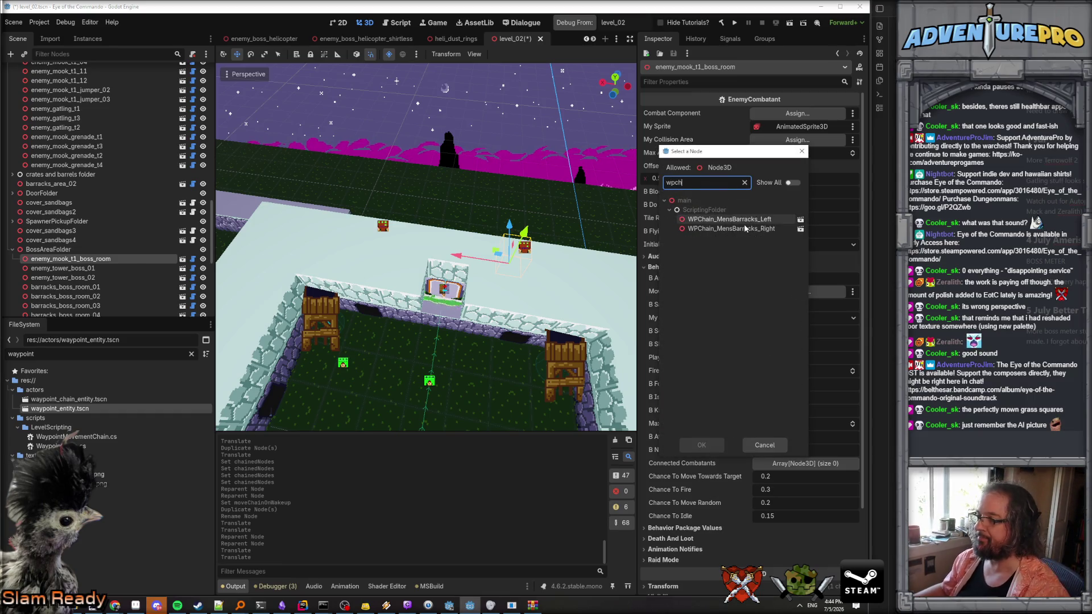
double_click(743, 227)
Shift the mook right along X and move wp_boss_barracks_right_01 onto it.
left_click_drag(561, 209, 517, 197)
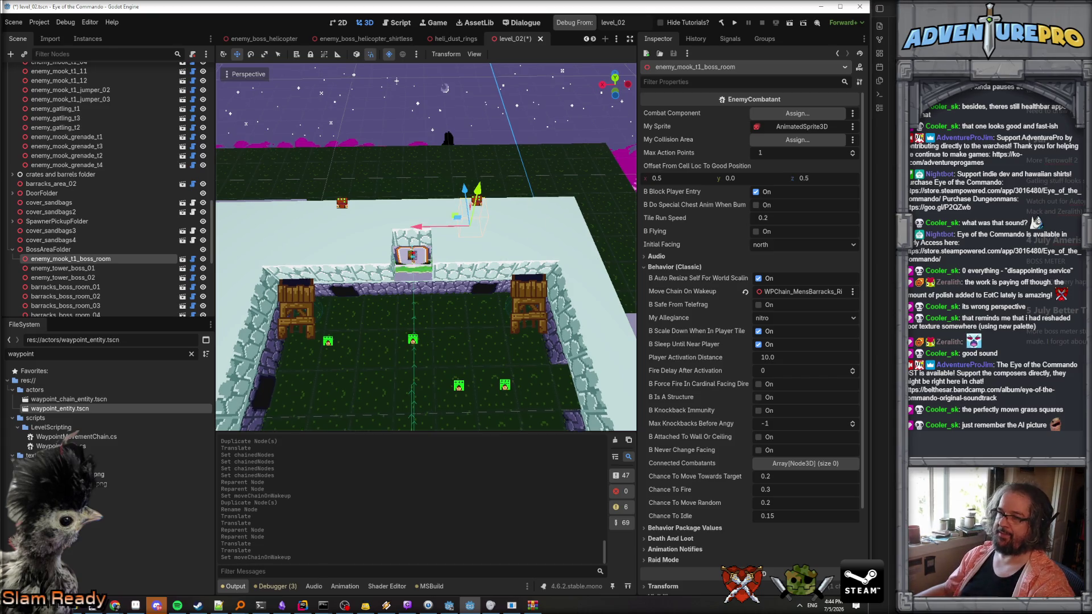
key("f")
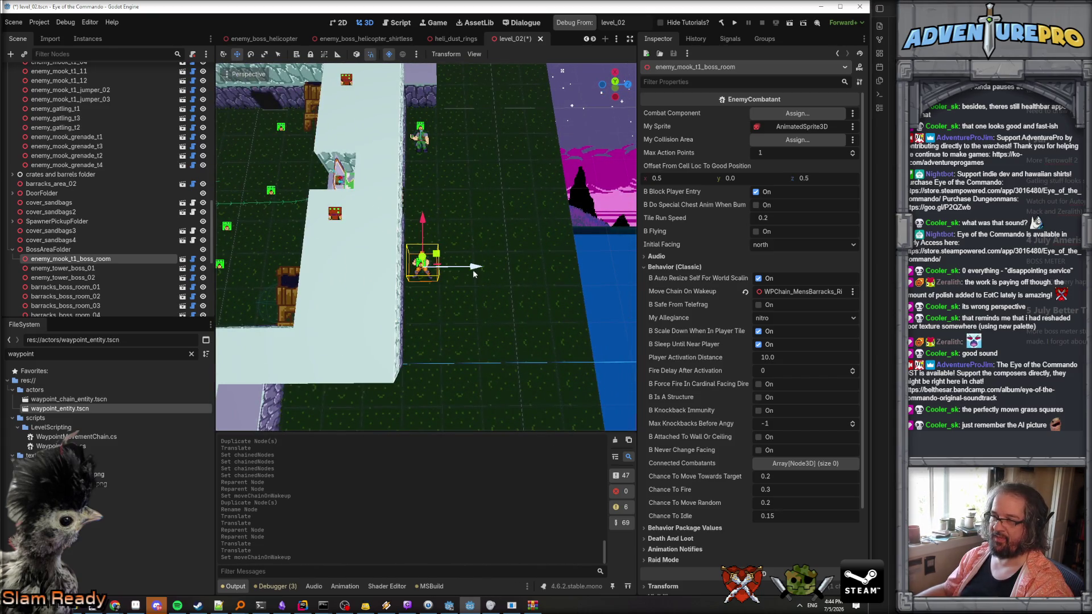
left_click_drag(479, 272, 504, 275)
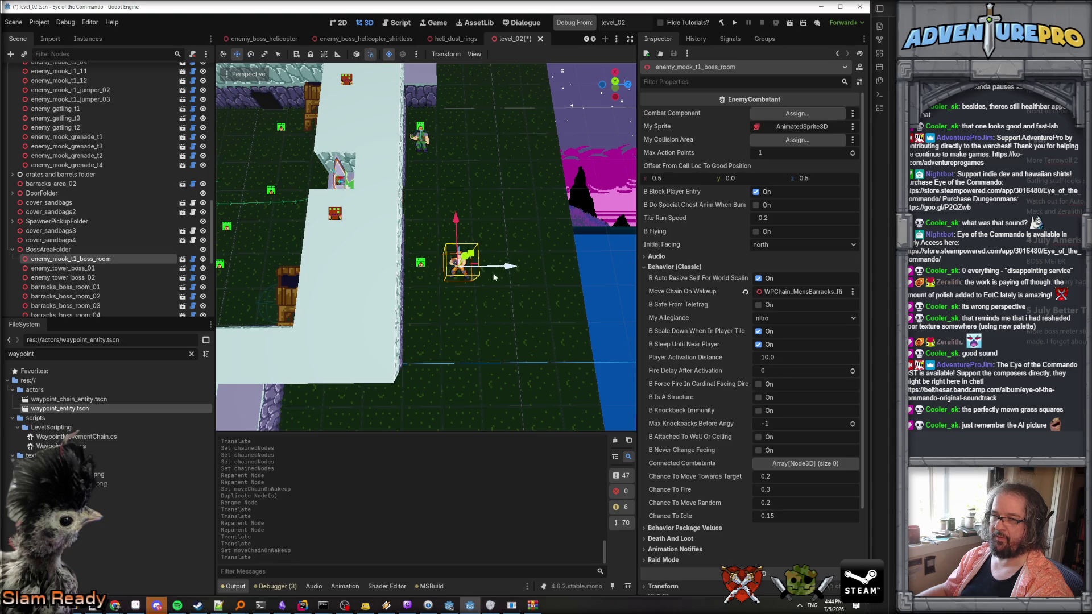
left_click_drag(420, 264, 464, 260)
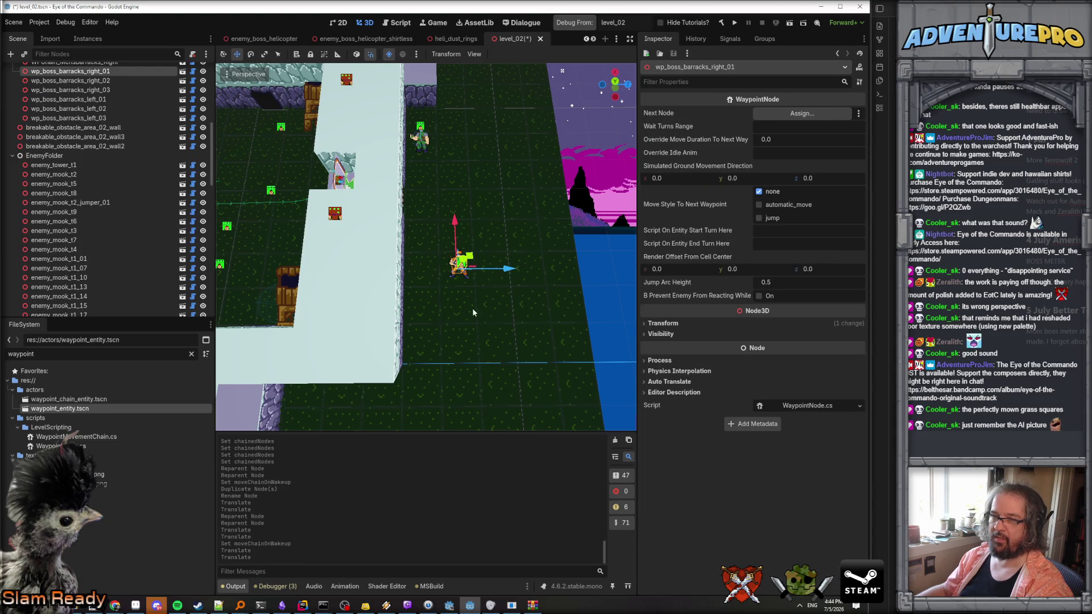
scroll(119, 153, "up", 3)
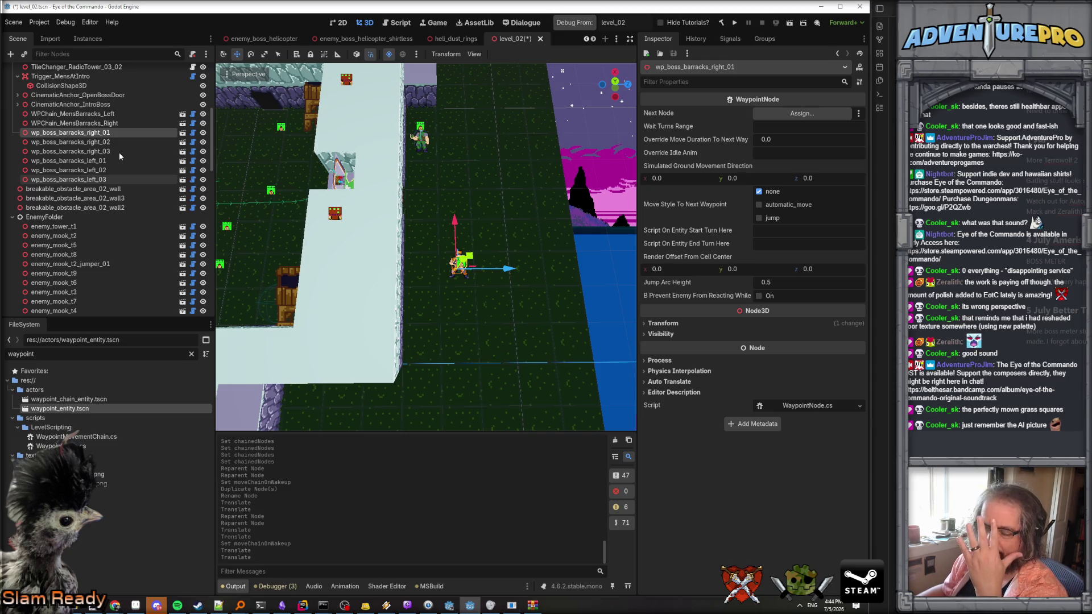
left_click(423, 148)
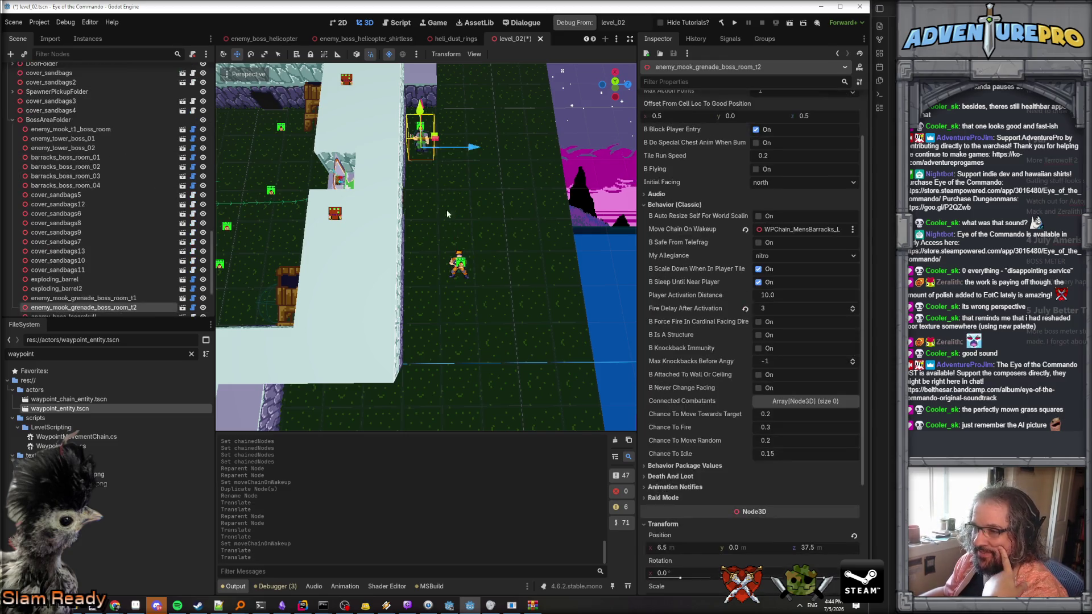
left_click(461, 272)
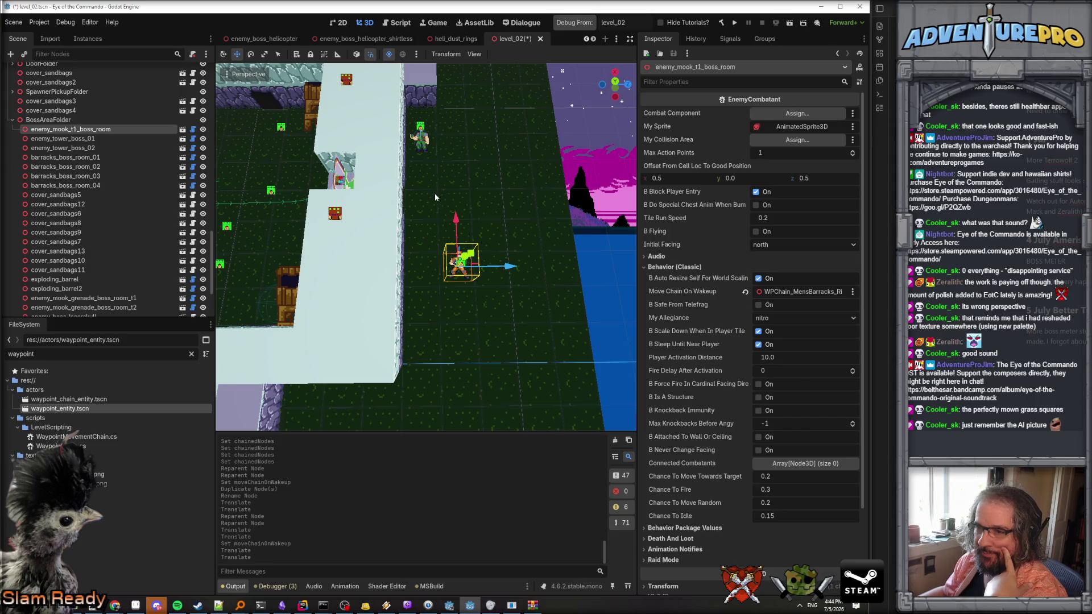
Collapse BossAreaFolder and select the trigger_gate_dialog trigger in the scene tree.
left_click(12, 120)
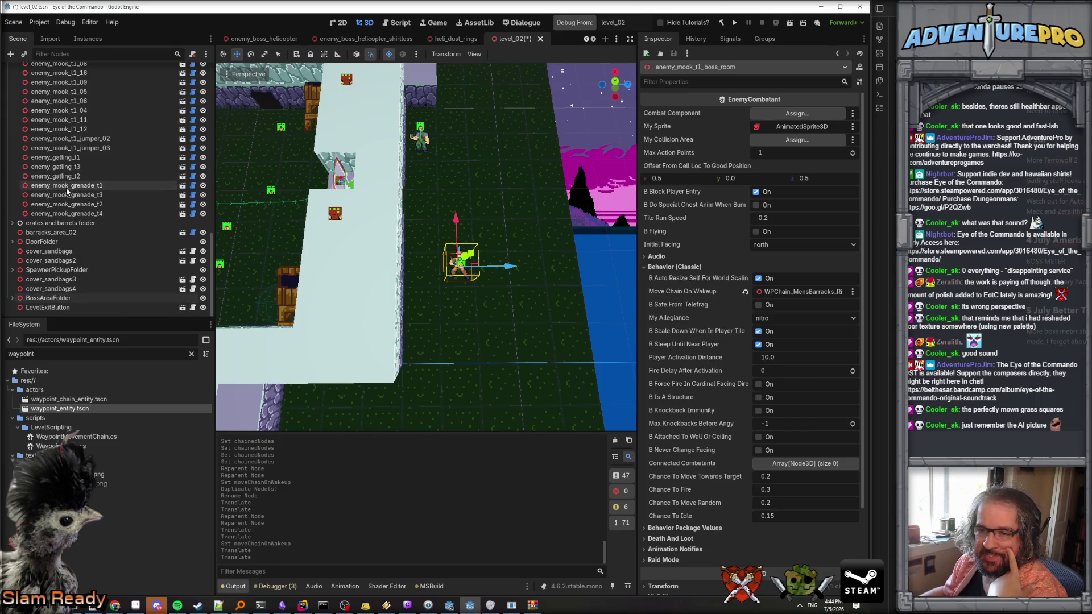
scroll(64, 193, "up", 5)
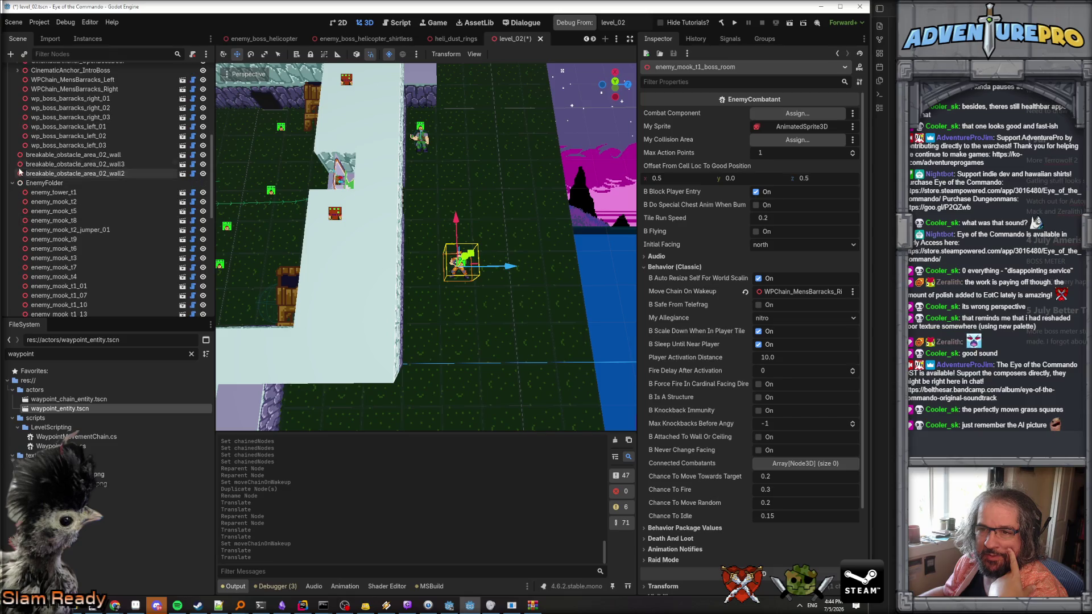
scroll(23, 175, "up", 5)
scroll(30, 177, "down", 2)
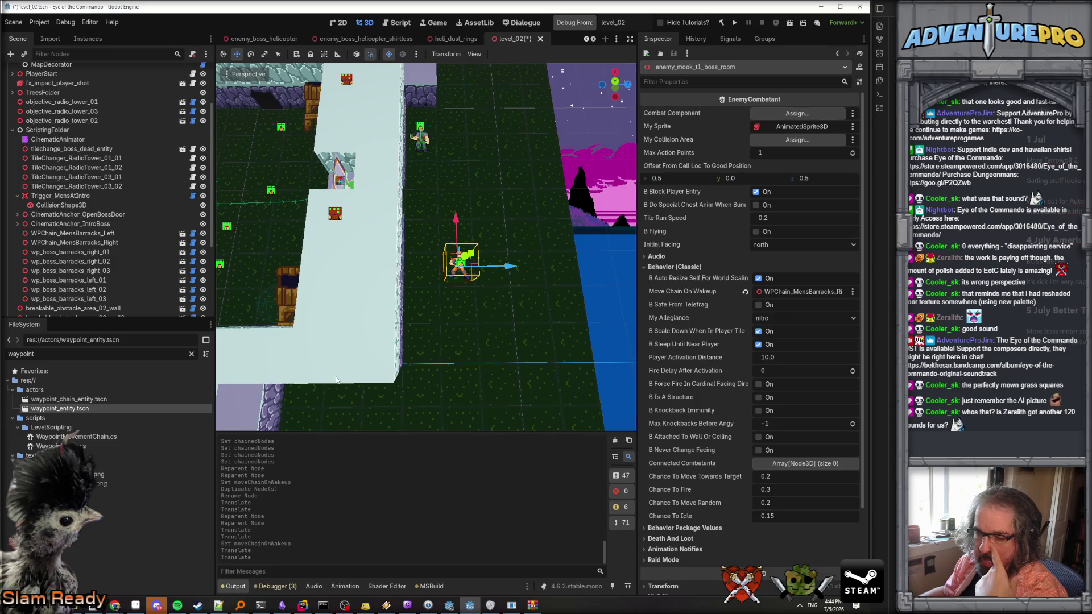
scroll(138, 218, "down", 3)
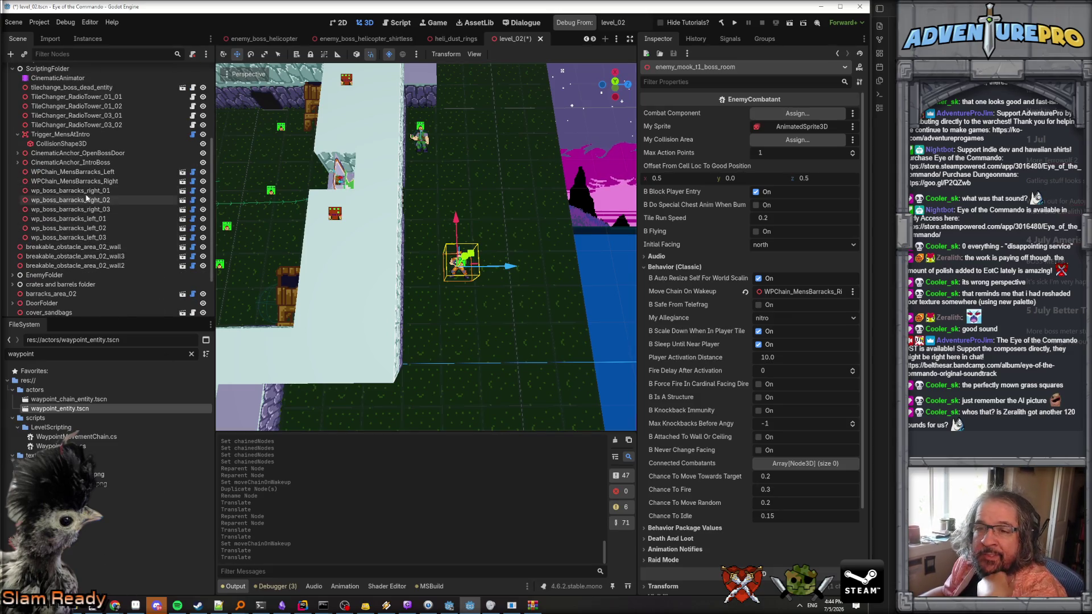
scroll(87, 186, "up", 2)
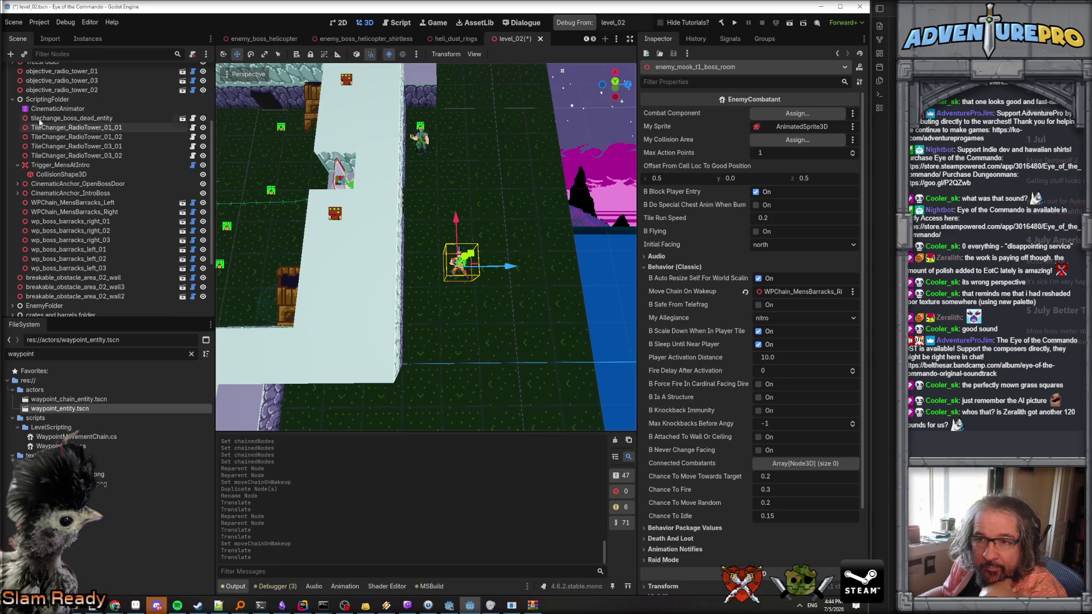
scroll(99, 223, "up", 3)
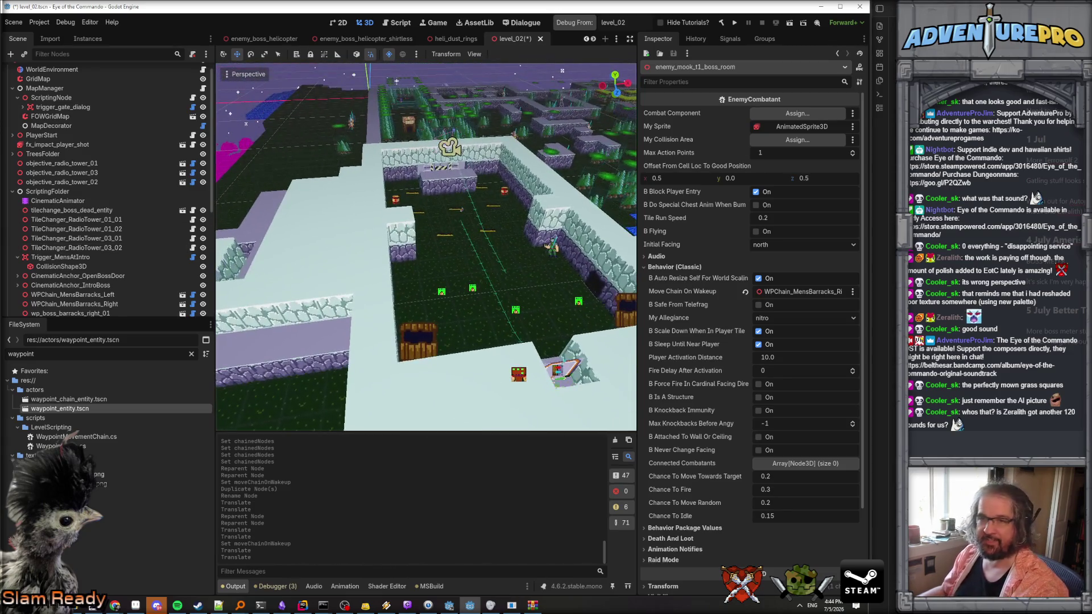
left_click(63, 107)
Duplicate trigger_enter_boss_area and rename the copy to trigger_cinematic_mens.
left_click(23, 107)
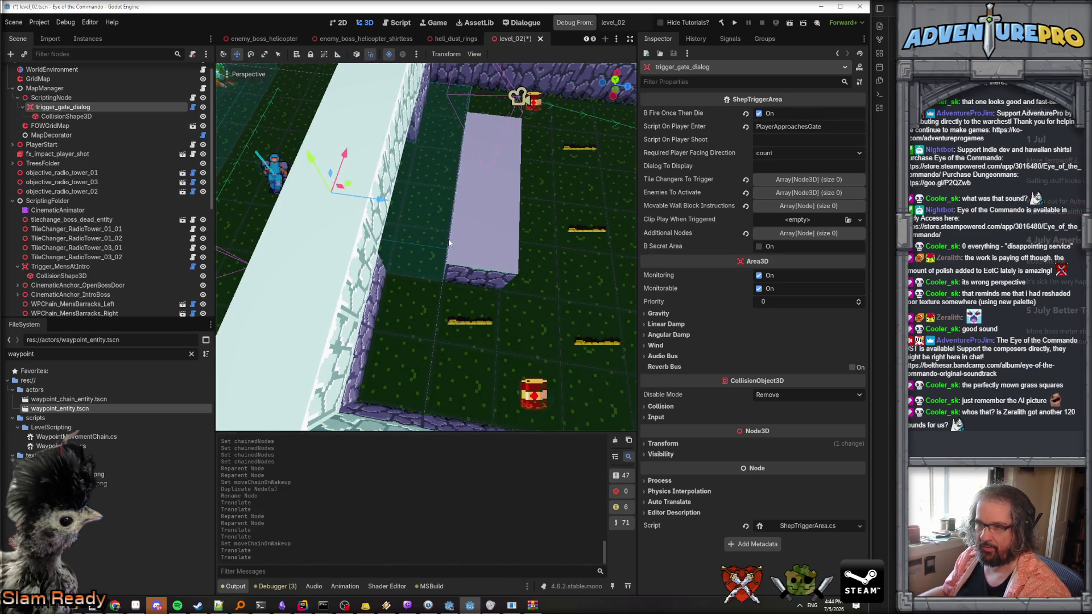
left_click(419, 248)
scroll(78, 256, "down", 1)
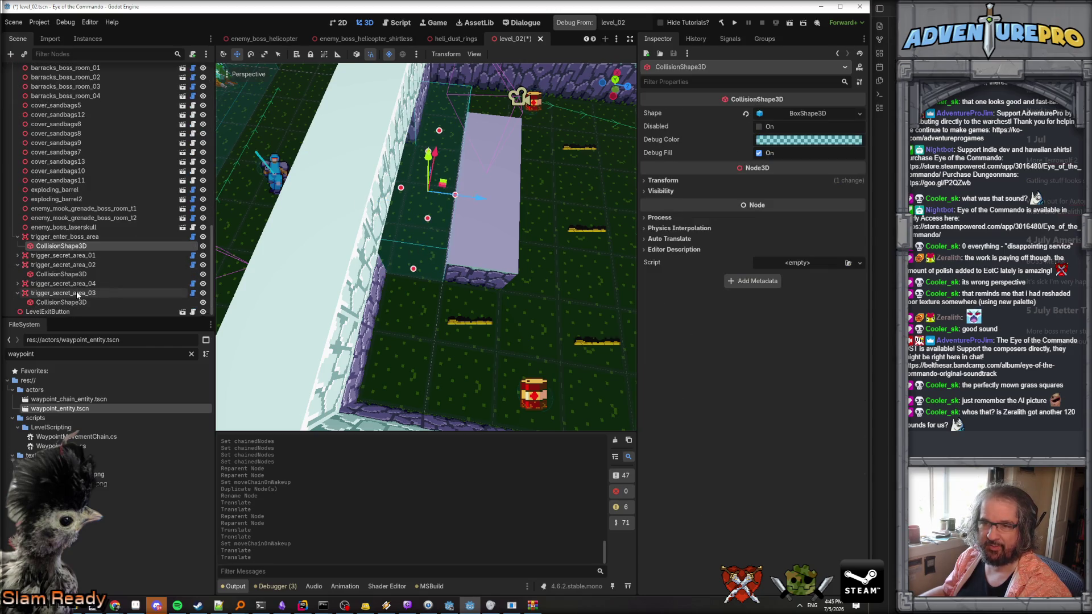
left_click(75, 237)
right_click(74, 238)
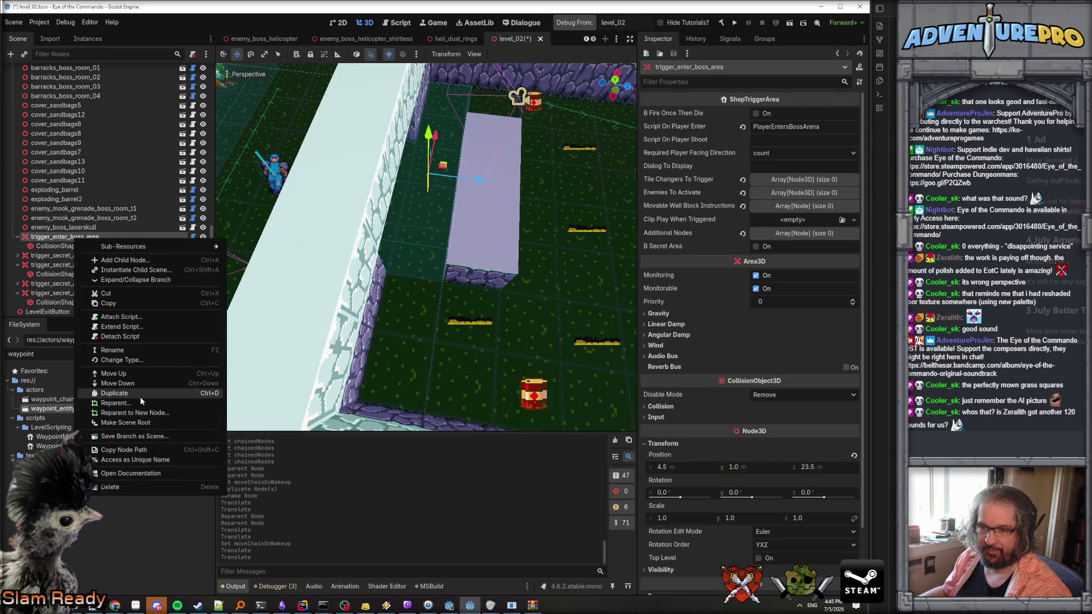
left_click(141, 398)
double_click(68, 256)
left_click_drag(52, 255, 152, 255)
type("_")
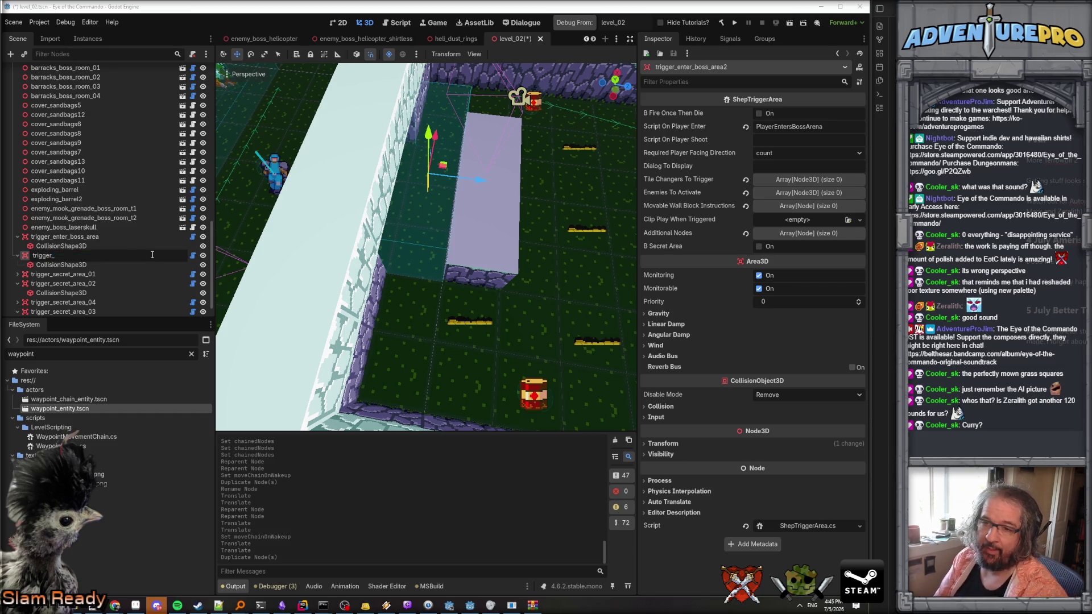
type("cine")
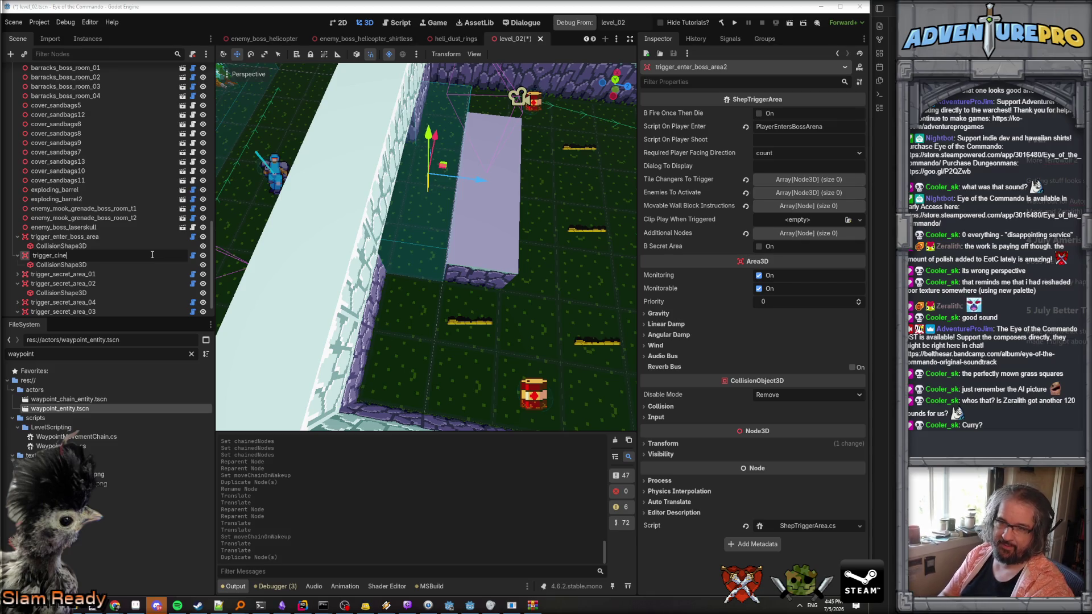
type("matic")
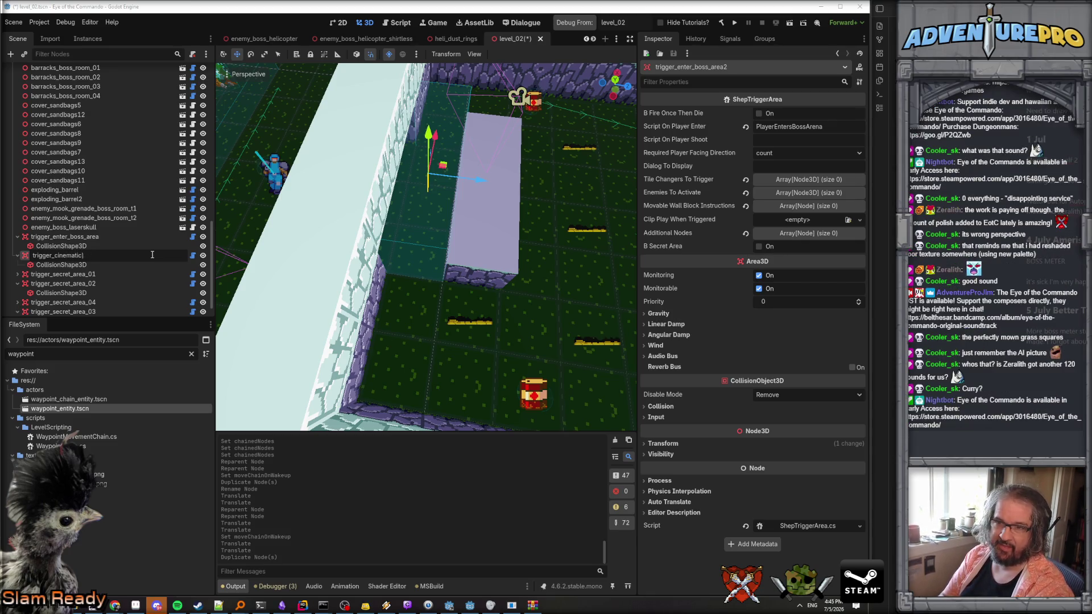
type("_mens")
key("Return")
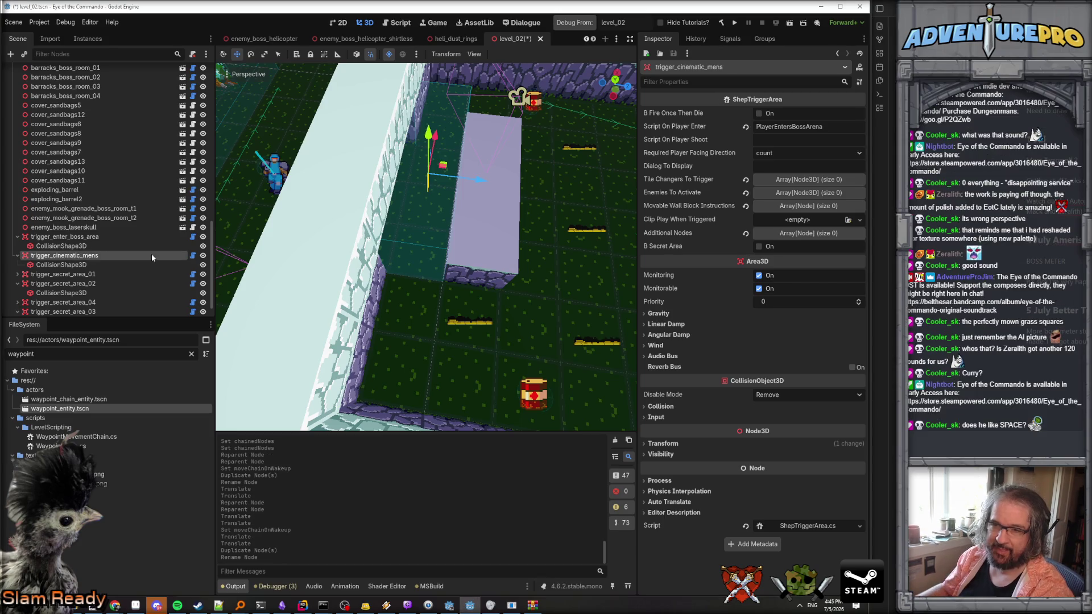
Make the new trigger's BoxShape3D unique and set its size to 1×1×1.
left_click(72, 266)
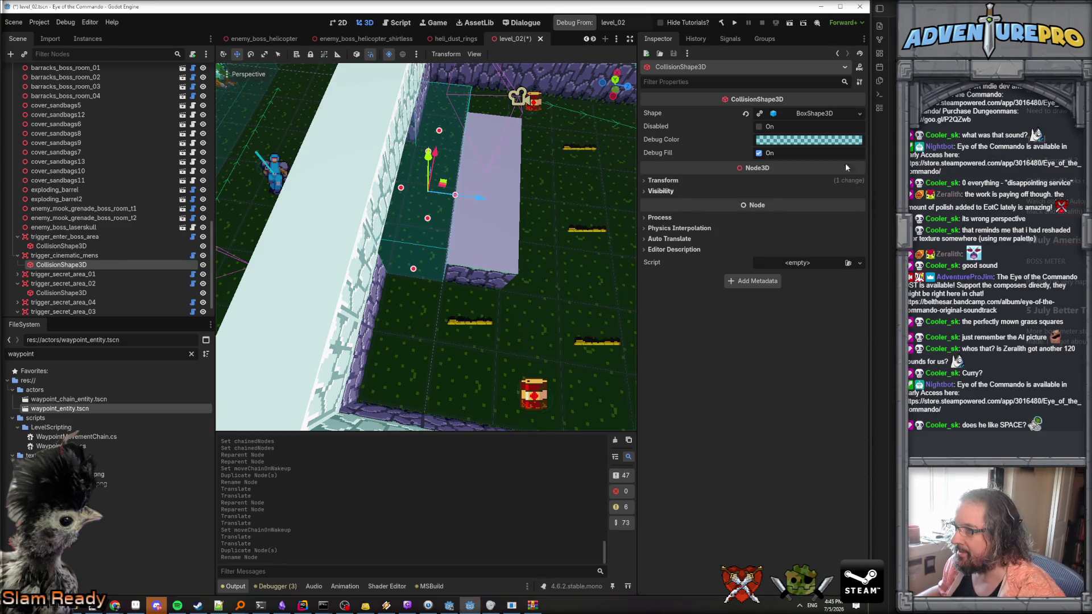
left_click(819, 116)
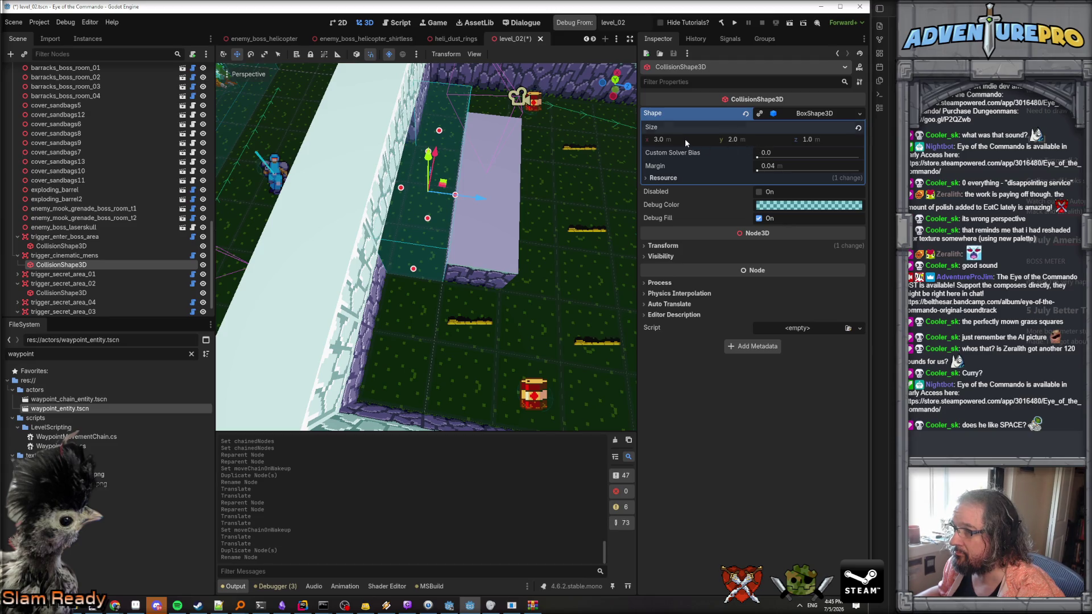
left_click(760, 114)
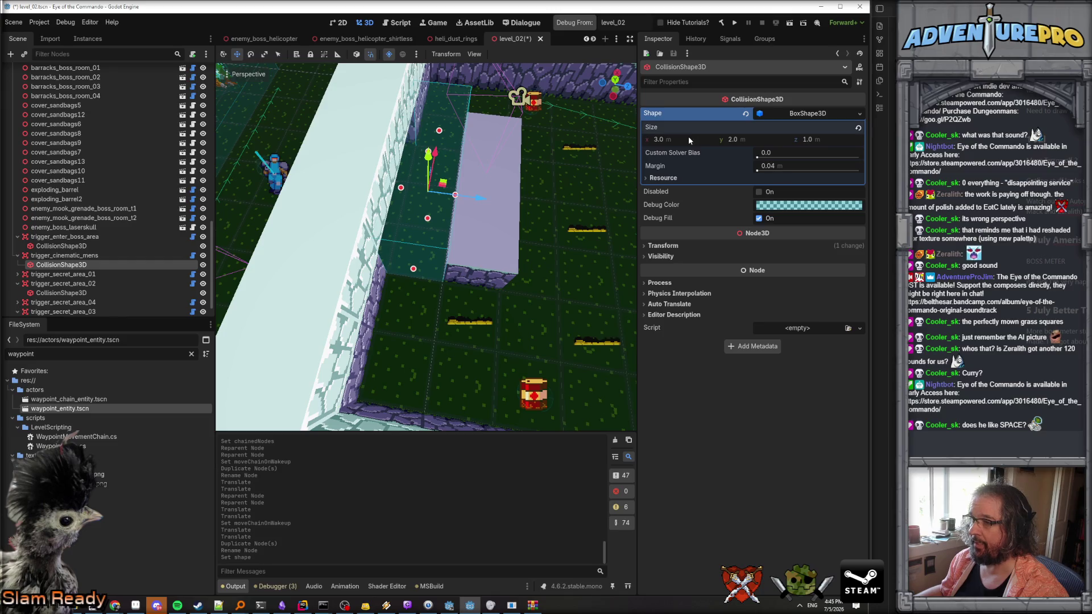
type("1")
key("Tab")
type("1")
key("Tab")
type("1")
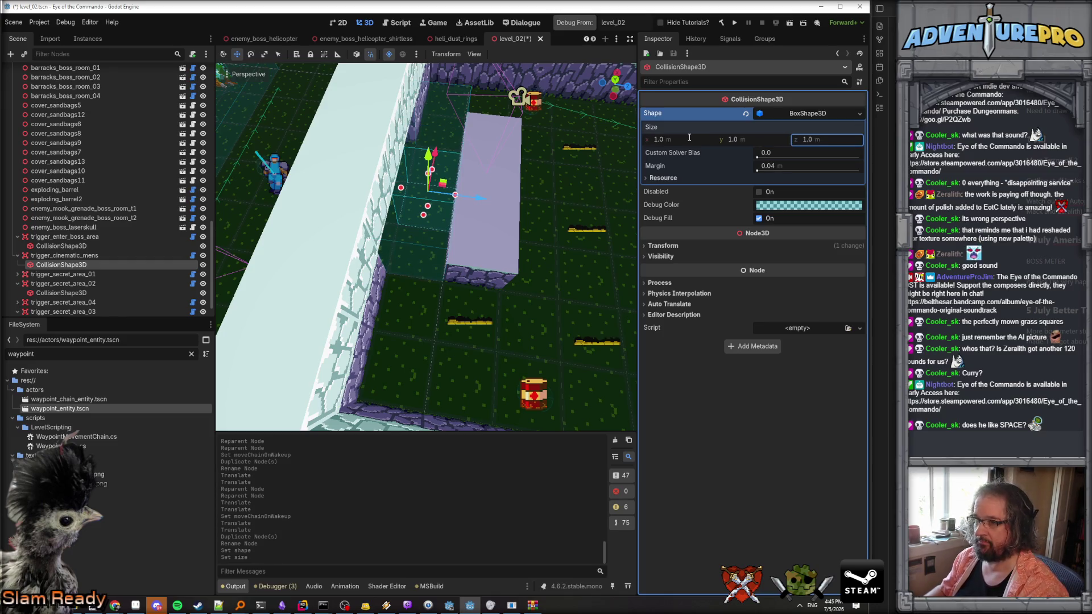
left_click(64, 255)
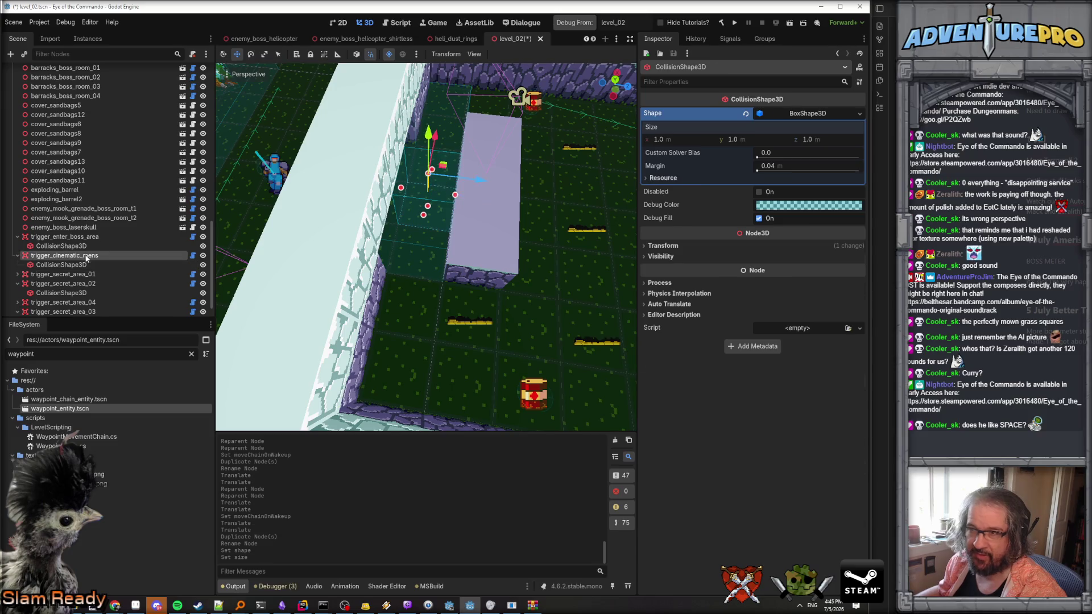
Move trigger_cinematic_mens toward the room's upper-right corner and clear its Script On Player Enter.
scroll(431, 200, "down", 3)
scroll(431, 200, "down", 2)
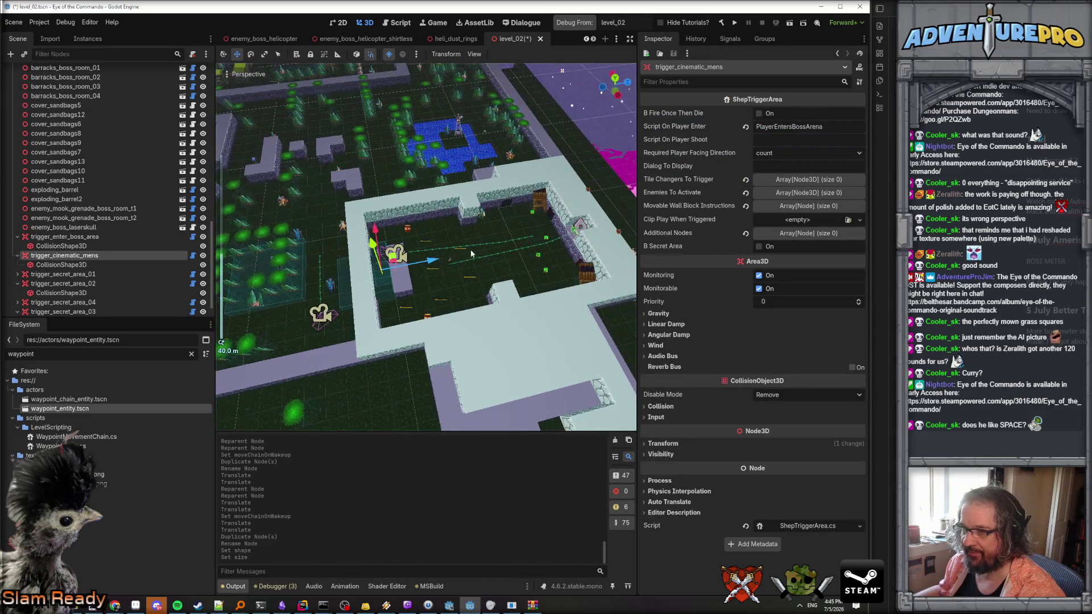
mouse_move(424, 262)
left_mouse_down()
mouse_move(569, 239)
mouse_move(631, 216)
left_mouse_up()
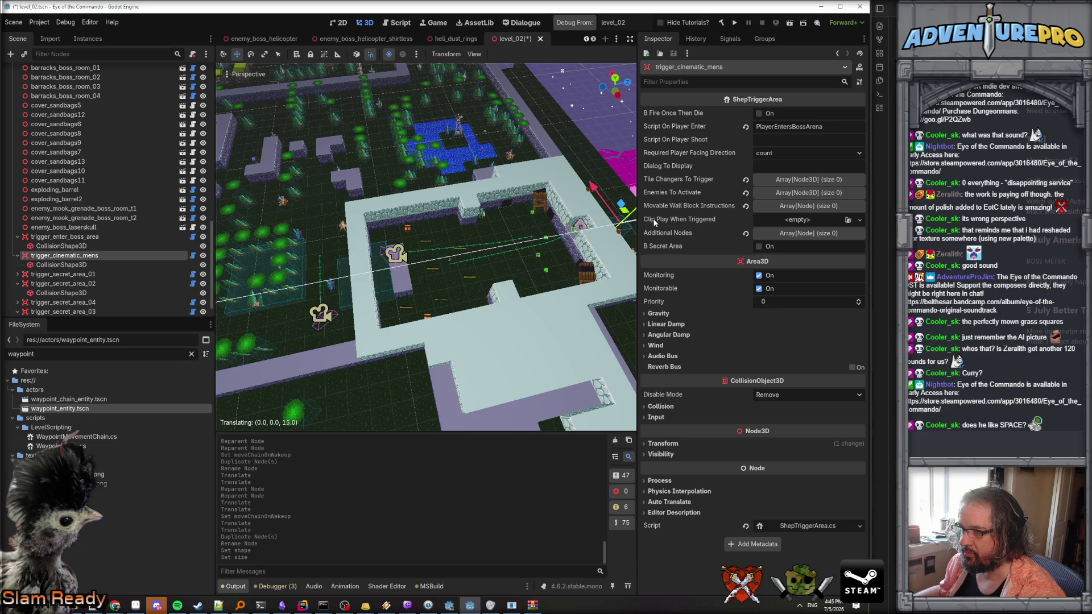
key("f")
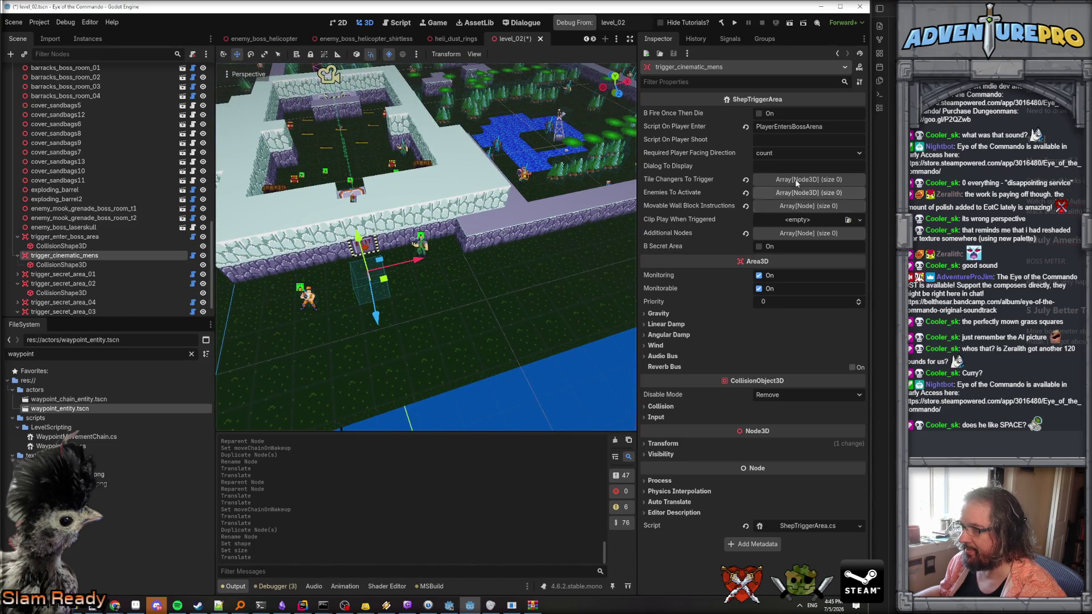
left_click(846, 130)
left_click_drag(846, 131, 727, 132)
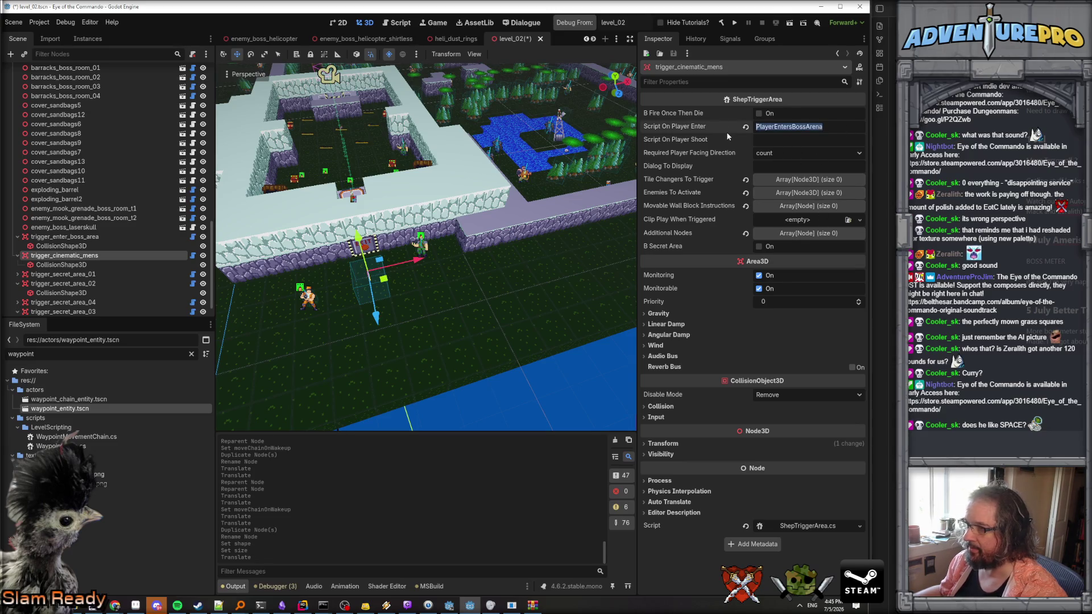
key("BackSpace")
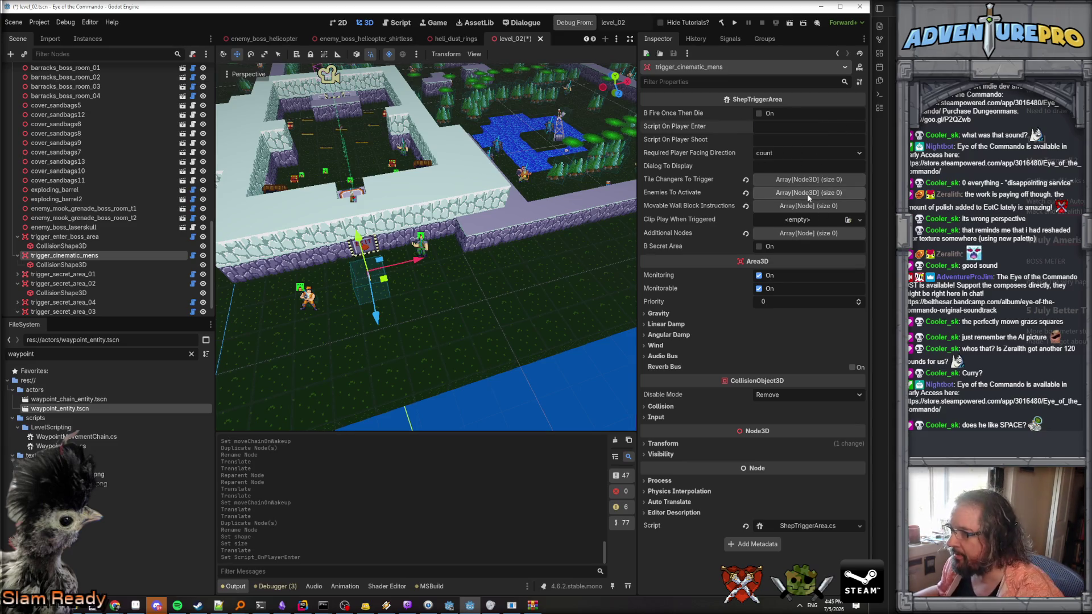
Add enemy_mook_t1_boss_room and enemy_mook_grenade_boss_room_t2 as its two Enemies To Activate.
left_click(807, 193)
left_click(756, 220)
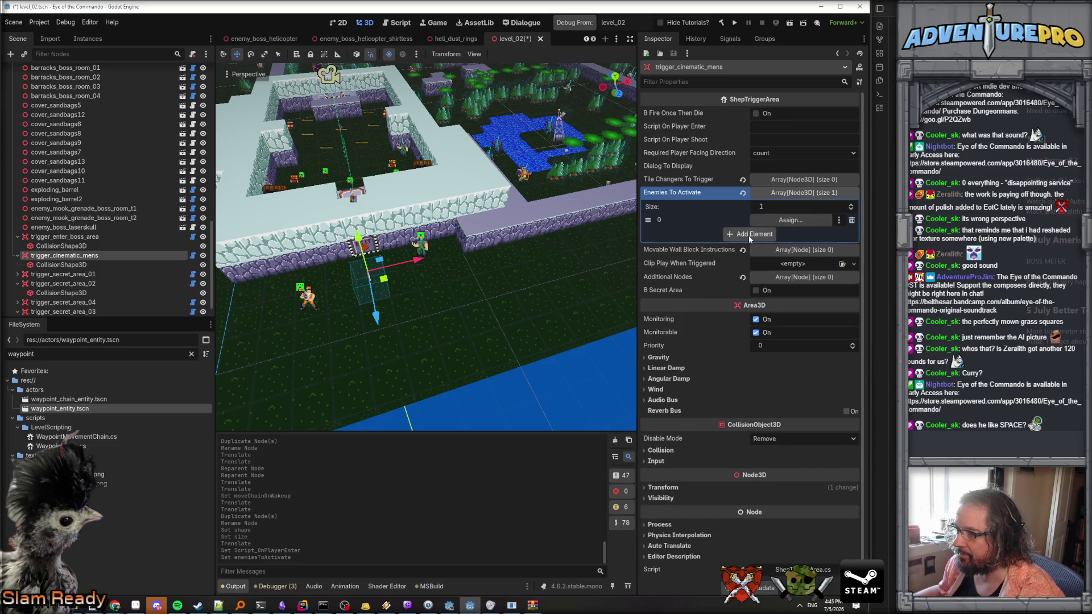
left_click(748, 235)
scroll(138, 251, "up", 5)
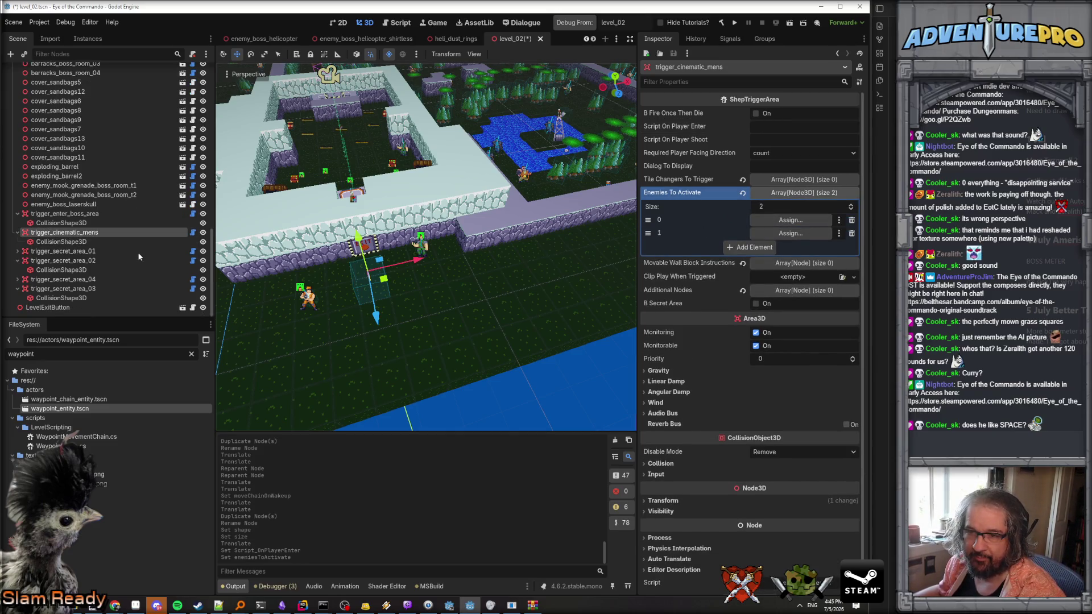
scroll(137, 251, "down", 5)
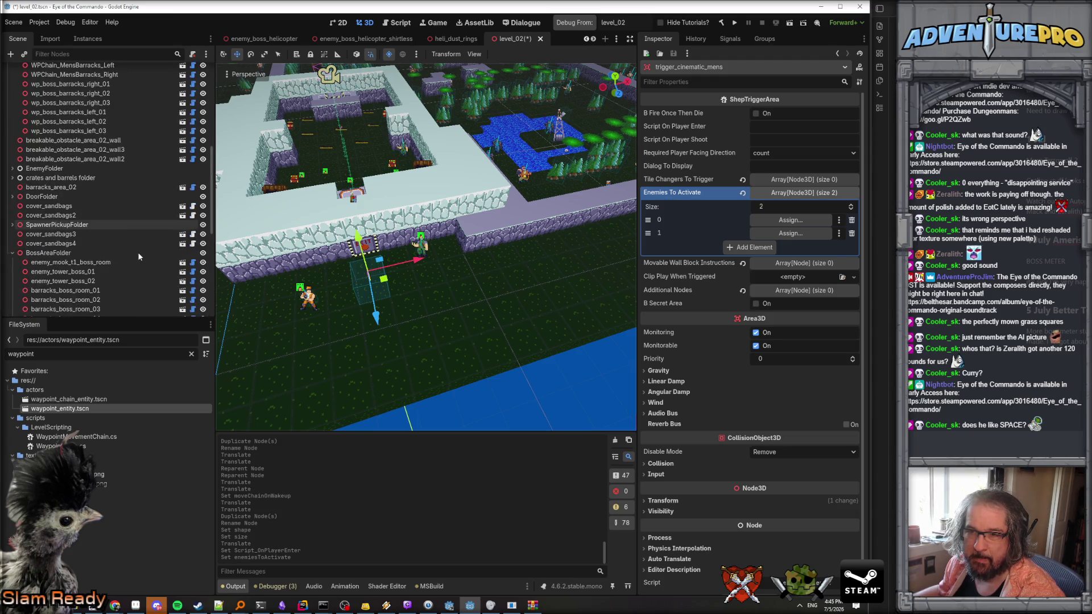
left_click_drag(68, 109, 772, 221)
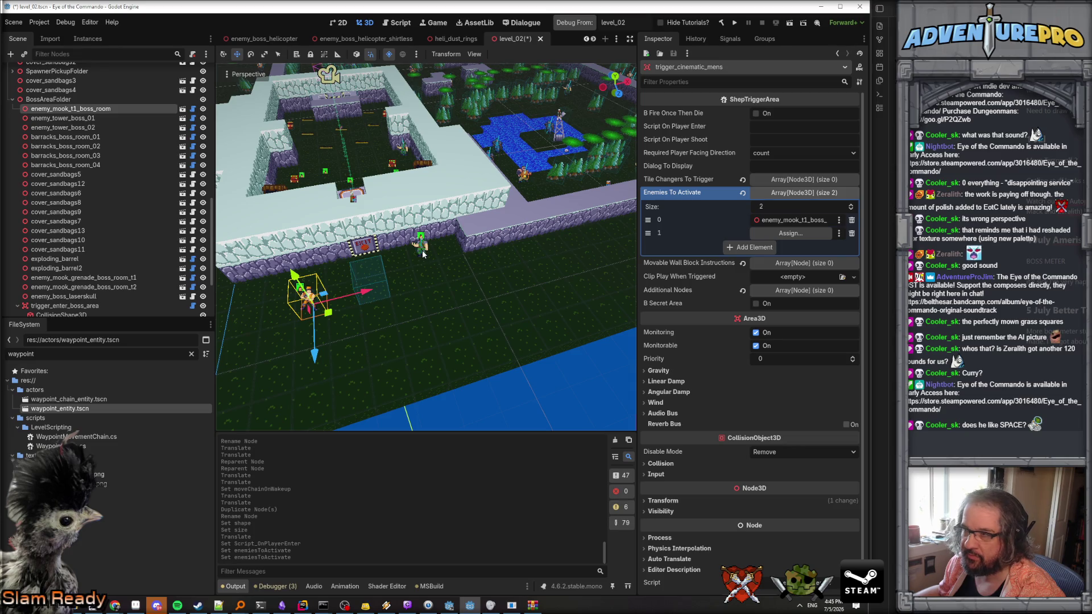
left_click(98, 289)
mouse_move(99, 292)
left_mouse_down()
mouse_move(757, 233)
mouse_move(738, 238)
left_mouse_up()
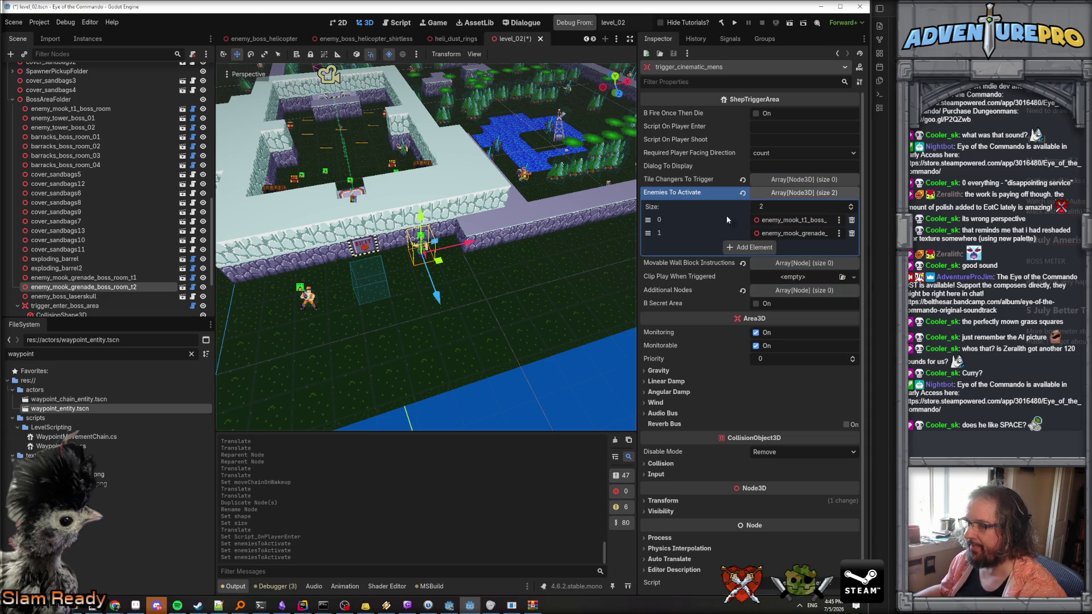
left_click(368, 285)
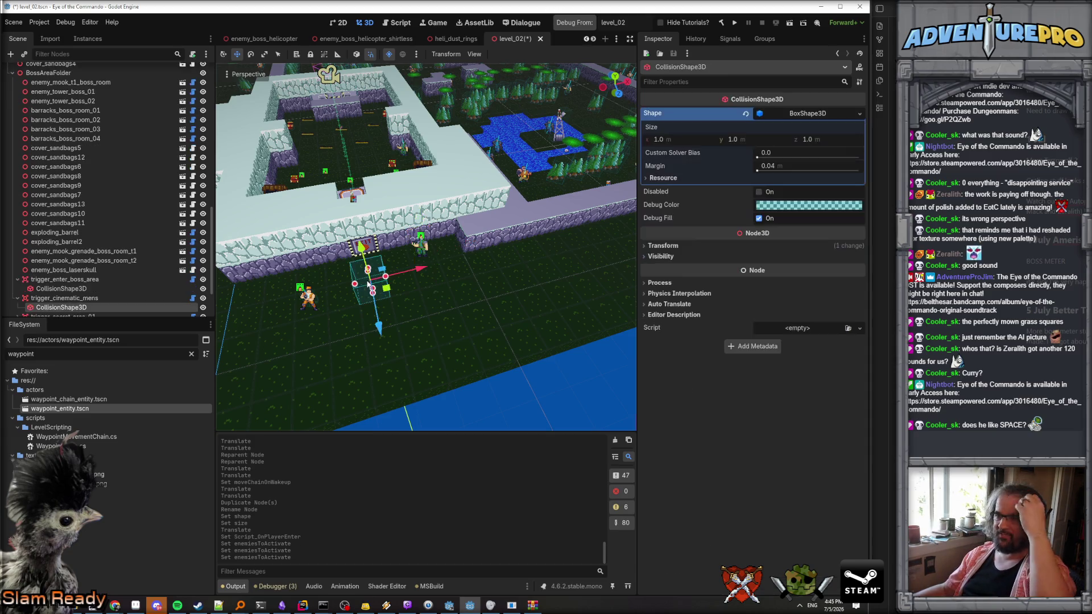
left_click(353, 296)
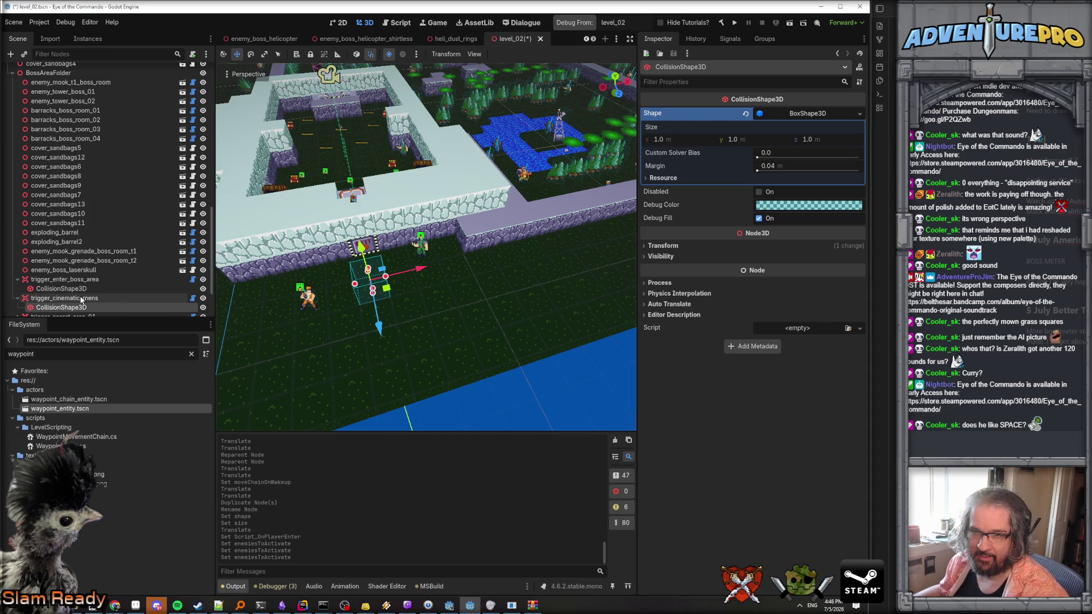
mouse_move(300, 301)
left_mouse_down()
mouse_move(330, 244)
mouse_move(353, 236)
mouse_move(282, 210)
left_mouse_up()
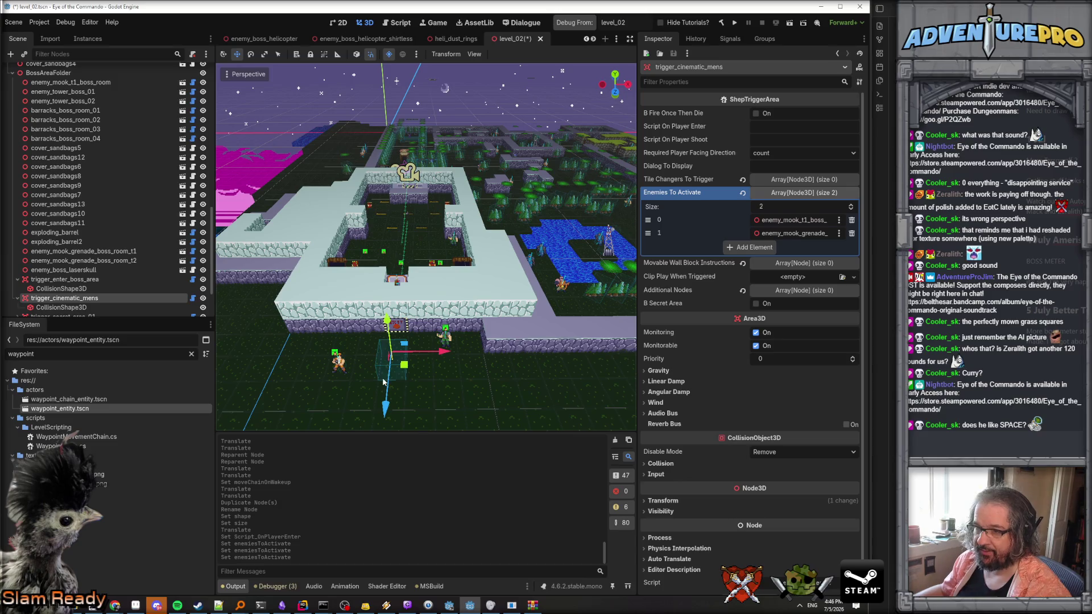
Delete the trigger_cinematic_mens node and confirm removing it along with its children.
left_click(60, 289)
left_click(74, 299)
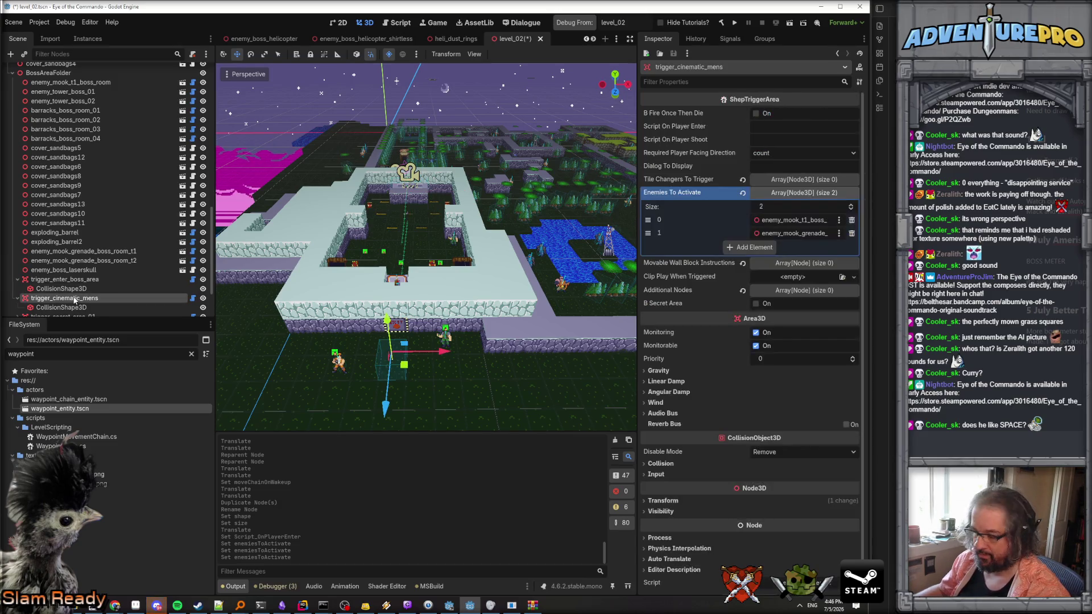
key("Delete")
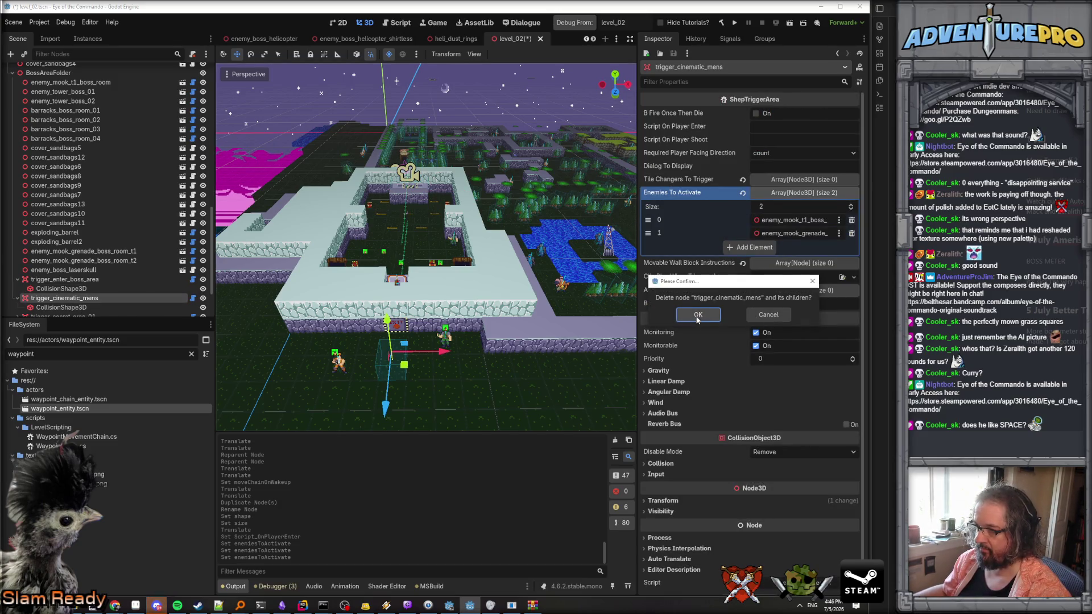
left_click(698, 314)
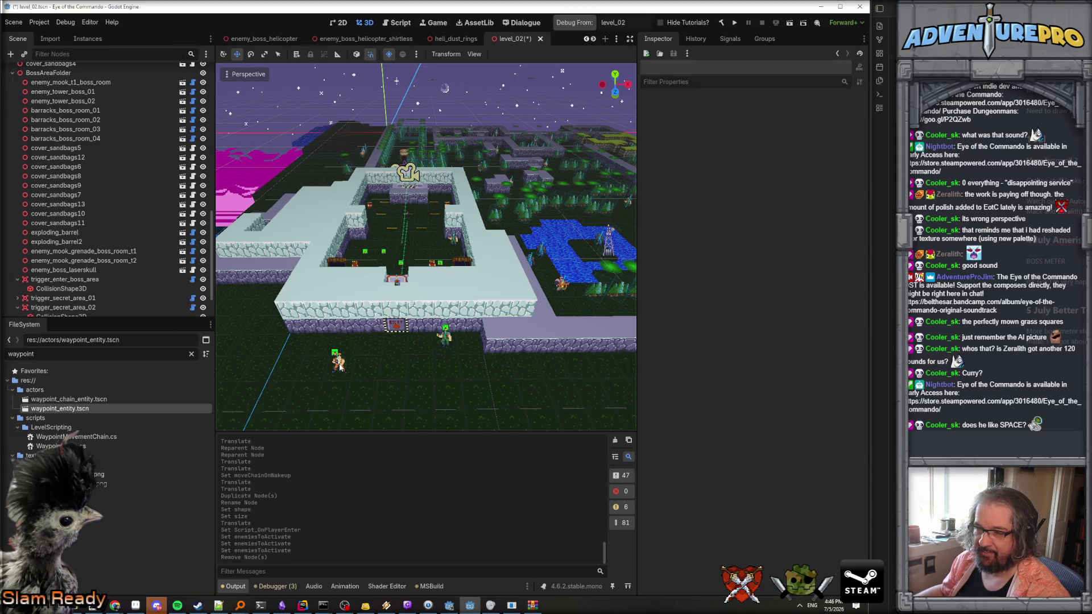
left_click(340, 366)
Drag wp_boss_barracks_right_01, the grenade mook and wp_boss_barracks_left_01 rightward along X.
mouse_move(426, 380)
left_mouse_down()
mouse_move(452, 320)
mouse_move(516, 315)
left_mouse_up()
left_click(408, 311)
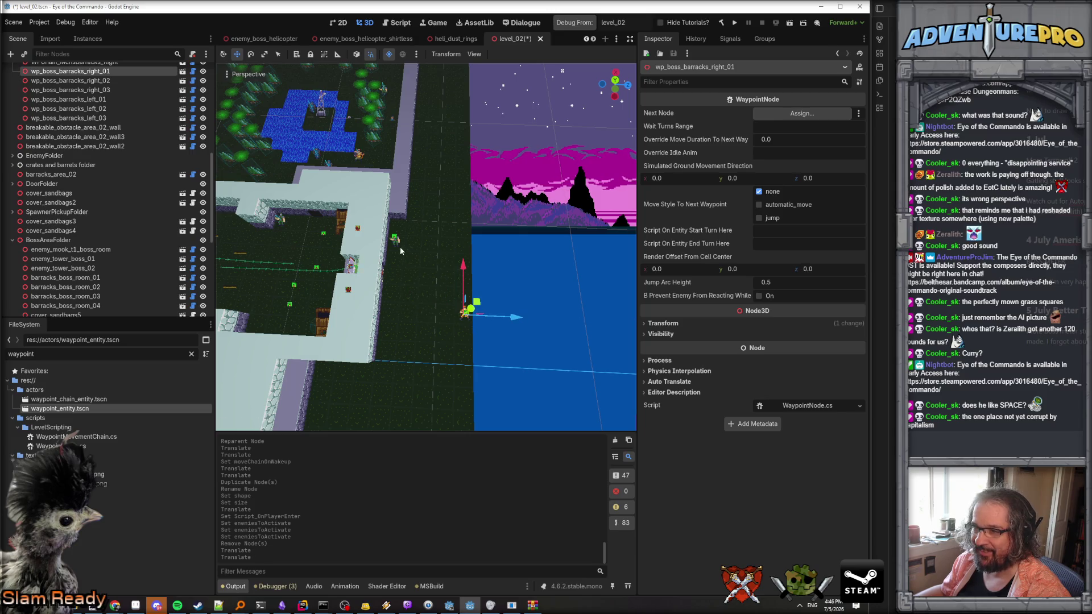
left_click(400, 248)
left_click_drag(450, 246, 497, 249)
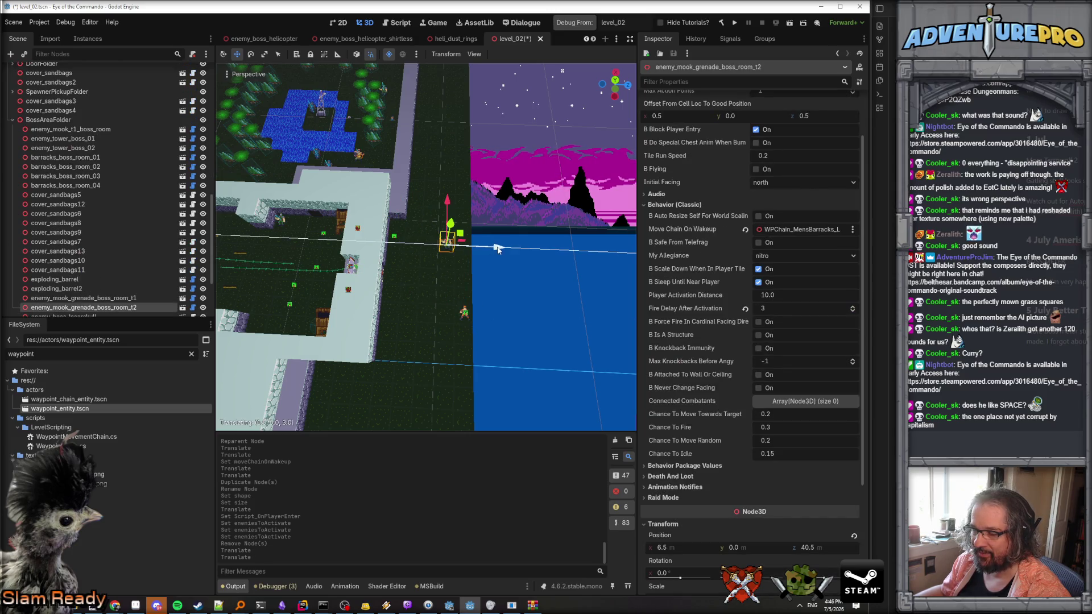
left_click(394, 239)
left_click(394, 239)
left_click_drag(424, 246, 483, 246)
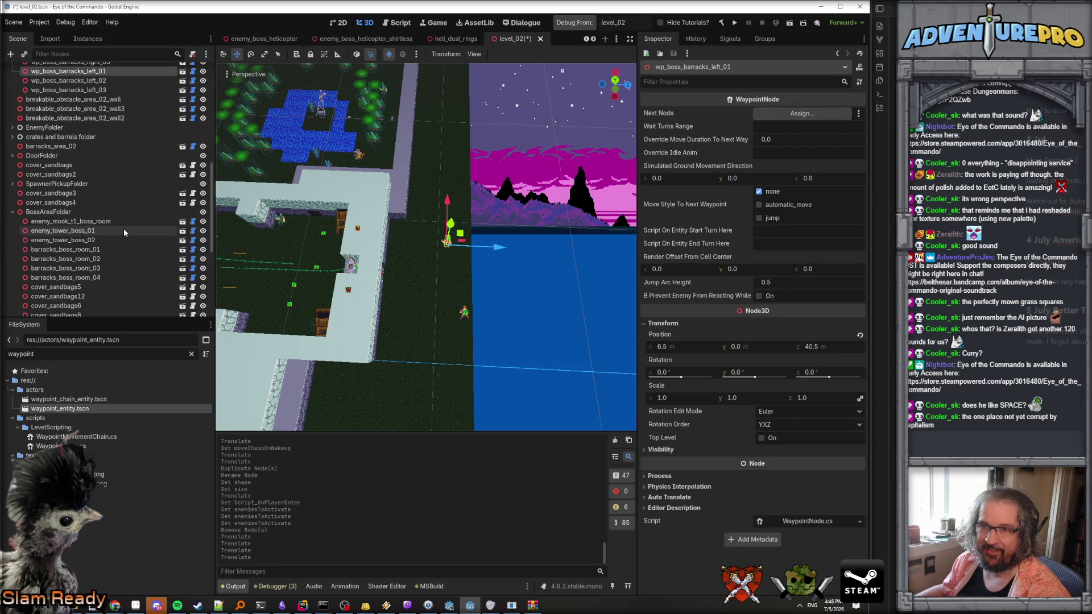
scroll(114, 245, "up", 2)
scroll(380, 295, "up", 5)
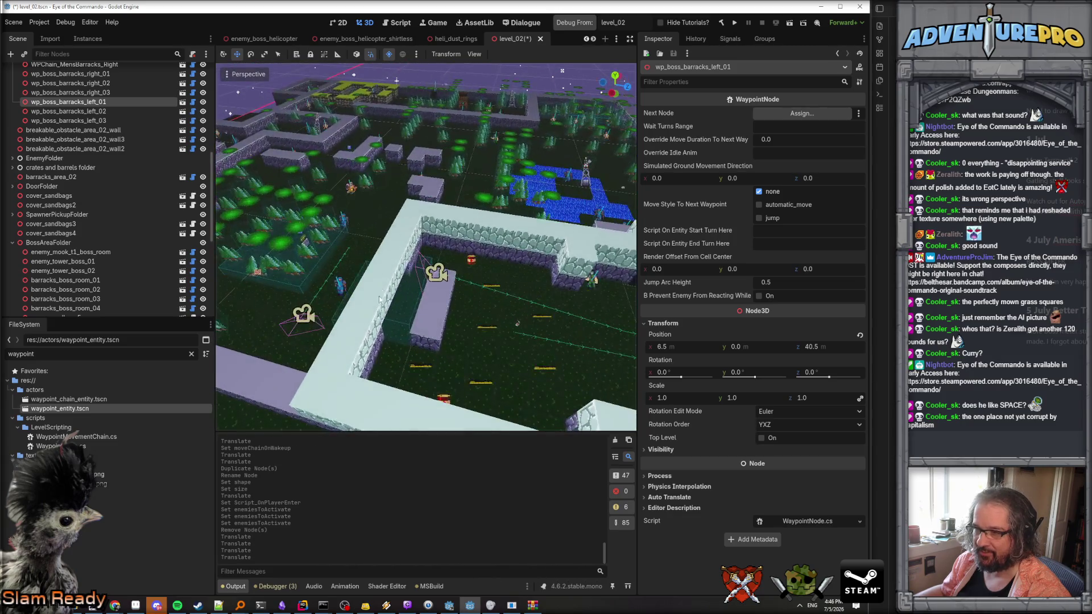
left_click(403, 324)
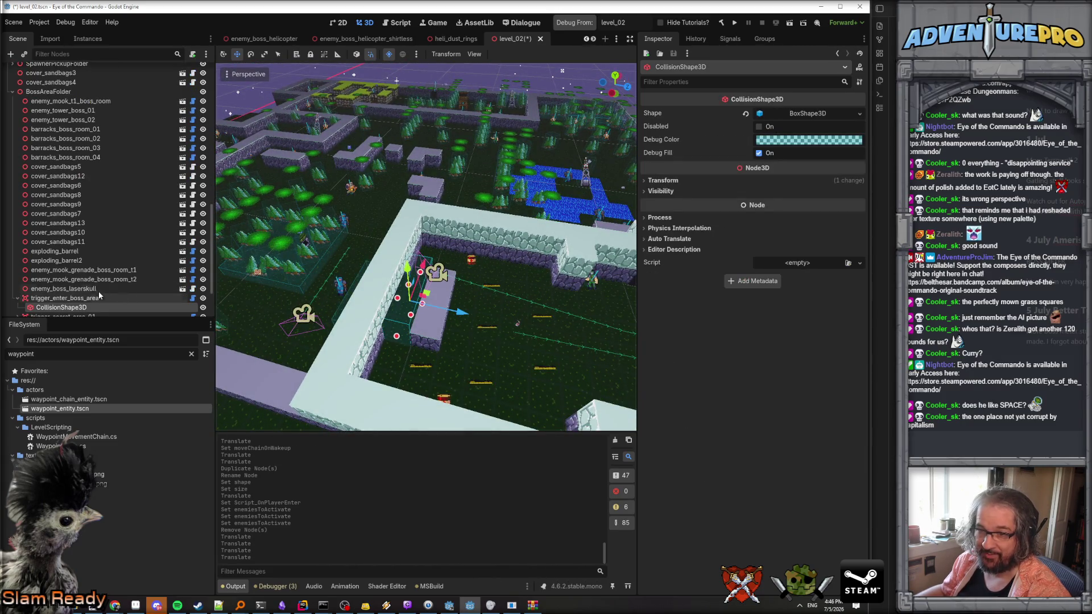
Give trigger_enter_boss_area two Enemies To Activate: enemy_mook_t1_boss_room and the grenade mook.
left_click(64, 298)
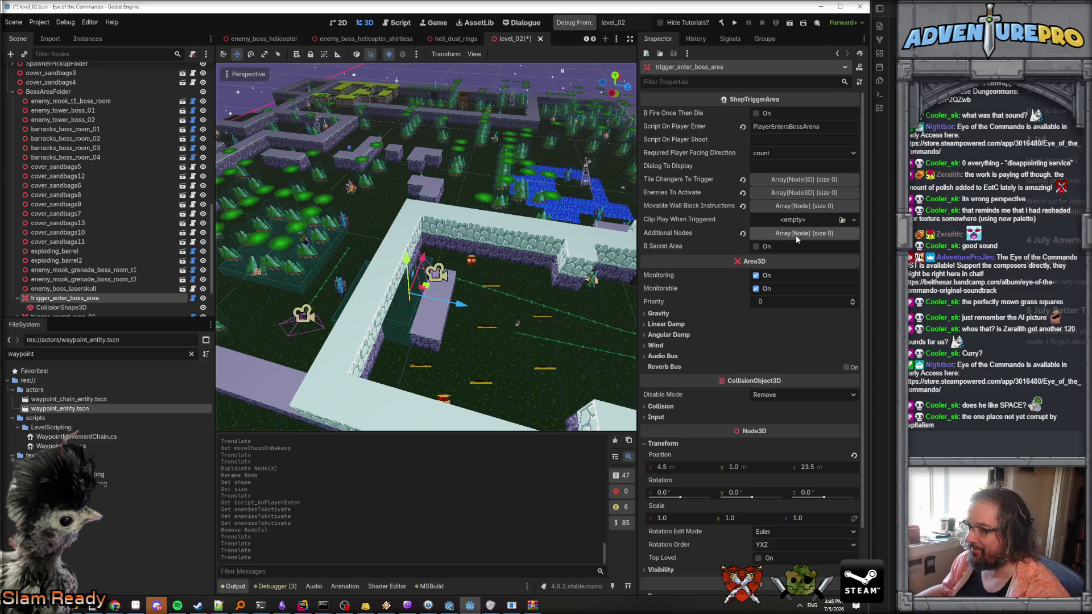
left_click(803, 193)
left_click(762, 222)
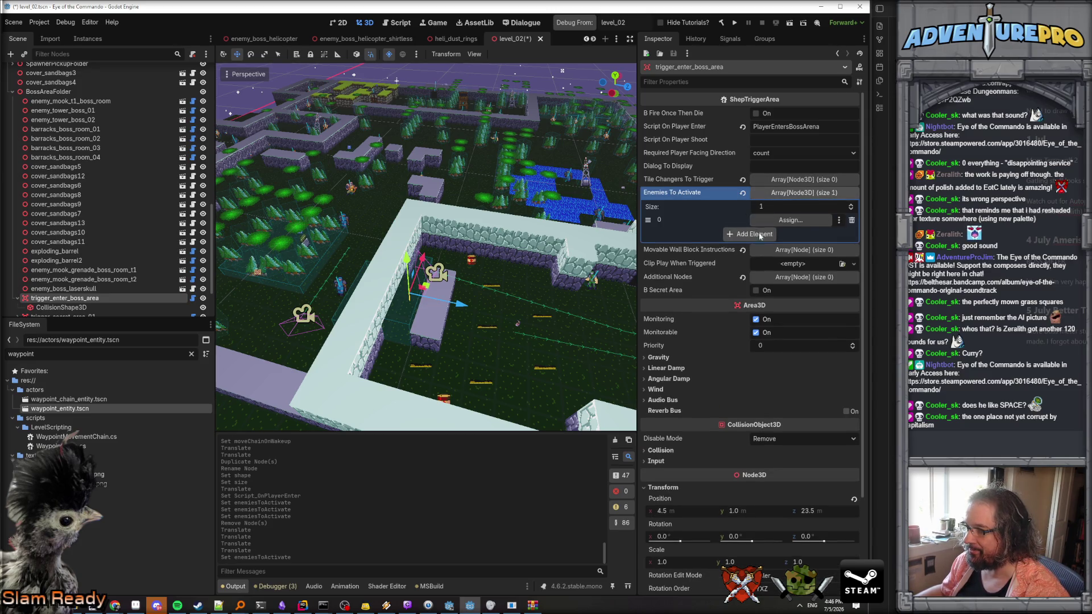
left_click(761, 234)
scroll(178, 216, "down", 3)
scroll(178, 216, "up", 5)
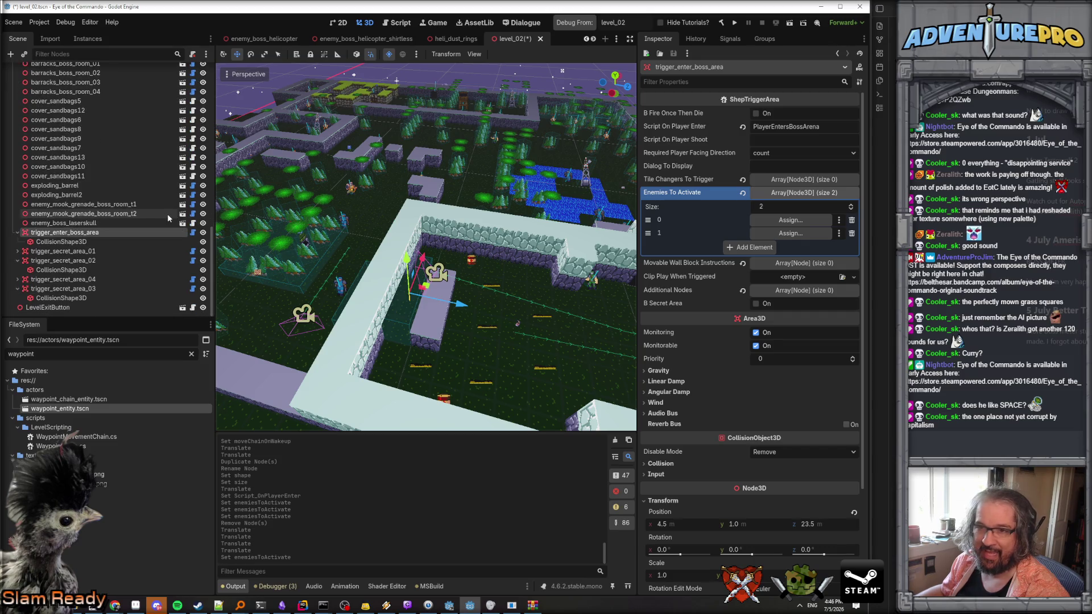
mouse_move(88, 189)
left_mouse_down()
mouse_move(575, 200)
mouse_move(768, 222)
left_mouse_up()
scroll(105, 227, "down", 6)
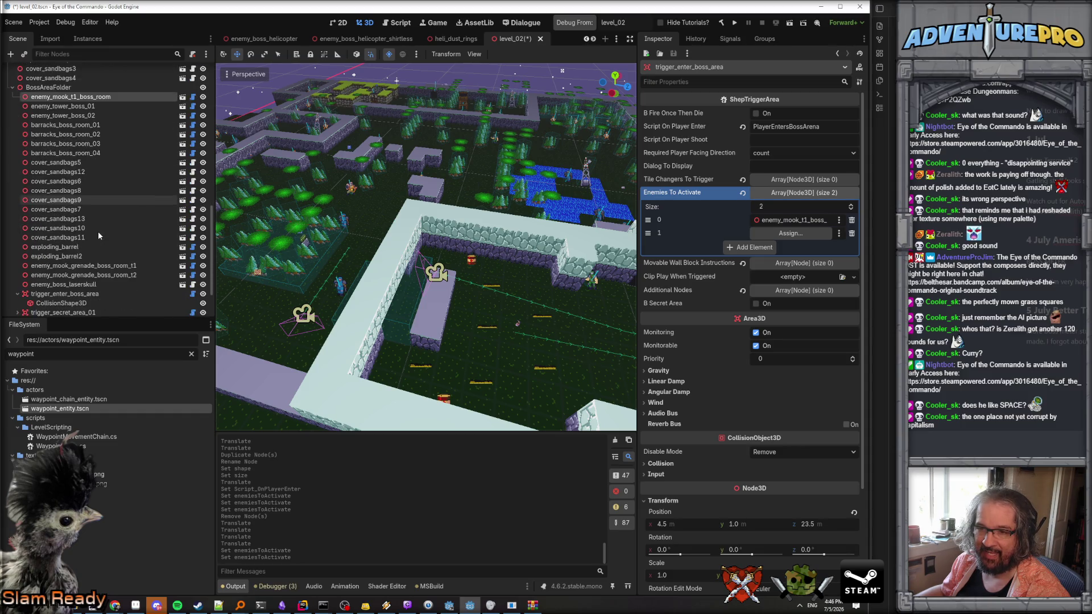
left_click_drag(85, 244, 765, 233)
Frame the boss room in the viewport and save level_02.
key("f")
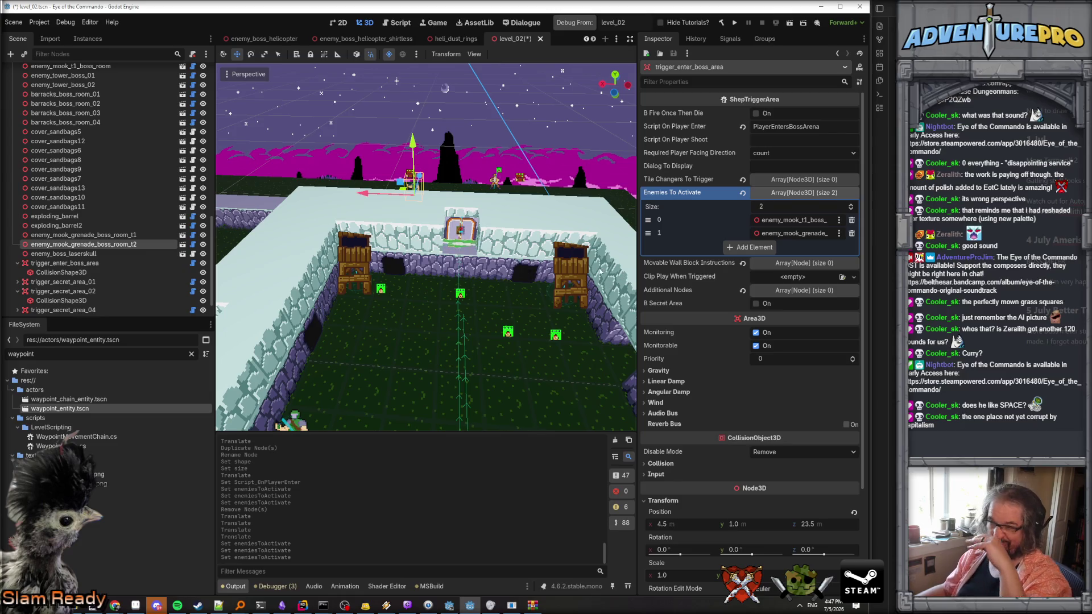
left_click_drag(465, 345, 437, 326)
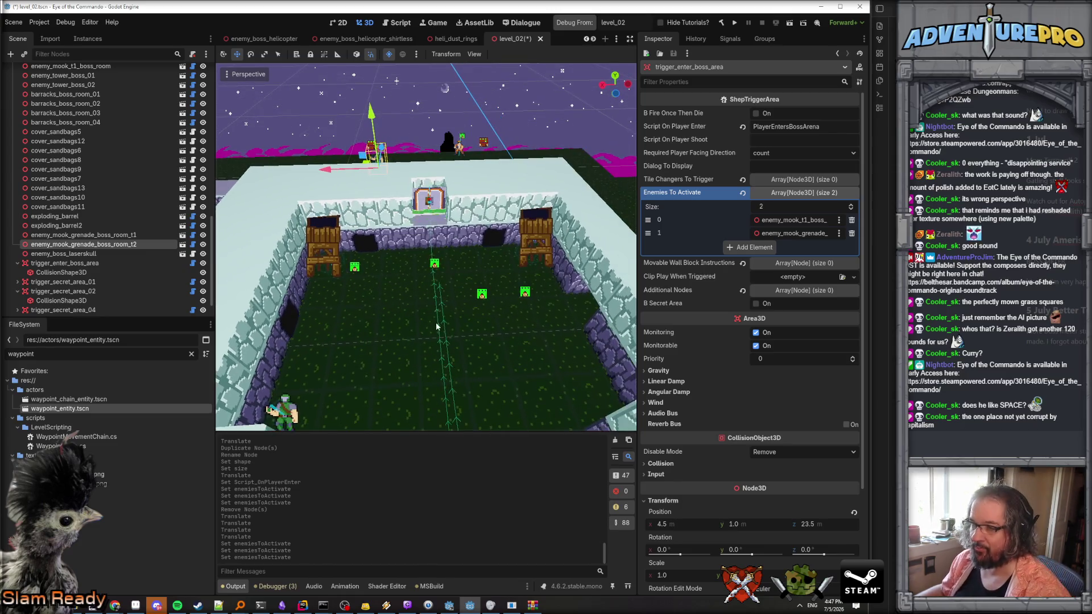
key("ctrl+s")
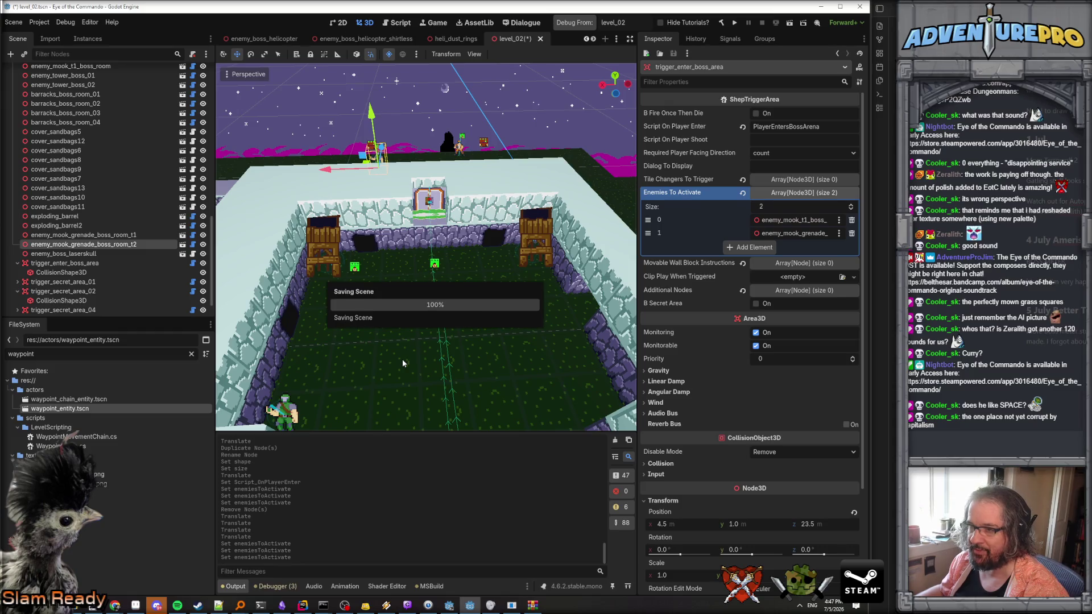
left_click(303, 607)
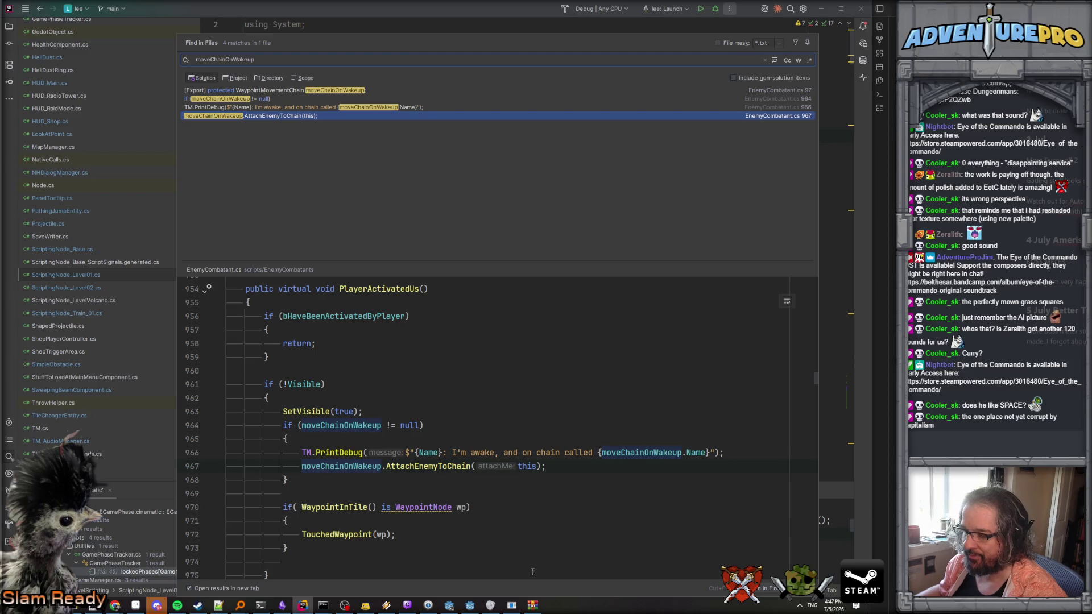
Bring the Godot editor forward and start a playtest of level_02.
mouse_move(512, 606)
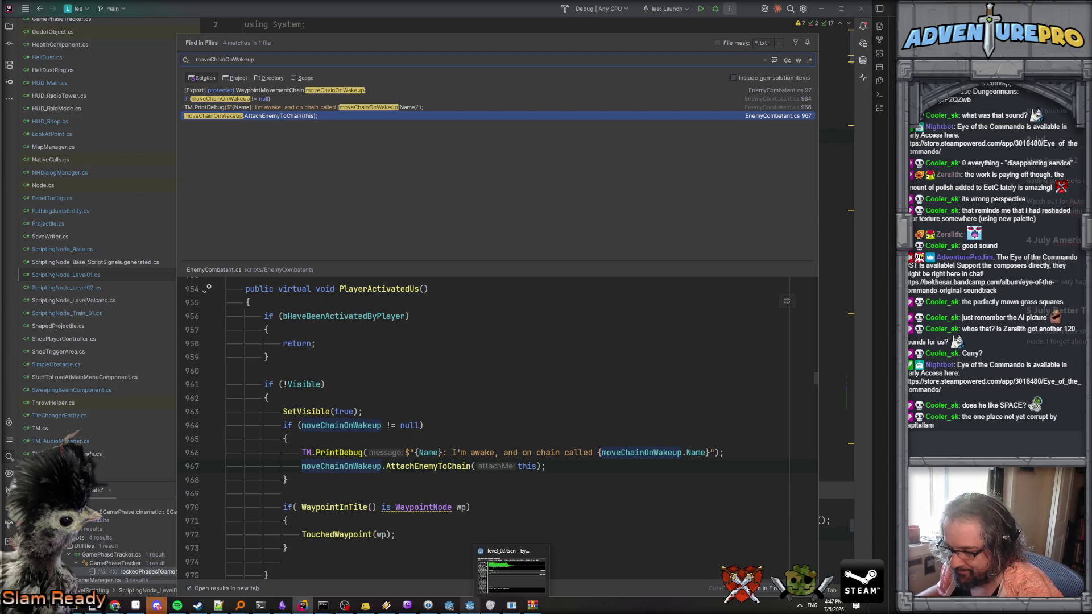
left_click(470, 607)
left_click(450, 606)
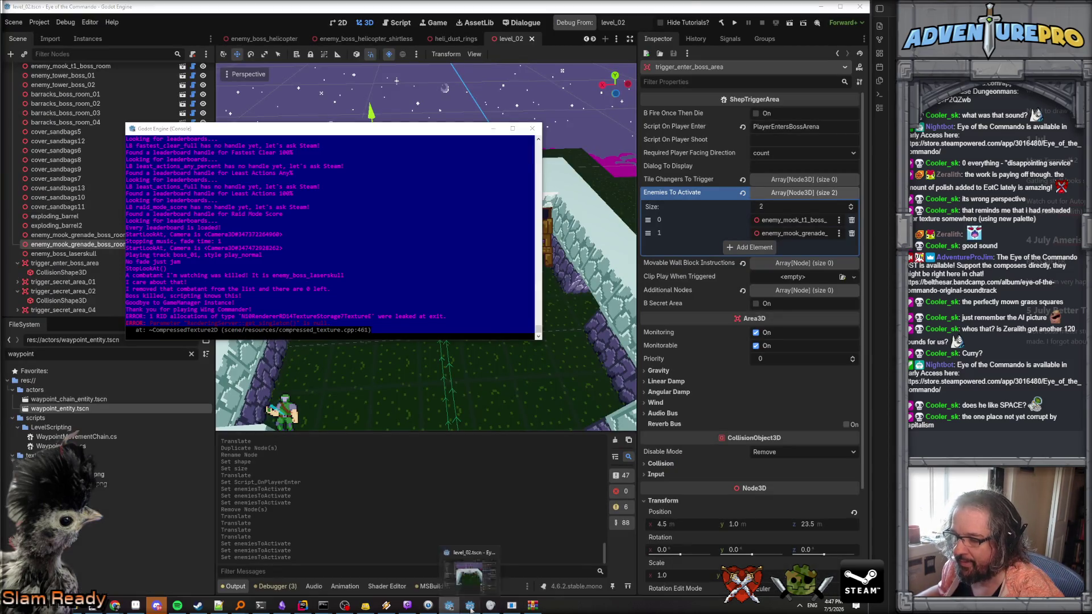
left_click(470, 608)
left_click(574, 22)
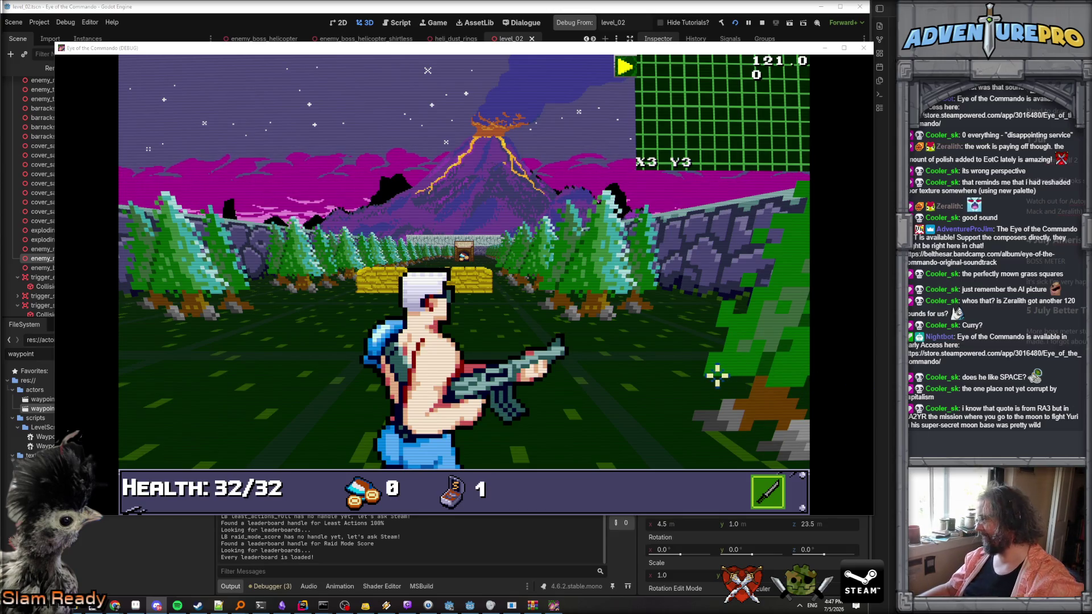
Enter L2BOSSGATES and TP 4 23 in the game console, watch the boss intro, then stop the run.
key("grave")
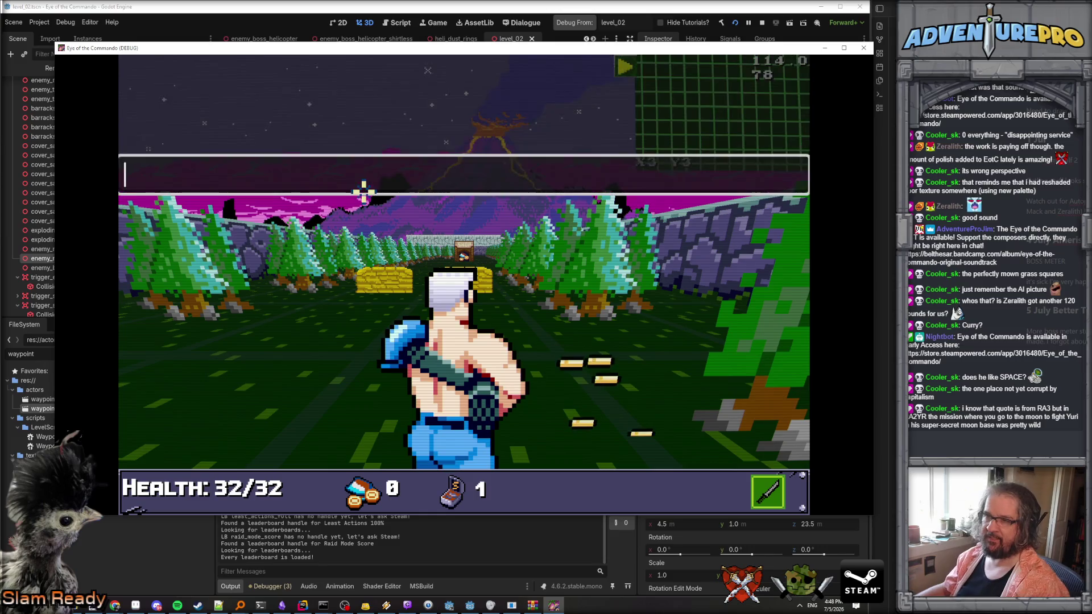
type("TP")
key("BackSpace")
key("BackSpace")
key("BackSpace")
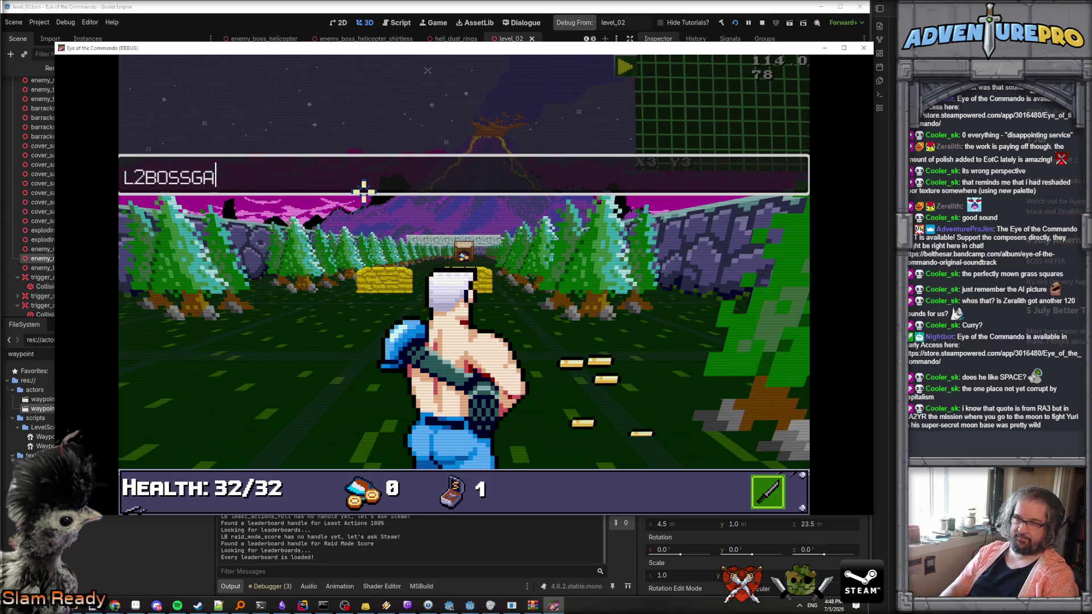
type("TES")
key("Return")
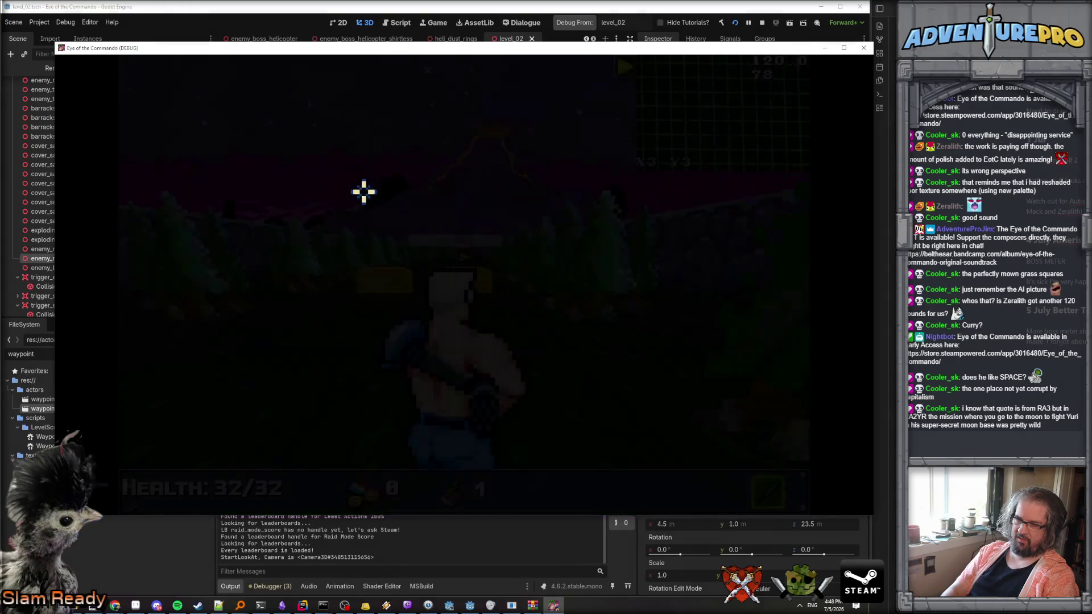
key("grave")
type("TP 4 23")
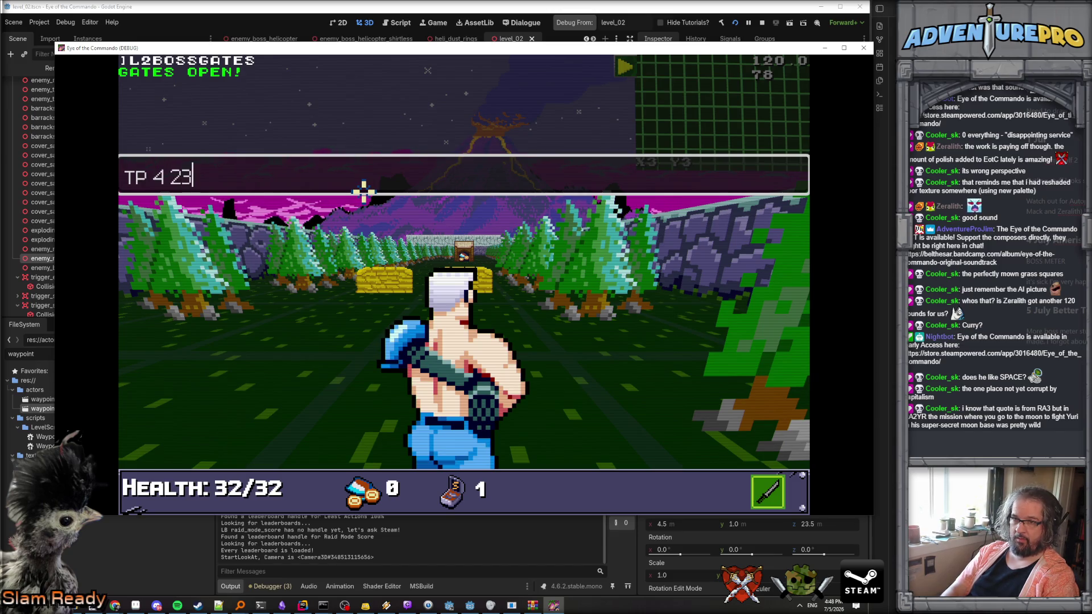
key("Return")
key("grave")
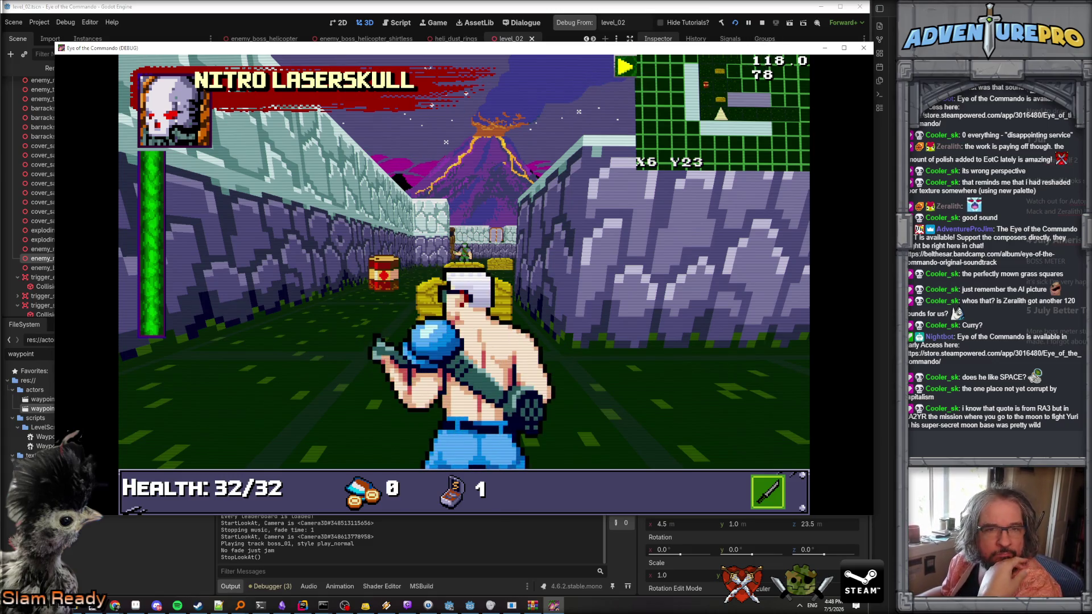
left_click(344, 605)
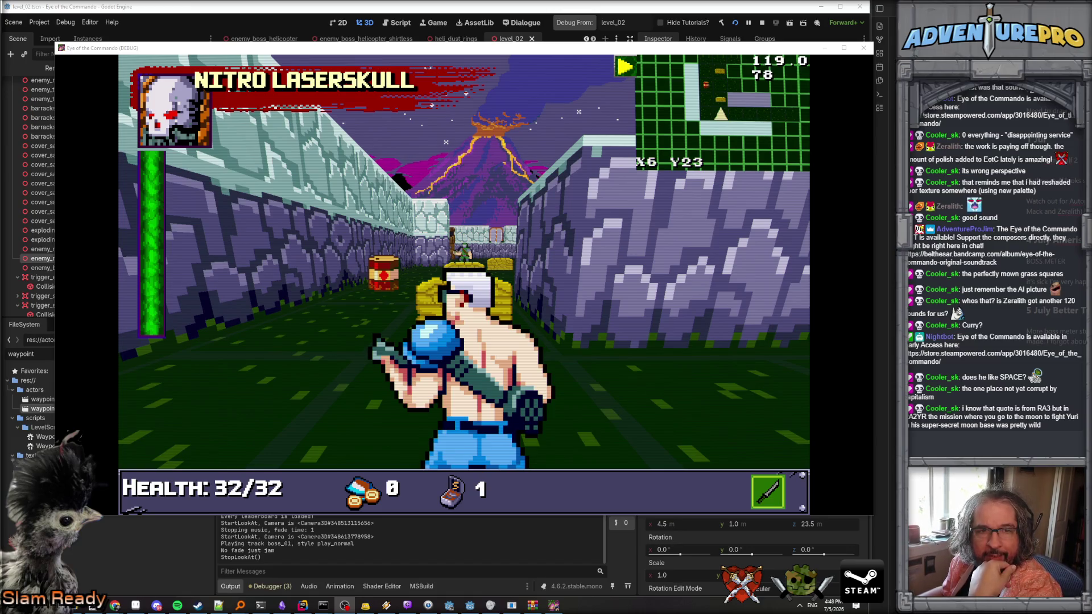
left_click(763, 23)
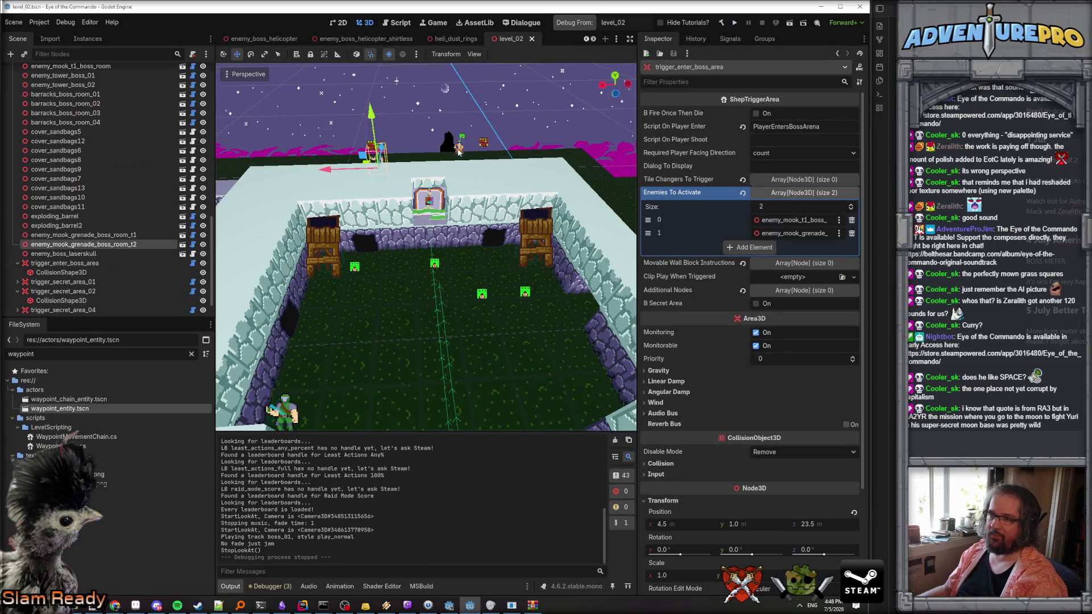
In Rider, go to the AttachEnemyToChain definition called on line 967.
left_click(459, 149)
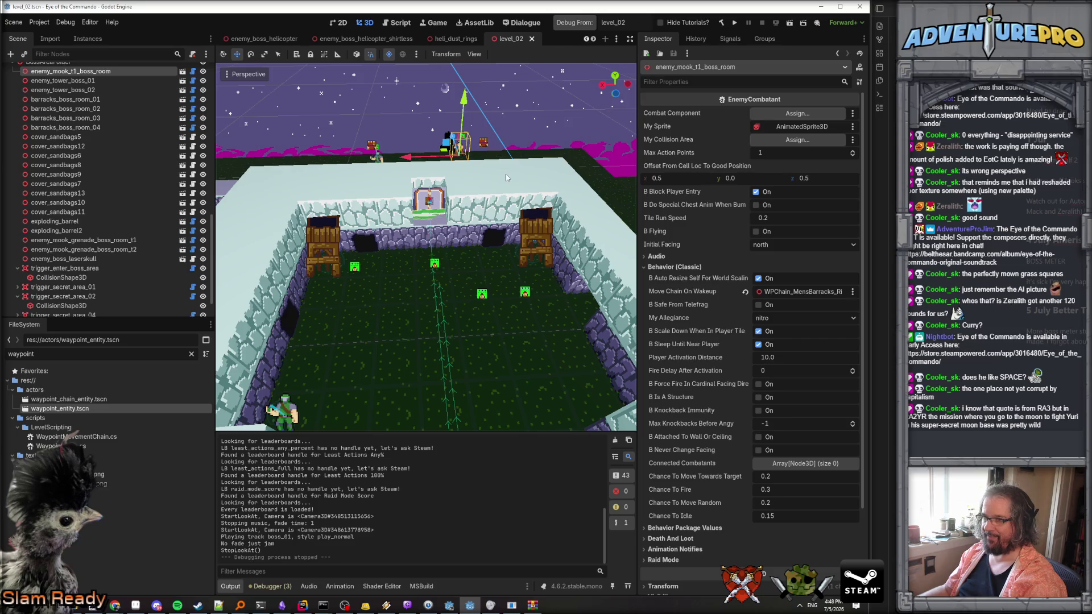
left_click(304, 606)
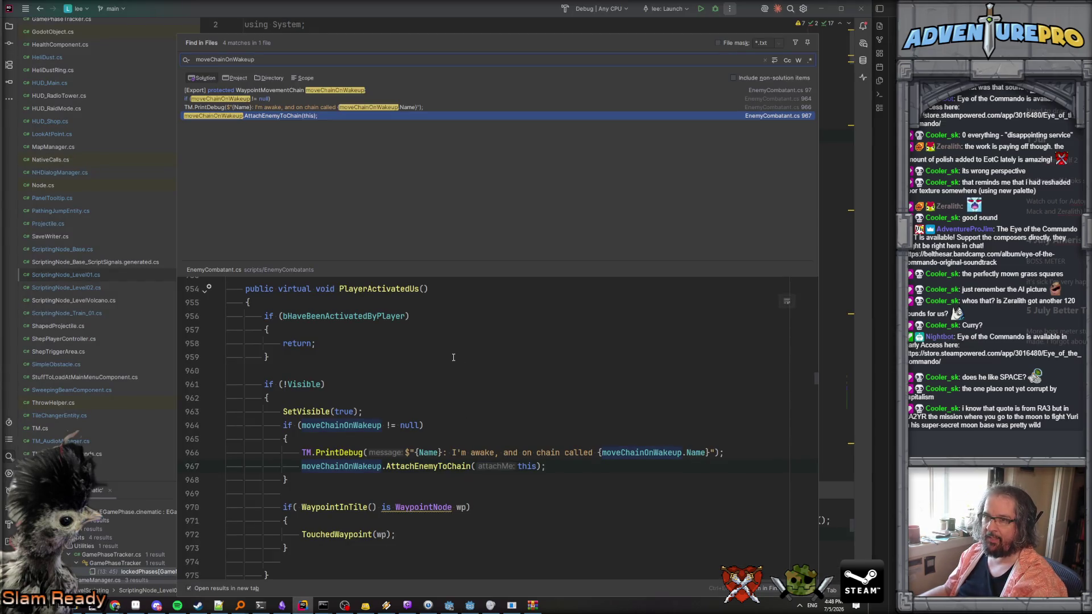
scroll(435, 345, "down", 1)
left_click(415, 427)
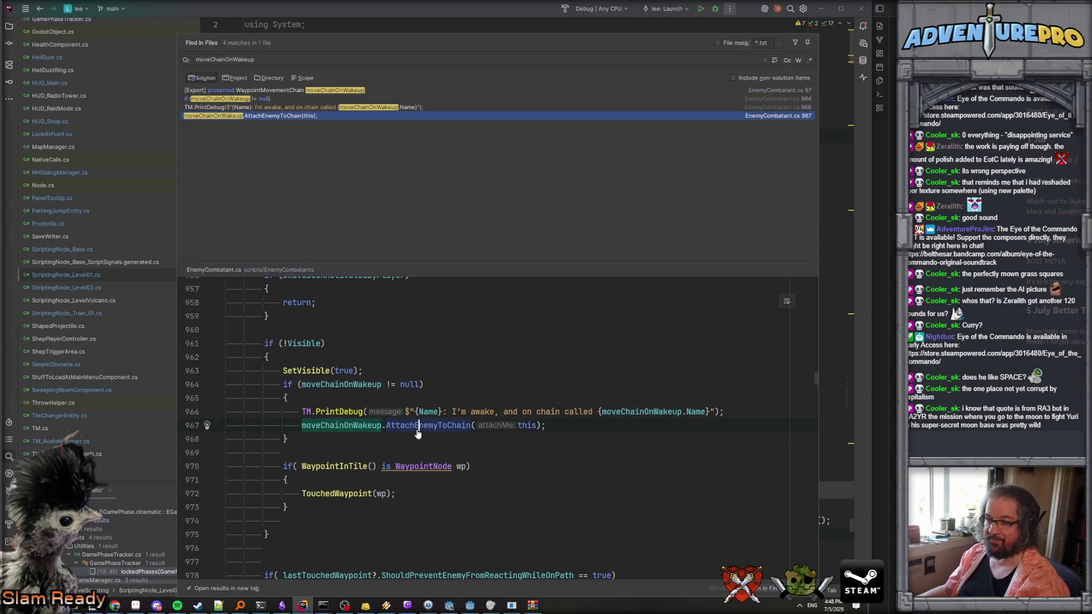
left_click(418, 432, "ctrl")
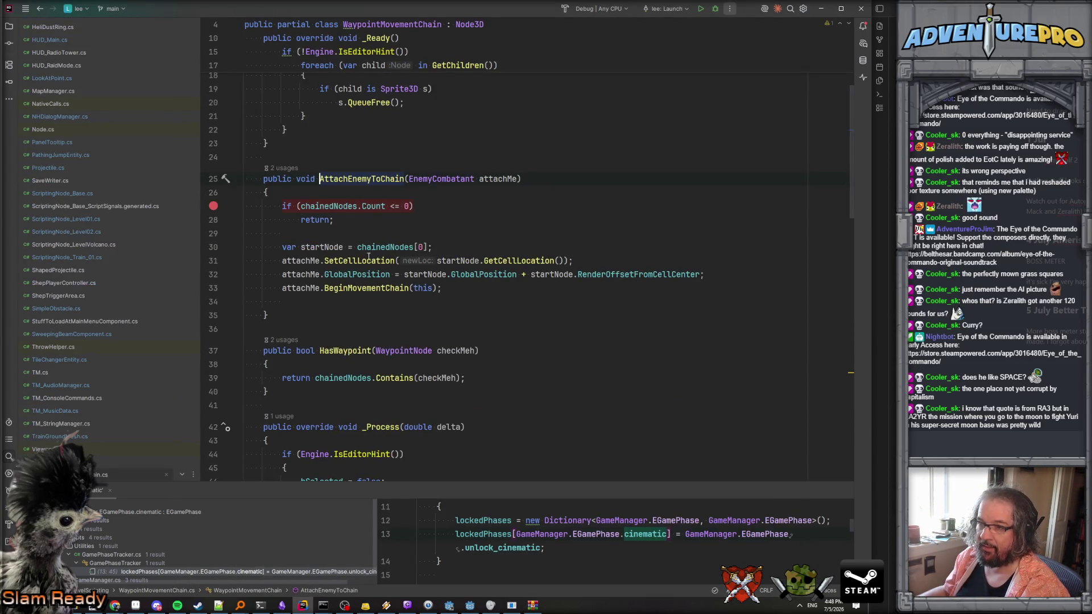
Jump to the BeginMovementChain definition and open a new line after actionPoints = 1.
left_click(348, 288)
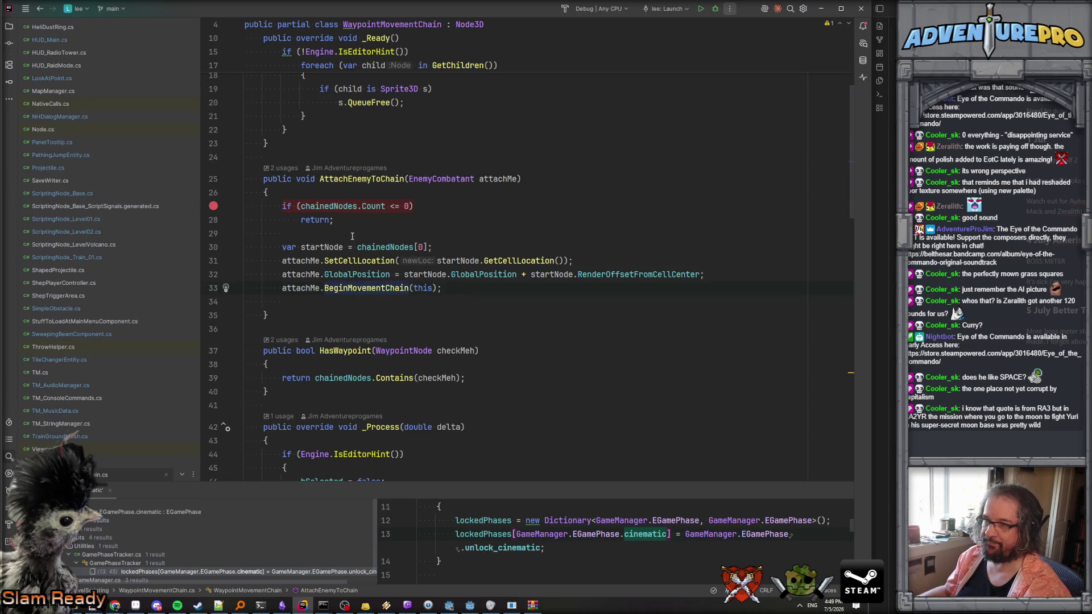
left_click(362, 260)
left_click(362, 274)
left_click(370, 289)
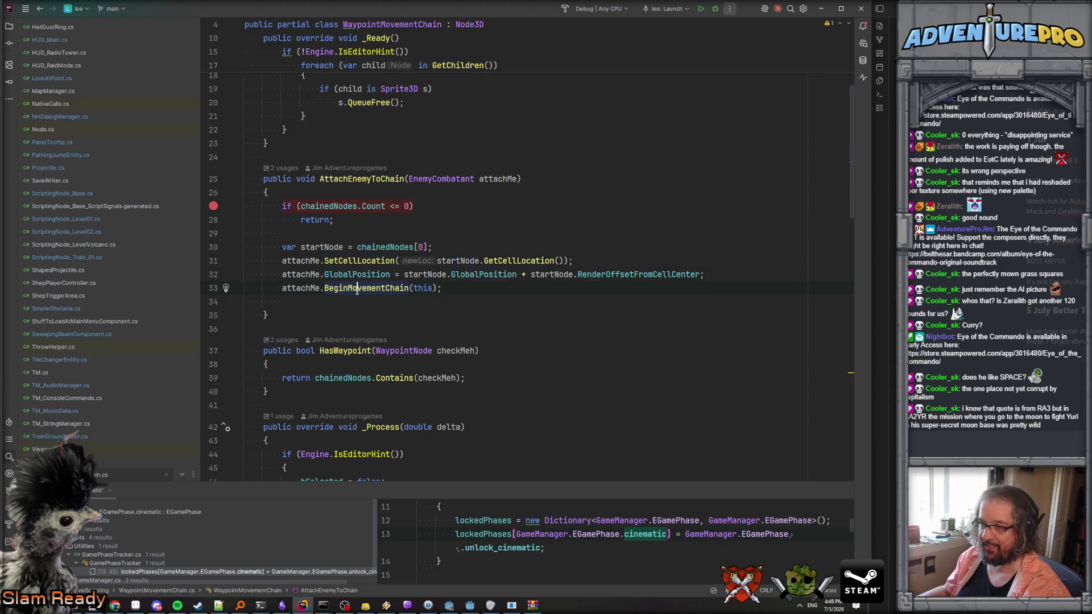
left_click(358, 288, "ctrl")
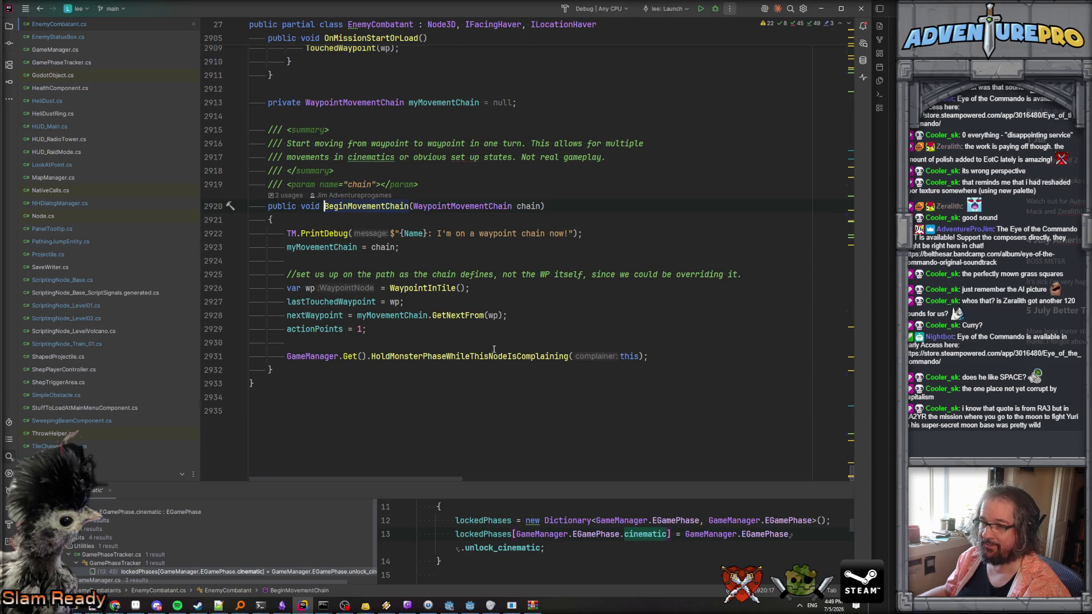
left_click(461, 356)
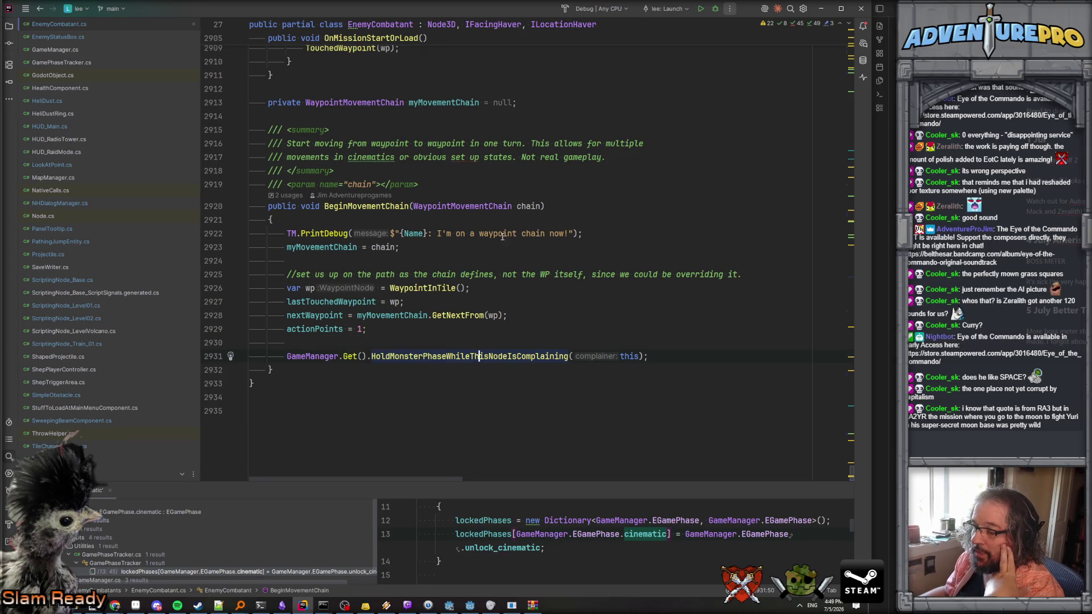
key("alt")
left_click(507, 323)
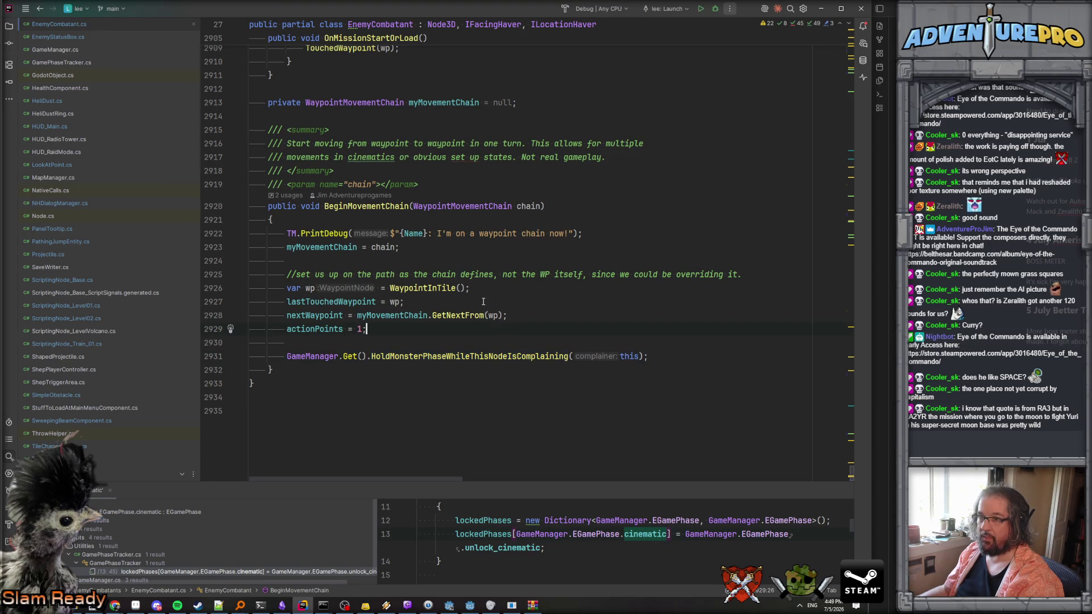
scroll(483, 310, "up", 5)
scroll(484, 310, "down", 5)
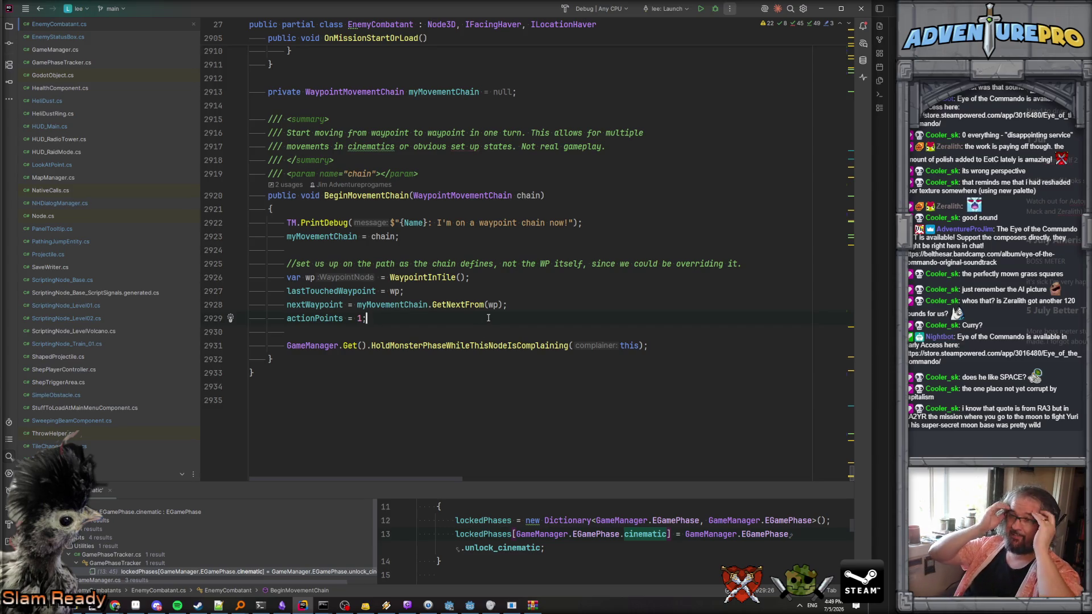
key("Return")
Write the check if( GameManager.Get().GamePhase == GameManager.EGamePhase.cinematic ).
key("BackSpace")
key("Return")
key("Return")
type("if( Gam")
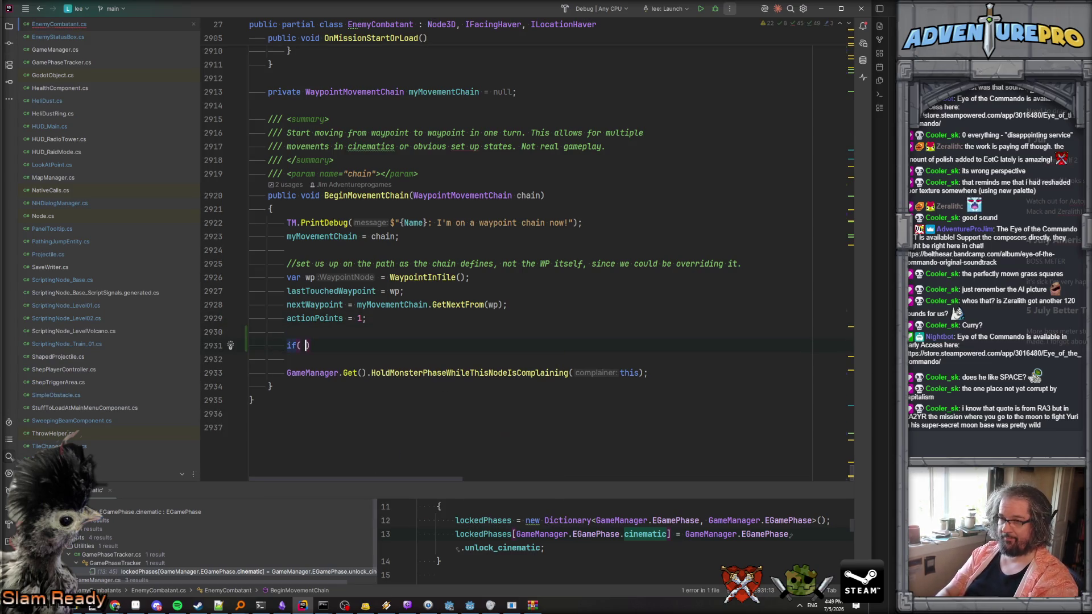
type("eManager.Get().")
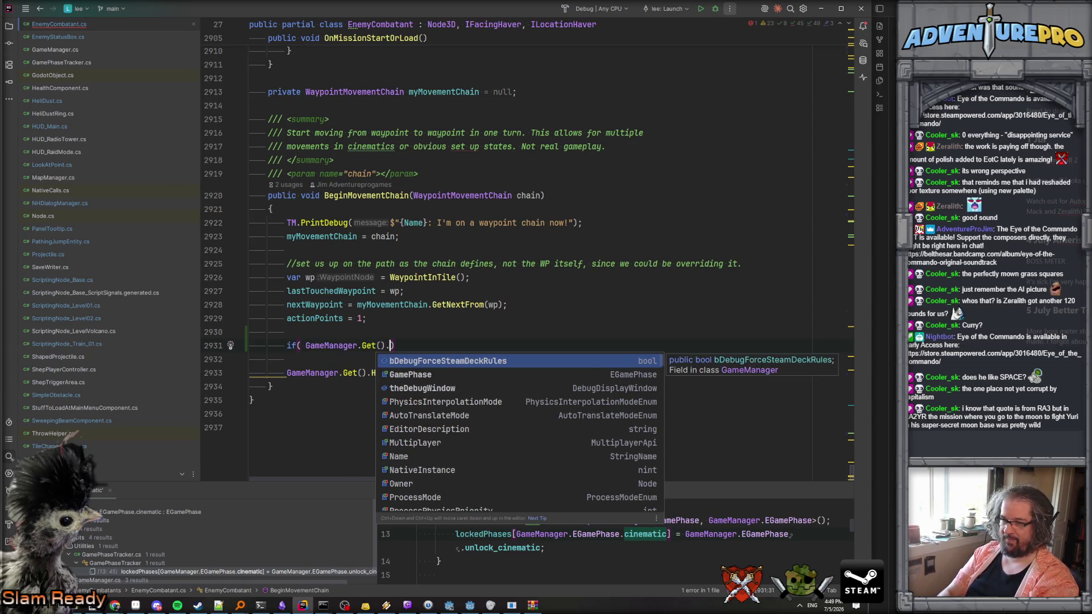
key("Down")
key("Return")
type("==")
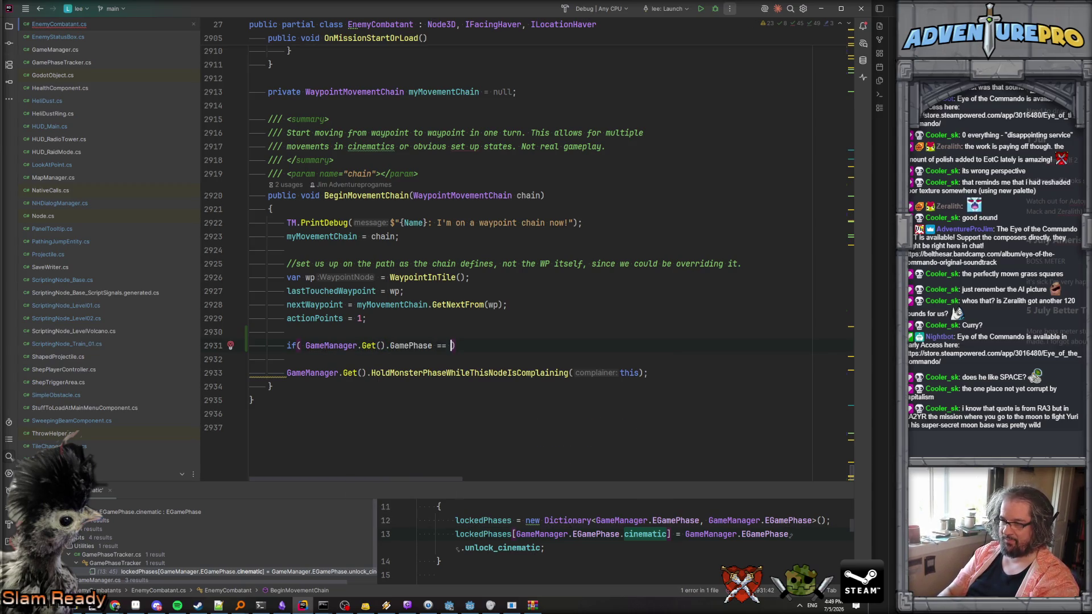
key("Return")
type(")")
key("Return")
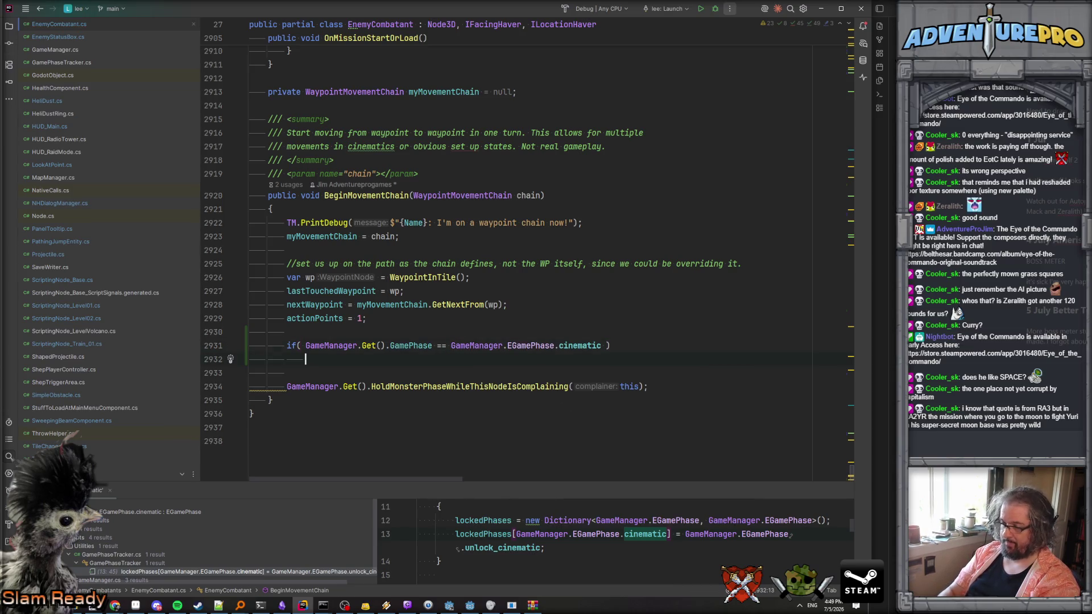
Add an empty braces block under the check and undo the accidental actionPoints line split.
type("{")
key("Return")
key("Up")
key("Up")
key("Up")
key("Return")
key("ctrl+z")
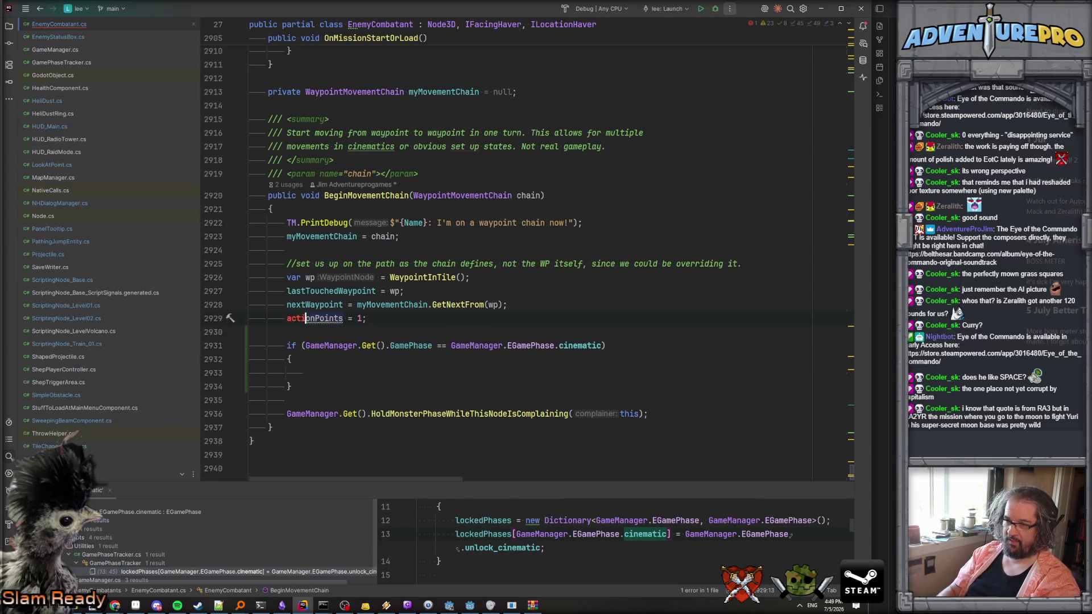
key("Down")
key("Down")
key("Down")
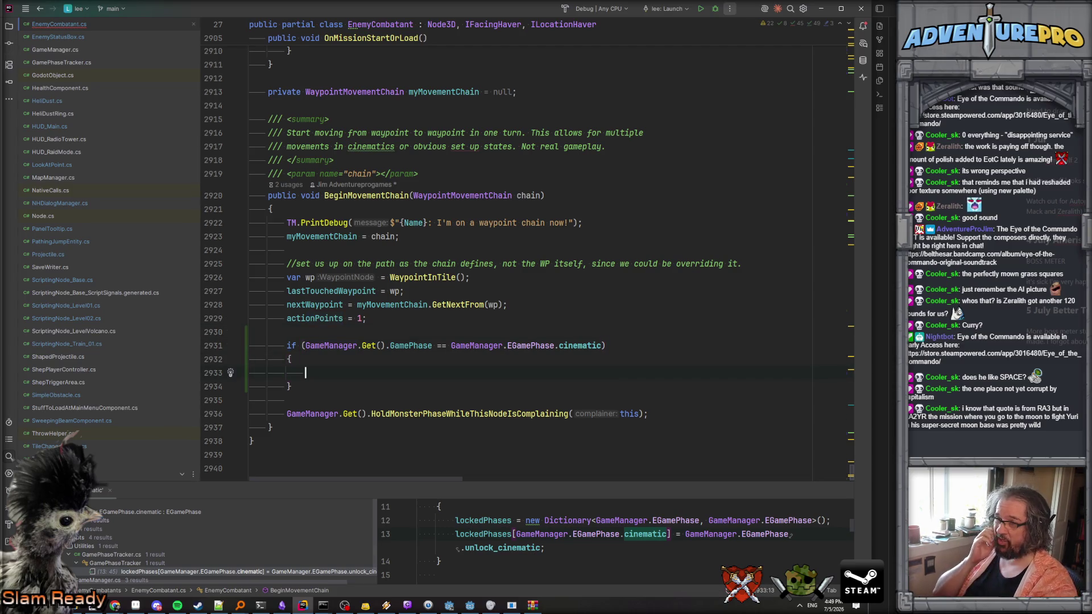
scroll(529, 250, "up", 15)
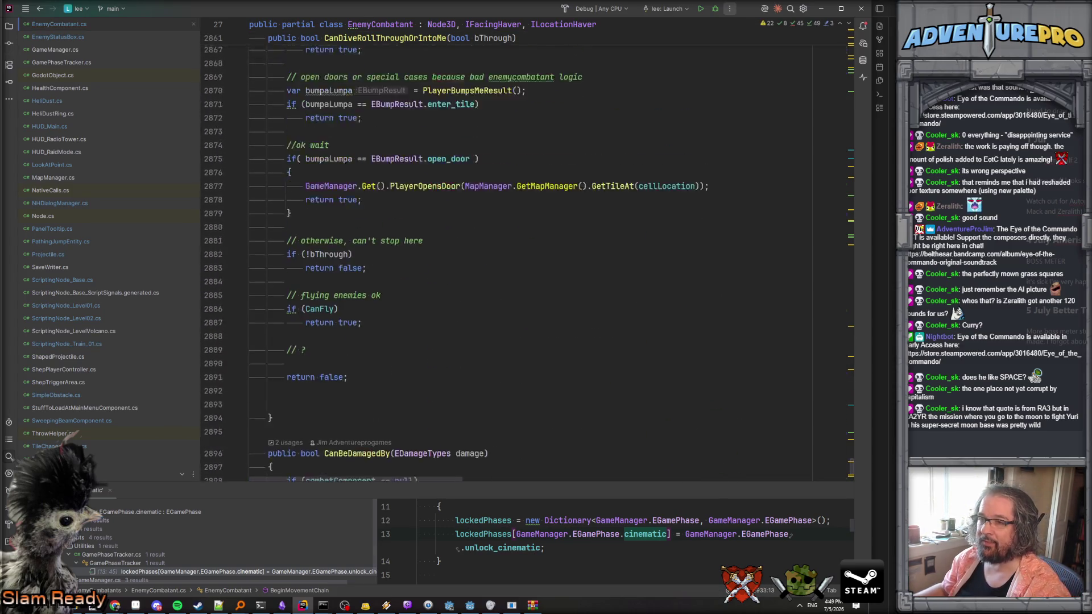
scroll(518, 292, "up", 10)
left_click(518, 293)
key("ctrl+f")
type("decidewhat")
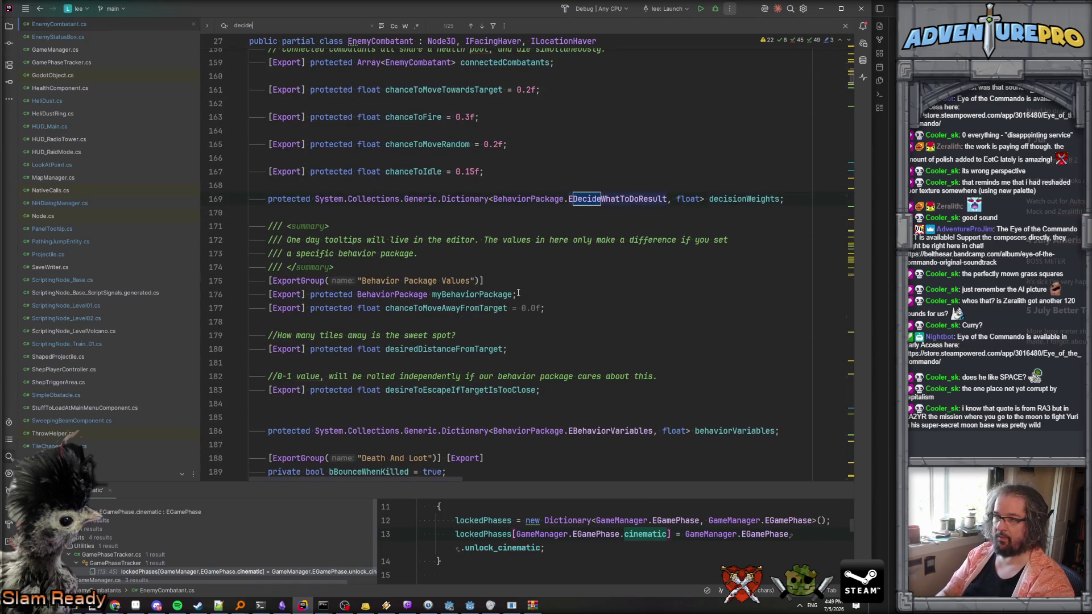
key("Return")
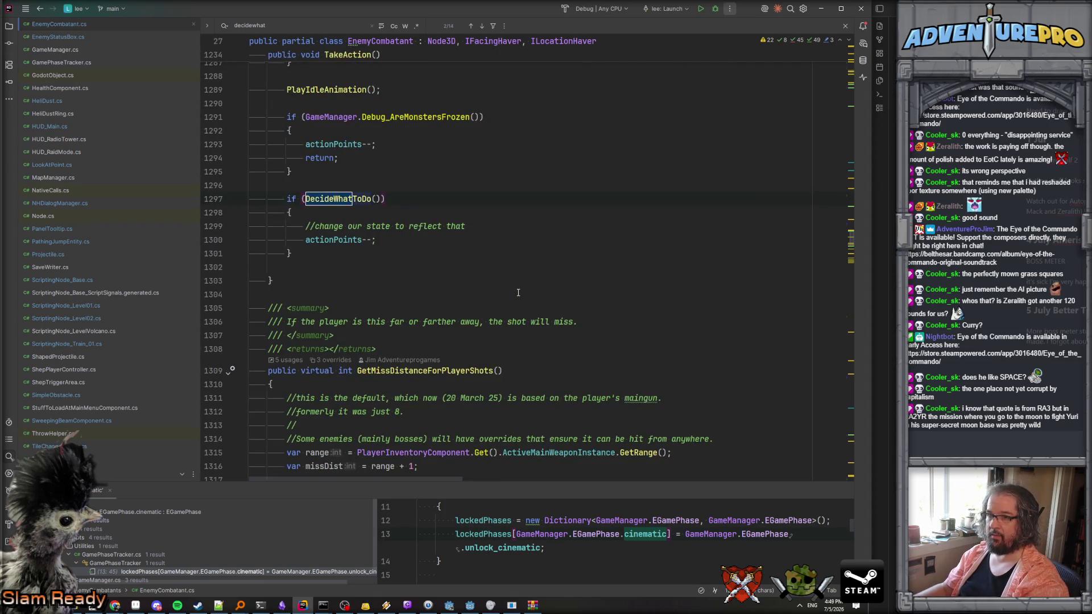
left_click(358, 199, "ctrl")
scroll(399, 205, "down", 2)
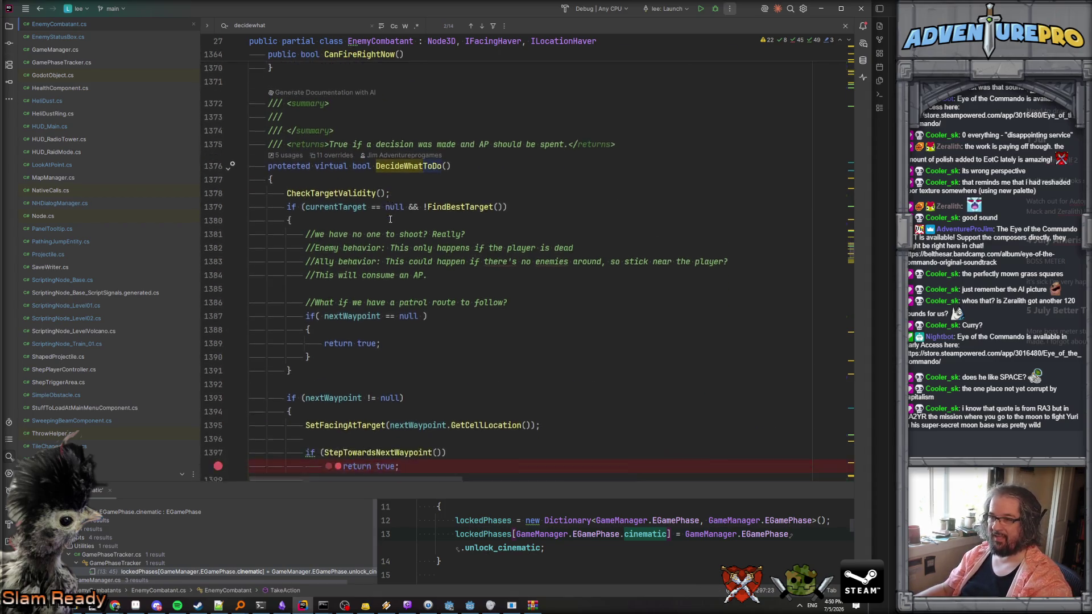
scroll(410, 207, "down", 3)
left_click(339, 304)
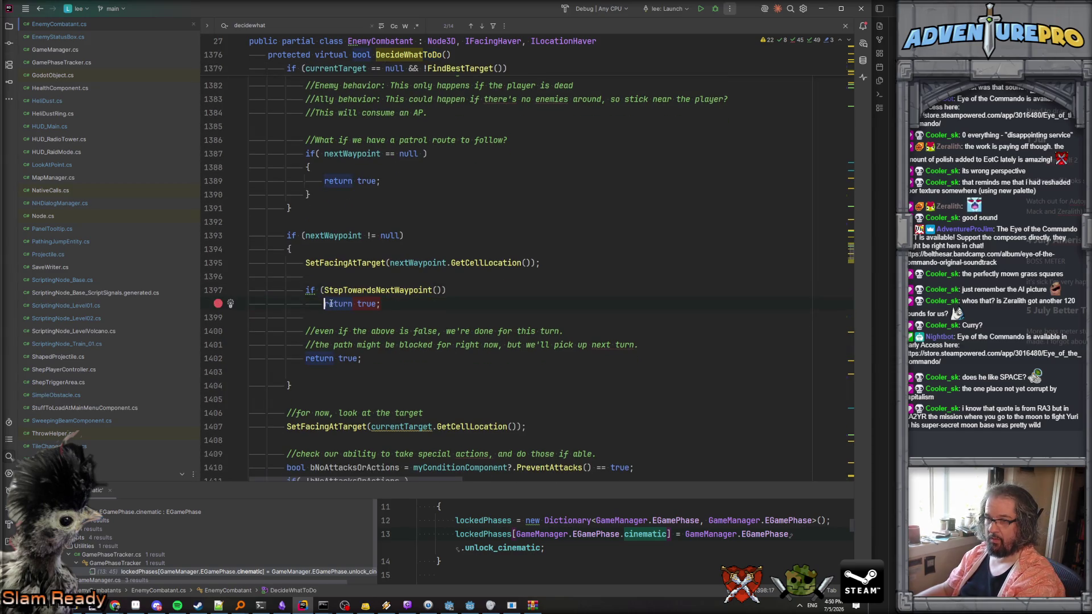
left_click(391, 221)
scroll(390, 218, "down", 6)
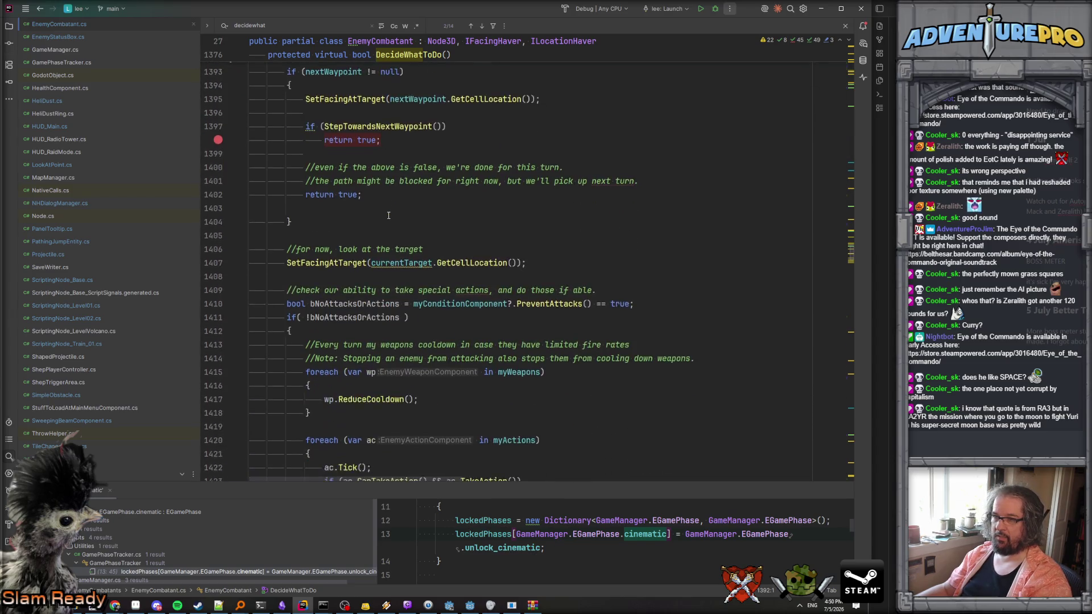
scroll(388, 215, "up", 6)
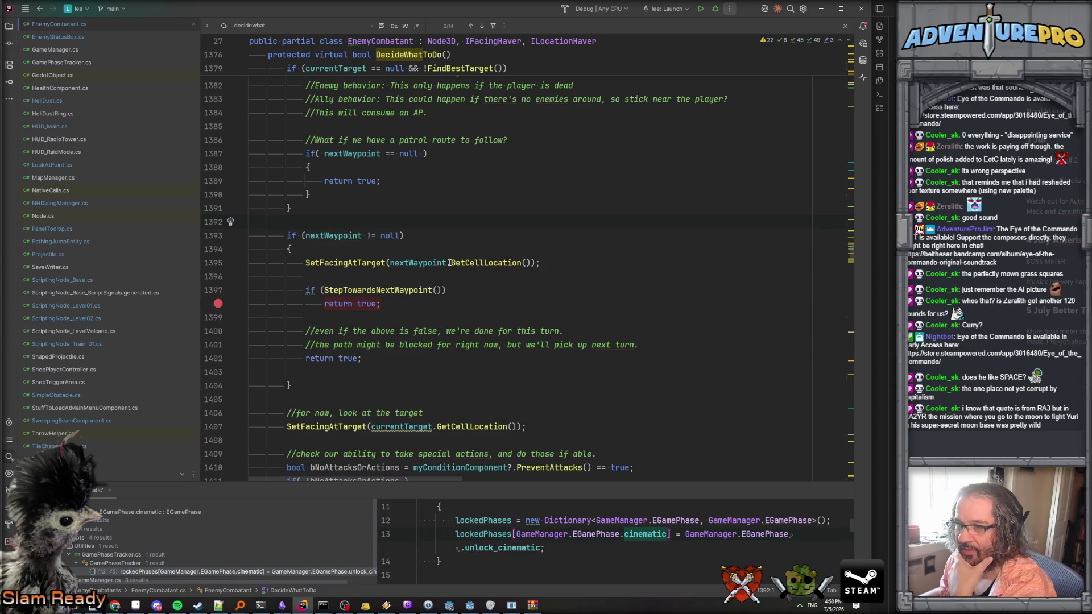
scroll(434, 276, "down", 1)
scroll(434, 276, "down", 5)
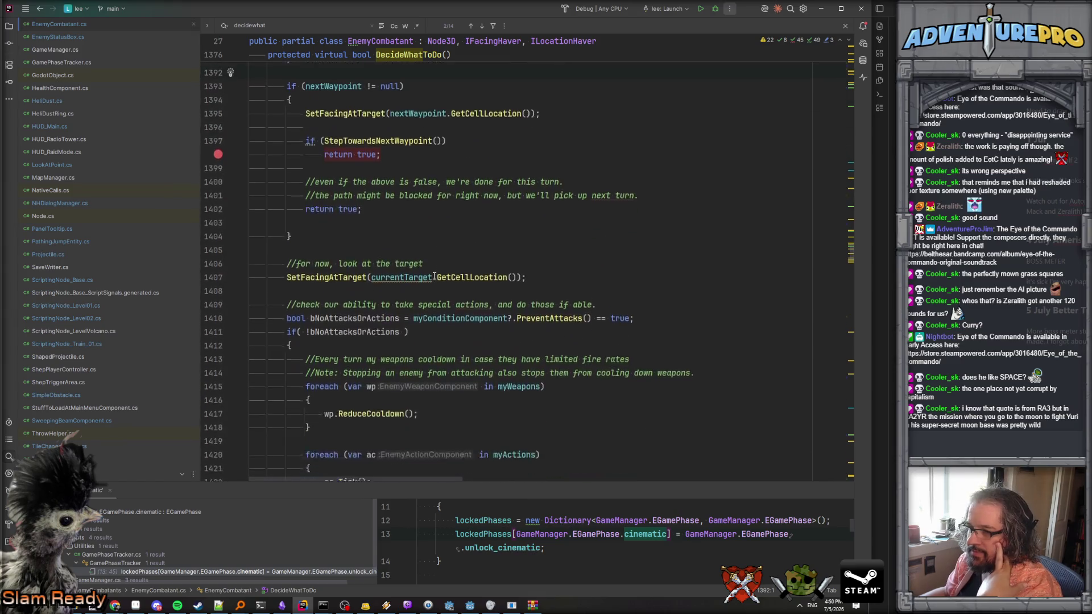
scroll(434, 276, "up", 8)
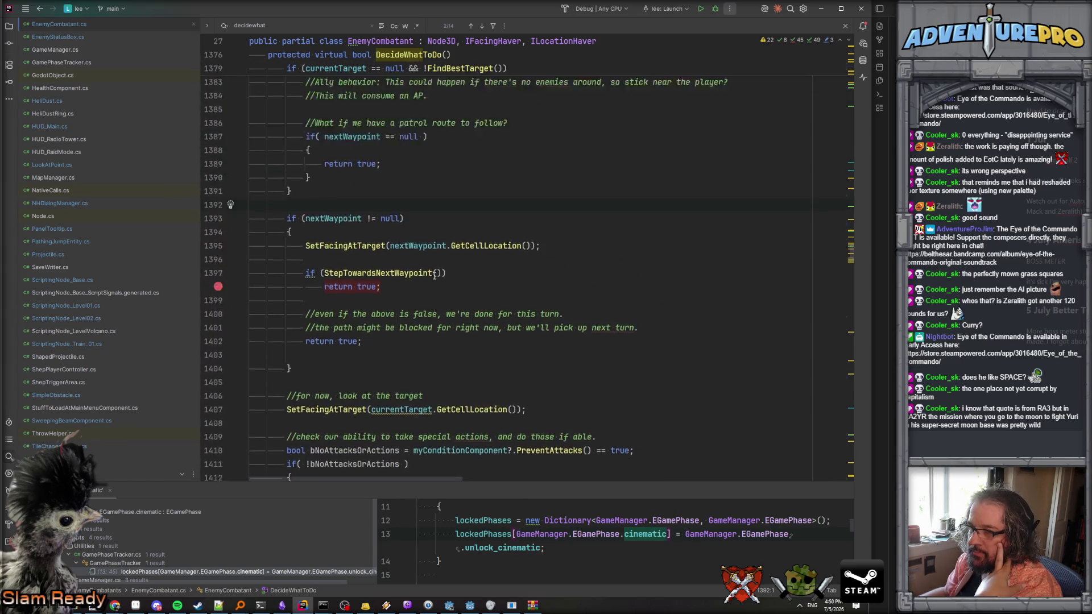
scroll(434, 276, "down", 20)
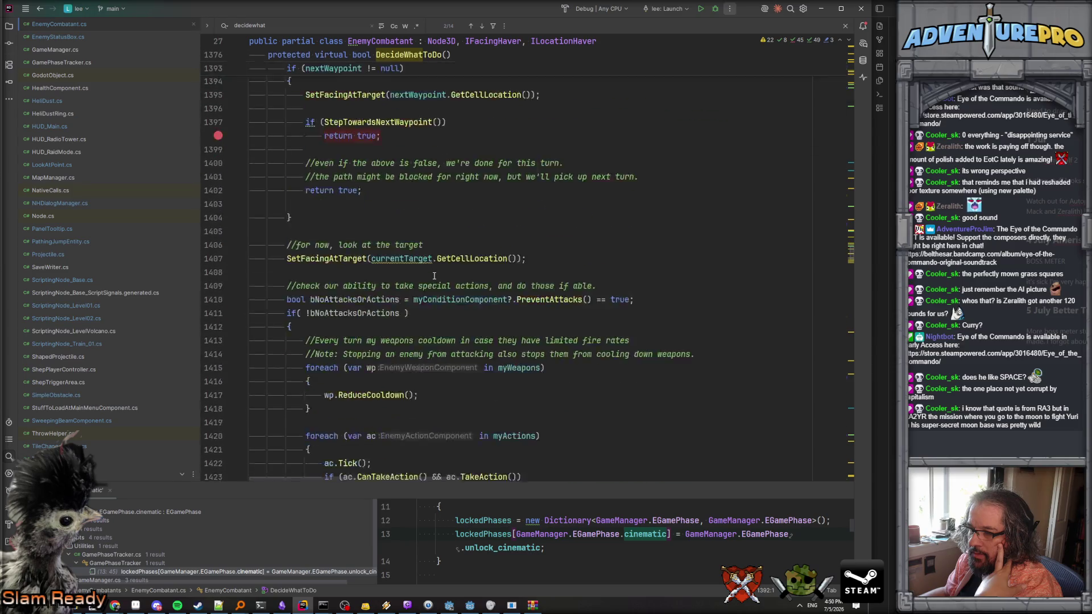
scroll(584, 254, "up", 20)
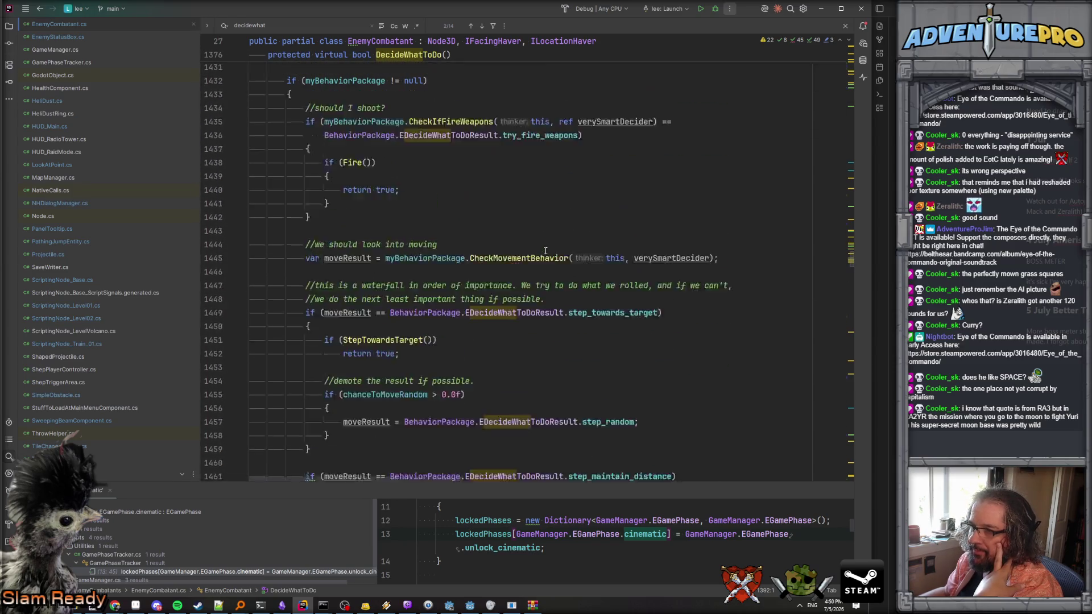
scroll(546, 251, "up", 3)
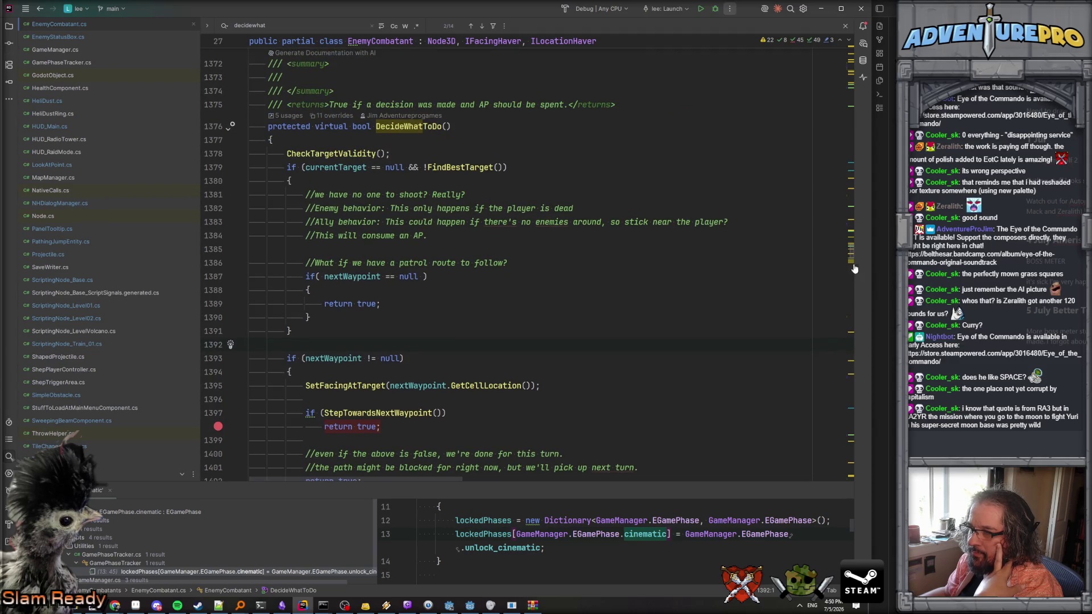
left_click_drag(852, 261, 857, 495)
Call DecideWhatToDo(); in the block, commented "Force this to happen if we're not using regular turns".
scroll(413, 341, "up", 1)
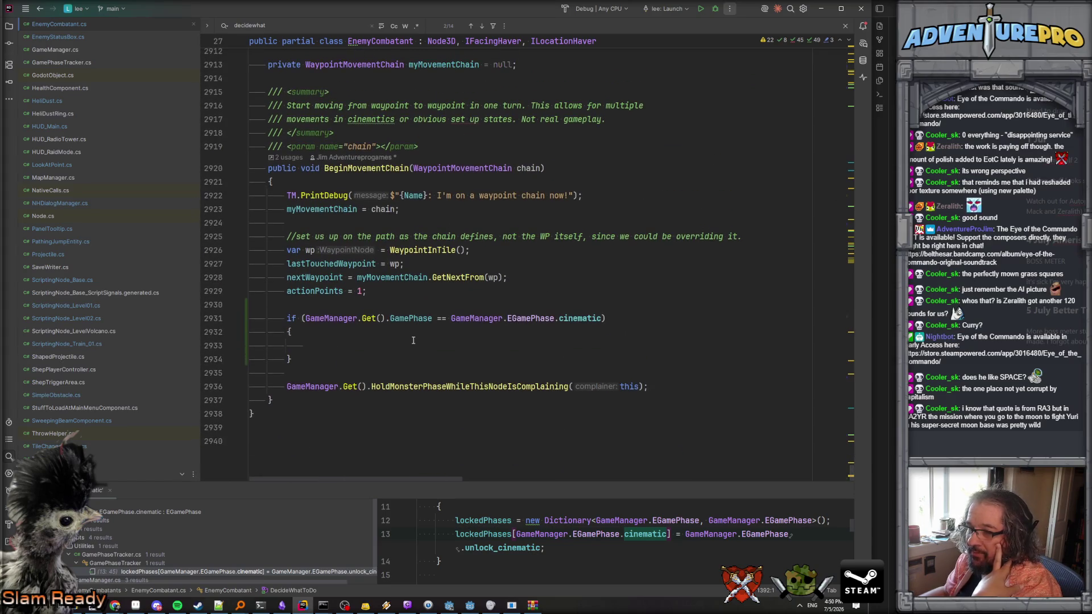
type("Dec")
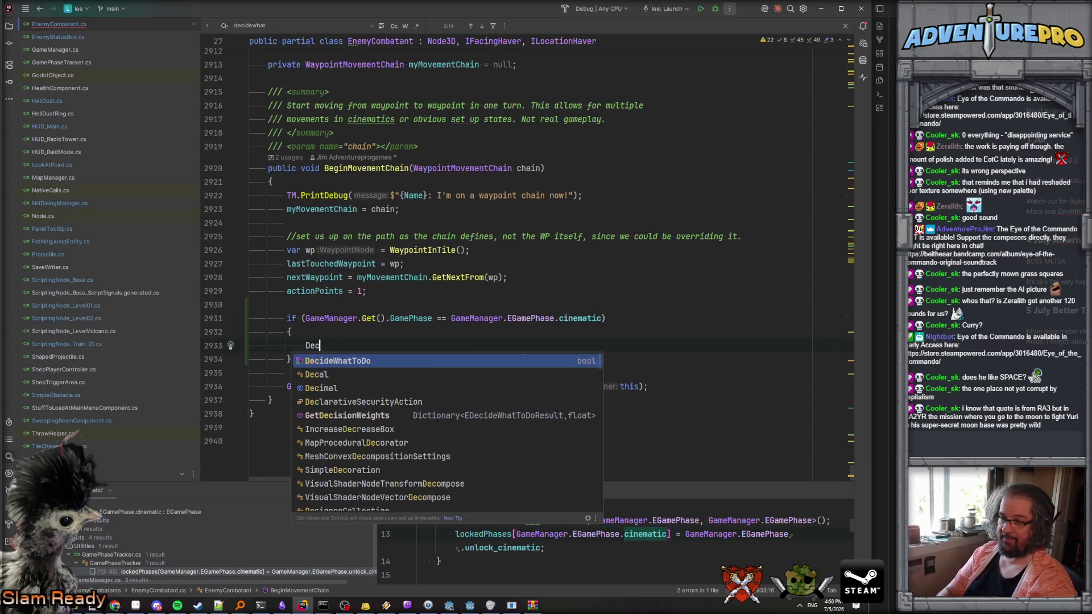
type("ideWhatToDo();")
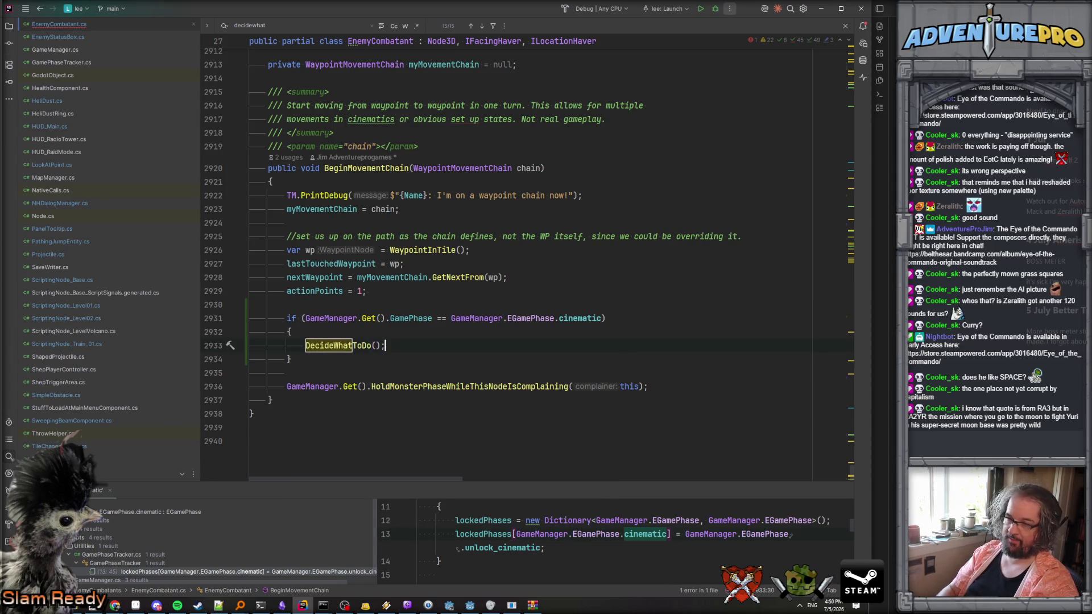
key("Up")
key("Up")
key("Up")
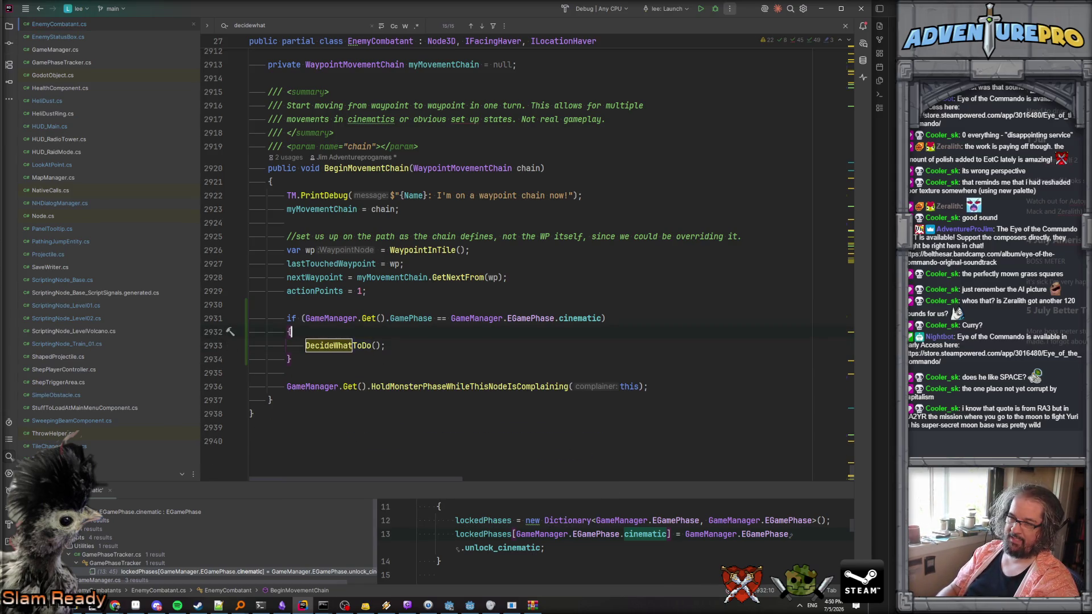
key("Return")
type("//")
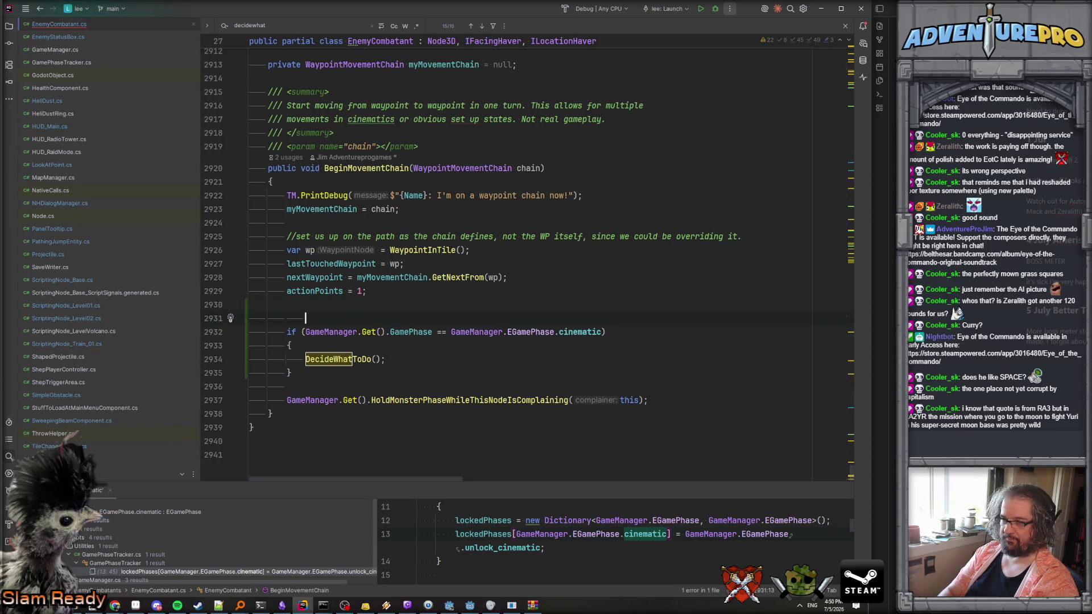
type("Force this to happen if")
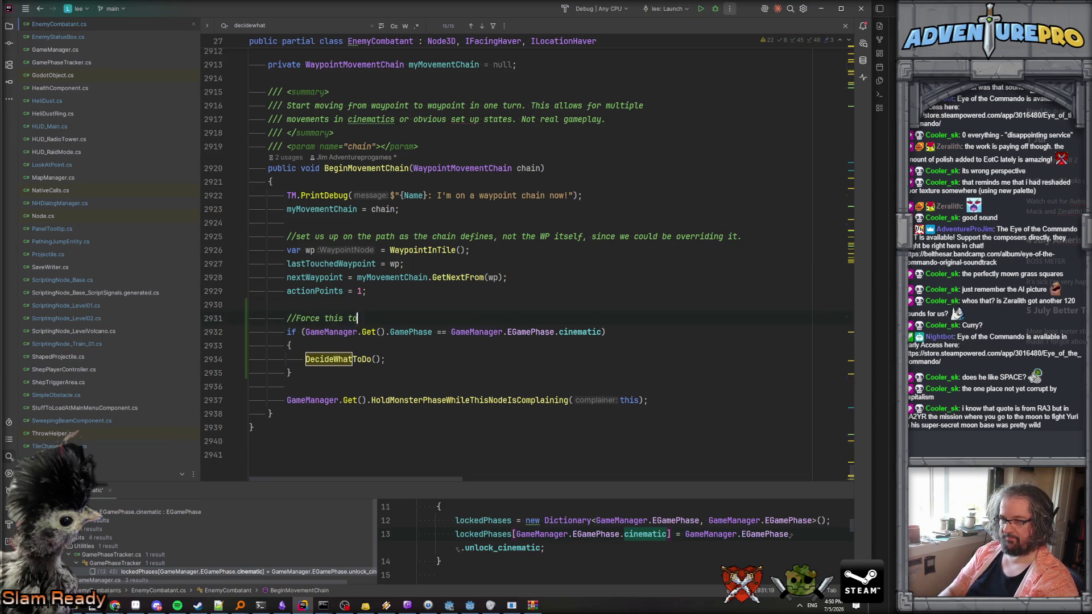
type(" we're i")
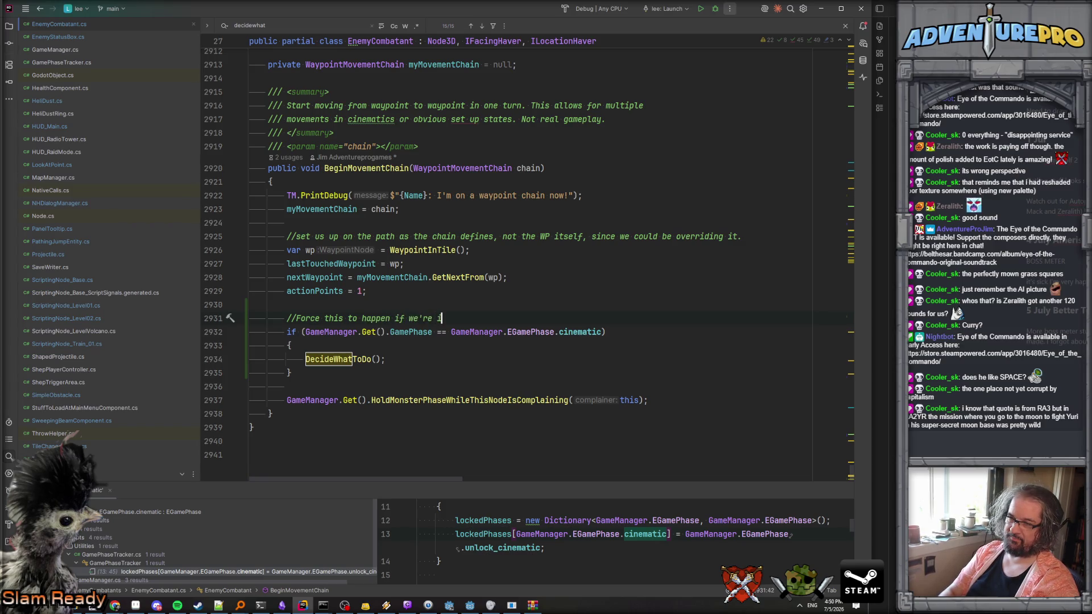
key("BackSpace")
type("not usion")
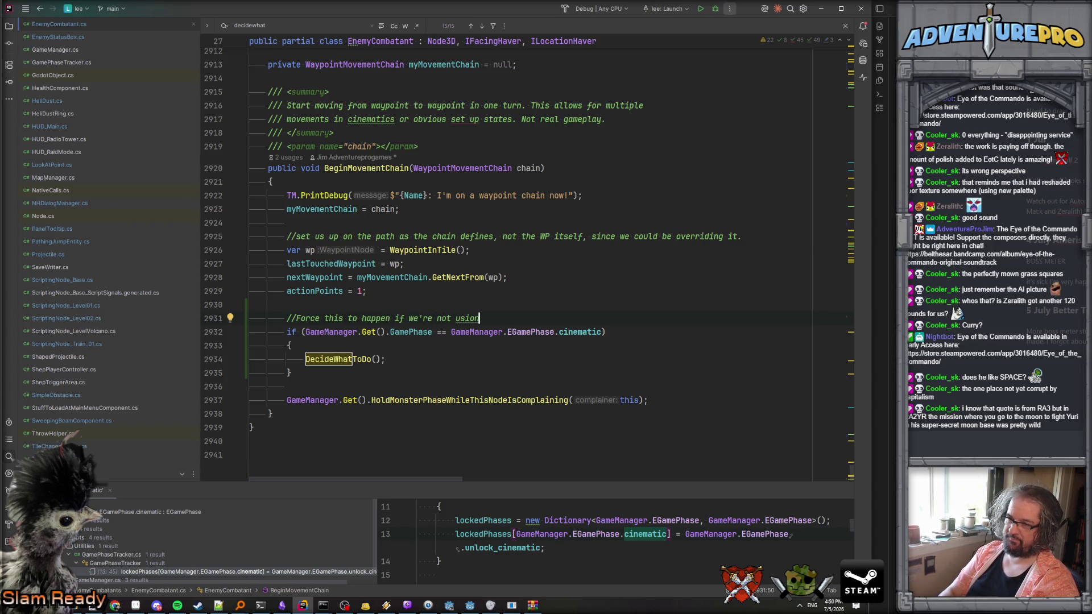
type("ot usinglar turns.")
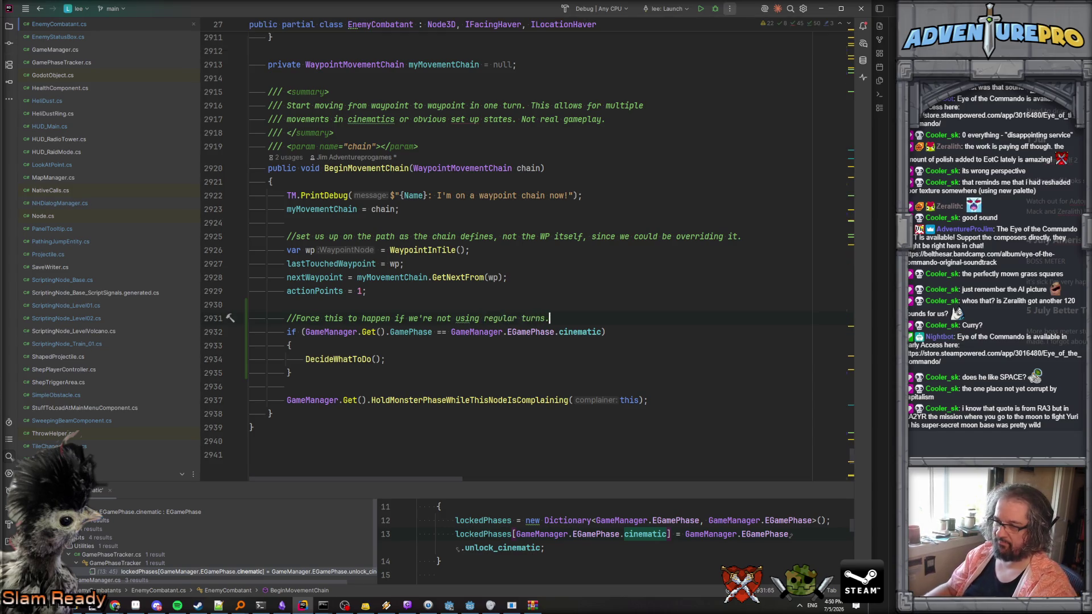
Close the Find bar, select the DecideWhatToDo(); call, and search the file for 'actionPoints ='.
key("Escape")
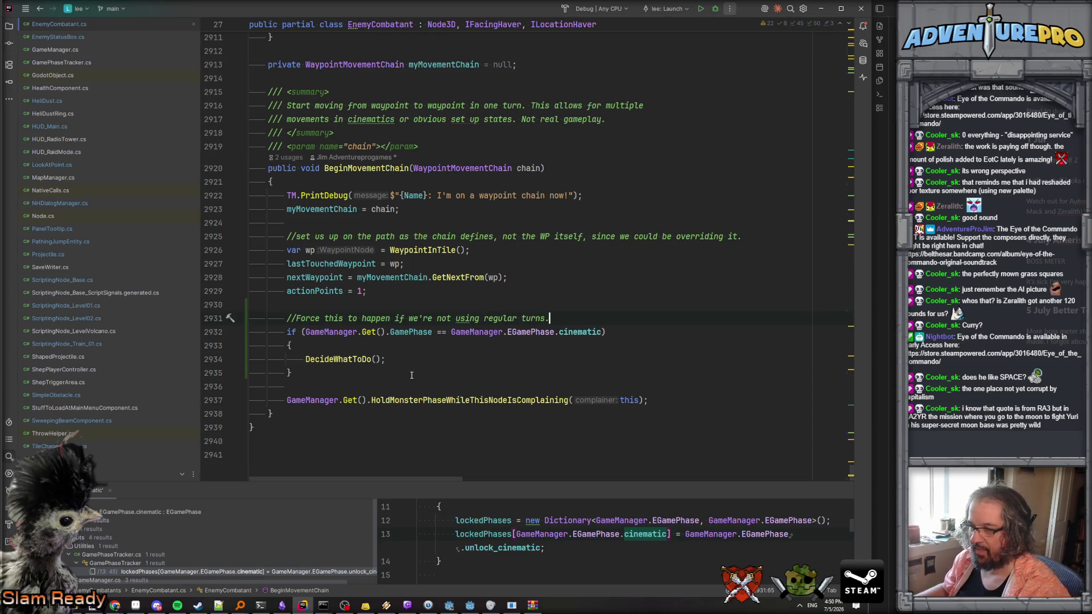
left_click(455, 400)
key("shift+Right")
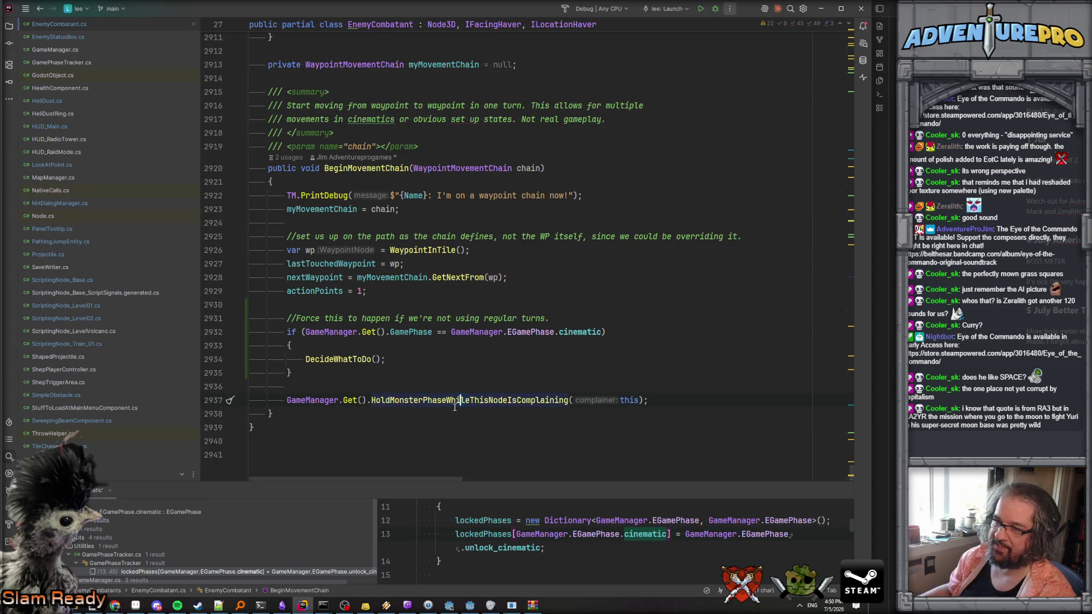
left_click(306, 359)
left_click_drag(306, 359, 400, 356)
scroll(401, 356, "up", 6)
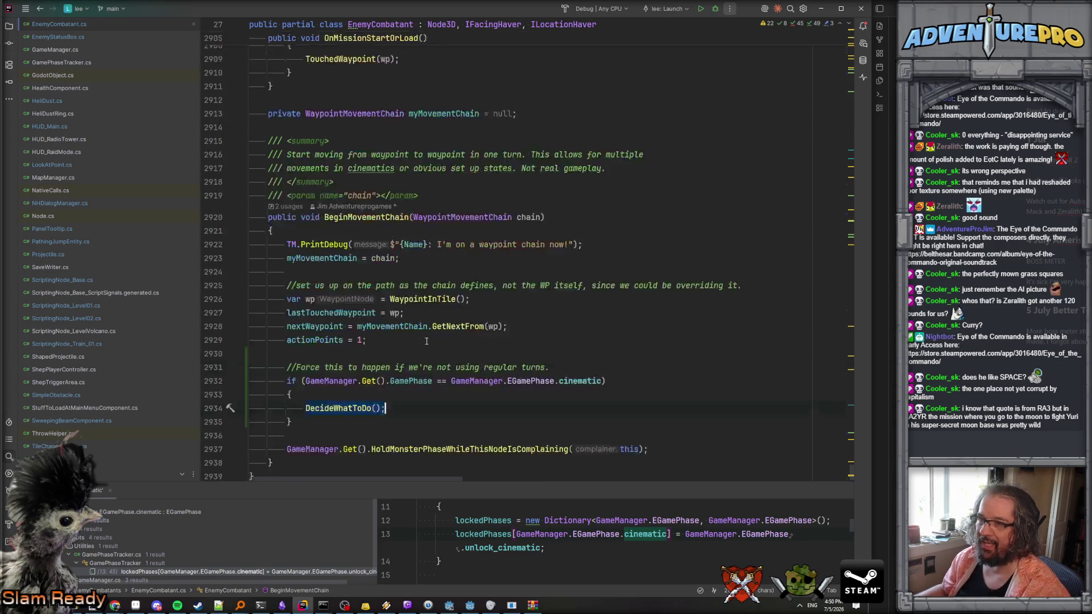
scroll(426, 341, "up", 10)
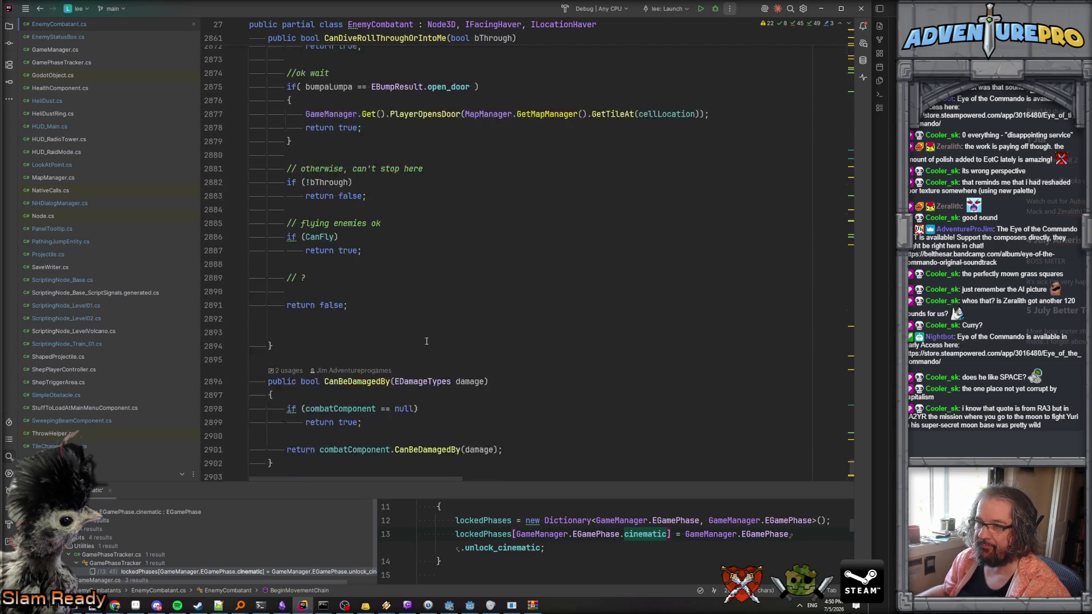
scroll(426, 340, "up", 11)
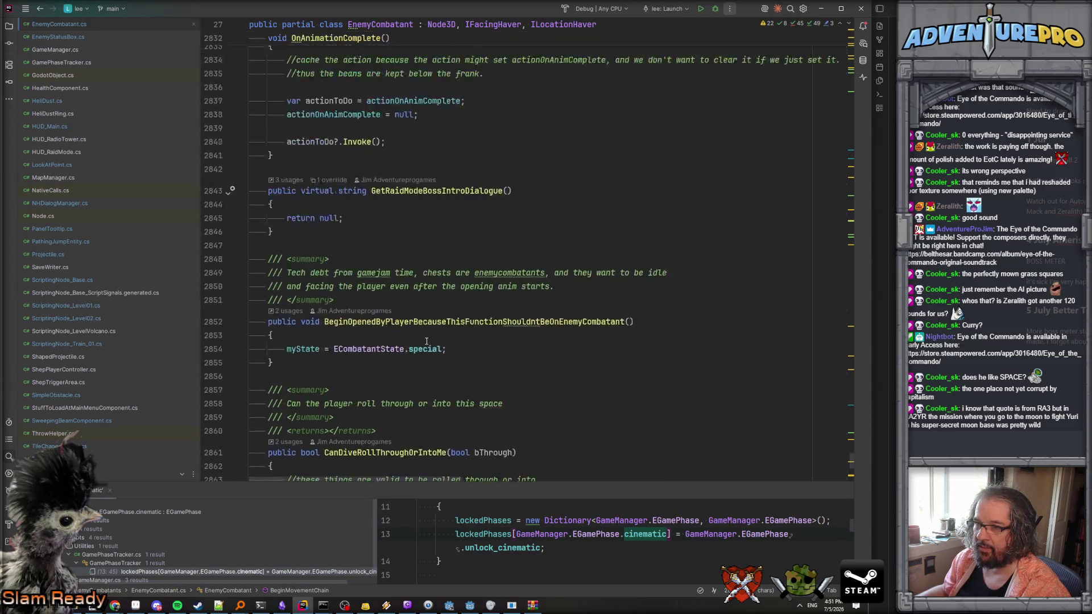
key("ctrl+f")
type("ac")
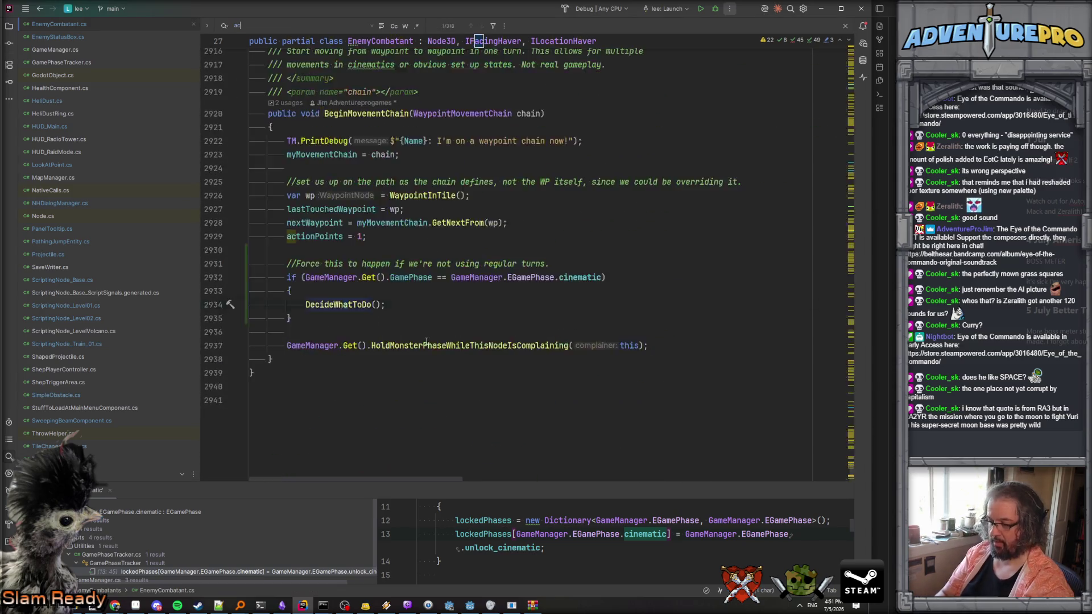
type("tionPoints =")
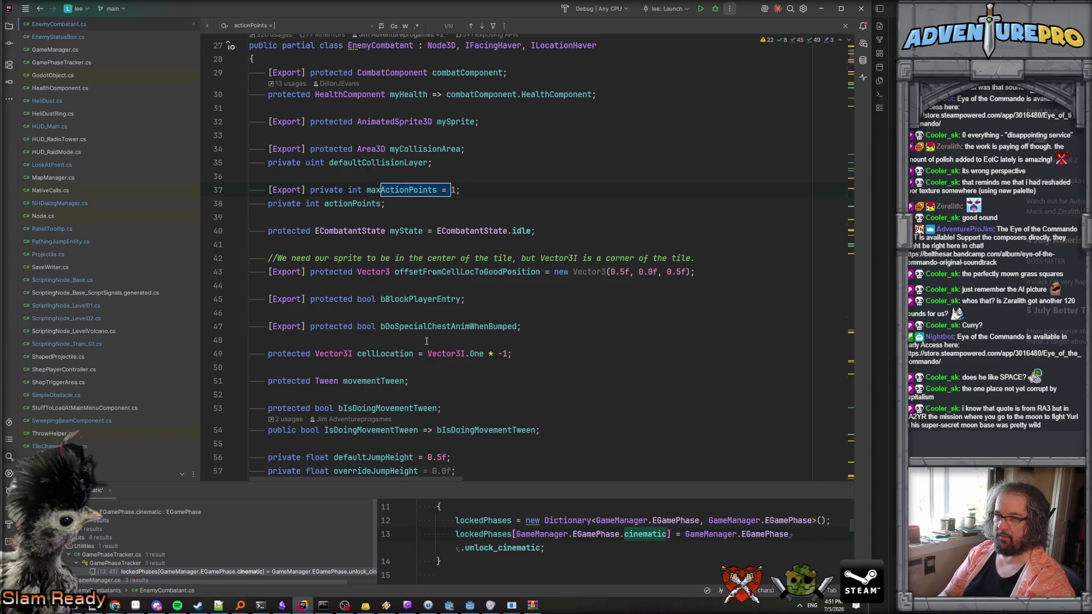
Step through 'actionPoints =' matches to line 1932 in DoneMovingBetweenTiles and open a line after it.
key("Return")
key("Return")
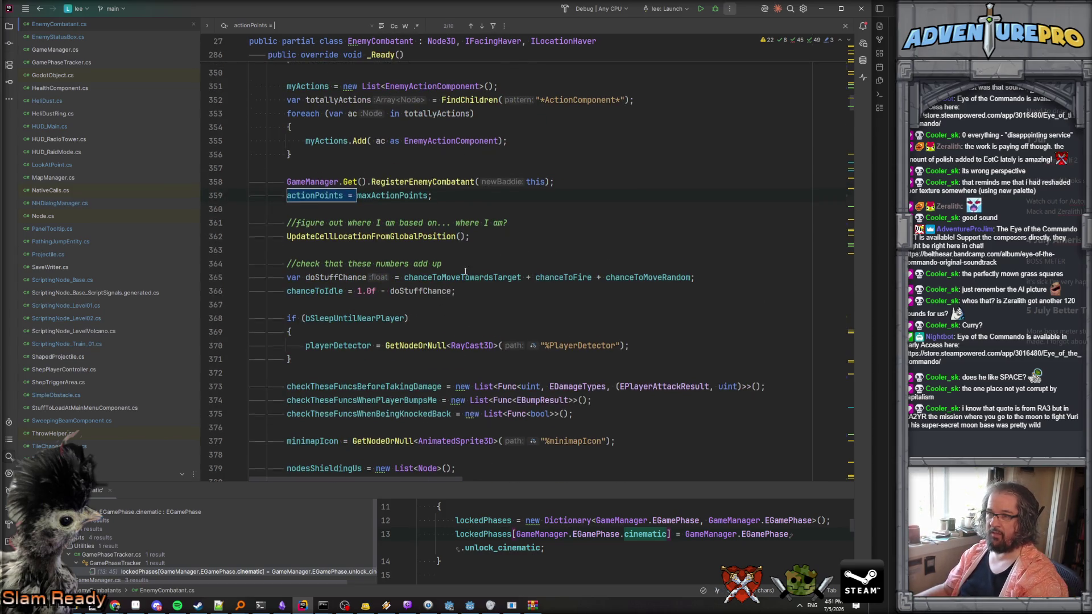
key("Return")
key("Return")
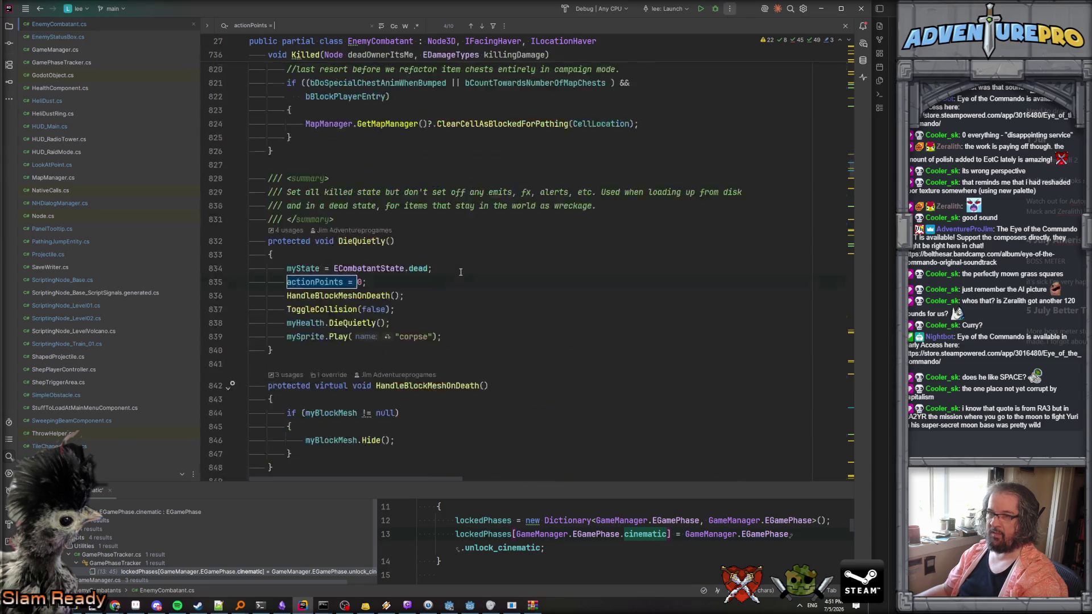
key("Return")
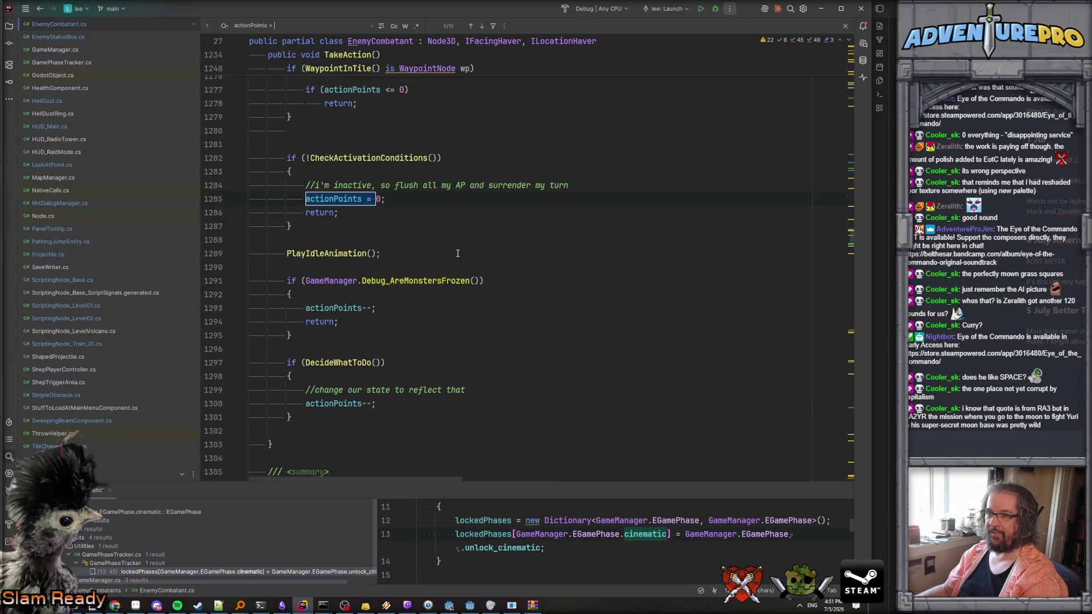
key("Return")
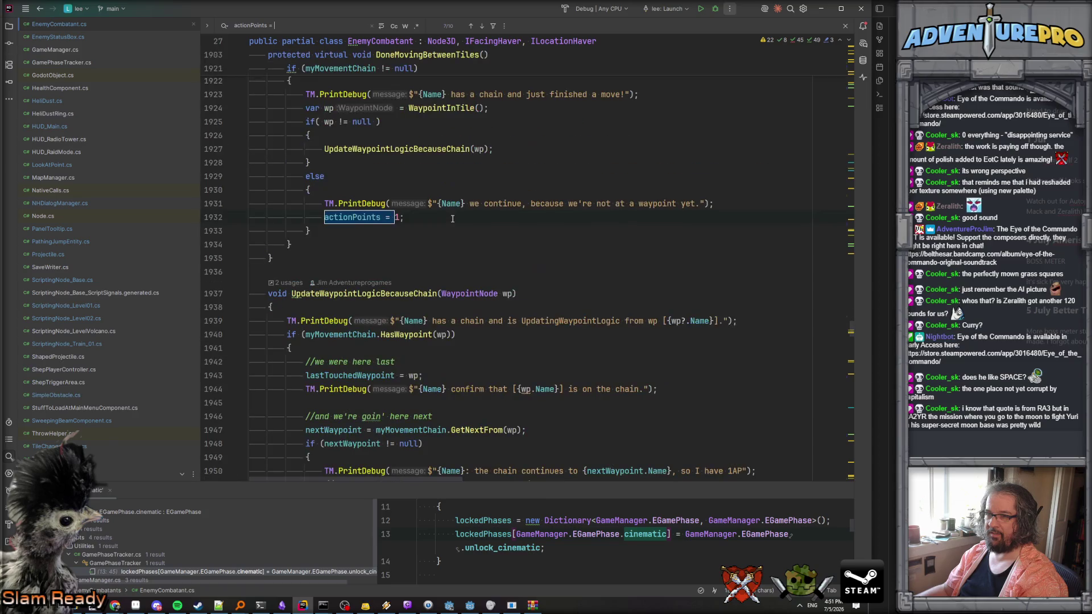
scroll(450, 222, "up", 5)
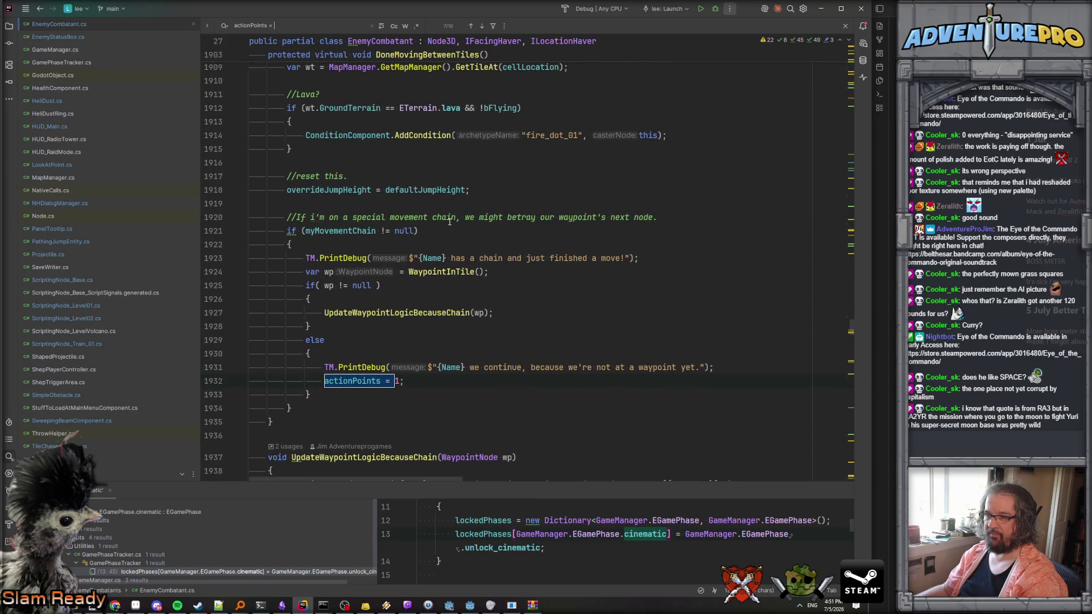
left_click(356, 272)
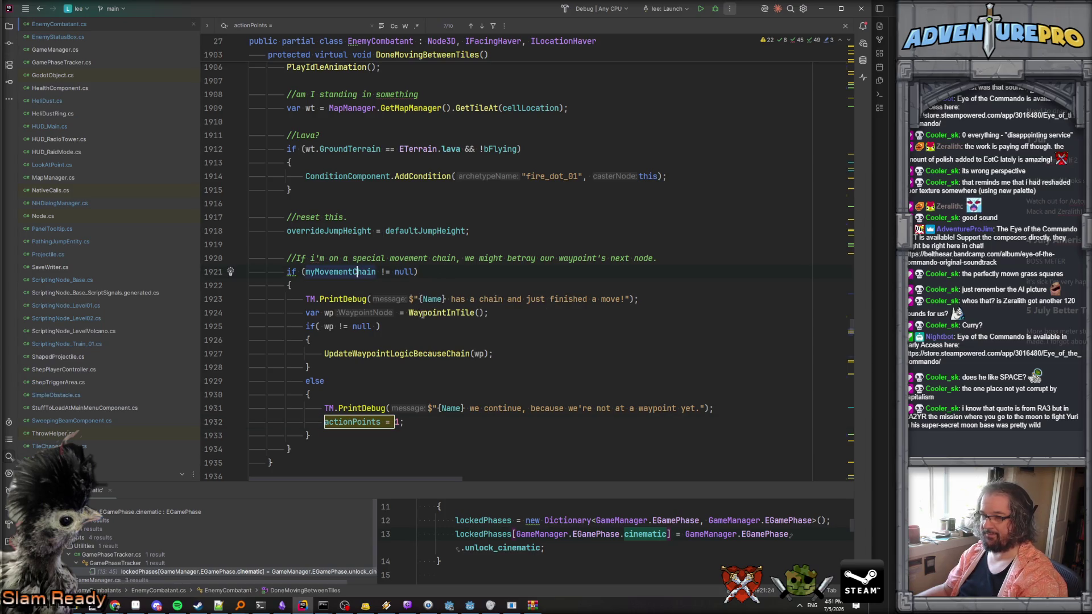
scroll(370, 338, "down", 2)
scroll(368, 325, "up", 5)
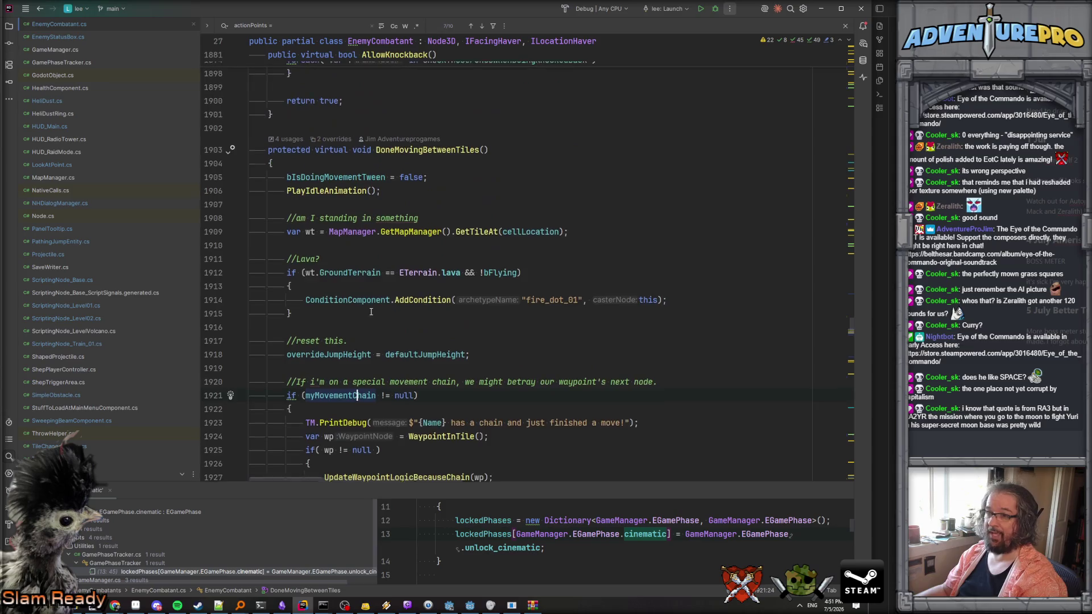
scroll(431, 233, "down", 8)
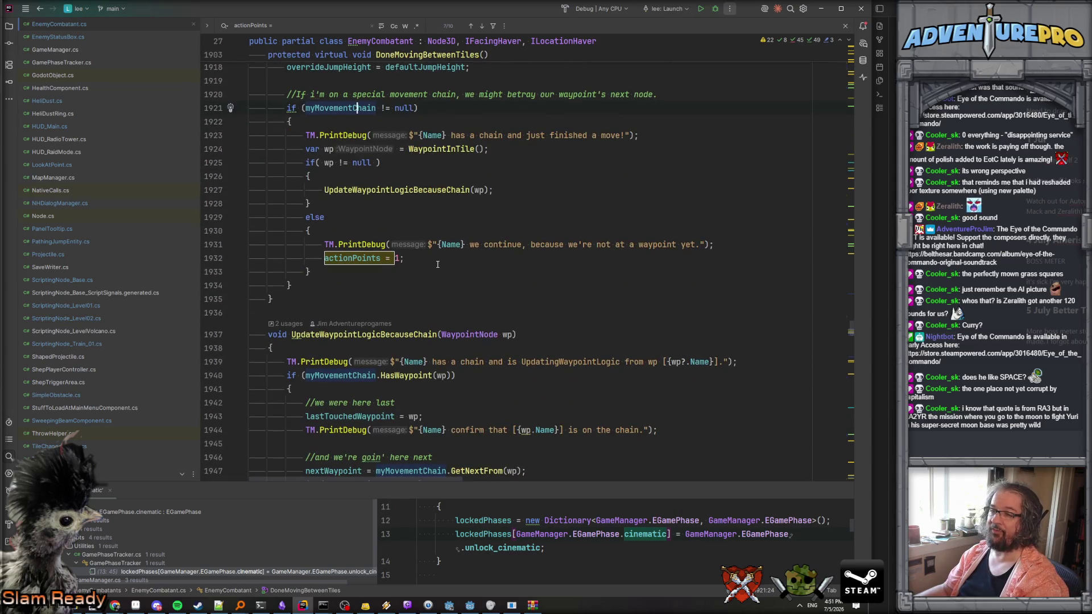
key("Return")
Add an if block calling DecideWhatToDo() when GamePhase equals EGamePhase.cinematic.
type("if( GameManager.Get")
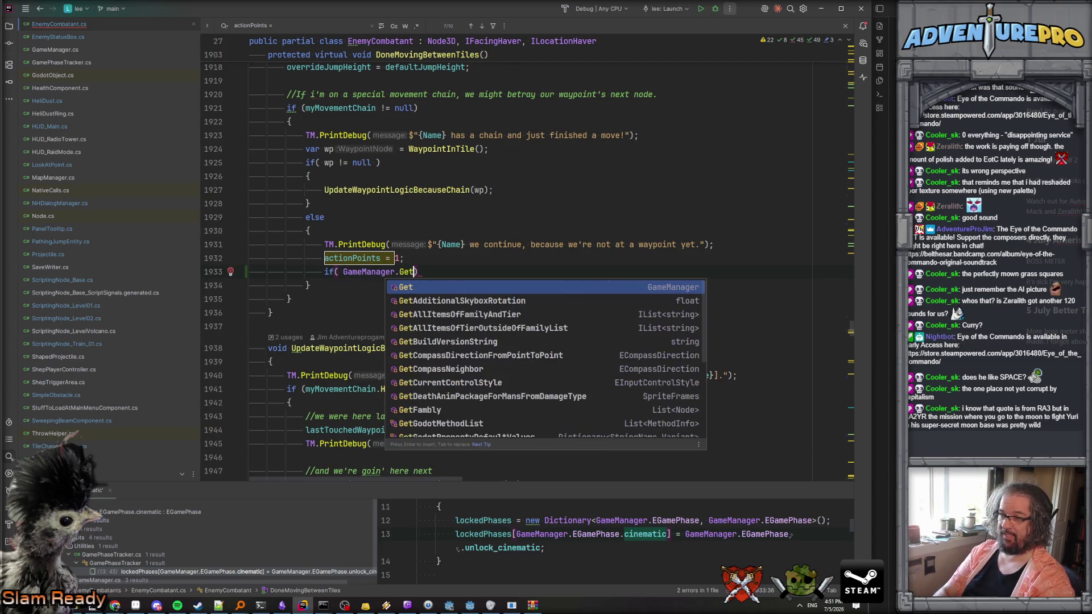
type("().GamePhase == GameManager.EGamePhase.cinematic ")
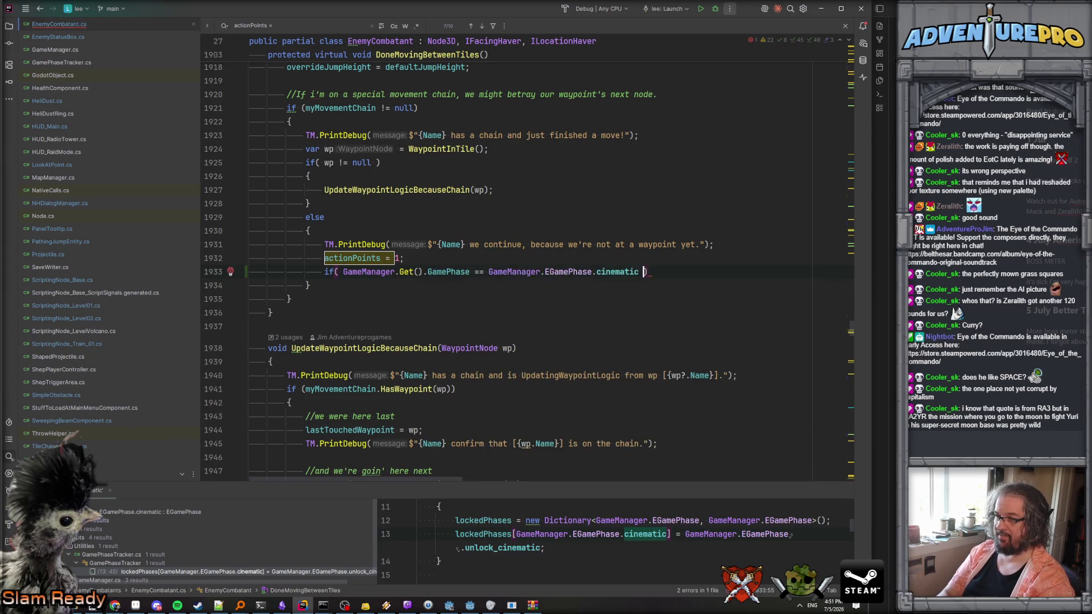
type(")")
key("Return")
type("{")
key("Return")
type("DecideWhatToDo();")
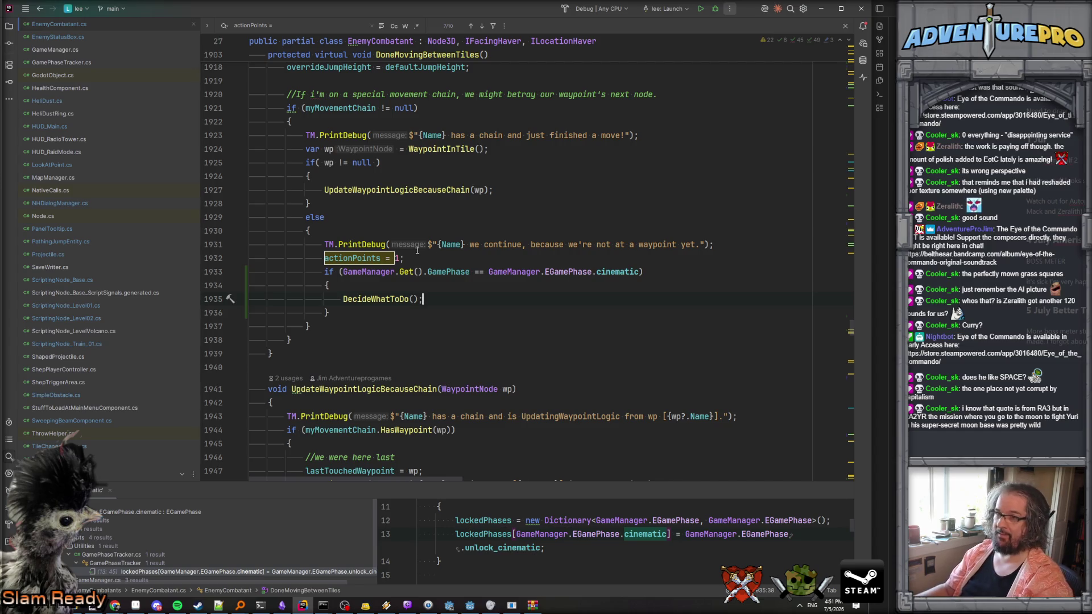
Review the new check around the actionPoints line, then return to the Godot editor.
scroll(417, 250, "up", 3)
scroll(458, 267, "down", 6)
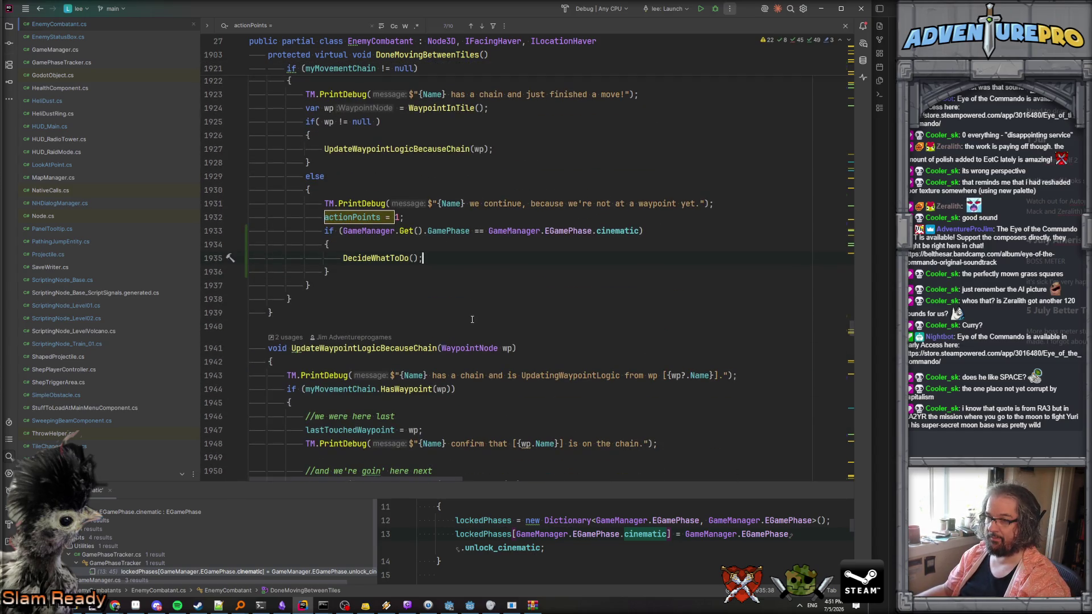
scroll(468, 280, "down", 3)
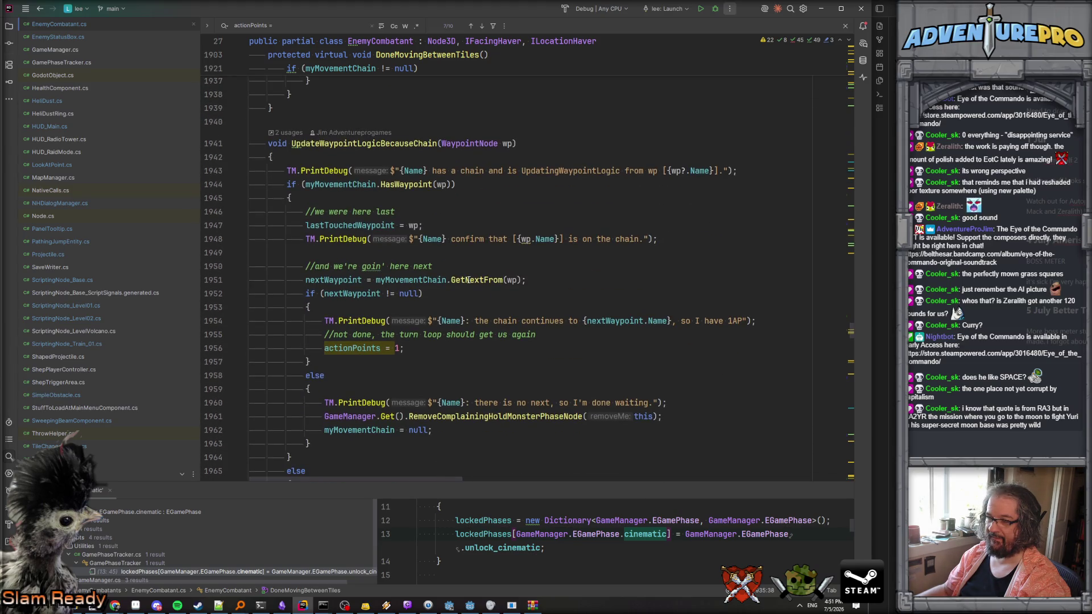
scroll(468, 280, "up", 9)
scroll(469, 279, "up", 4)
scroll(468, 280, "down", 7)
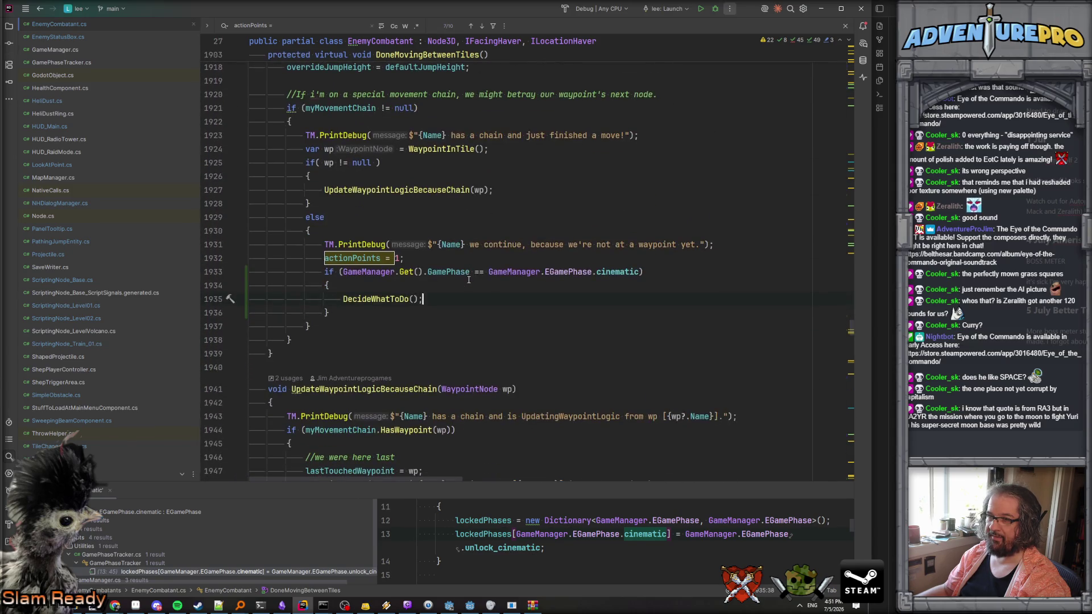
left_click(491, 292)
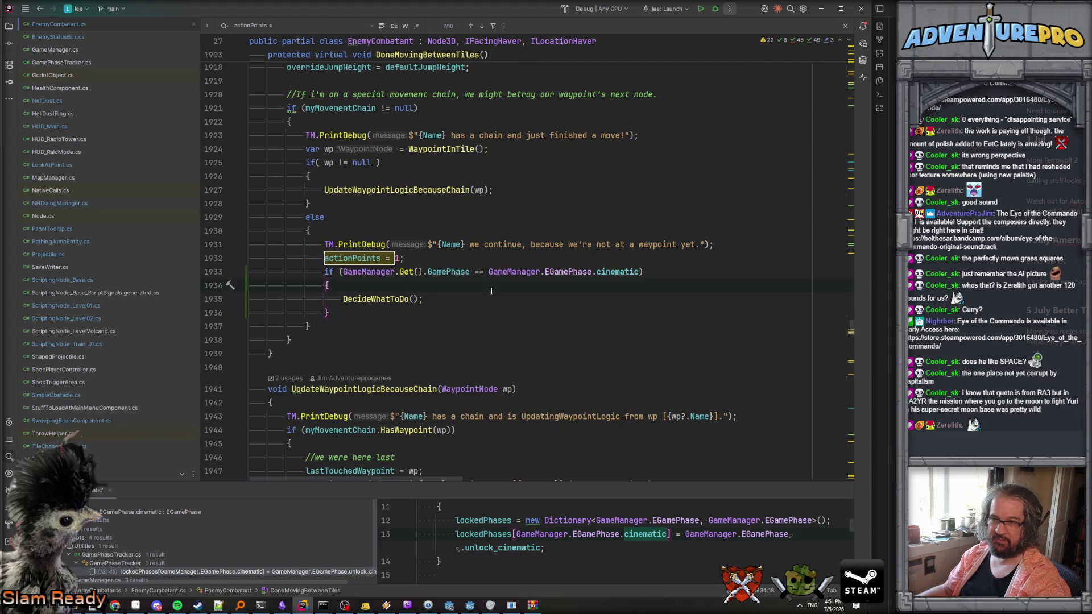
scroll(491, 291, "up", 4)
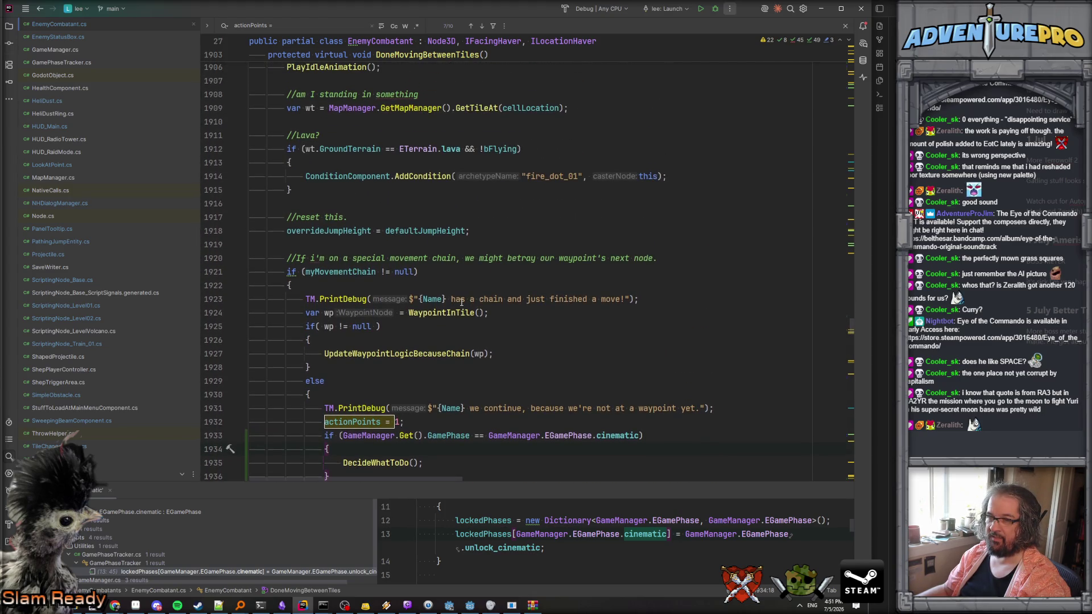
scroll(462, 302, "down", 2)
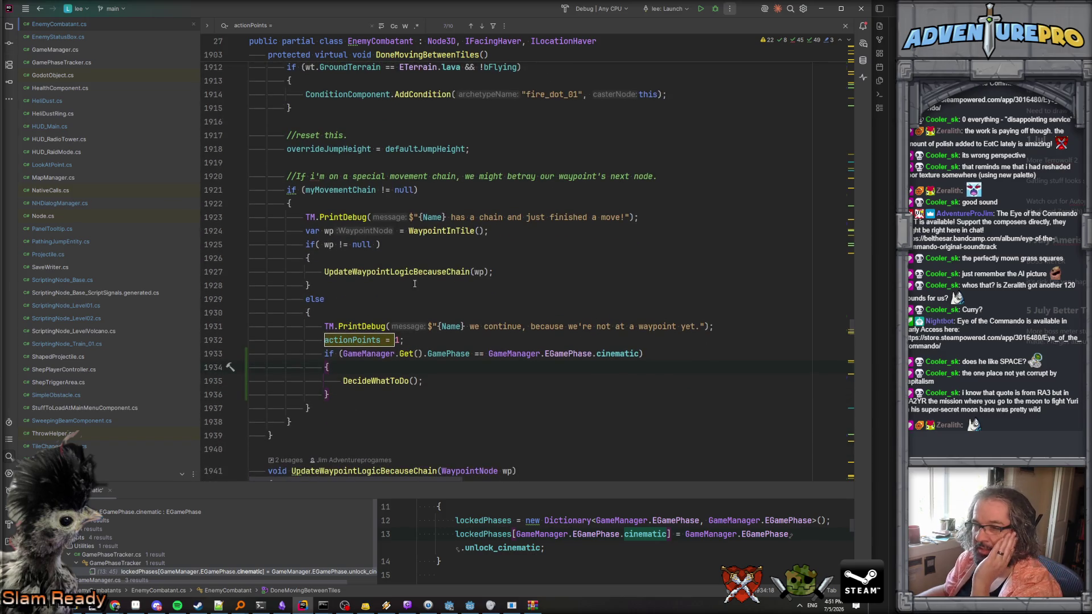
scroll(410, 275, "down", 6)
scroll(411, 275, "down", 3)
left_click(437, 307)
scroll(437, 300, "down", 1)
scroll(459, 292, "up", 3)
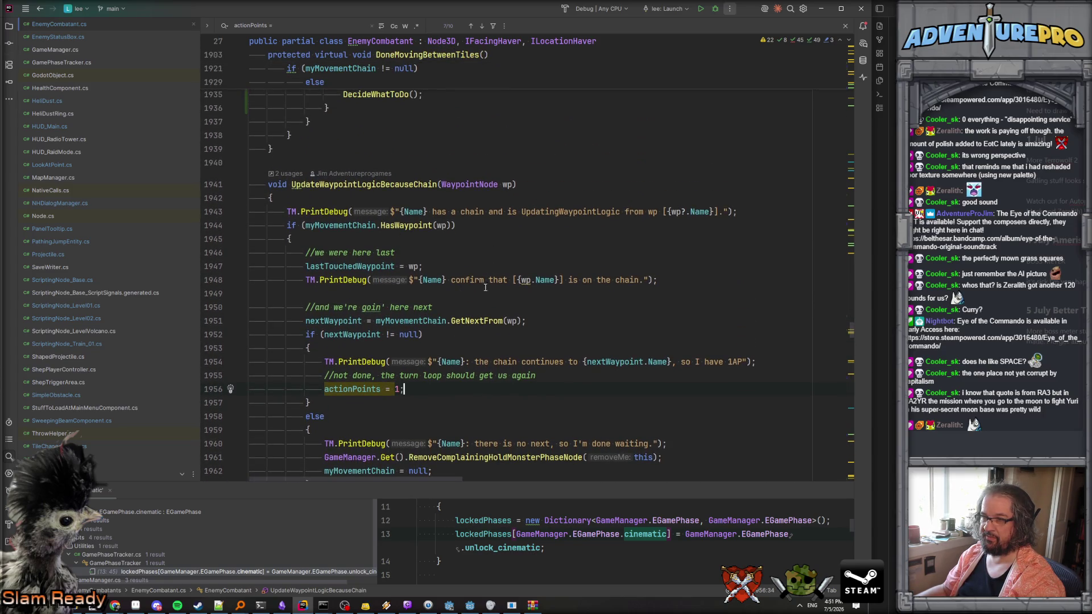
scroll(487, 282, "down", 1)
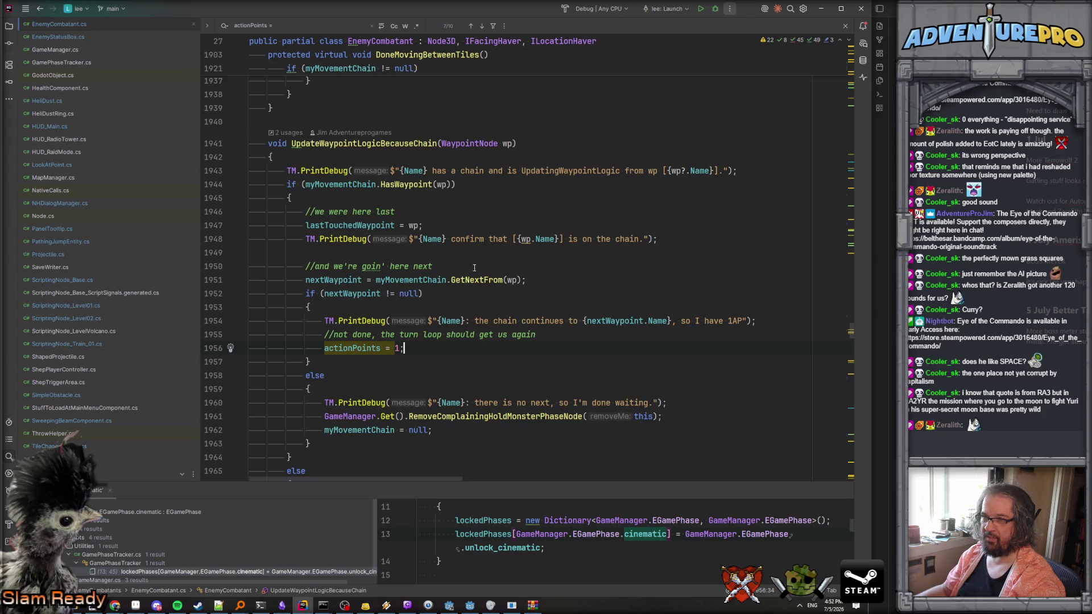
scroll(474, 267, "up", 4)
scroll(475, 267, "down", 2)
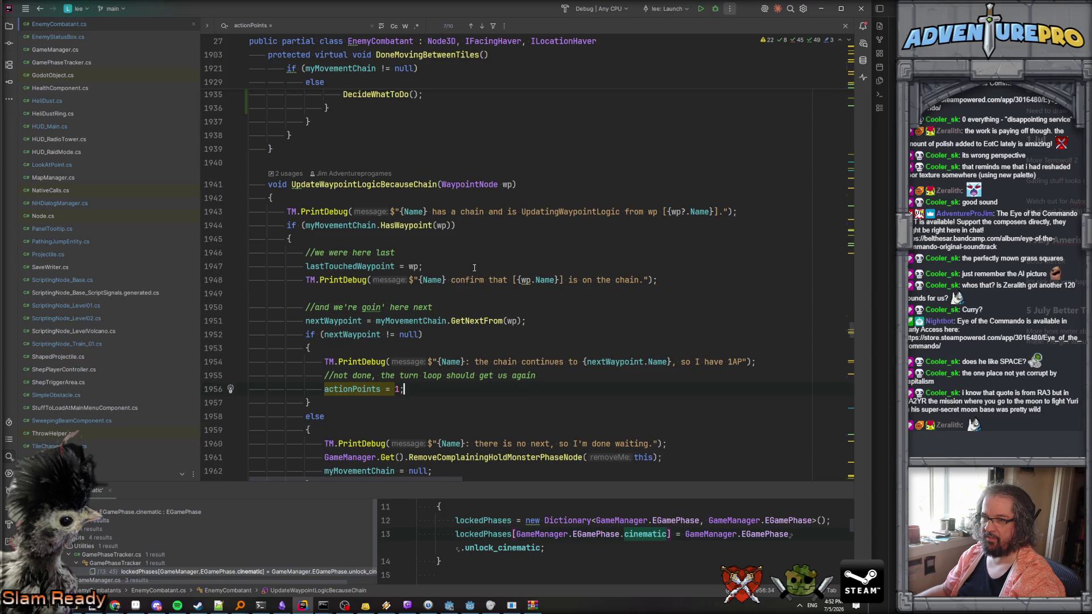
scroll(474, 267, "up", 4)
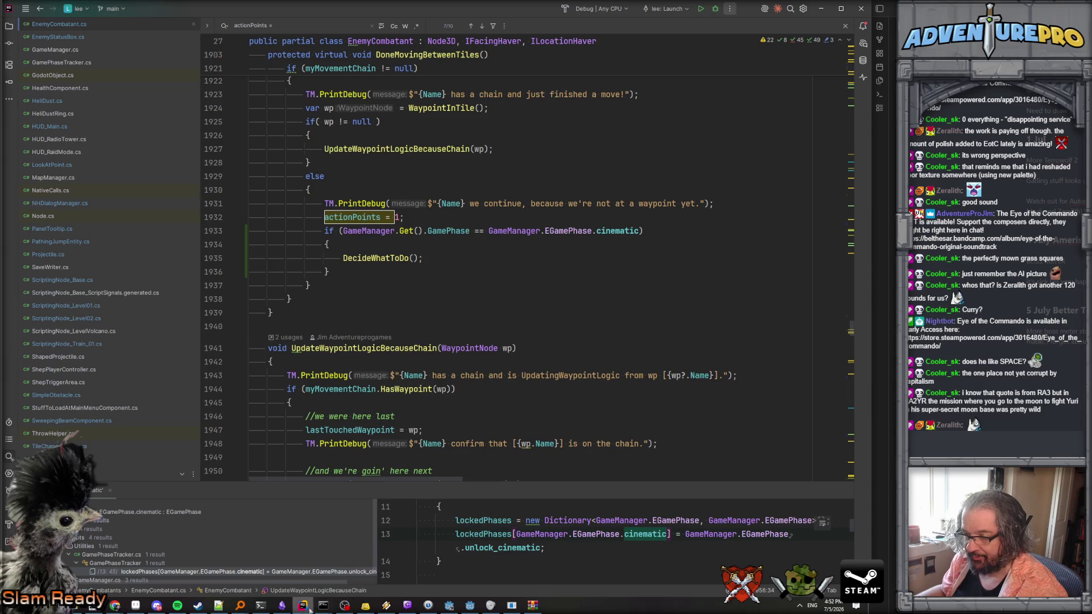
left_click(463, 609)
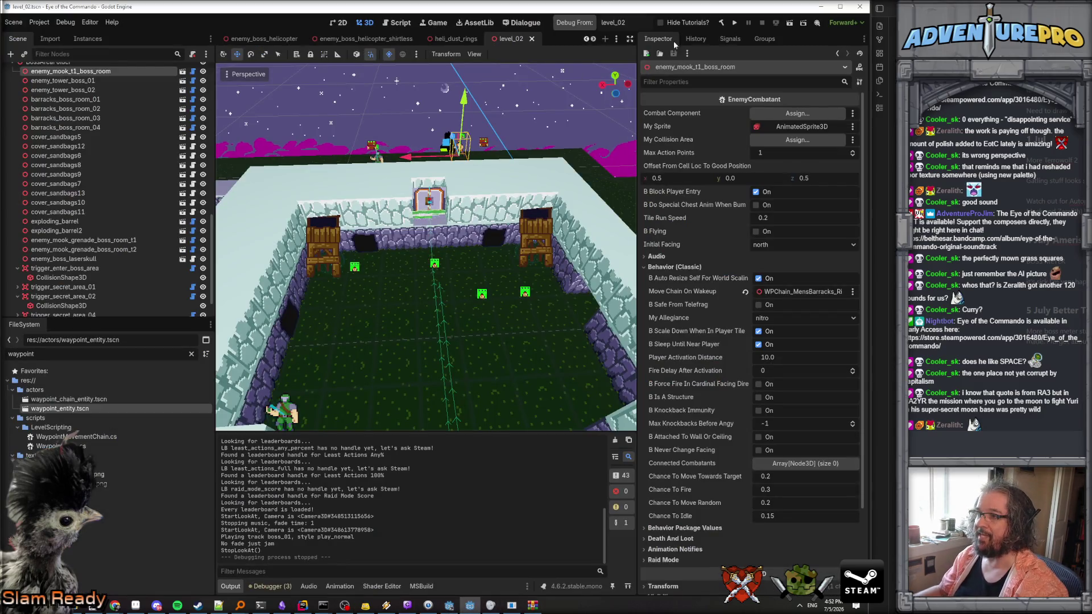
Launch level_02 in debug and teleport to the boss area through the console (TP 4 24).
left_click(567, 26)
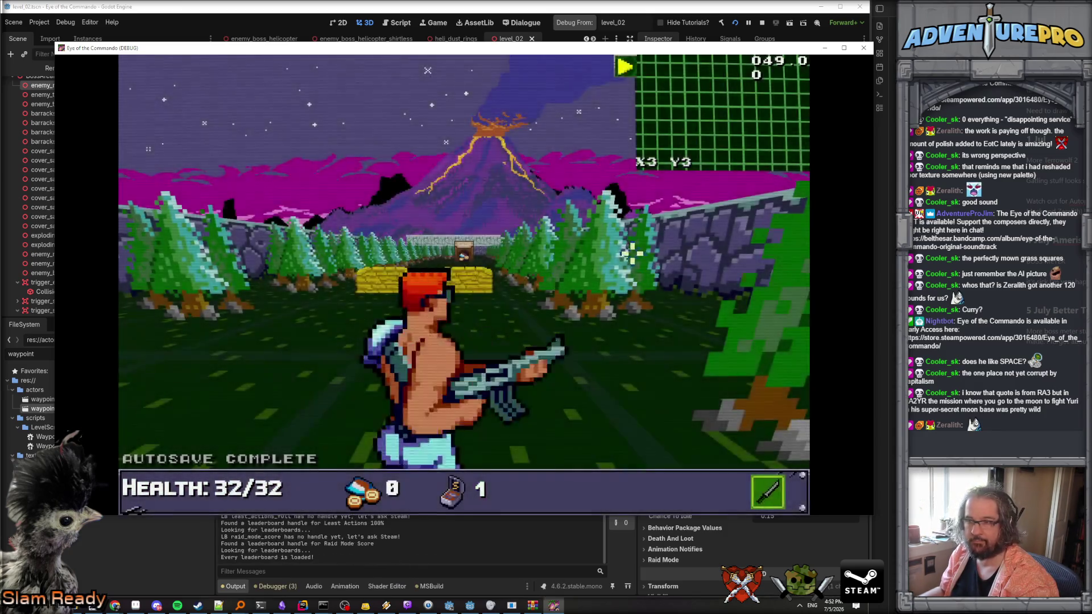
key("grave")
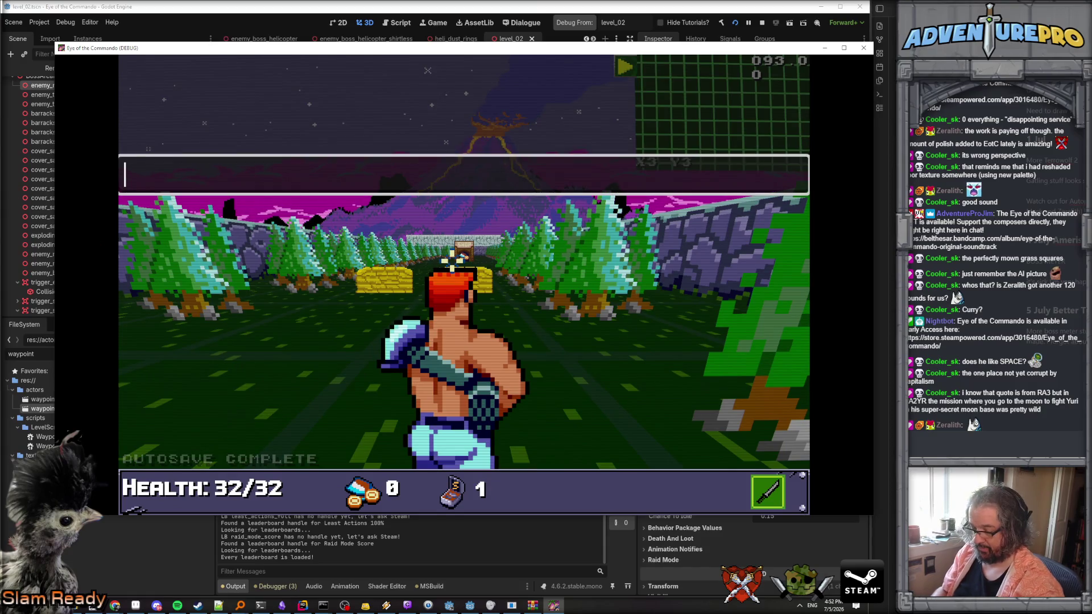
type("TP4 24")
key("Return")
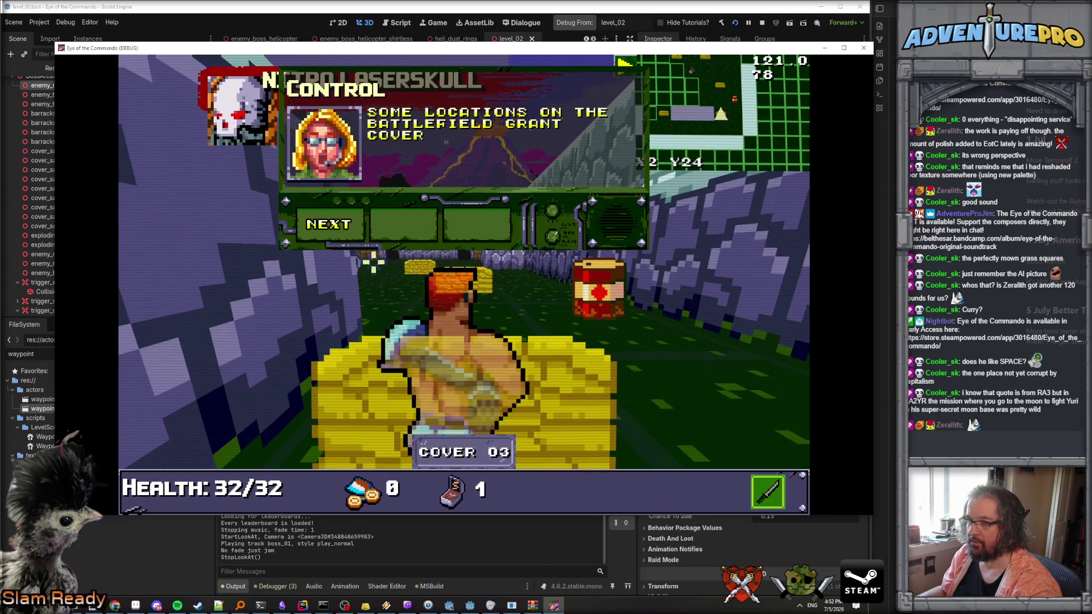
Dismiss the radio dialog, shoot the enemy by the gate, and close the game.
left_click(338, 224)
left_click(339, 224)
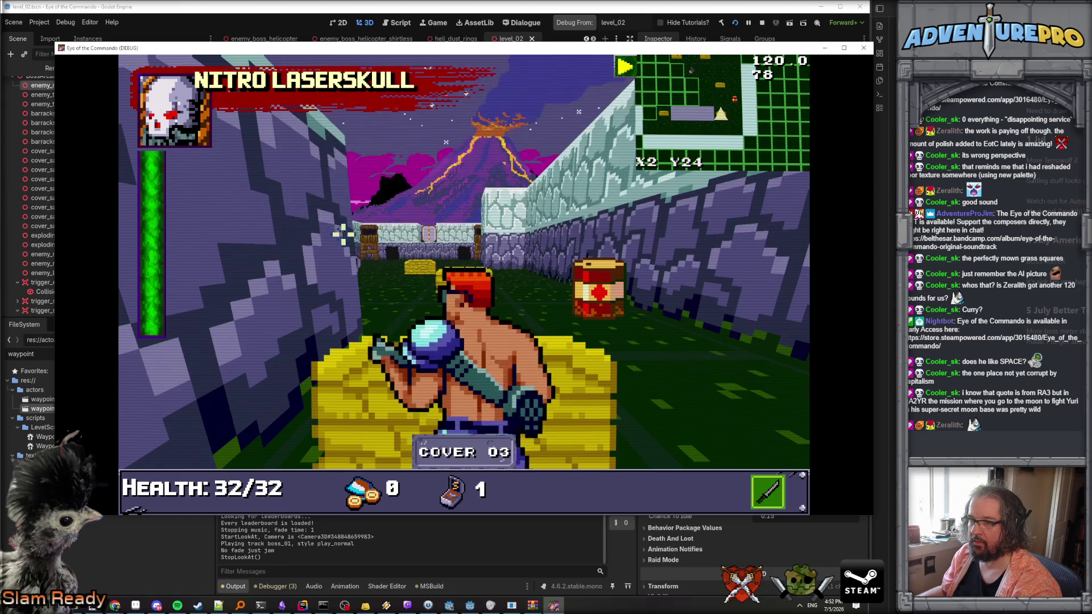
left_click(350, 281)
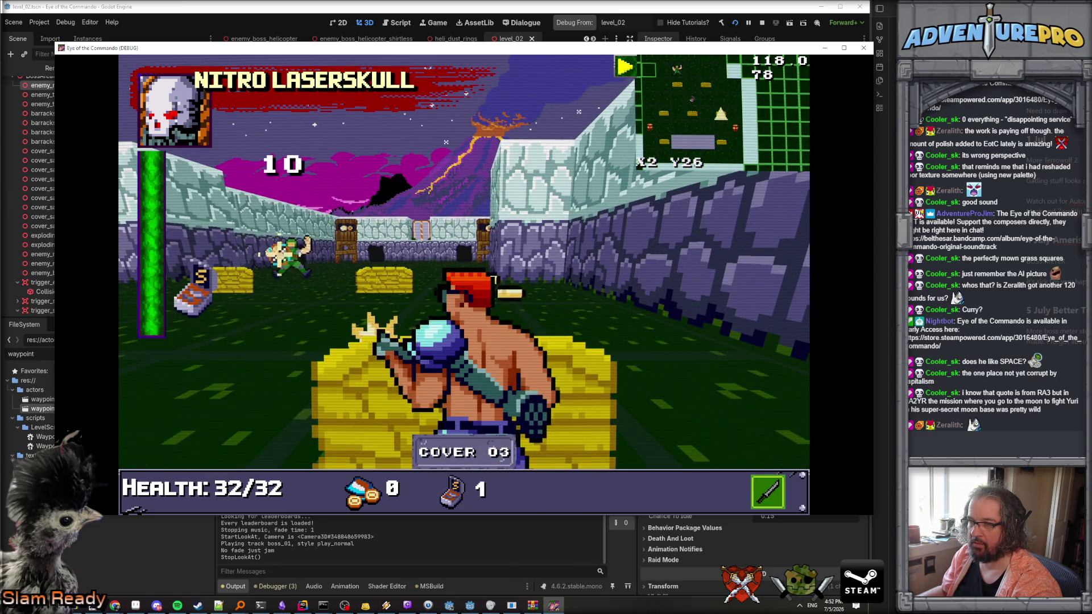
left_click(381, 279)
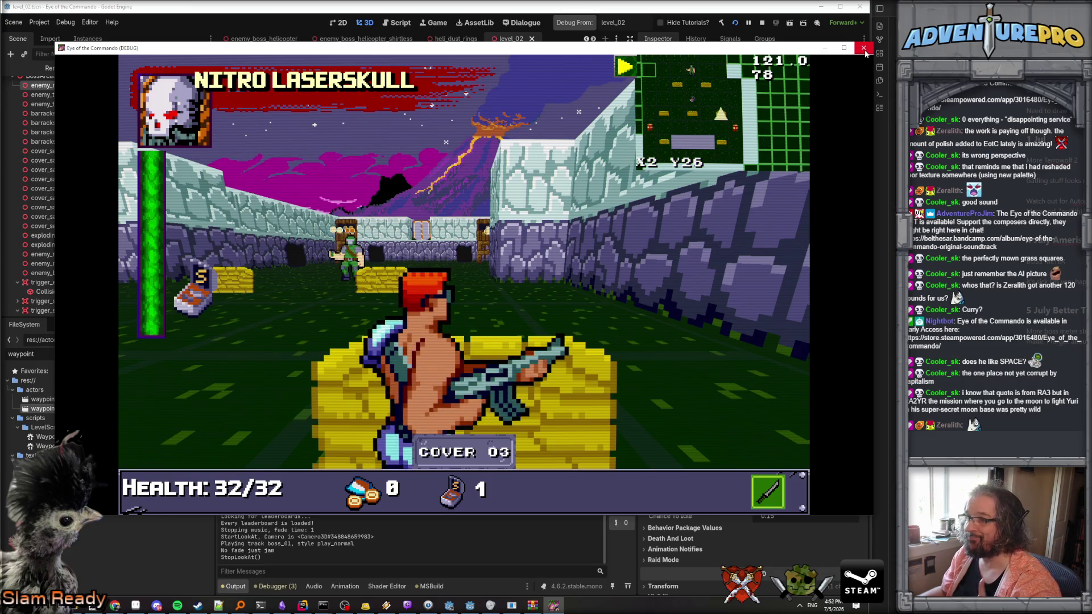
left_click(864, 49)
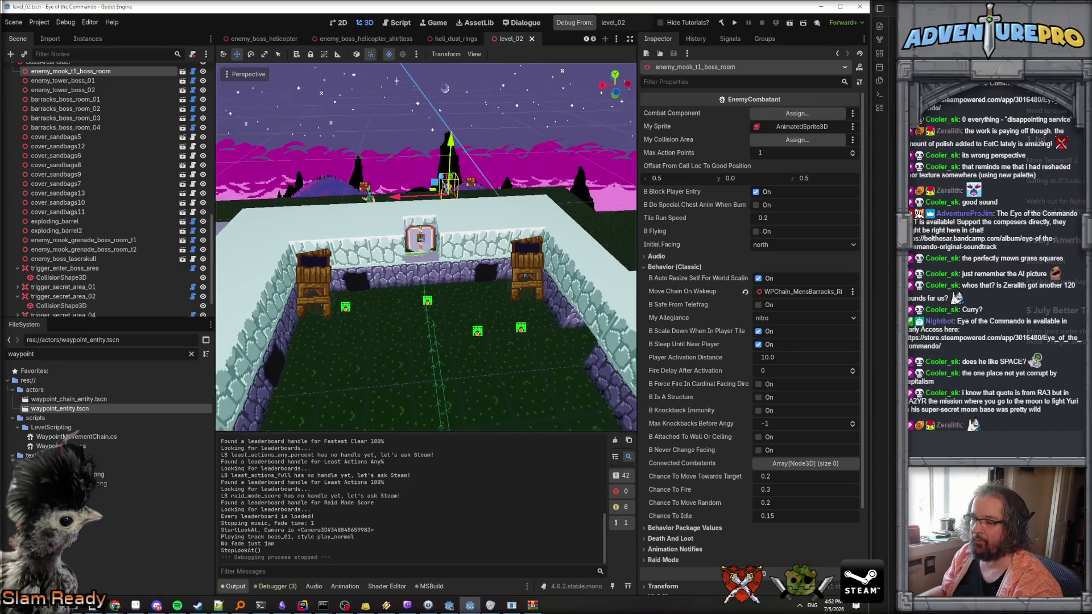
key("w")
key("s")
key("w")
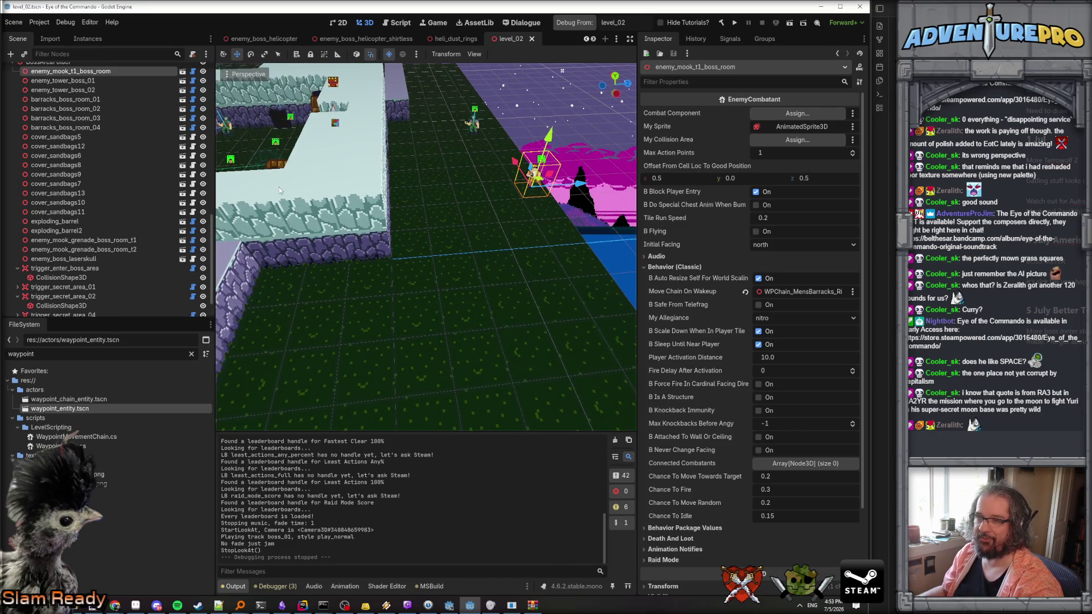
key("s")
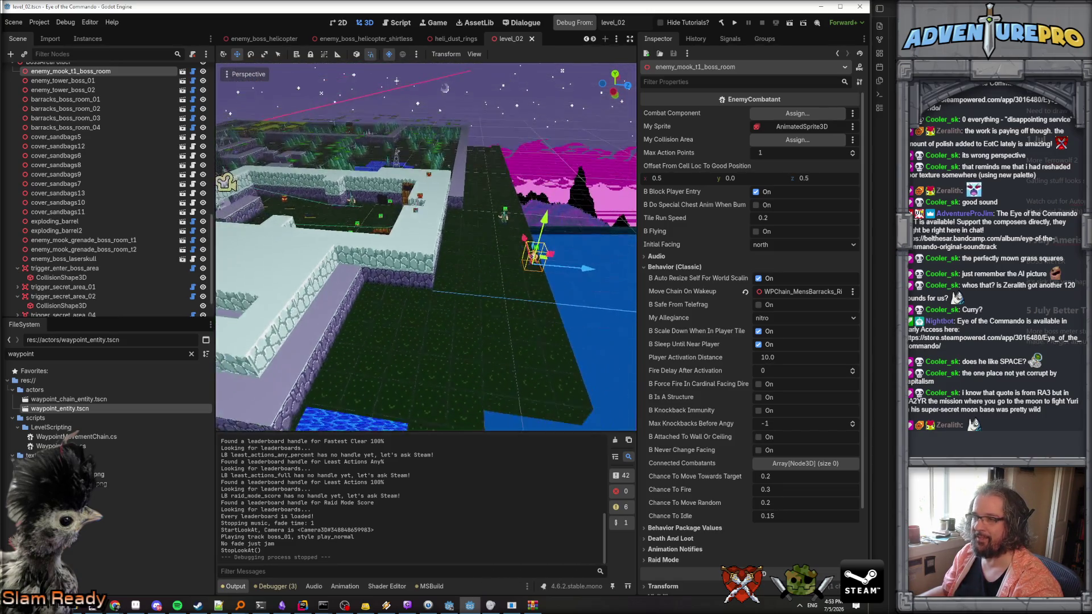
key("w")
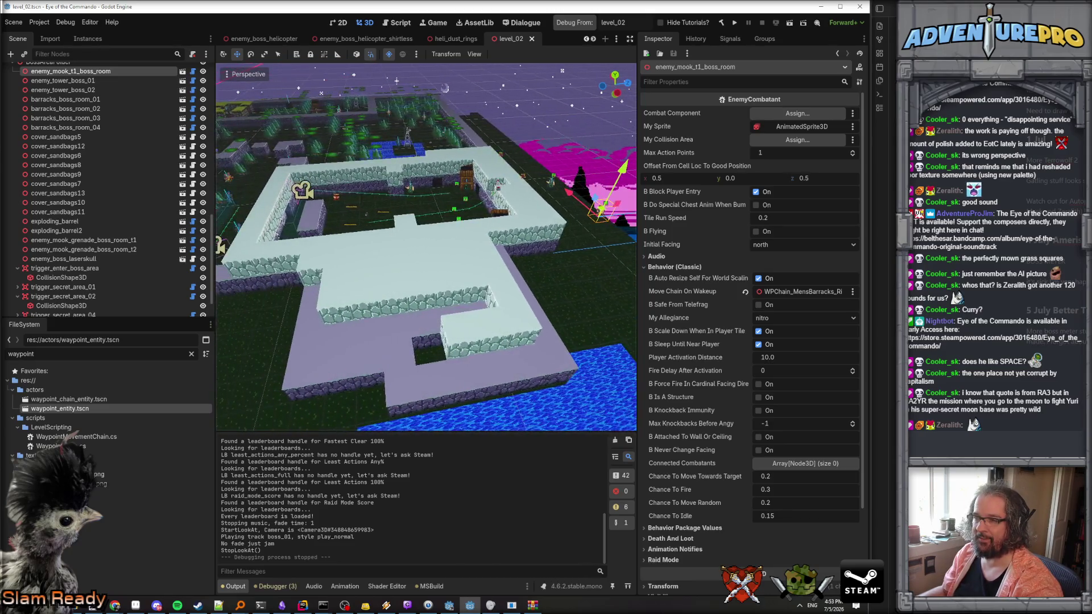
key("s")
key("d")
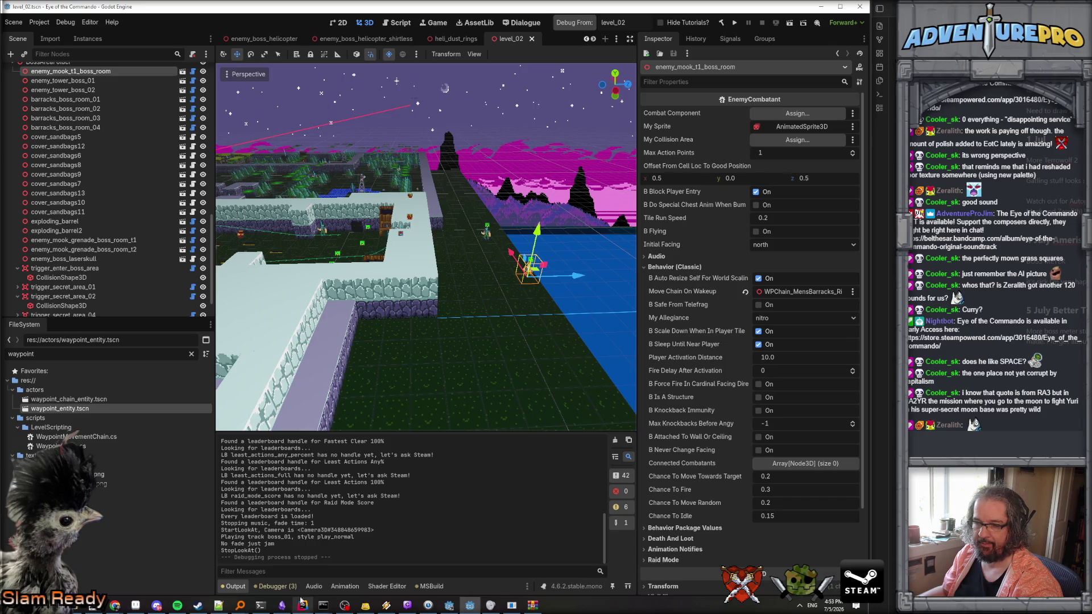
scroll(325, 538, "up", 1)
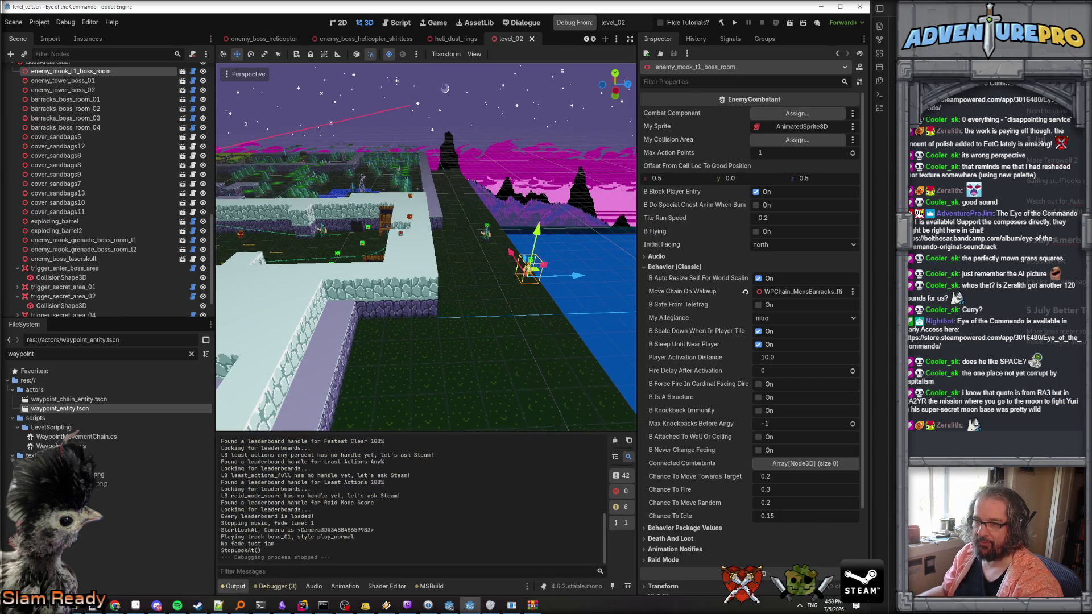
key("w")
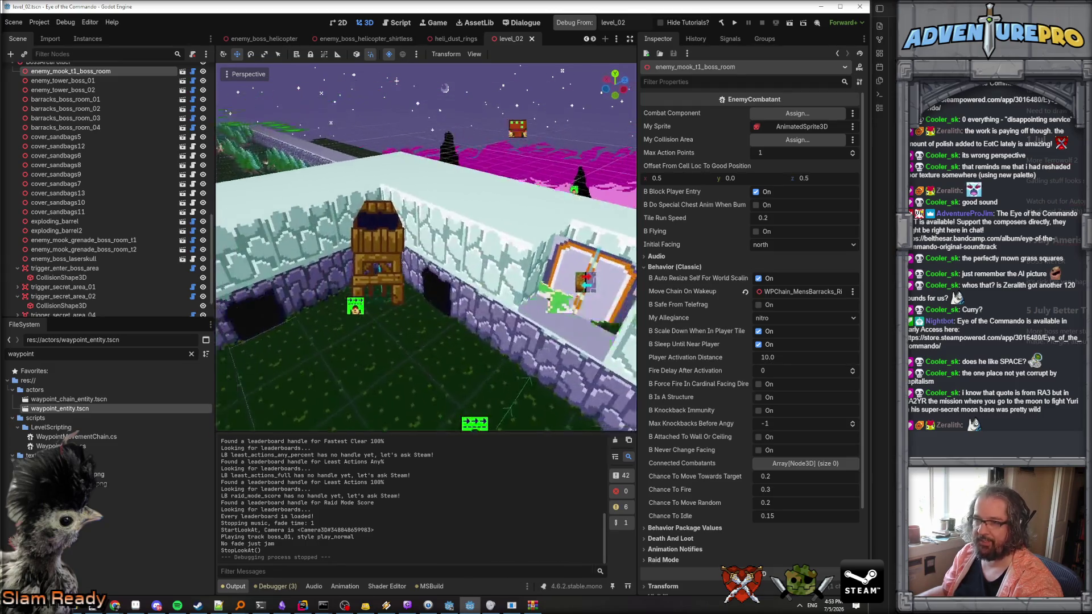
key("w")
key("w")
key("w")
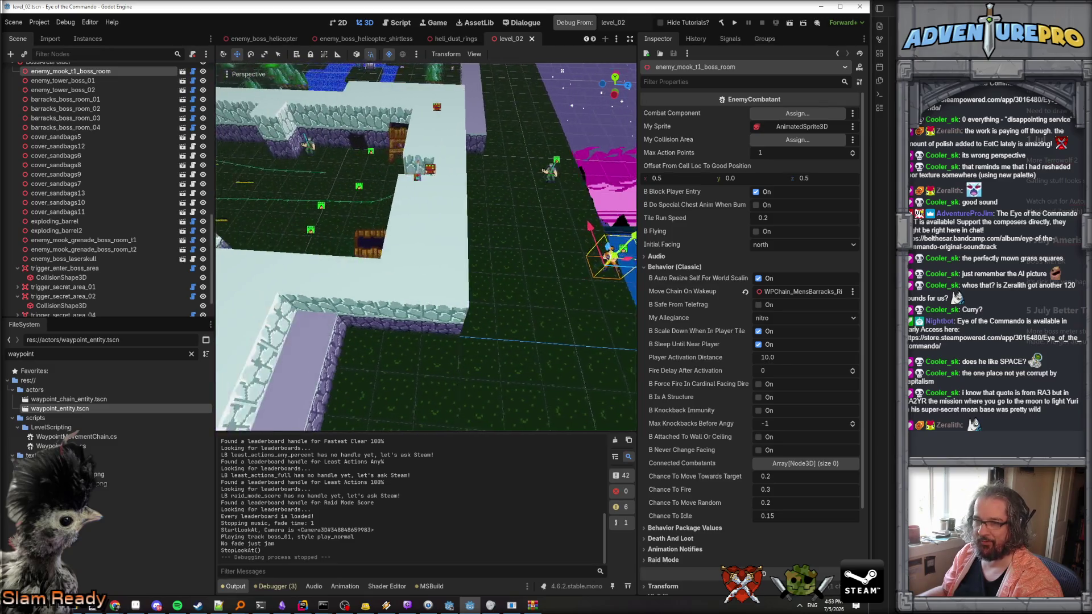
key("d")
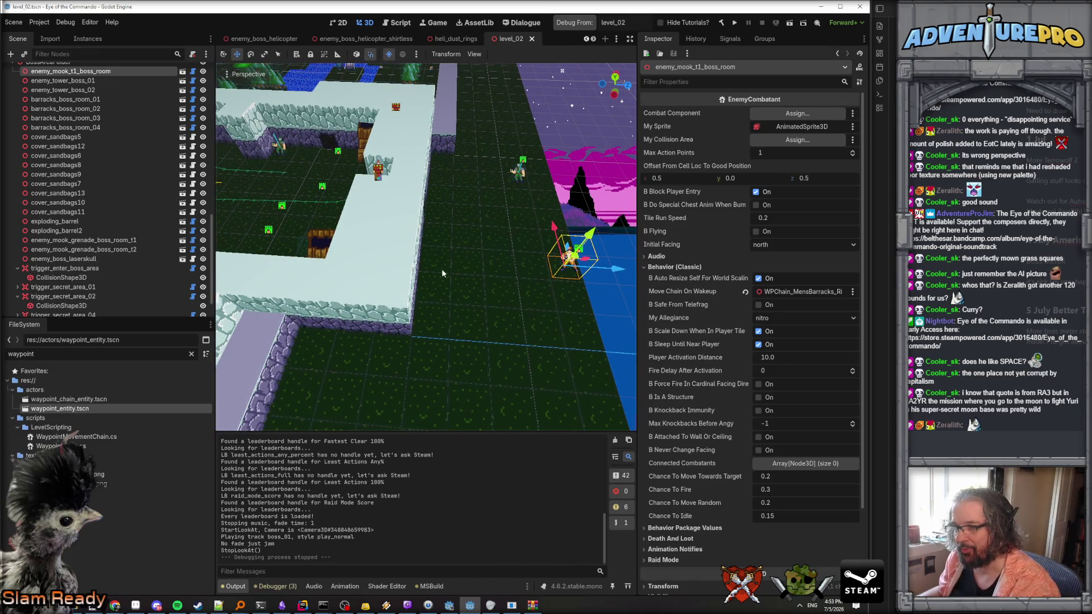
key("d")
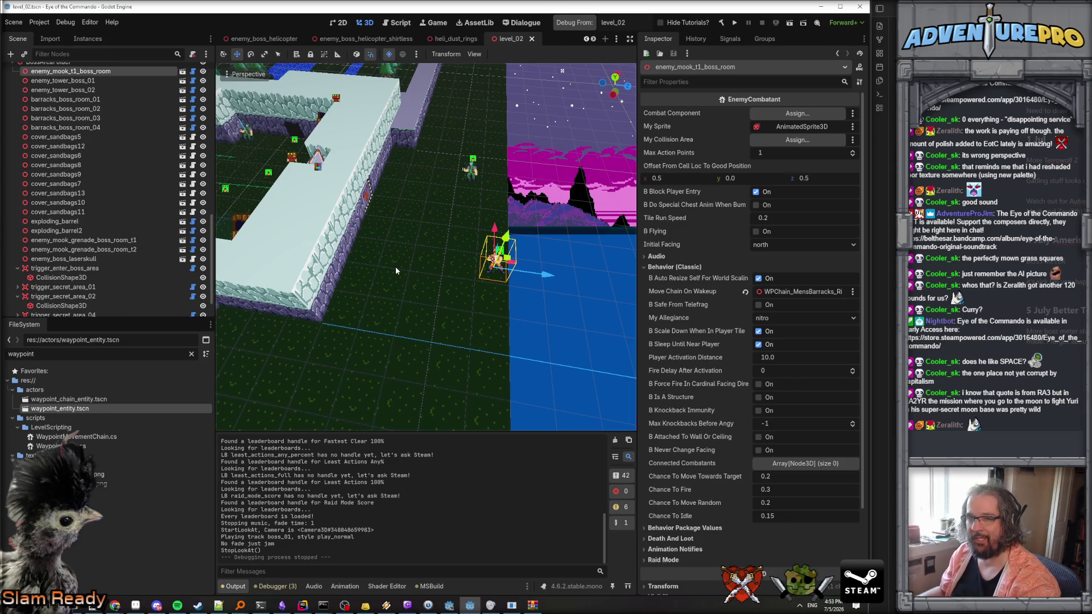
key("s")
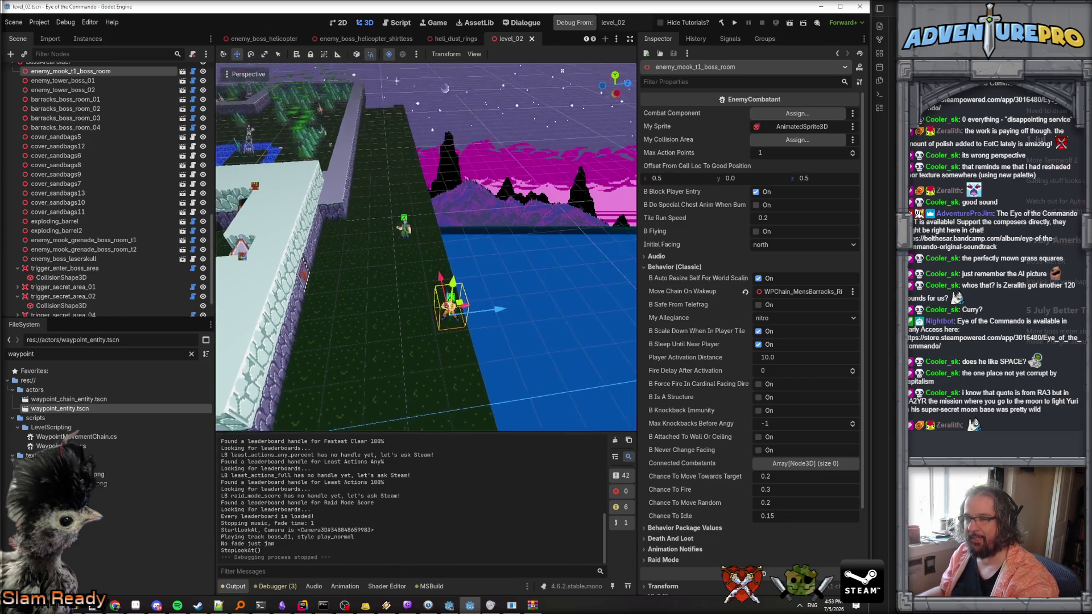
key("s")
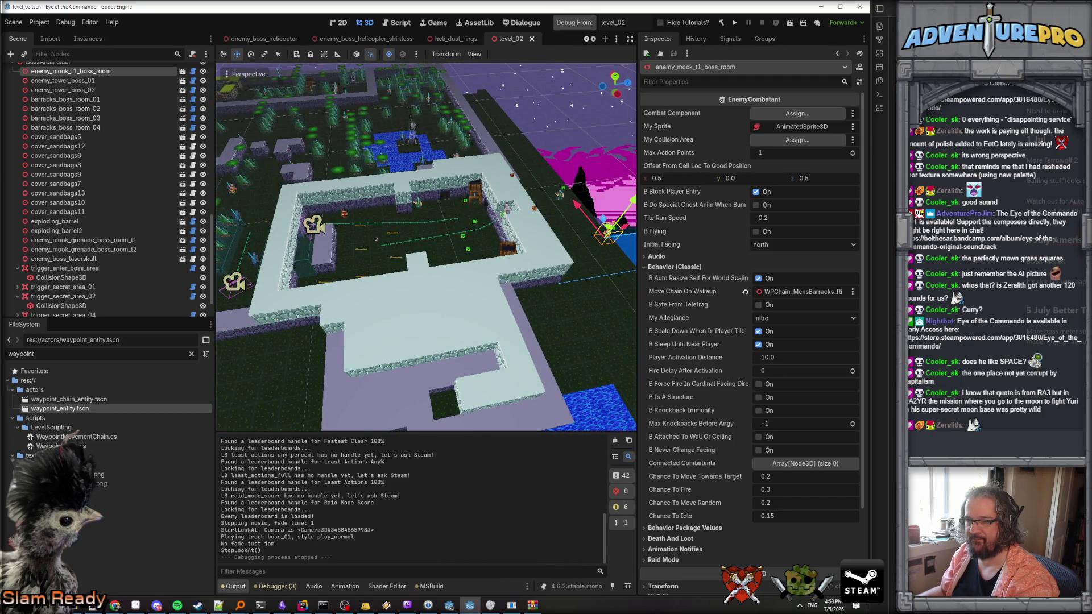
key("s")
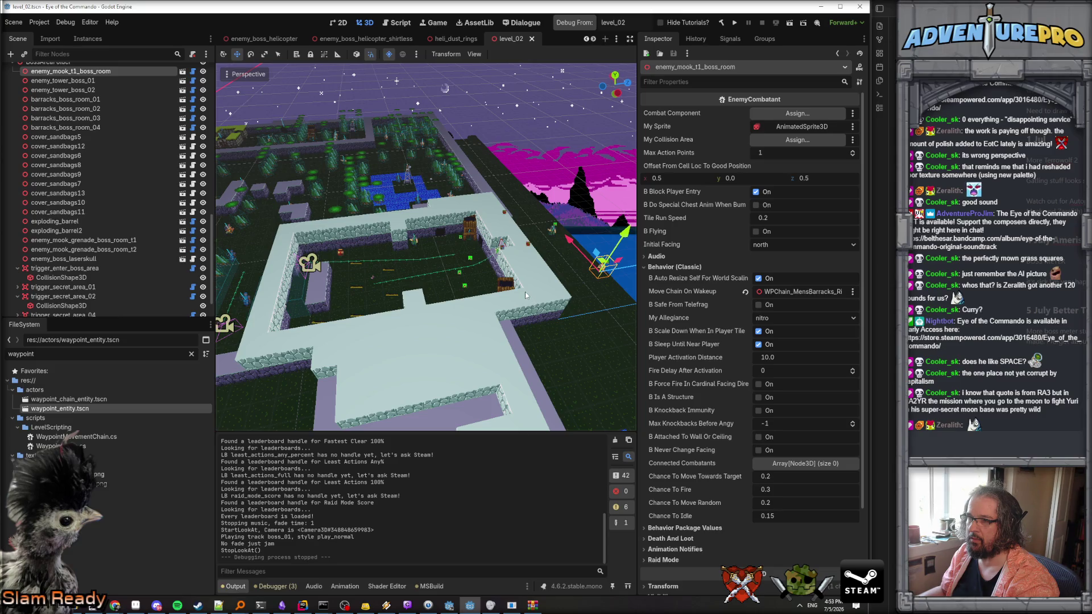
left_click(586, 26)
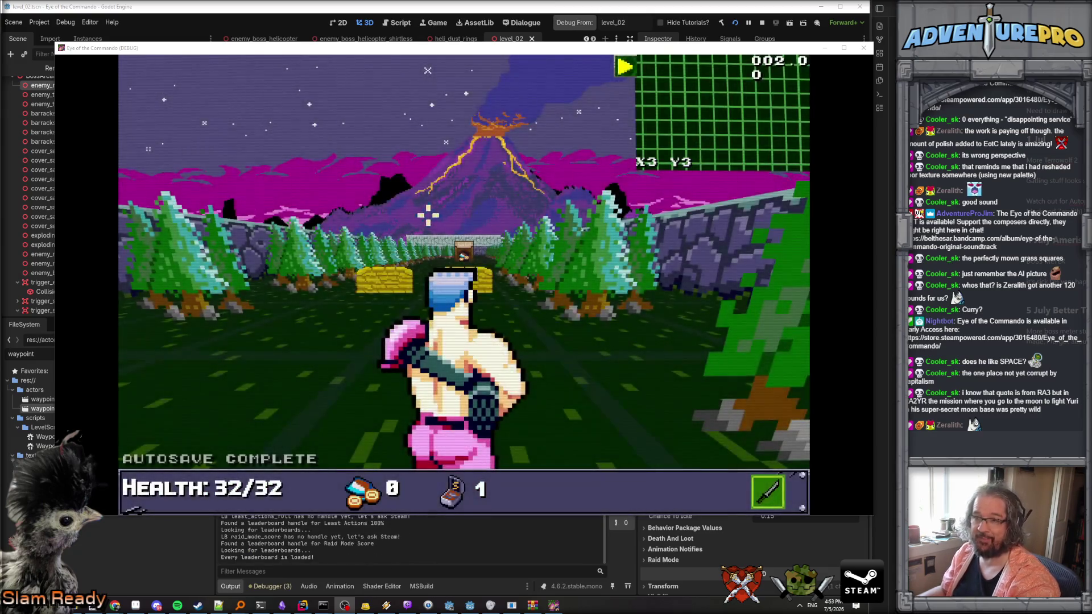
key("grave")
type("TP 4 24")
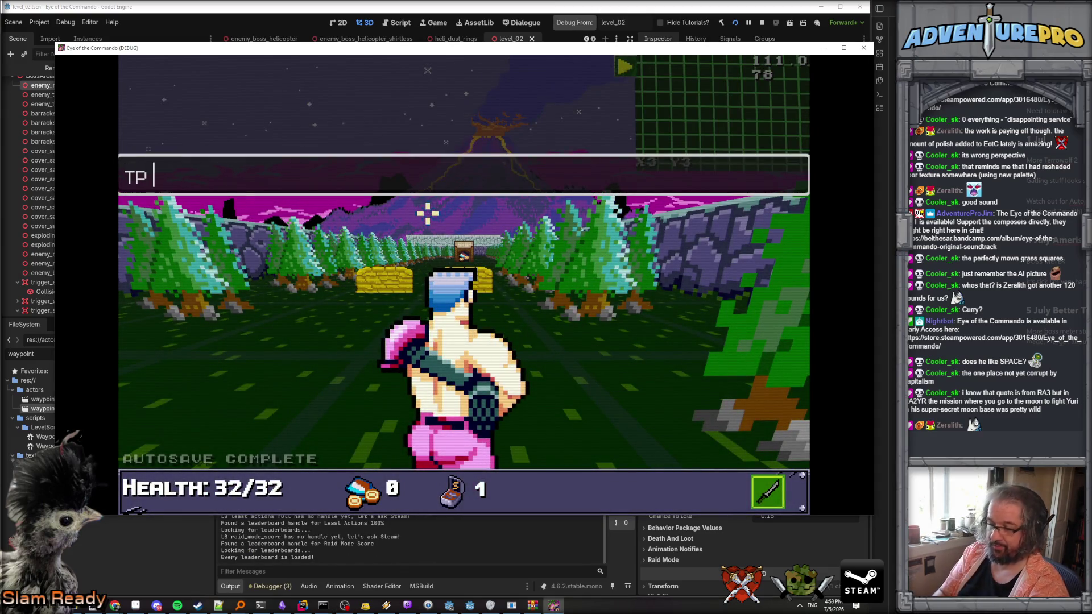
key("Return")
key("grave")
key("grave")
type("REVEALALL")
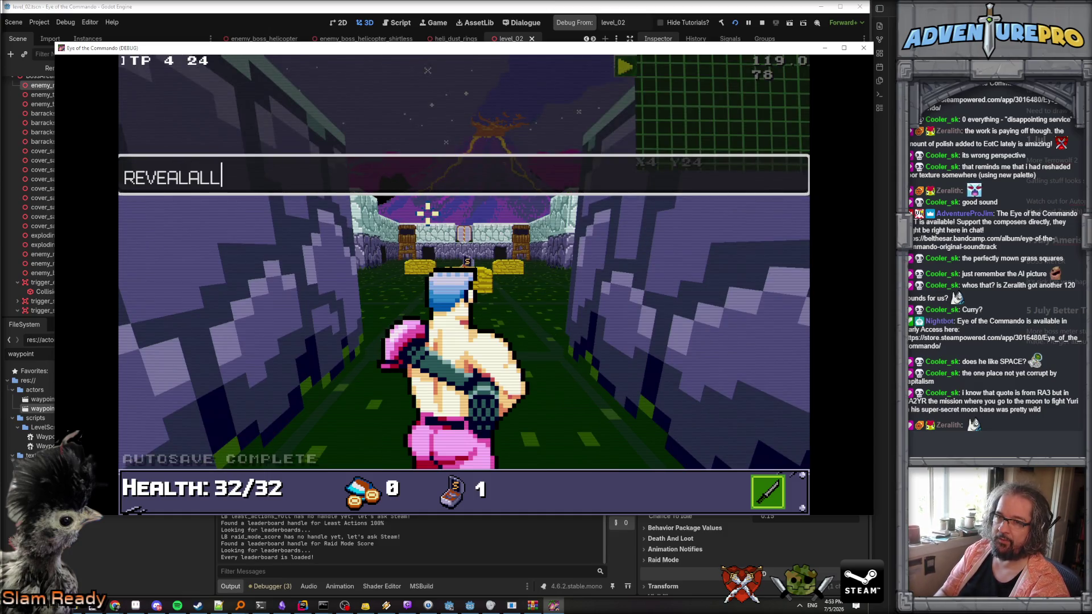
key("Return")
key("grave")
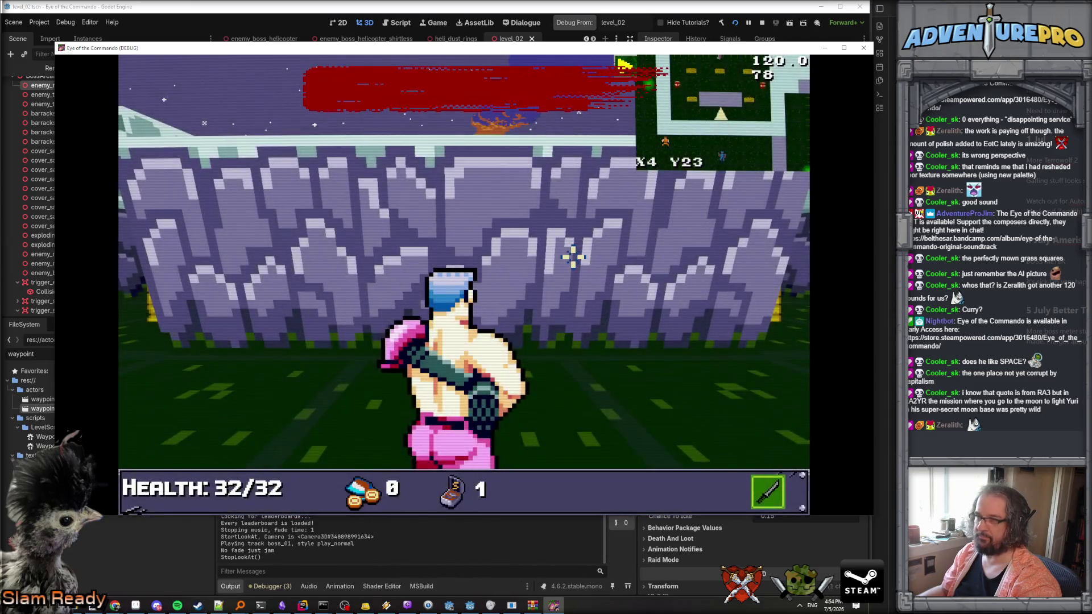
key("Tab")
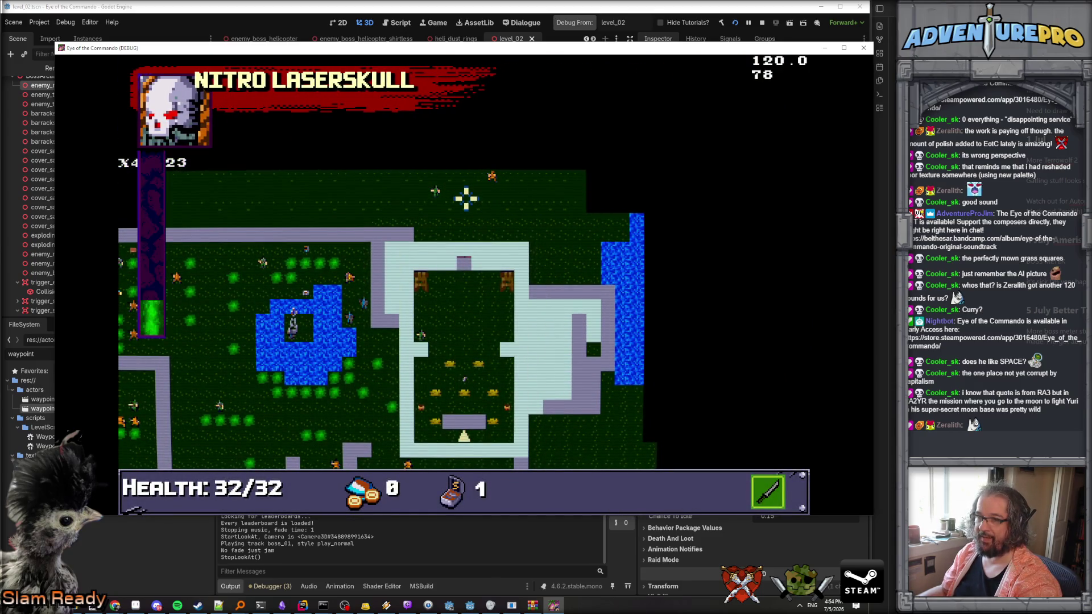
key("Tab")
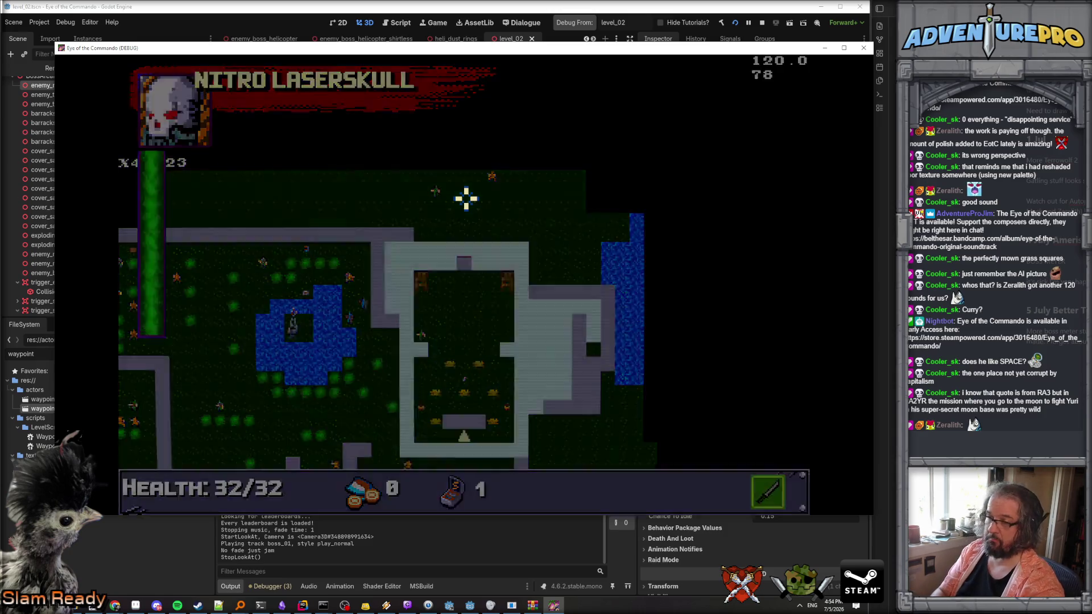
key("Tab")
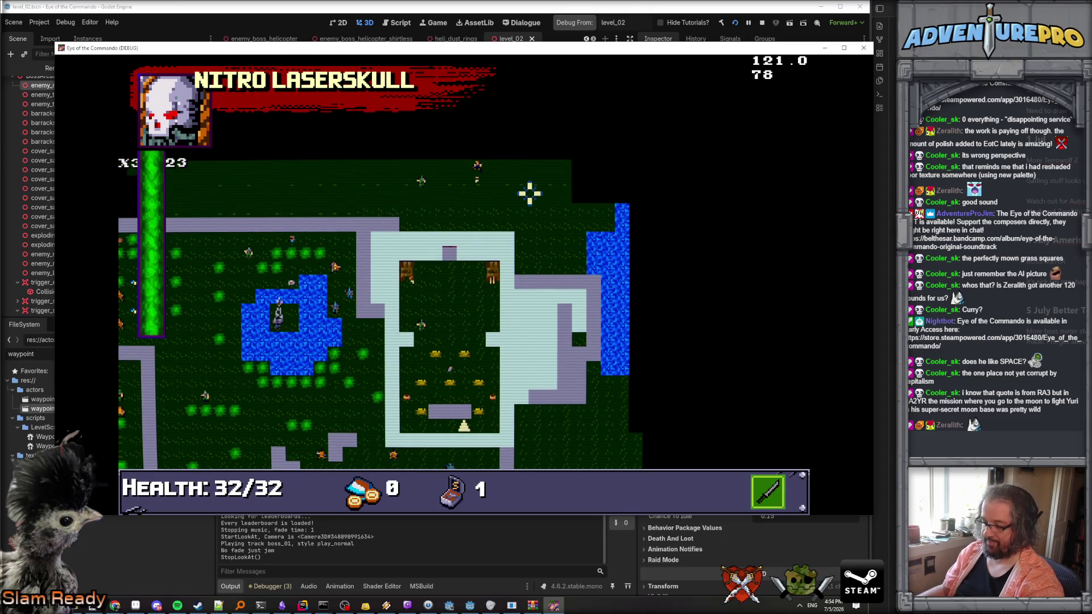
key("Tab")
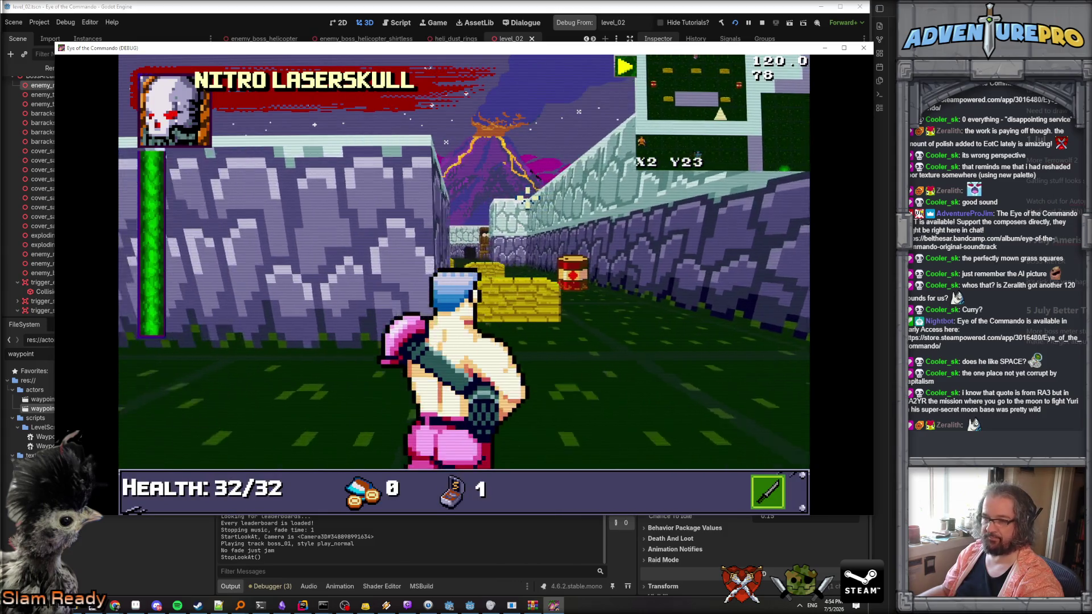
key("F8")
scroll(392, 537, "up", 2)
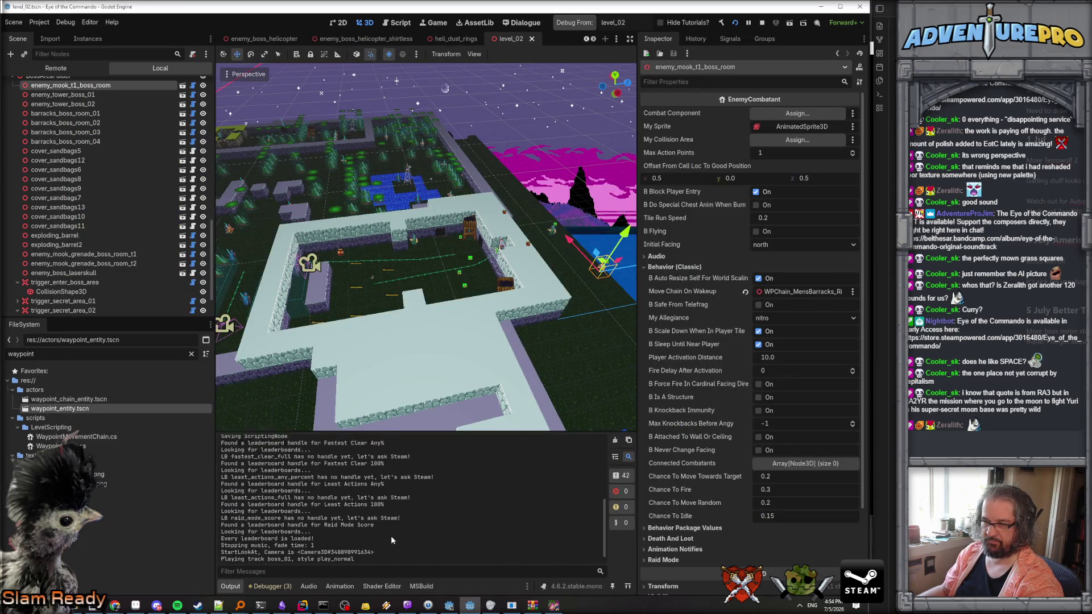
Stop debugging, then select enemy_mook_grenade_boss_room_t2 and frame it beside the water.
scroll(391, 531, "down", 2)
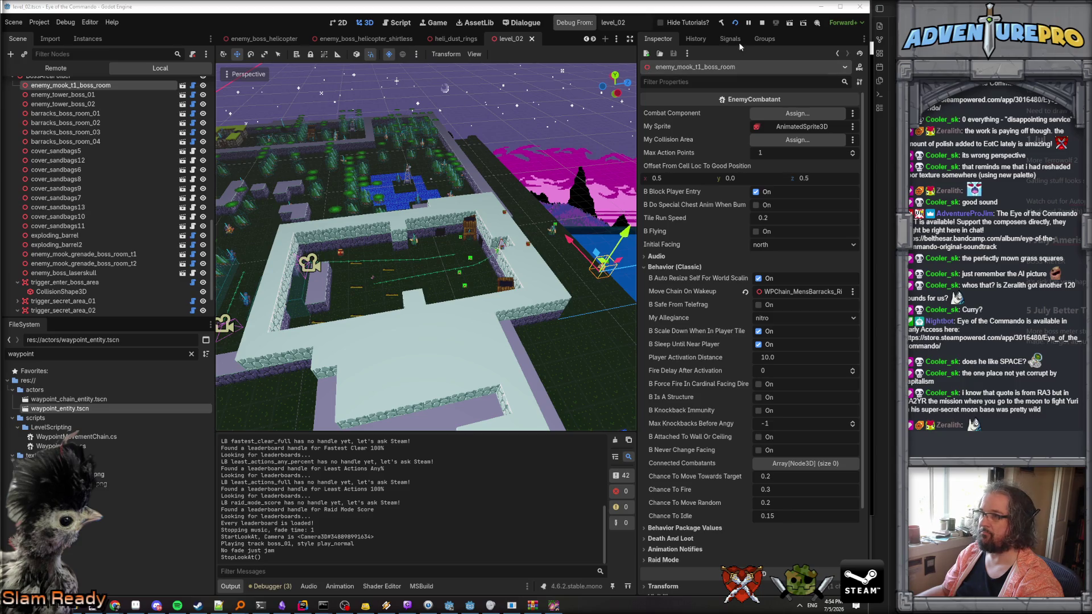
left_click(762, 23)
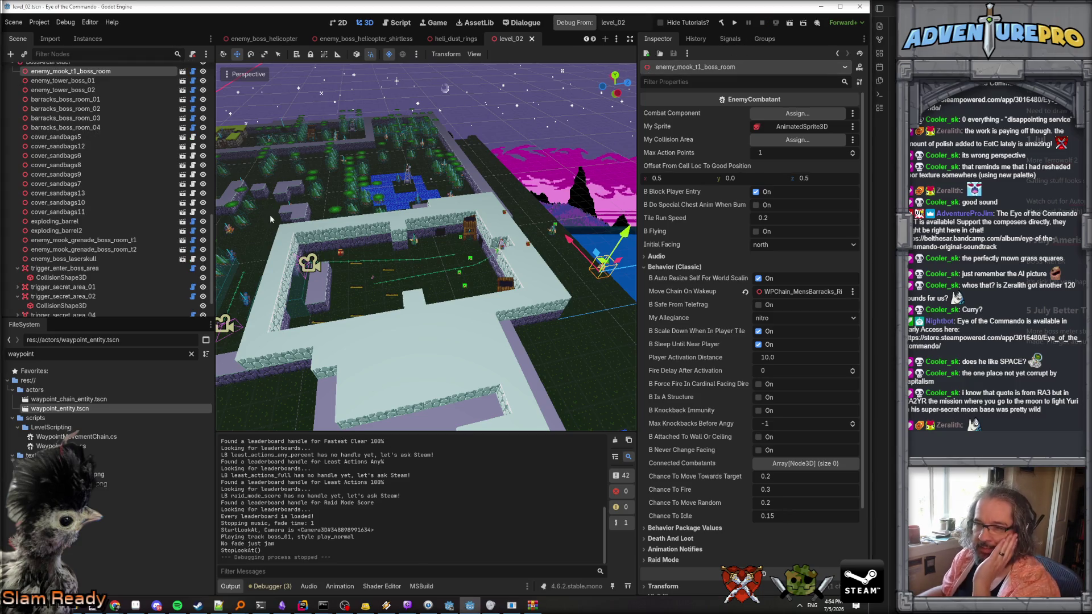
left_click(305, 291)
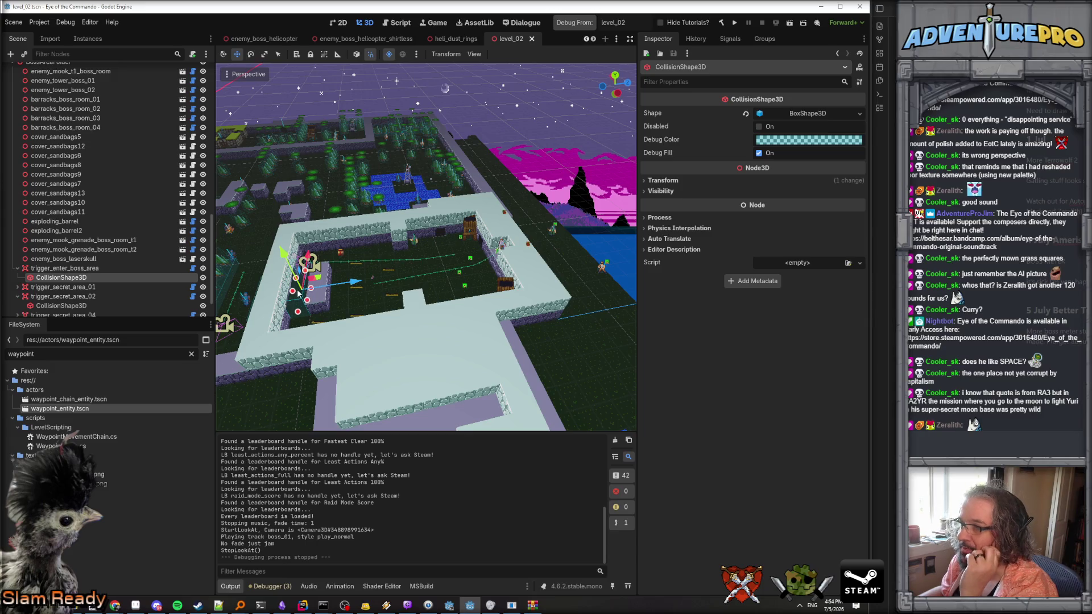
left_click(85, 249)
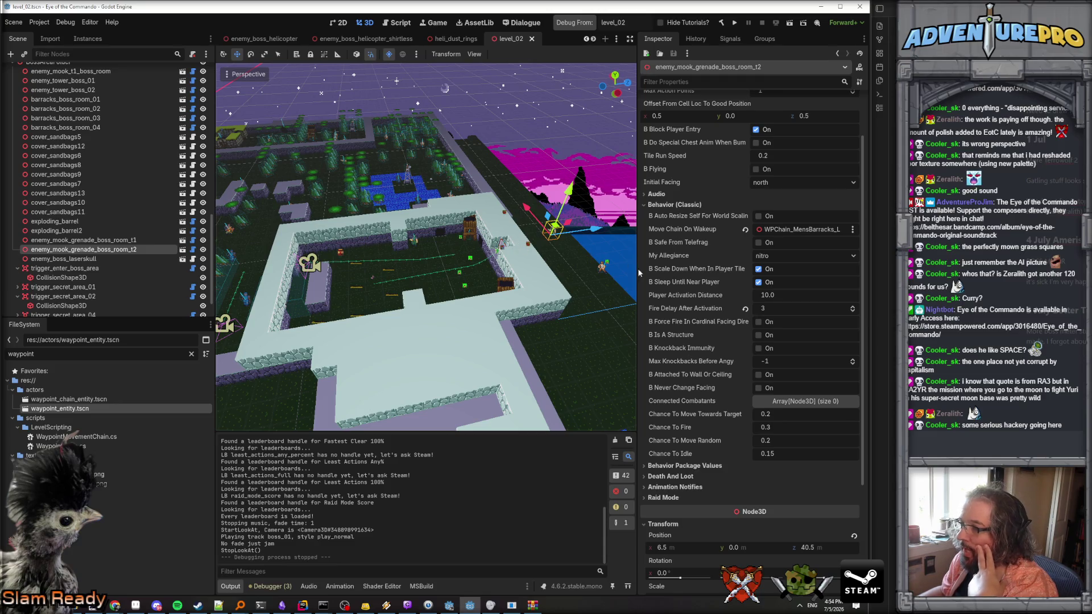
mouse_move(550, 274)
left_mouse_down()
mouse_move(239, 307)
mouse_move(560, 273)
left_mouse_up()
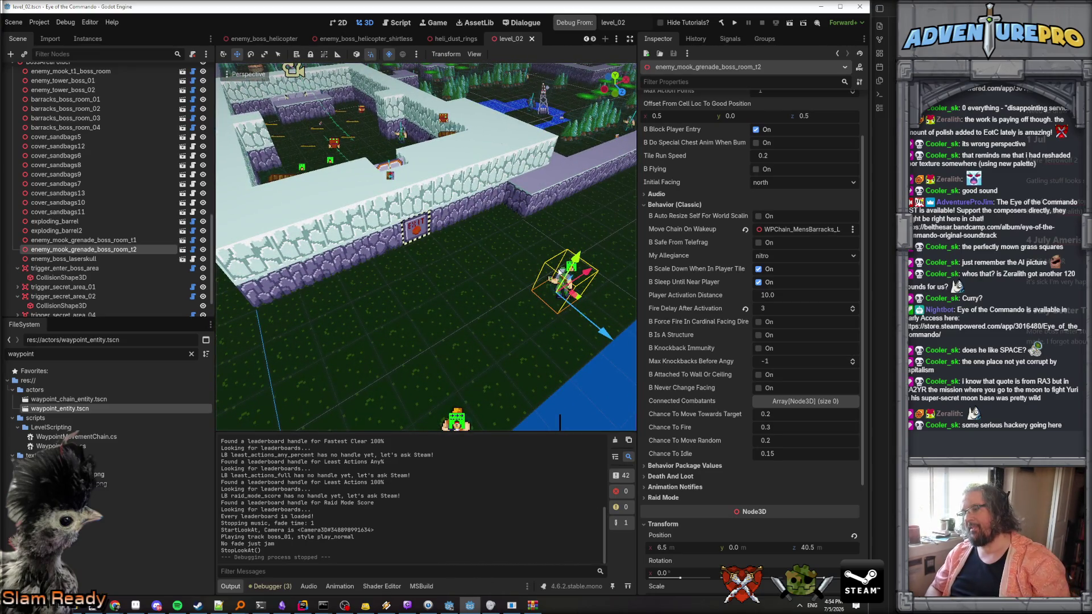
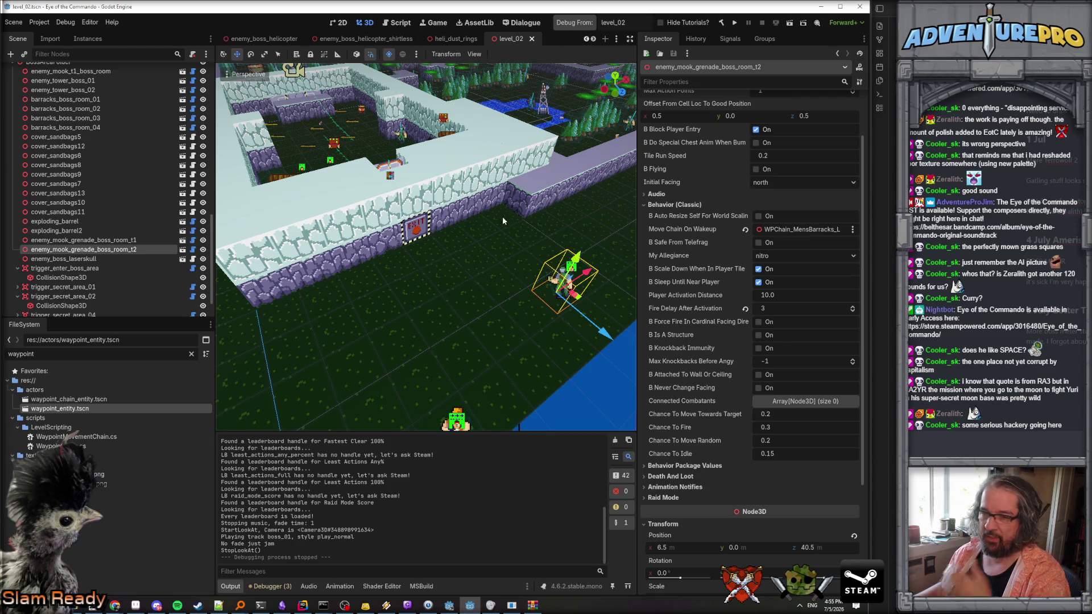
Orbit over the boss room and inspect the WPChain_MensBarracks_Right and Left waypoint chains.
left_click_drag(475, 250, 478, 254)
left_click_drag(394, 280, 432, 265)
left_click(431, 263)
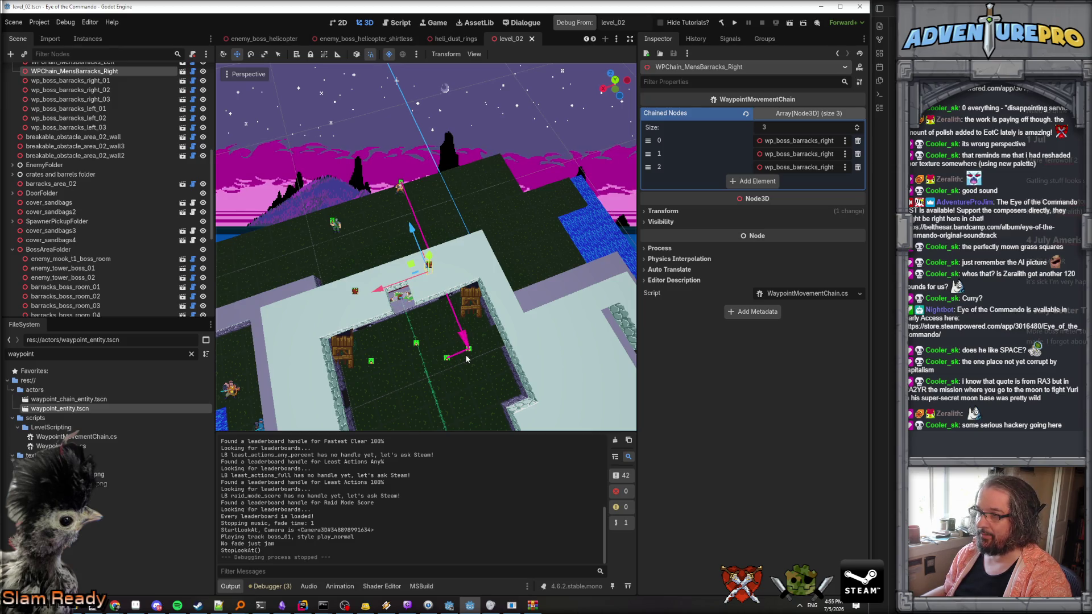
left_click(355, 293)
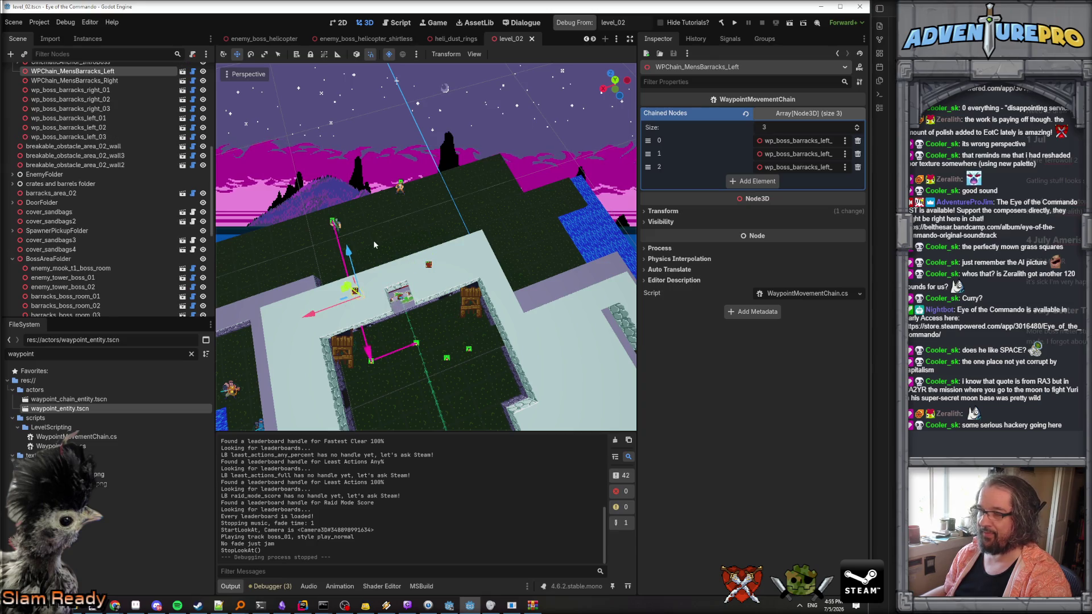
Check the barracks chains used by both boss-room mooks, then bring up EnemyCombatant.cs in Rider.
left_click(339, 227)
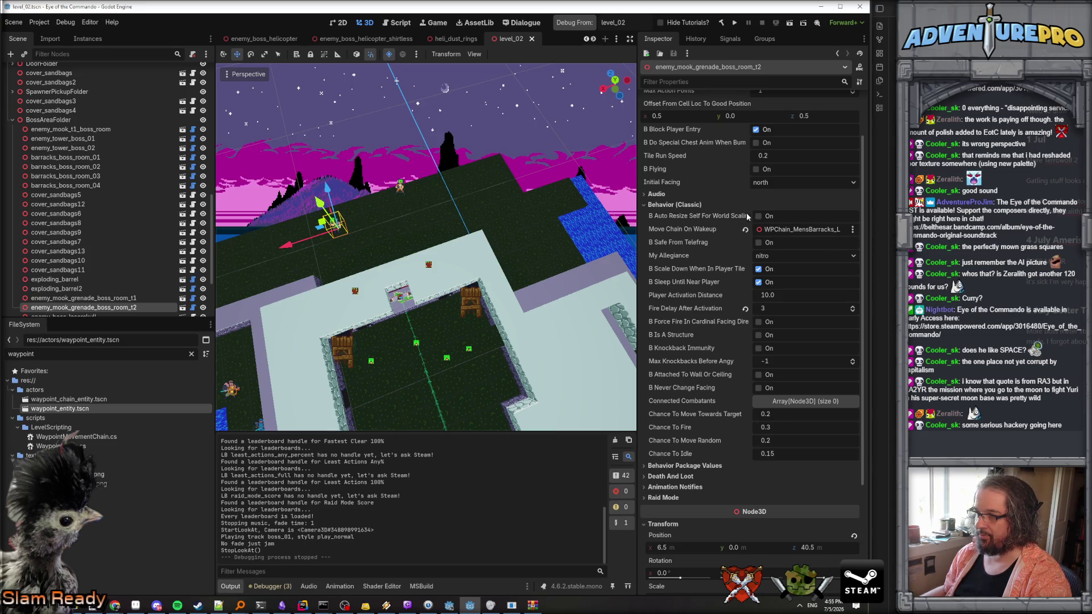
left_click_drag(638, 222, 578, 225)
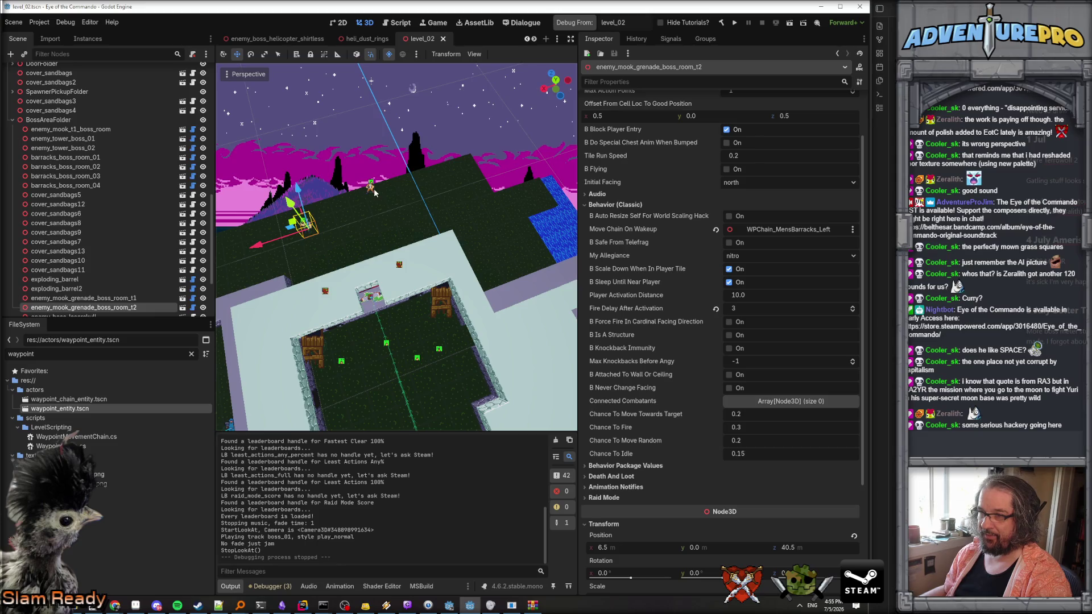
left_click(373, 188)
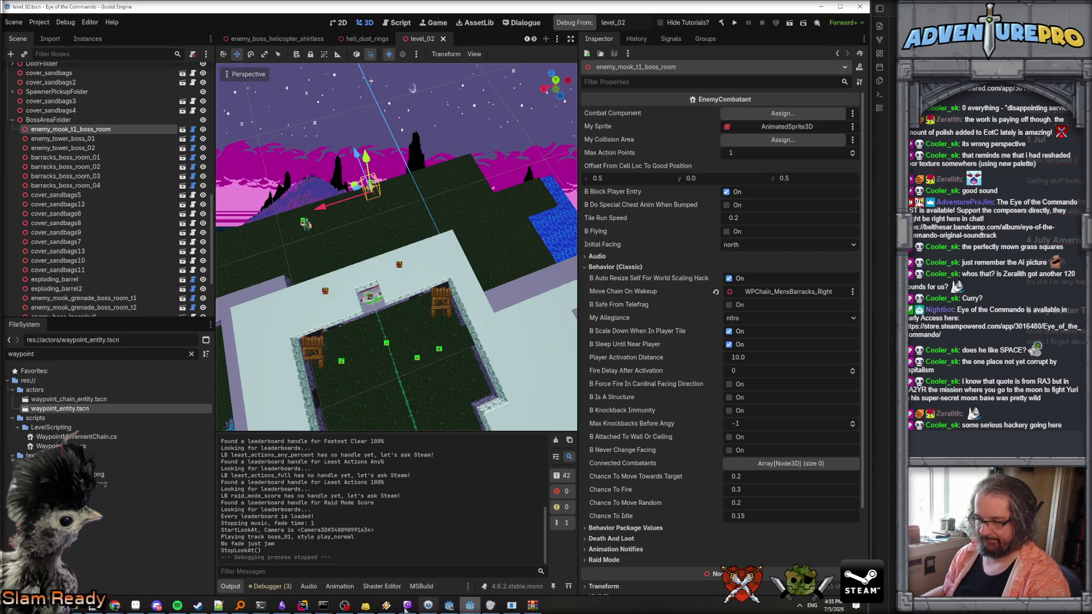
left_click(303, 605)
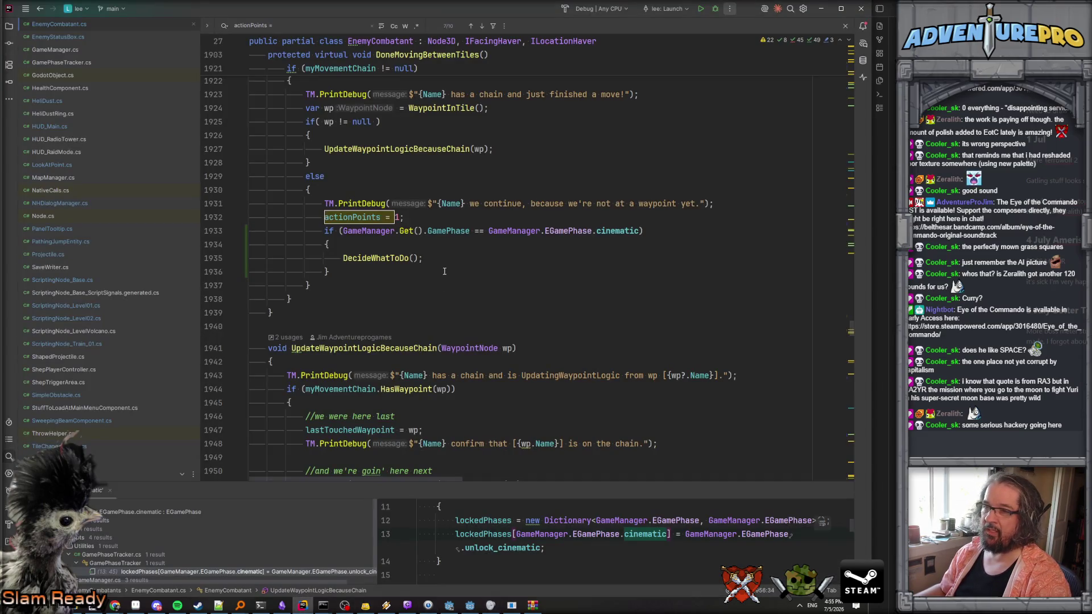
Find the PlayerActivatedUs declaration, mark its if (!Visible) check, and return to Godot.
scroll(444, 272, "up", 10)
scroll(444, 272, "down", 18)
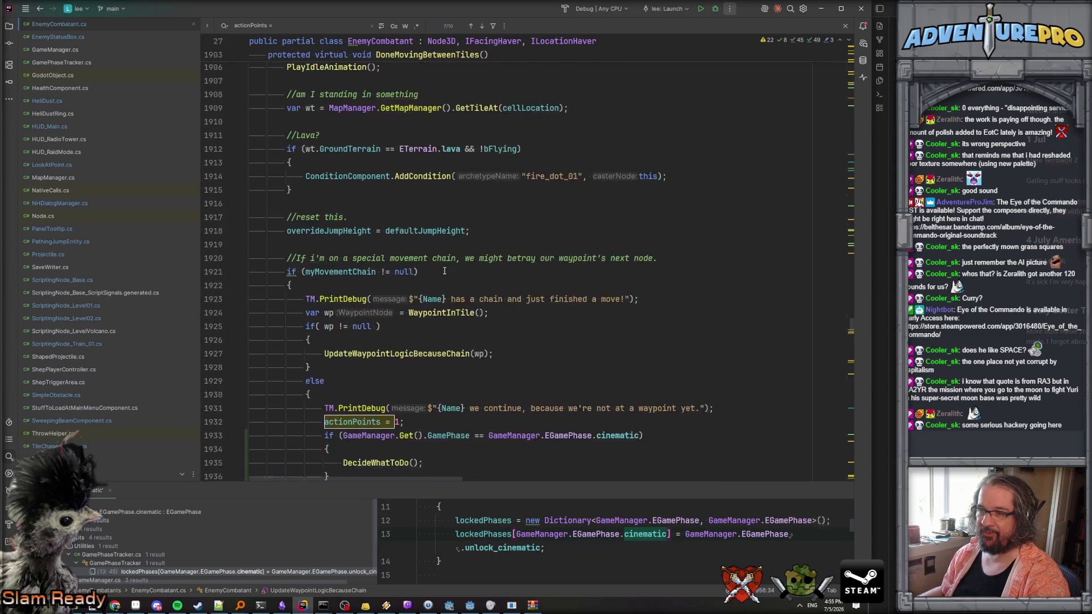
type("p")
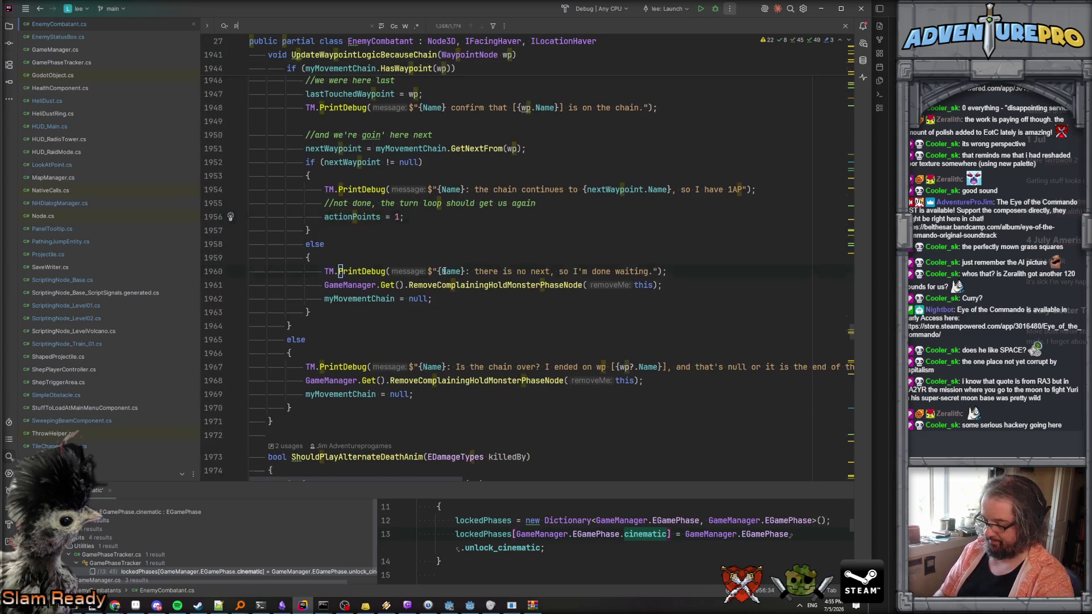
type("layeractived")
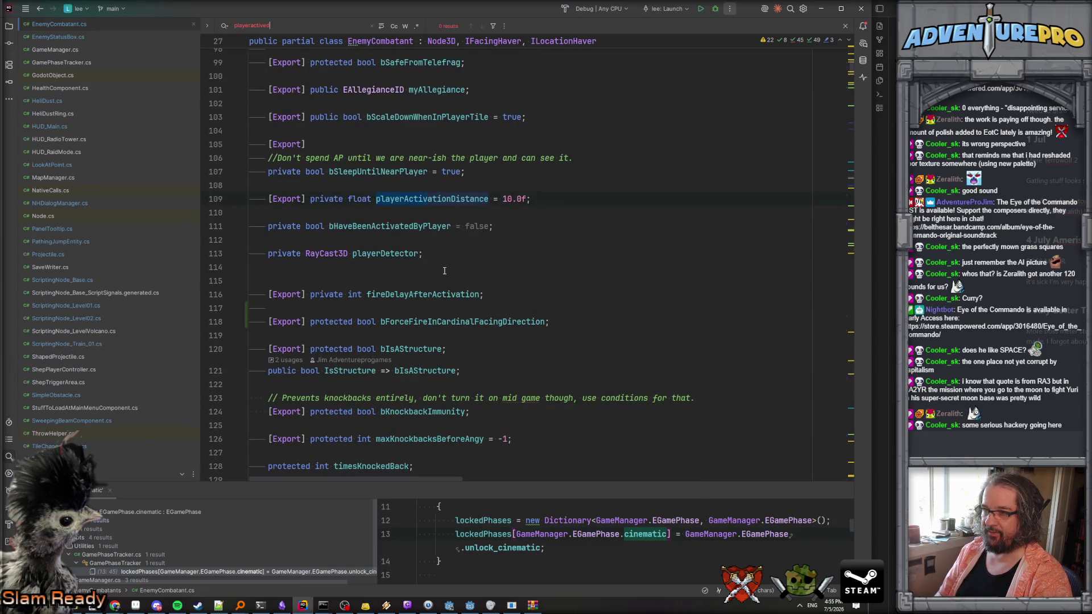
key("BackSpace")
key("BackSpace")
type("atedus")
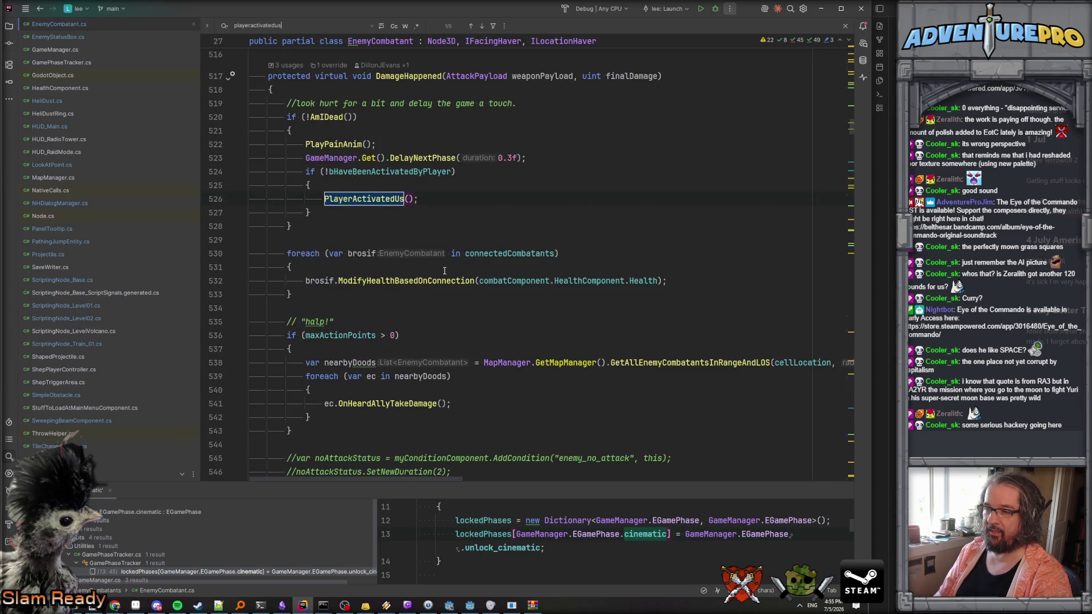
left_click(373, 200, "ctrl")
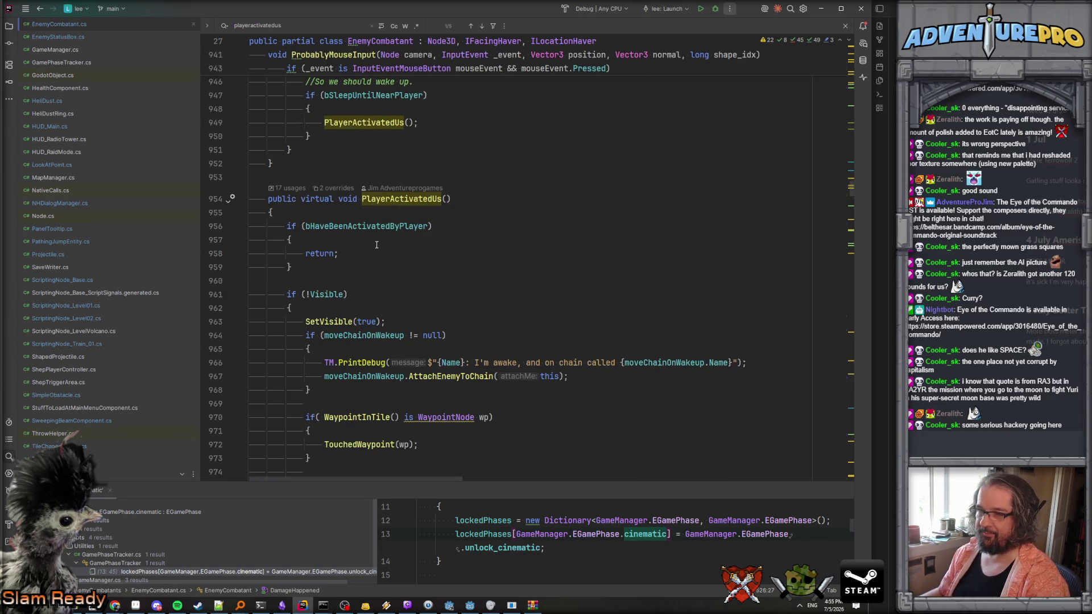
scroll(377, 245, "down", 3)
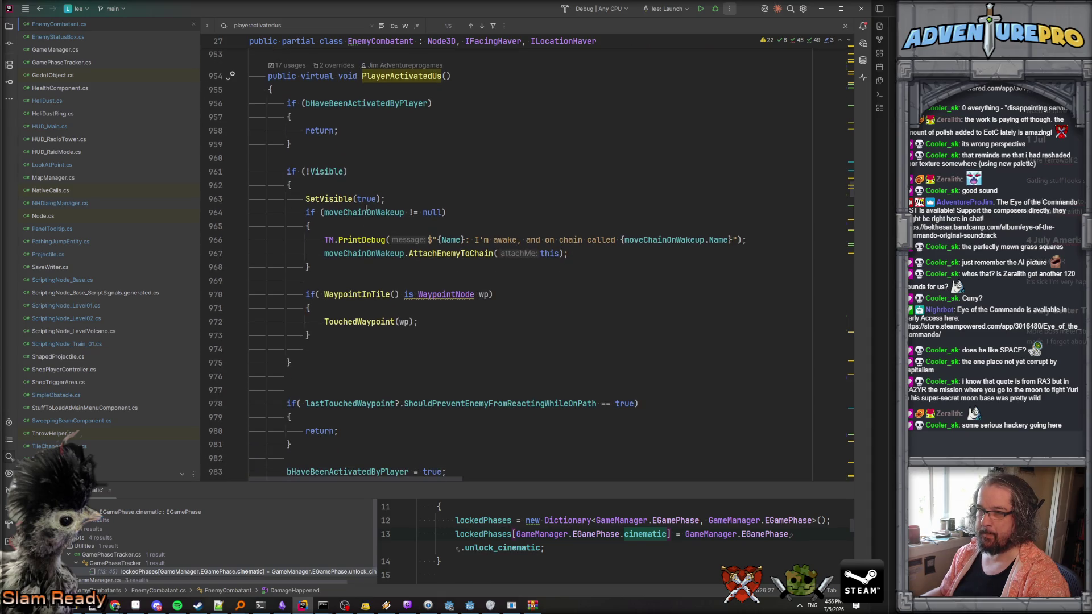
left_click(325, 171)
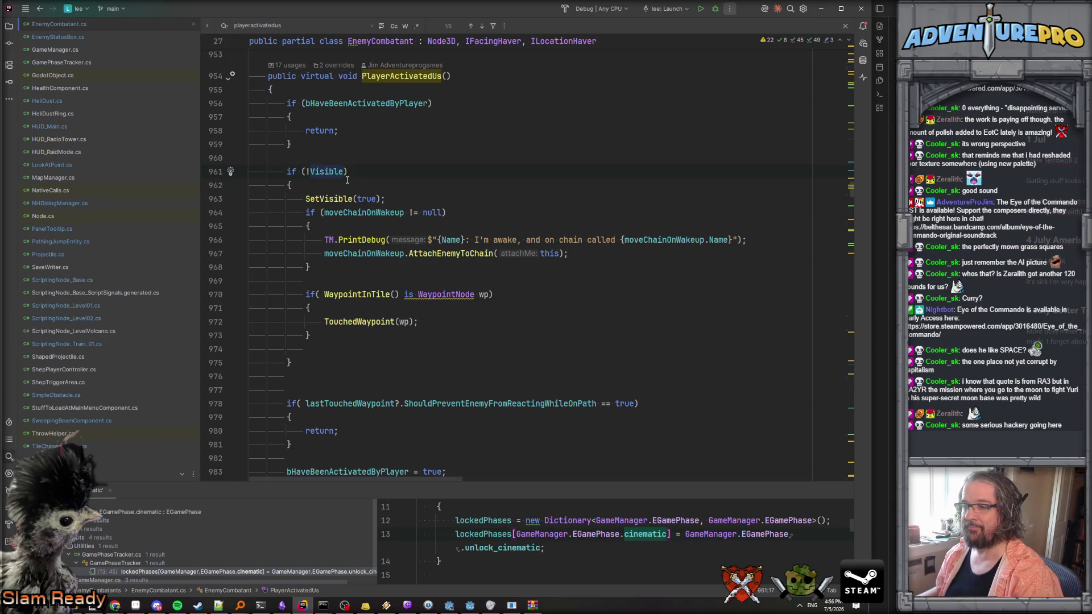
key("alt+Tab")
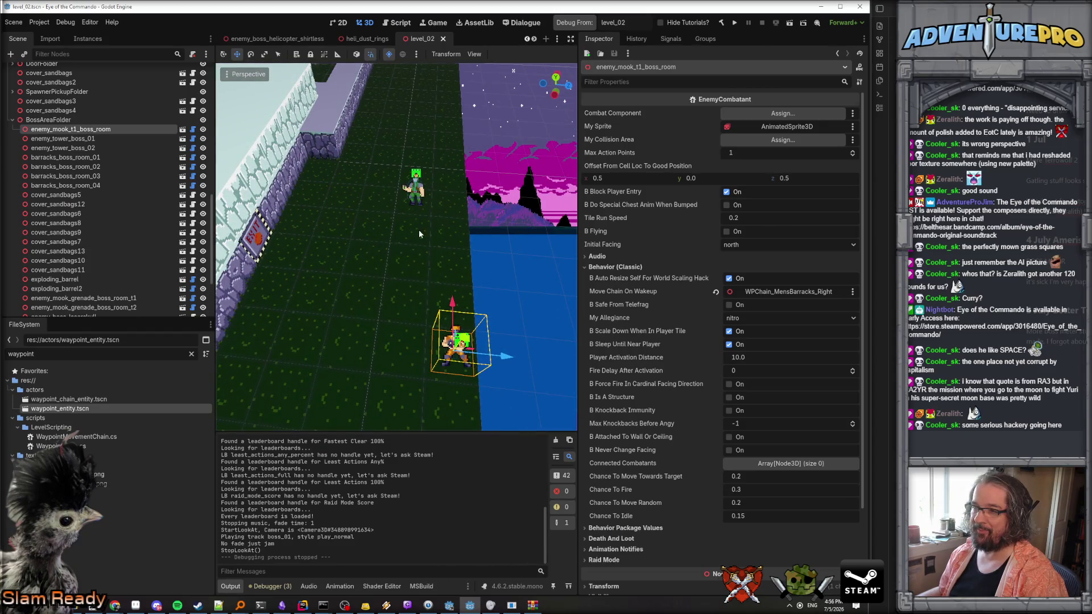
Hide enemy_mook_t1_boss_room and enemy_mook_grenade_boss_room_t2, then save level_02.
left_click(422, 206)
left_click(417, 199)
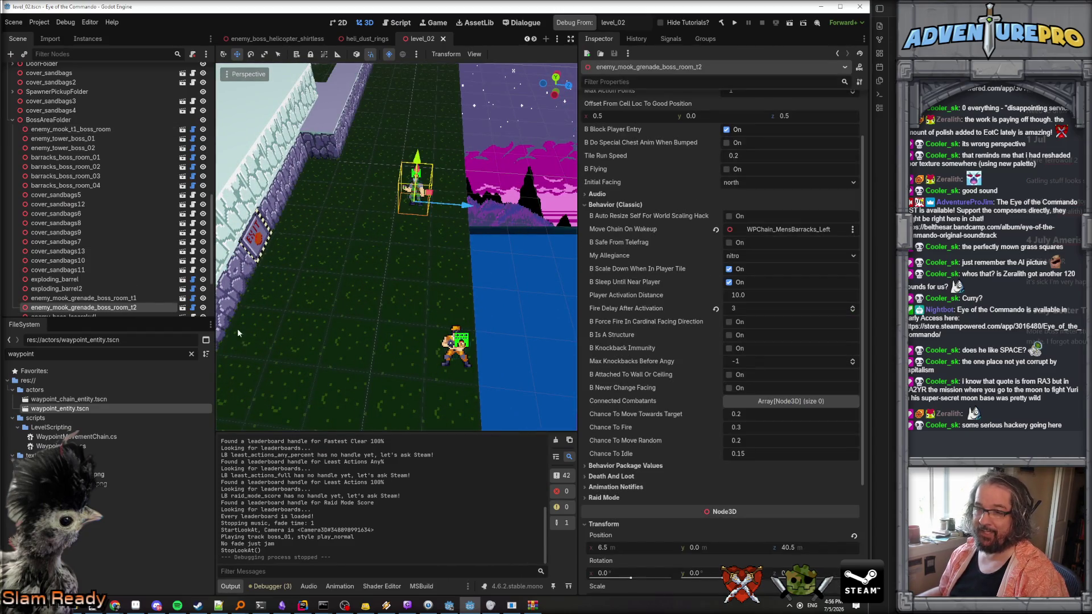
left_click(462, 366)
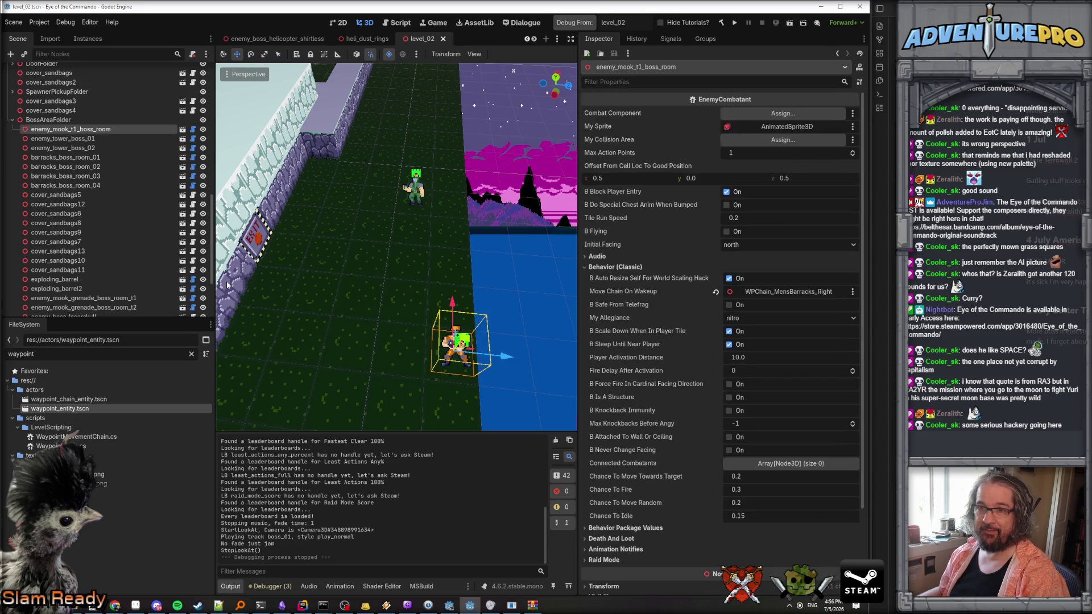
left_click(203, 130)
left_click(418, 205)
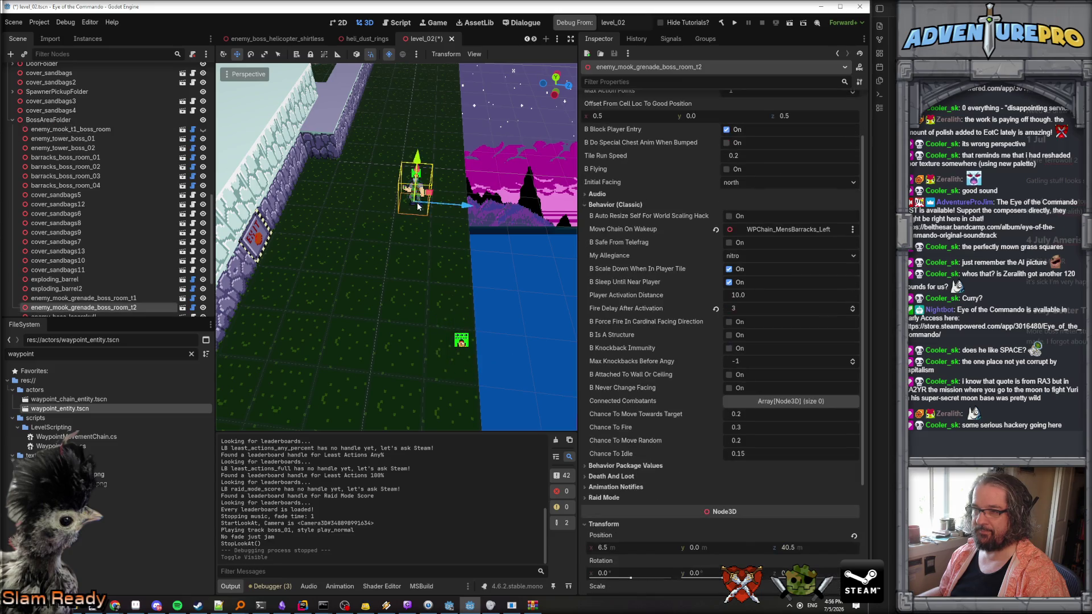
left_click(203, 308)
key("ctrl+s")
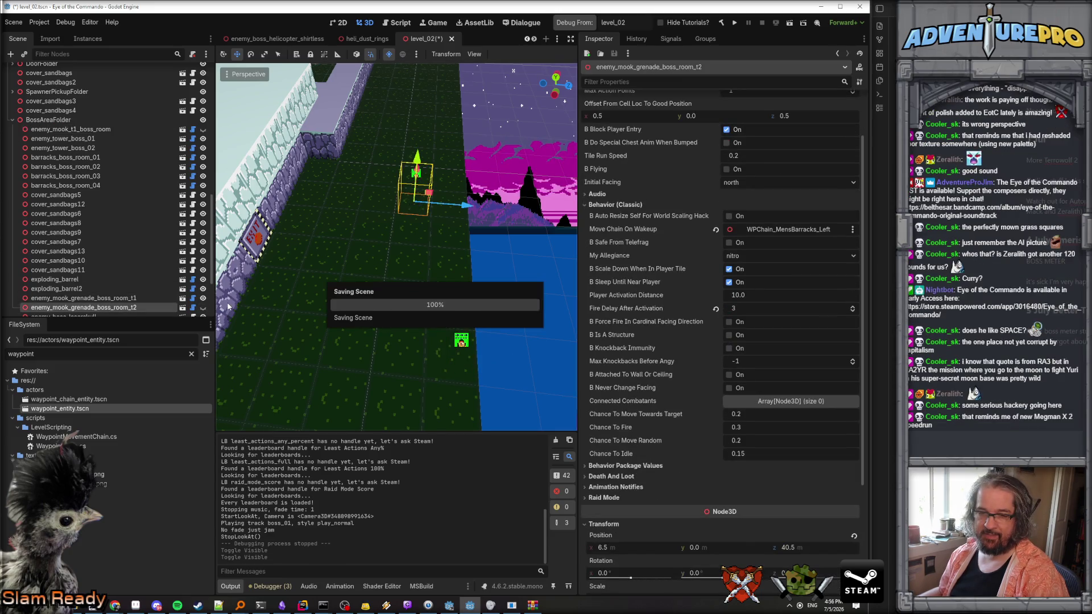
key("alt+Tab")
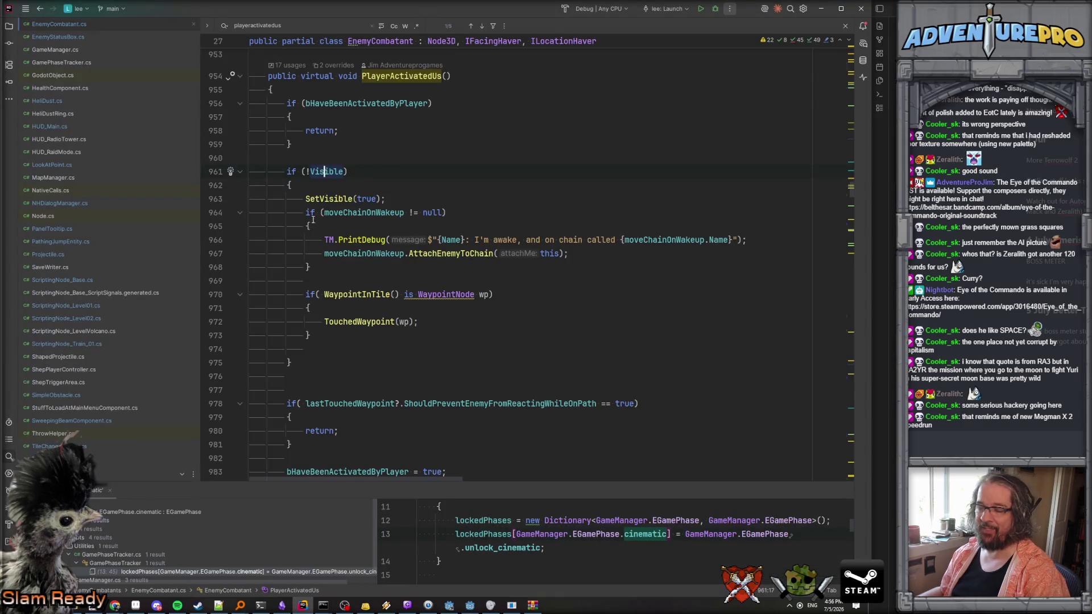
Above if (!Visible), add a '//hey, is this ok?' comment about visible enemies outside the level.
left_click(325, 151)
key("Return")
type("//")
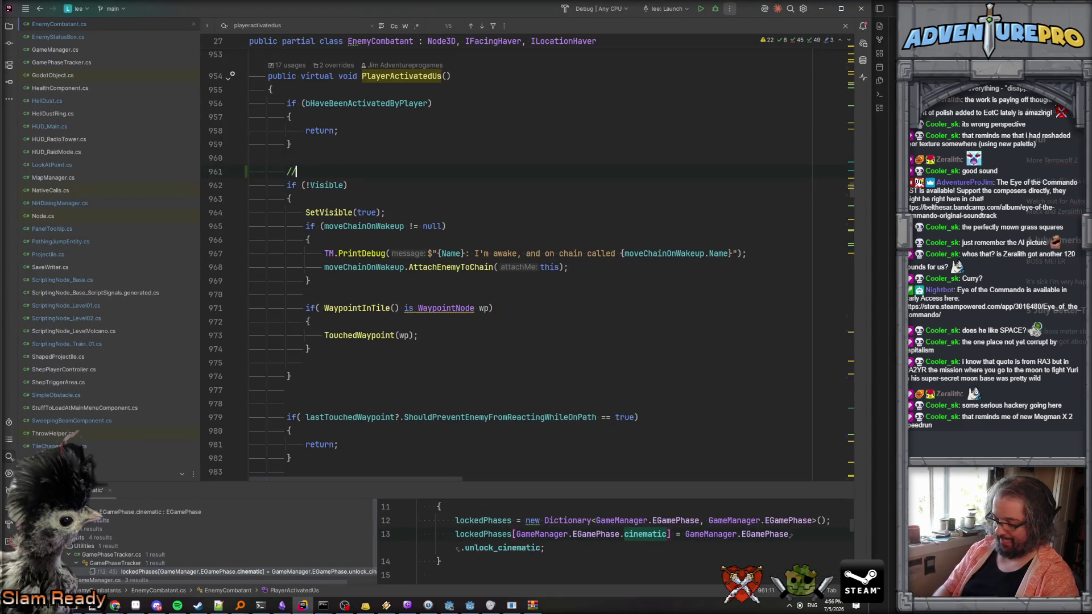
type("hey,")
key("BackSpace")
type("is ")
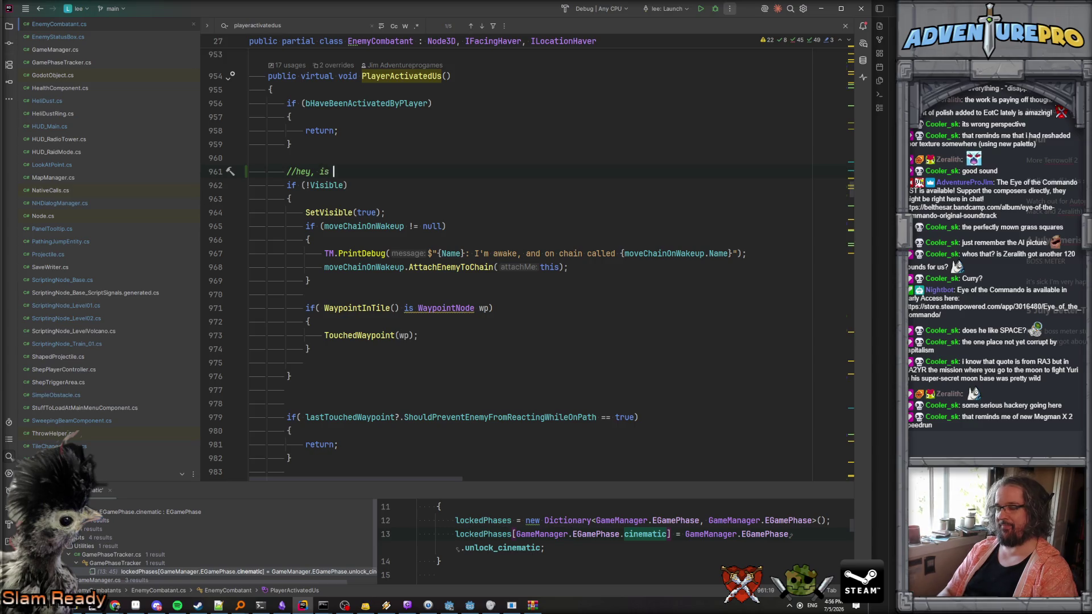
type("this ok?ec")
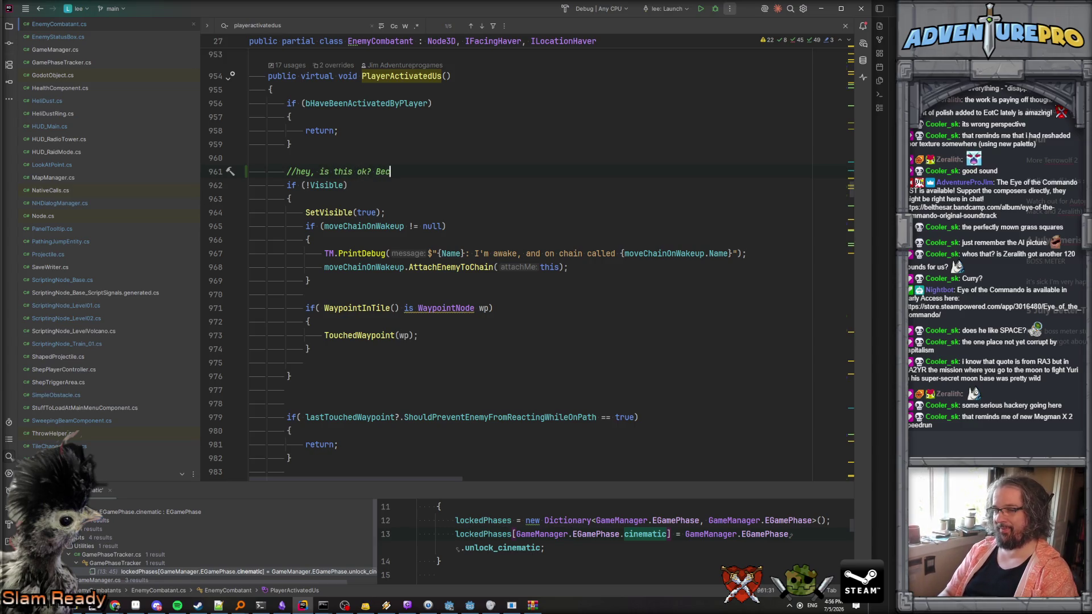
type("ause what if they ")
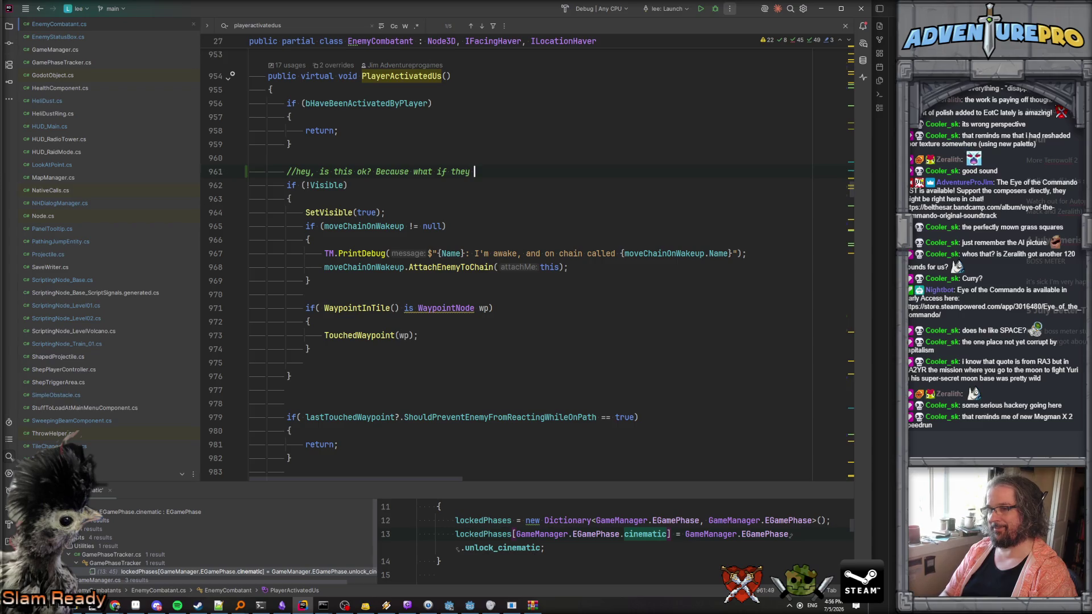
type("were visible but of")
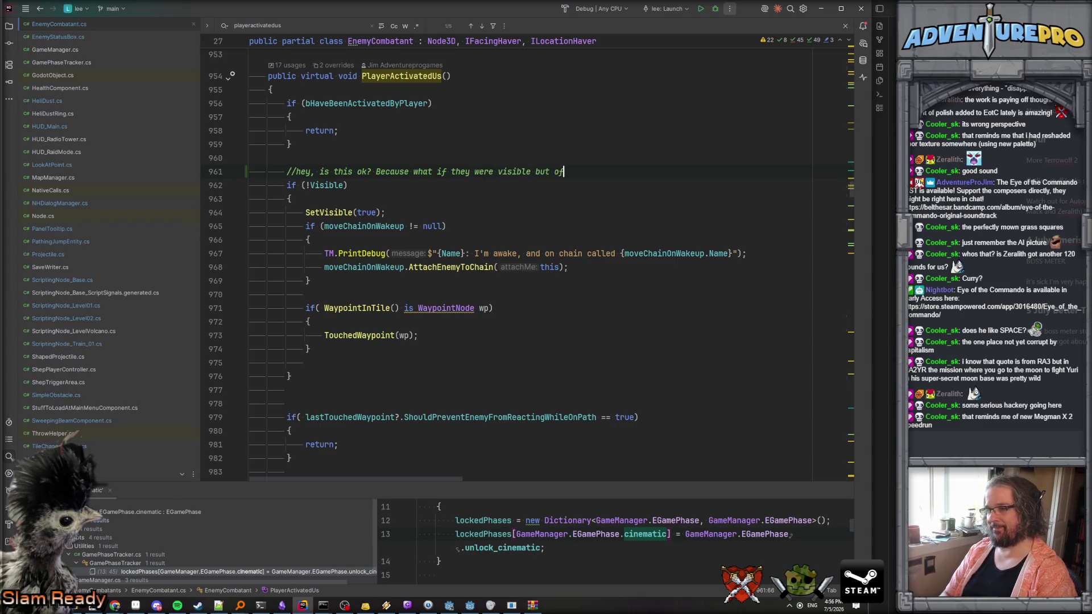
key("BackSpace")
type("ut of the level somewhere?")
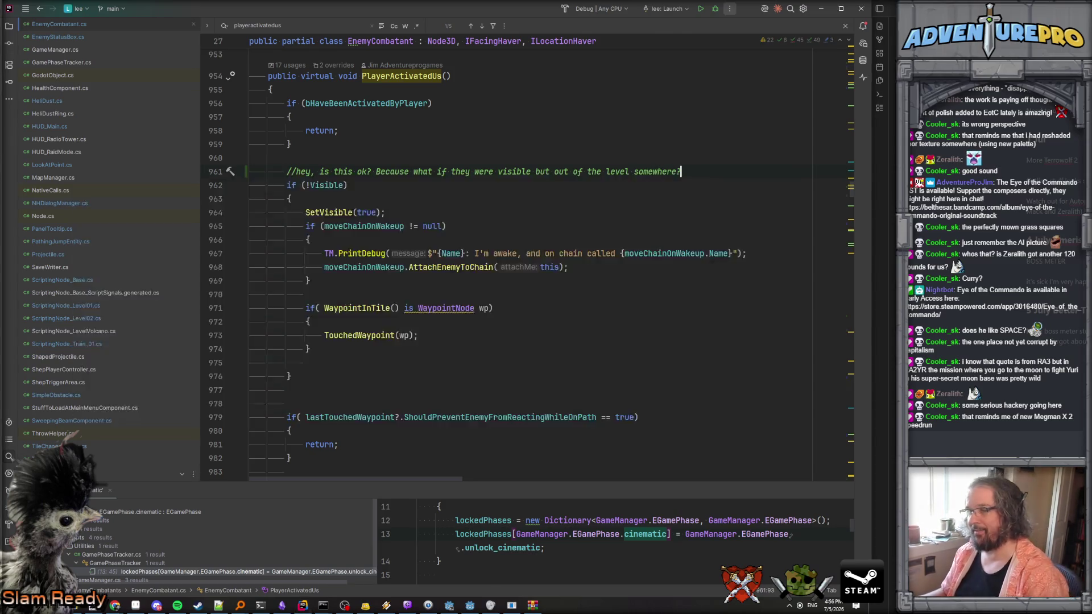
key("alt+Tab")
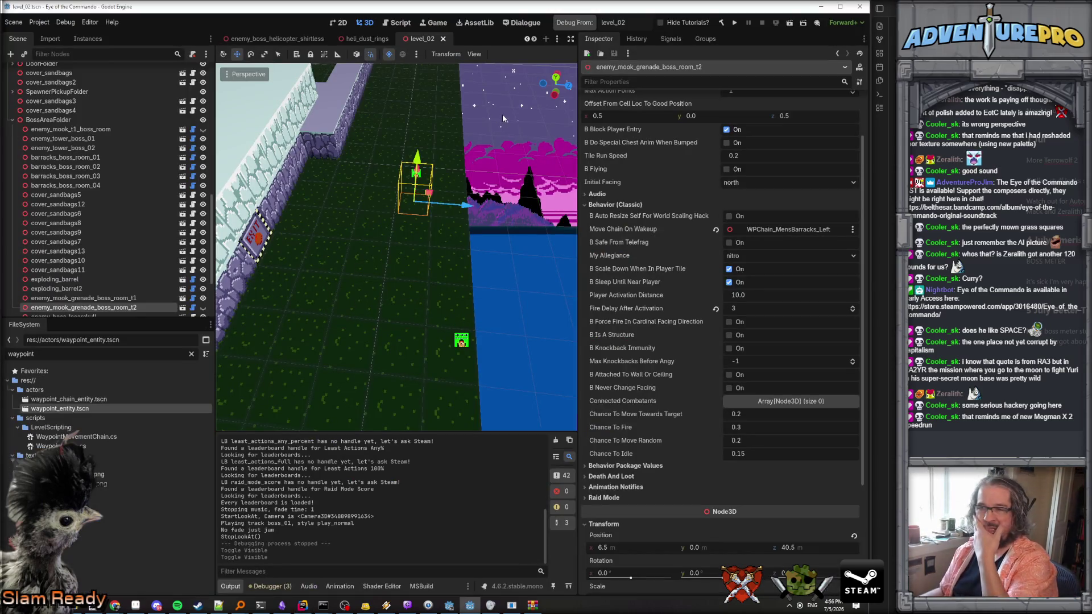
Run the game from level_02 and wait for the .NET build to finish.
left_click(563, 24)
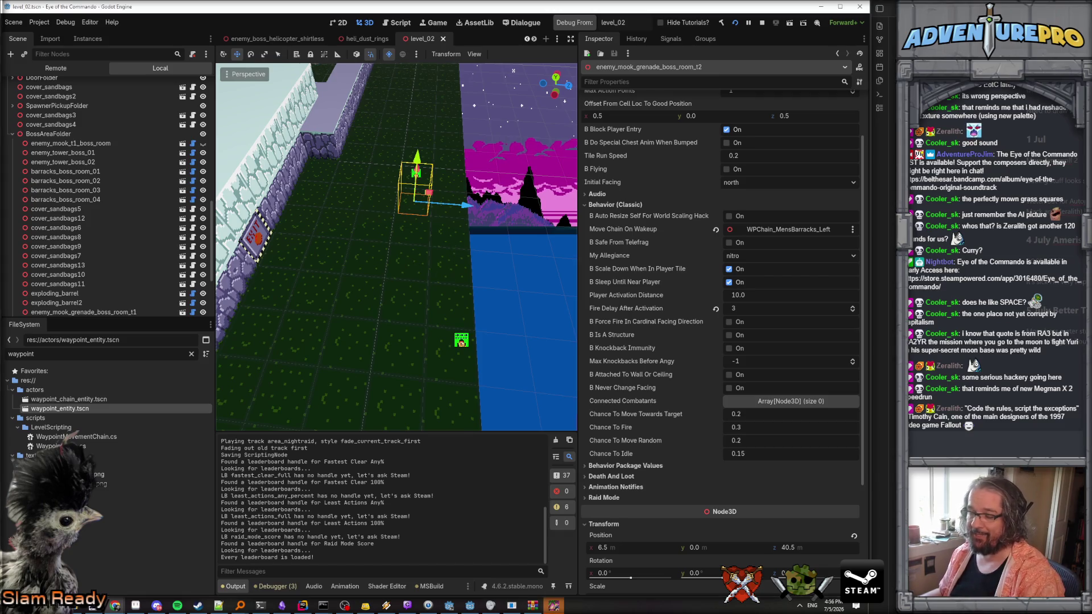
left_click_drag(429, 263, 398, 267)
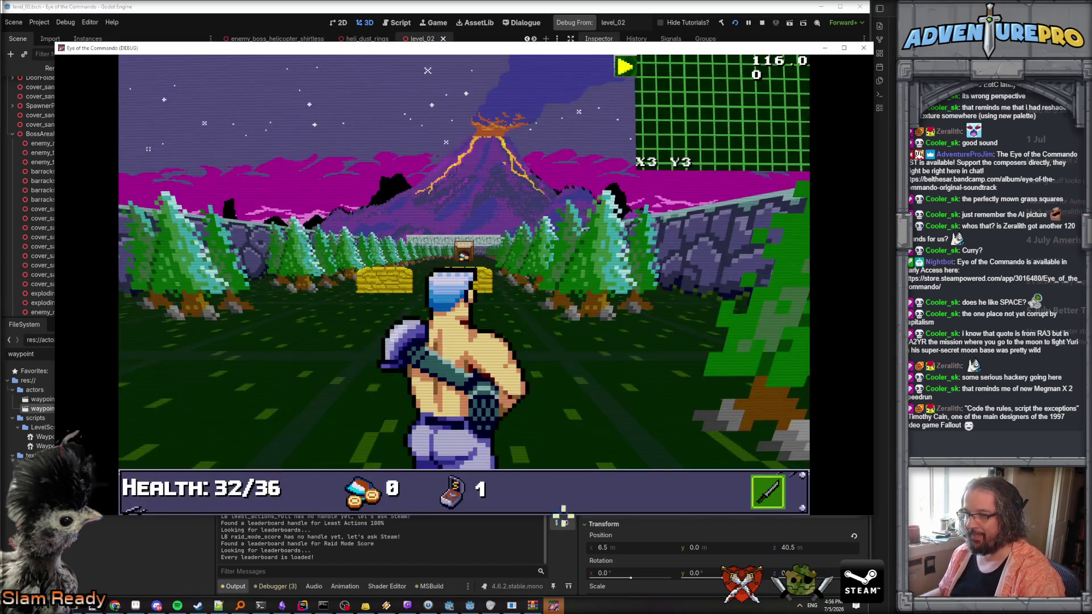
Teleport into the boss room with console command TP 4 24 and watch the Nitro Laserskull intro.
key("grave")
type("TP ")
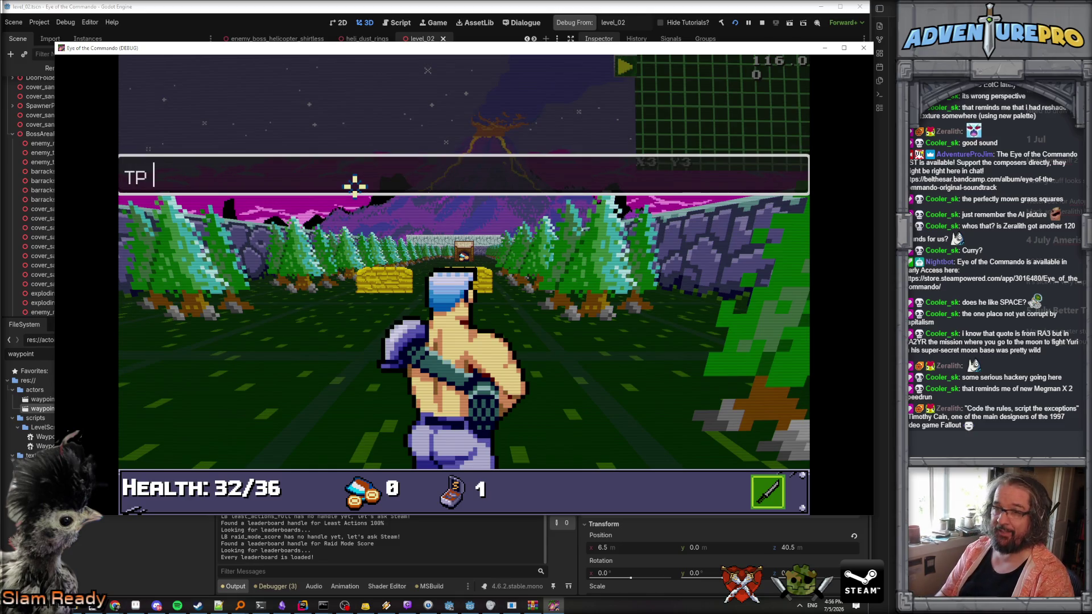
type("4 24")
key("Return")
key("grave")
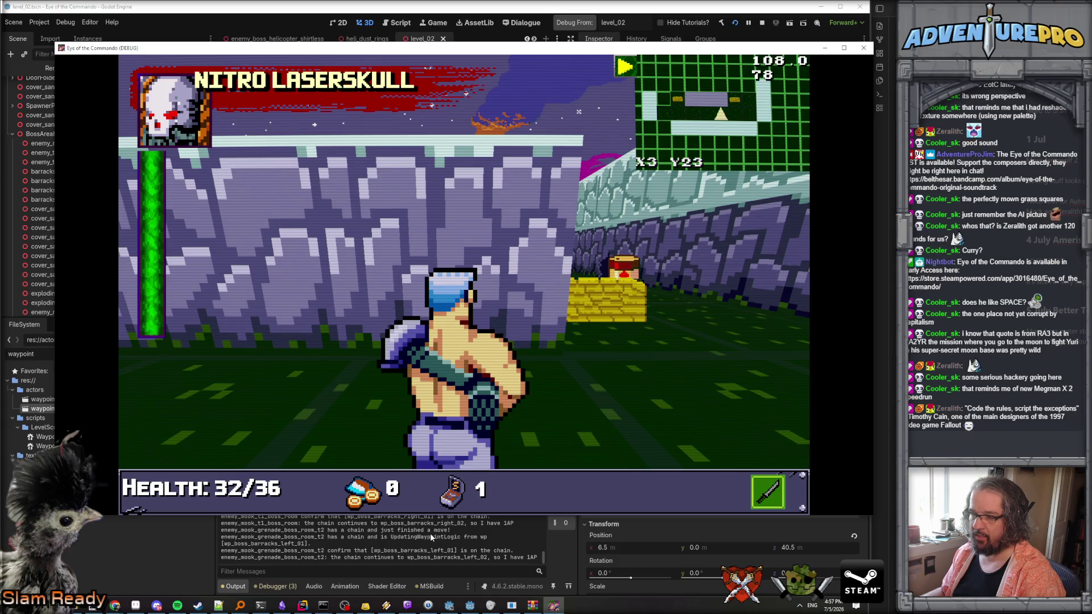
left_click(431, 537)
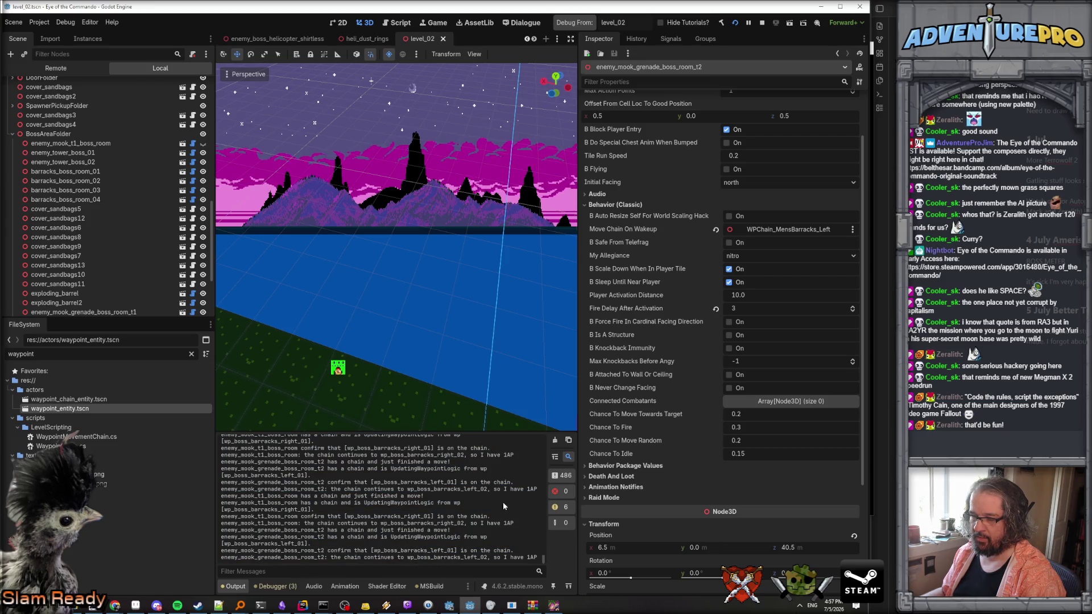
Widen the 3D view, orbit over the walled boss area, and select waypoint lines in the output log.
left_click_drag(217, 491, 116, 498)
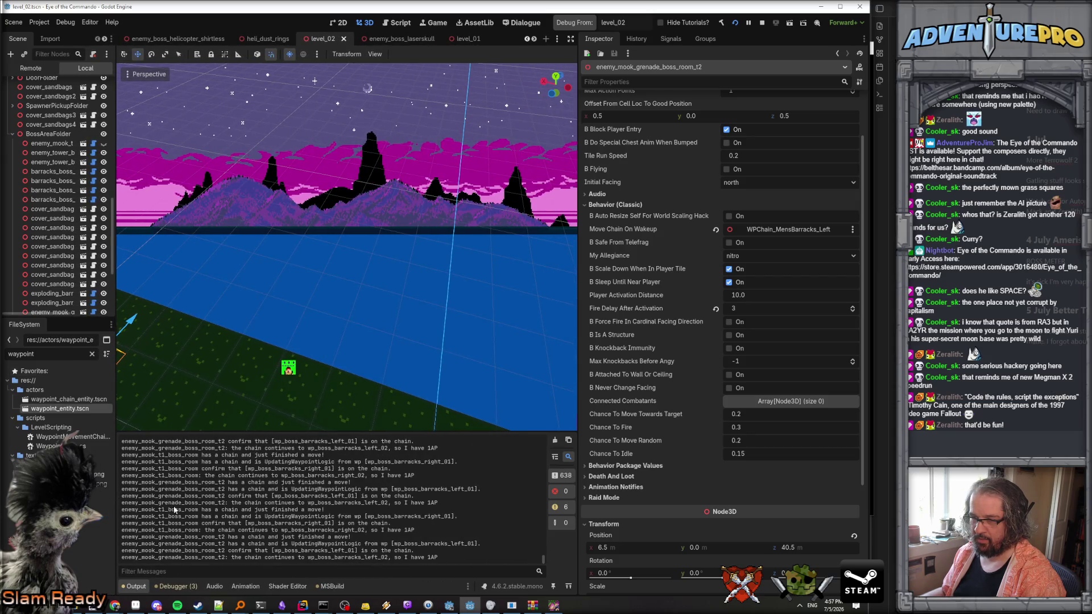
left_click_drag(370, 409, 407, 371)
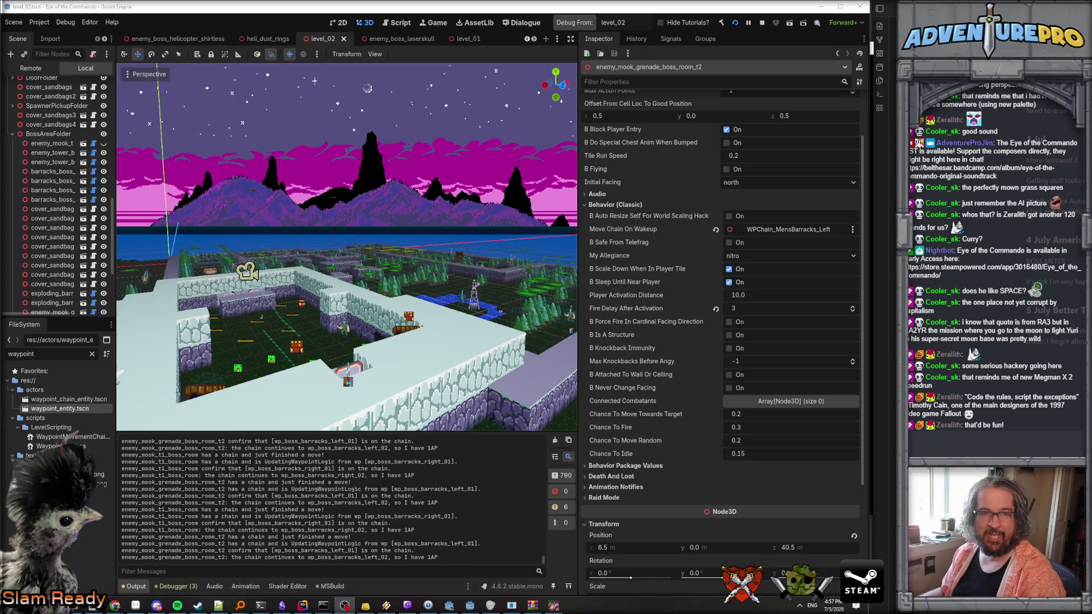
key("XF86AudioLowerVolume")
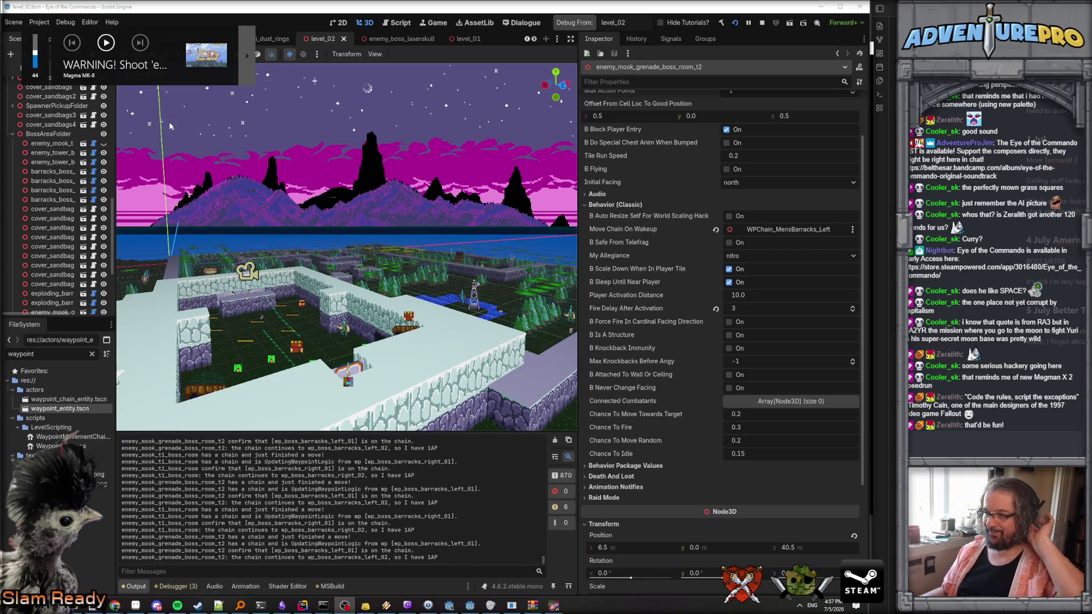
mouse_move(371, 496)
left_mouse_down()
mouse_move(369, 556)
mouse_move(361, 524)
left_mouse_up()
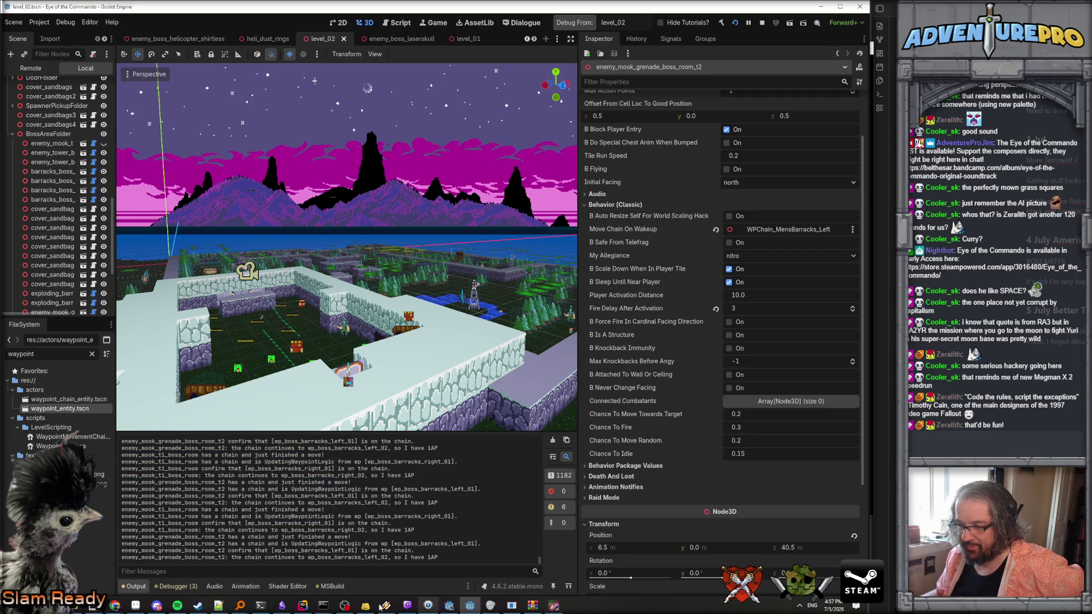
Return to EnemyCombatant.cs in Rider at the ProbablyMouseInput method.
left_click(302, 605)
left_click(435, 287)
scroll(435, 291, "up", 10)
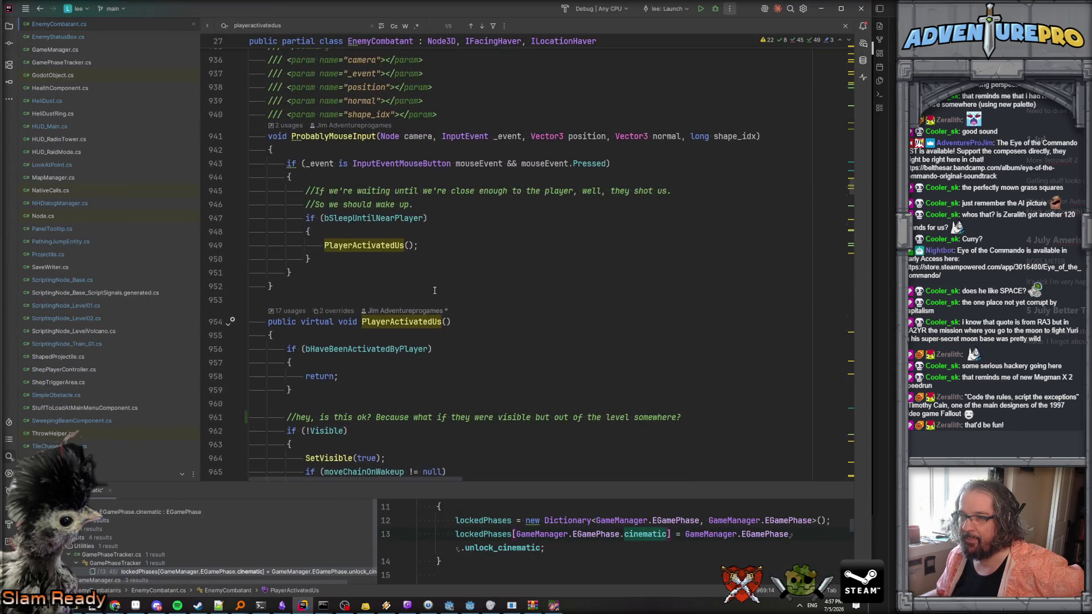
Search EnemyCombatant.cs for 'cinemat' and review the cinematic handling around DecideWhatToDo.
key("ctrl+f")
type("cinematic")
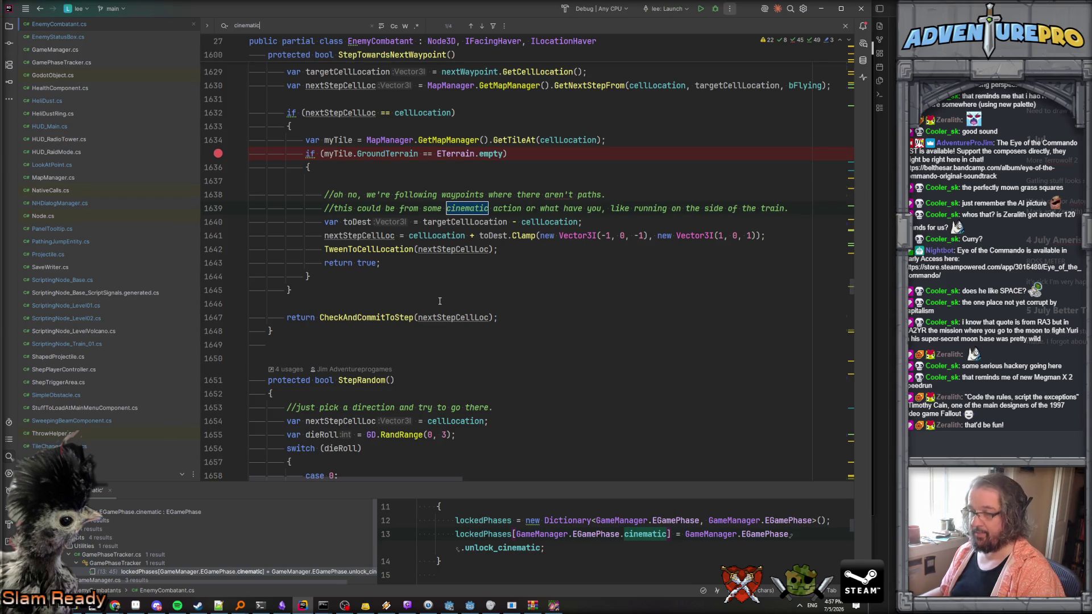
key("Return")
left_click(373, 228)
scroll(370, 236, "up", 2)
left_click(413, 318)
scroll(425, 324, "down", 7)
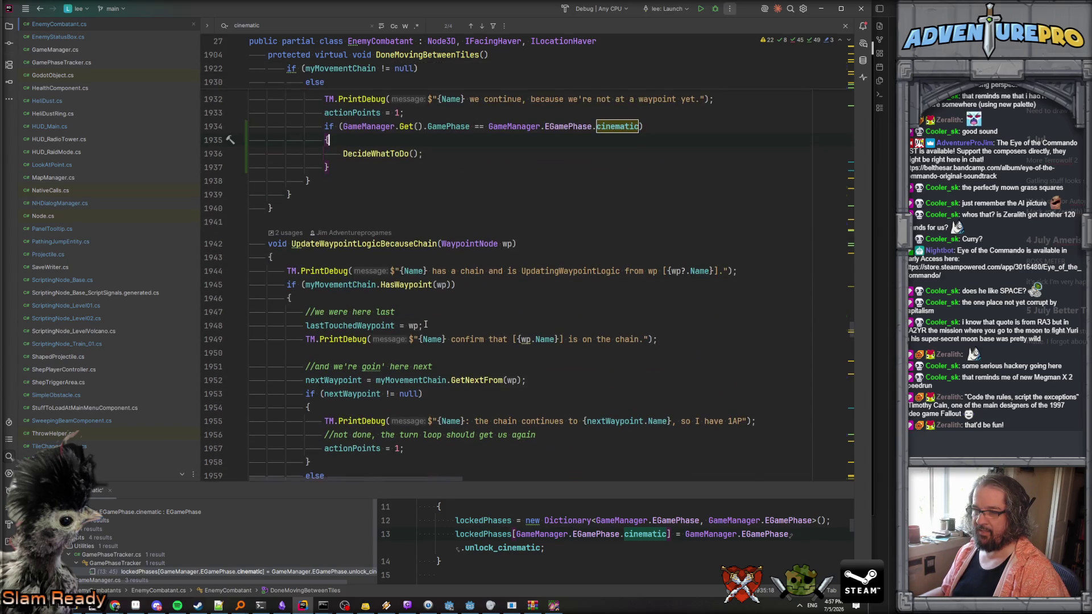
scroll(432, 316, "down", 1)
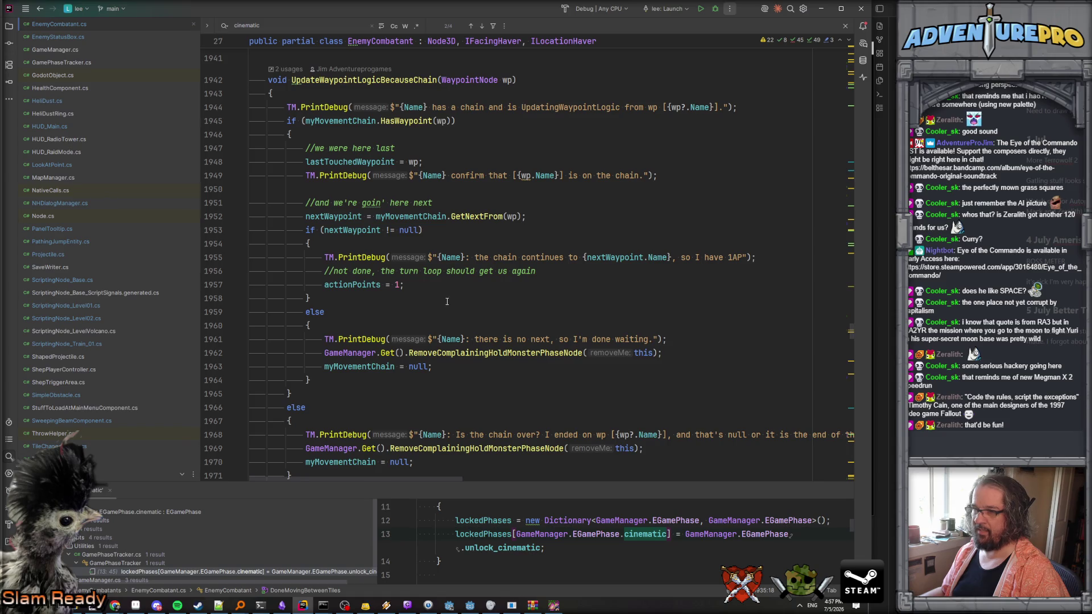
Compare the Godot output log of looping waypoint chains with the code near actionPoints = 1.
key("alt+Tab")
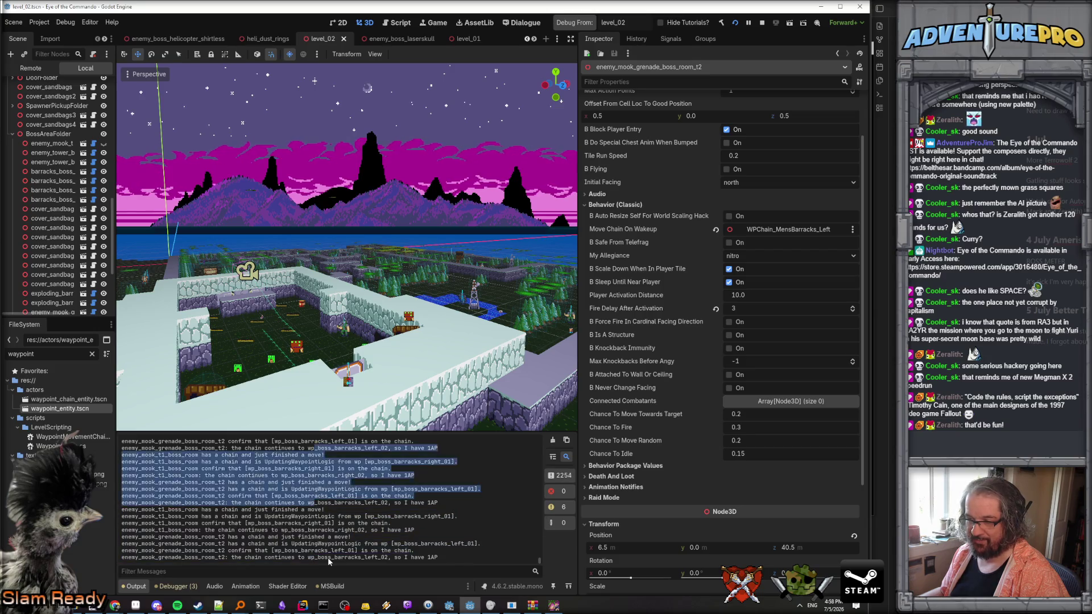
key("alt+Tab")
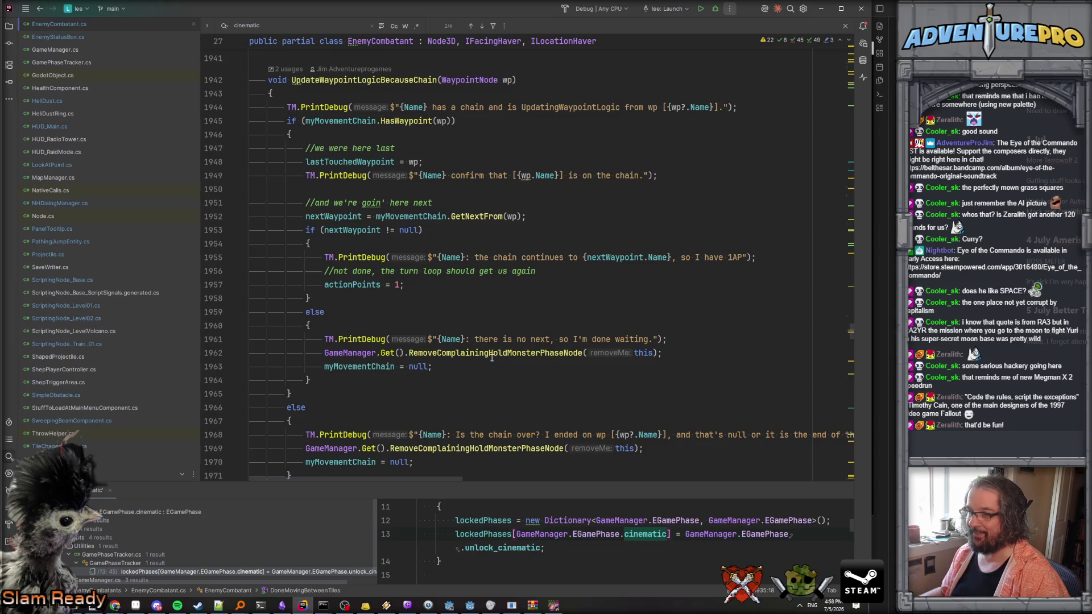
left_click(433, 284)
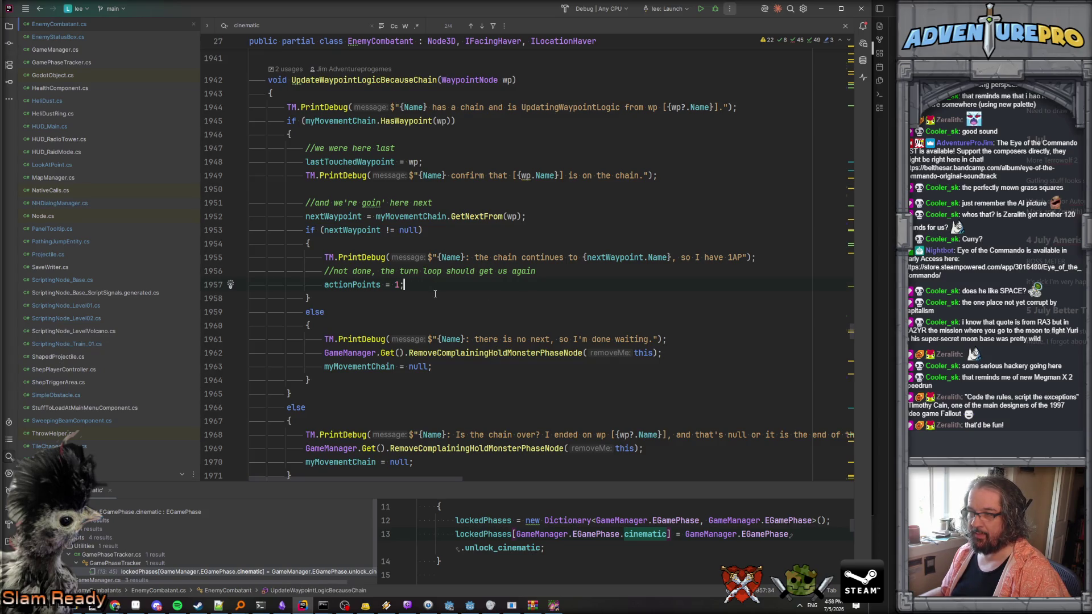
key("alt+Tab")
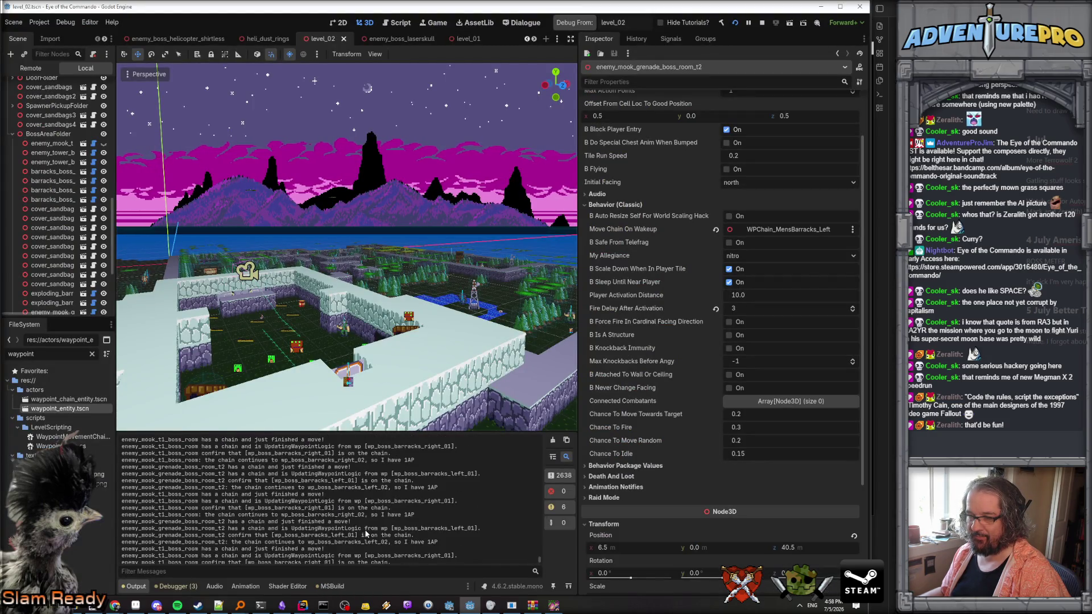
left_click(562, 475)
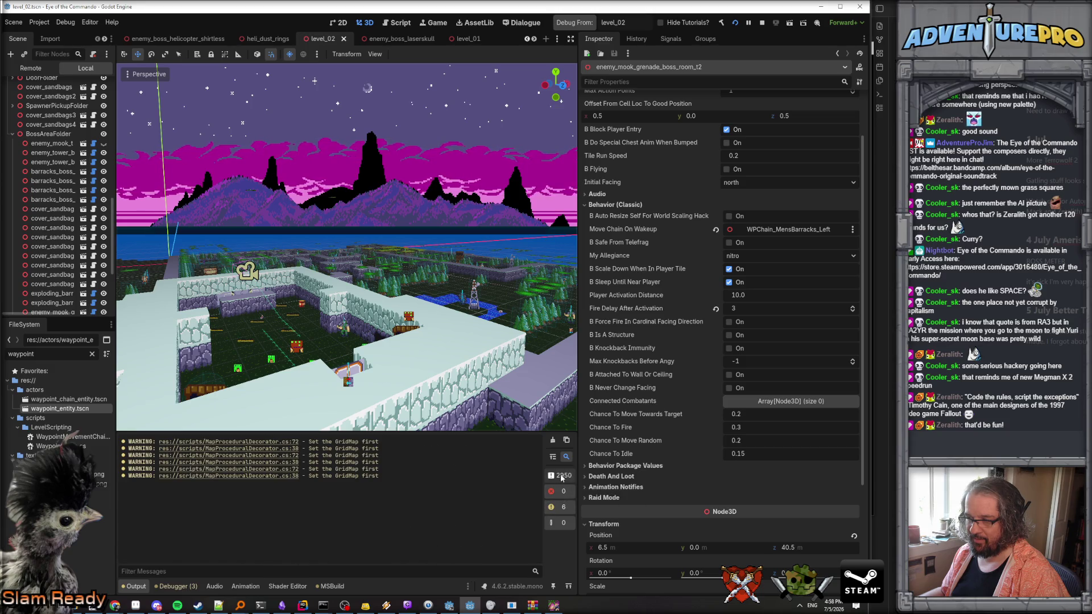
left_click(561, 478)
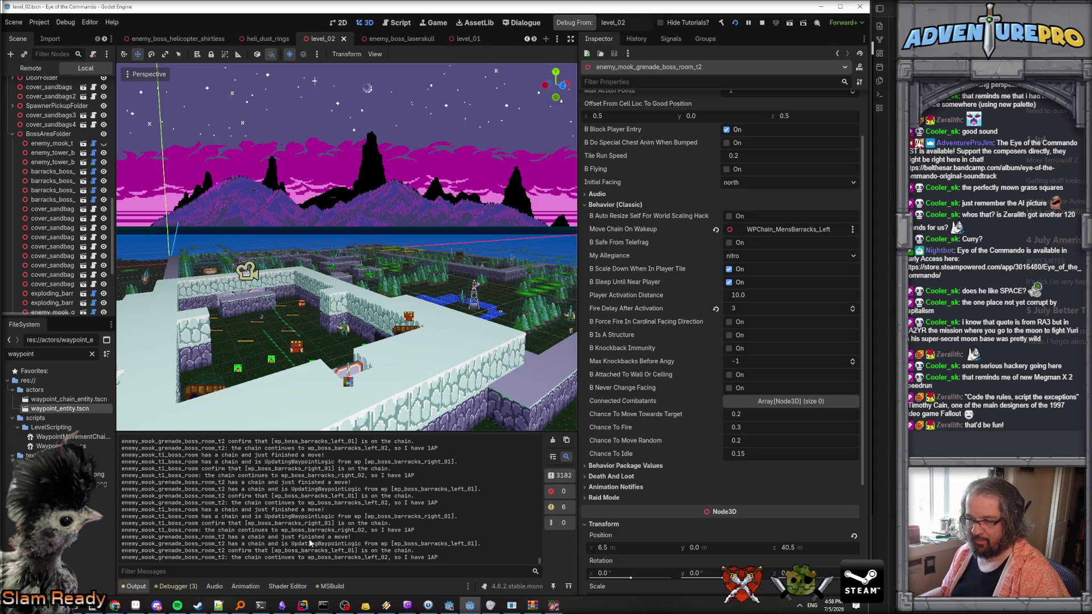
key("alt+Tab")
Set a breakpoint at line 1906 in DoneMovingBetweenTiles and attach the debugger to the running game.
scroll(458, 340, "up", 5)
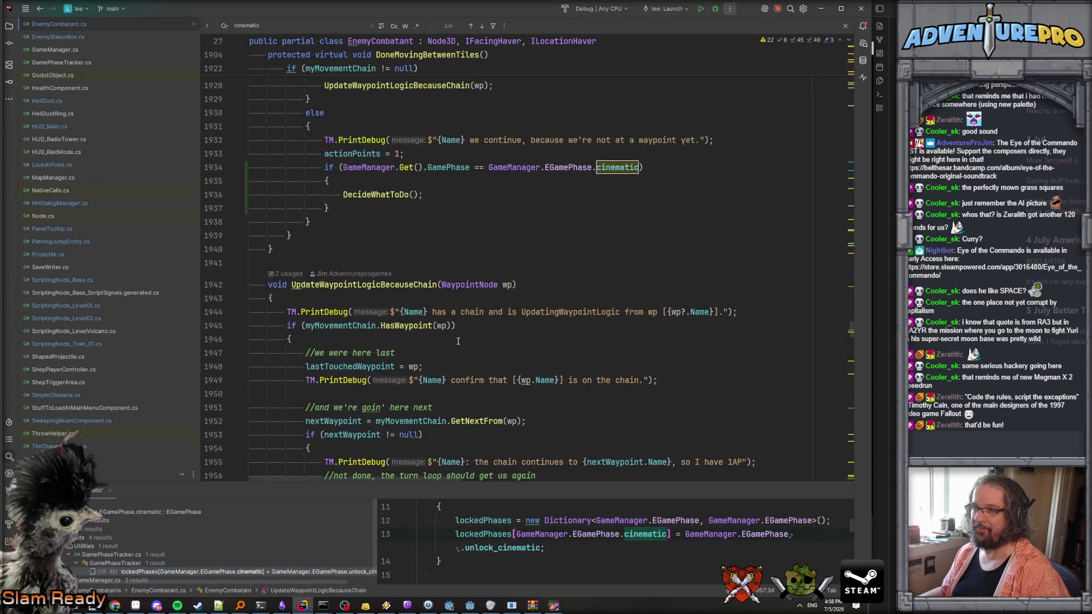
scroll(458, 340, "down", 7)
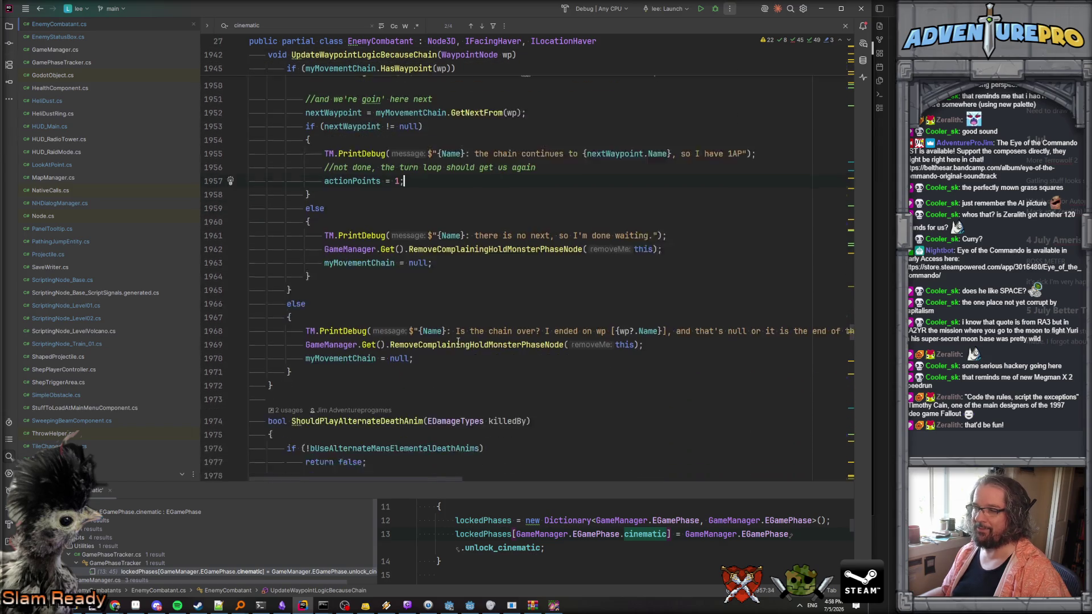
key("ctrl+f")
type("hasa")
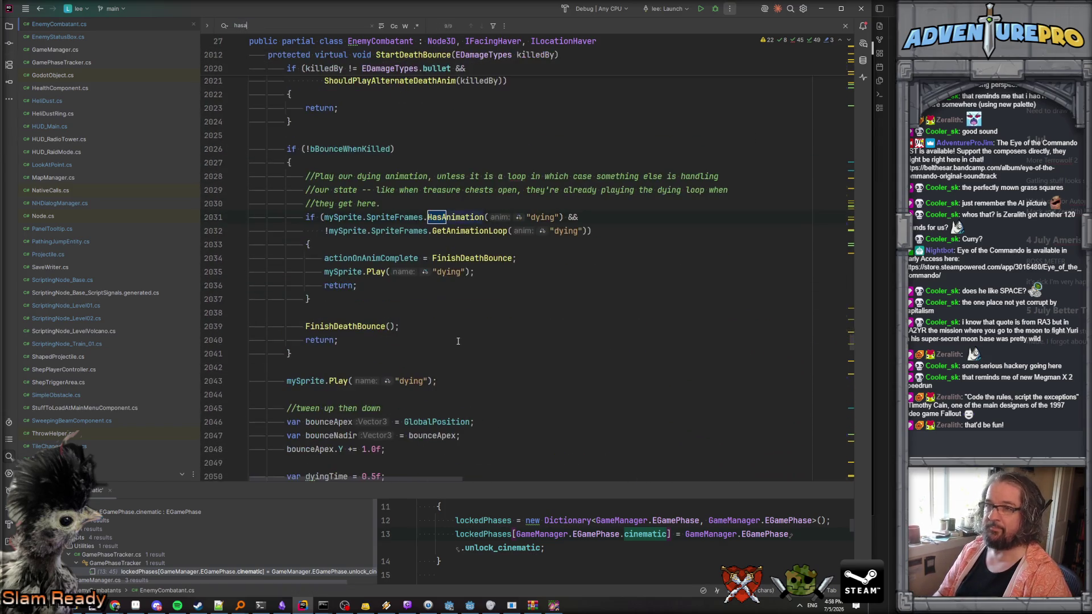
key("BackSpace")
type(" a chain and")
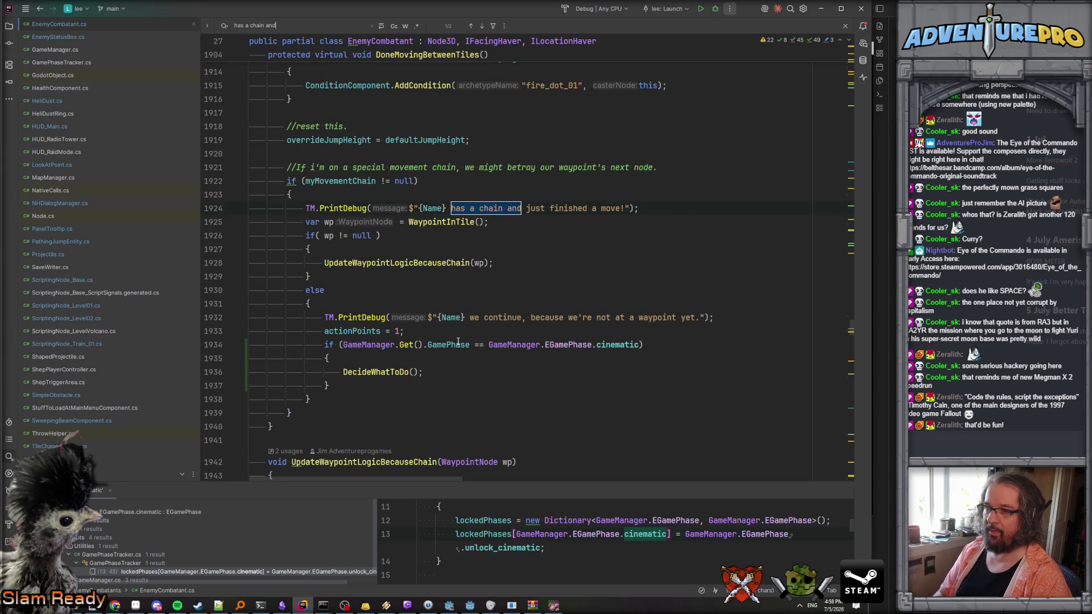
scroll(360, 241, "up", 4)
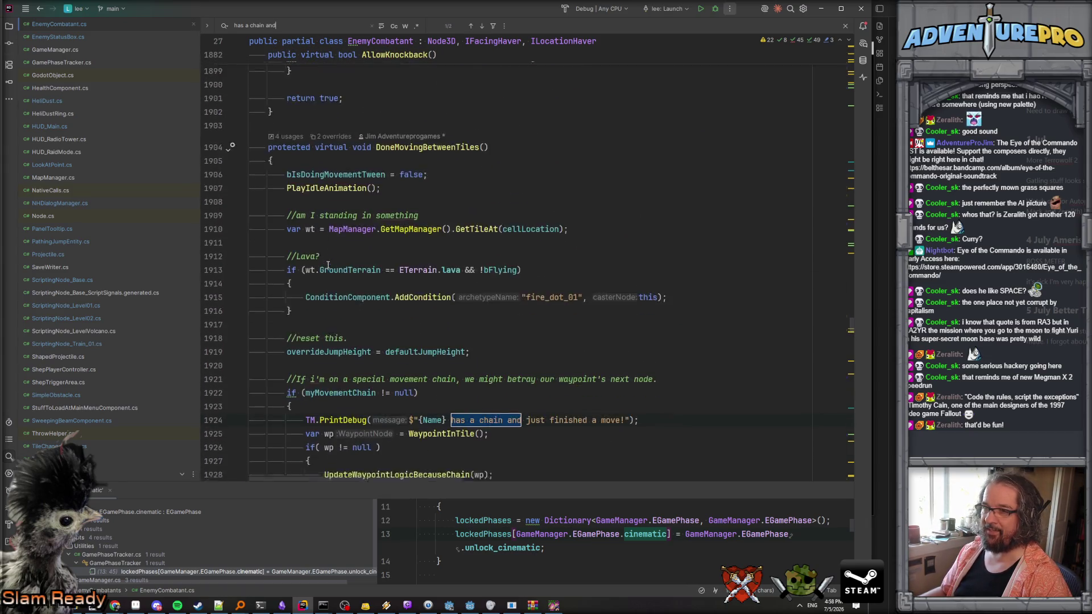
left_click(288, 126)
key("F9")
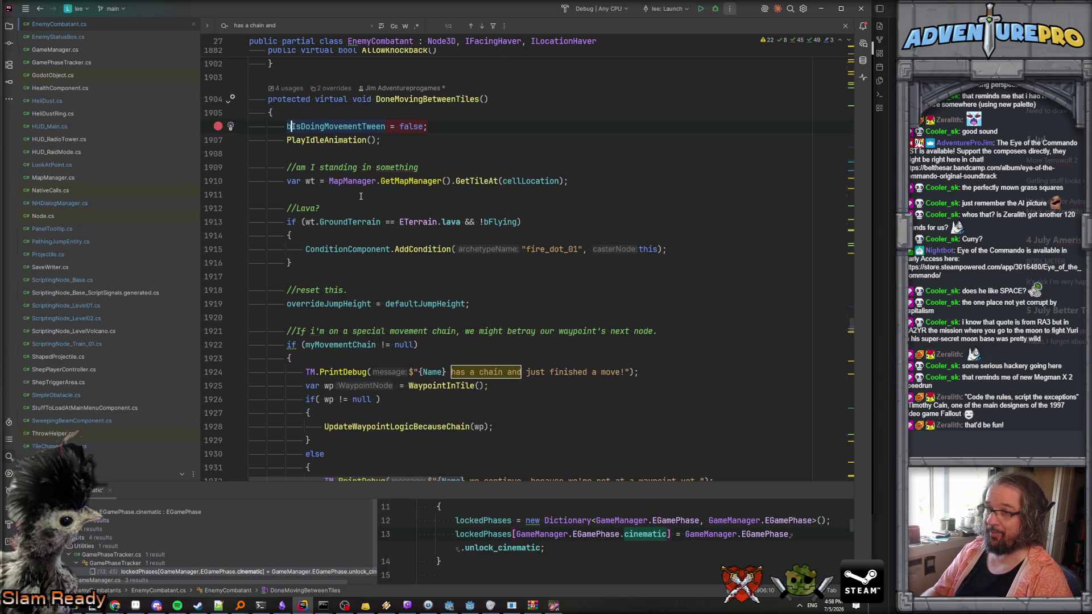
key("F5")
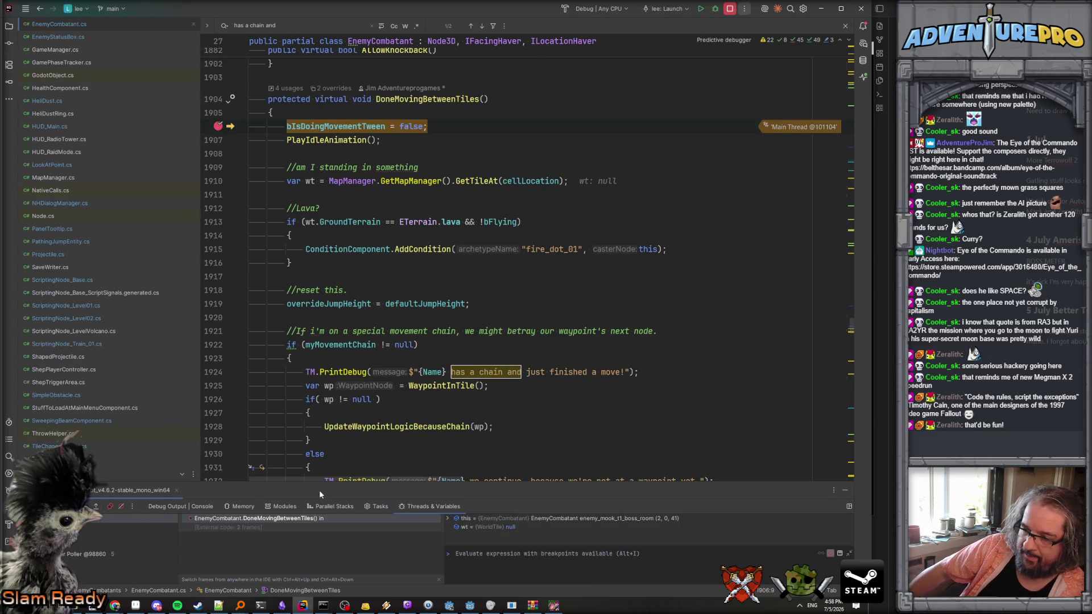
Resume through the DecideWhatToDo, StepTowardsNextWaypoint, TweenToCellLocation and DoneMovingBetweenTiles breakpoints.
left_click_drag(326, 482, 343, 398)
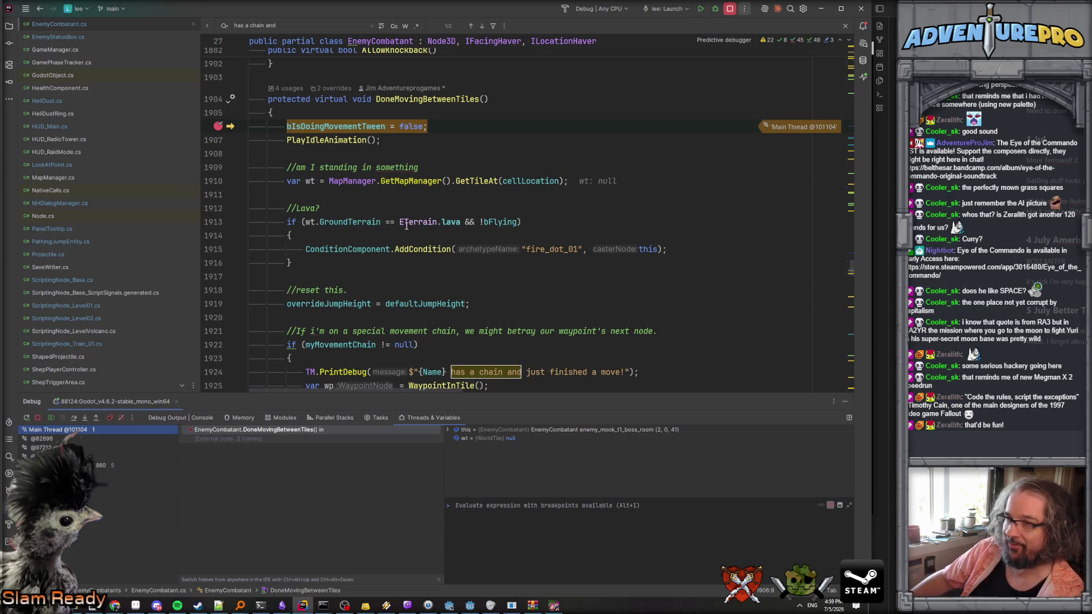
key("F5")
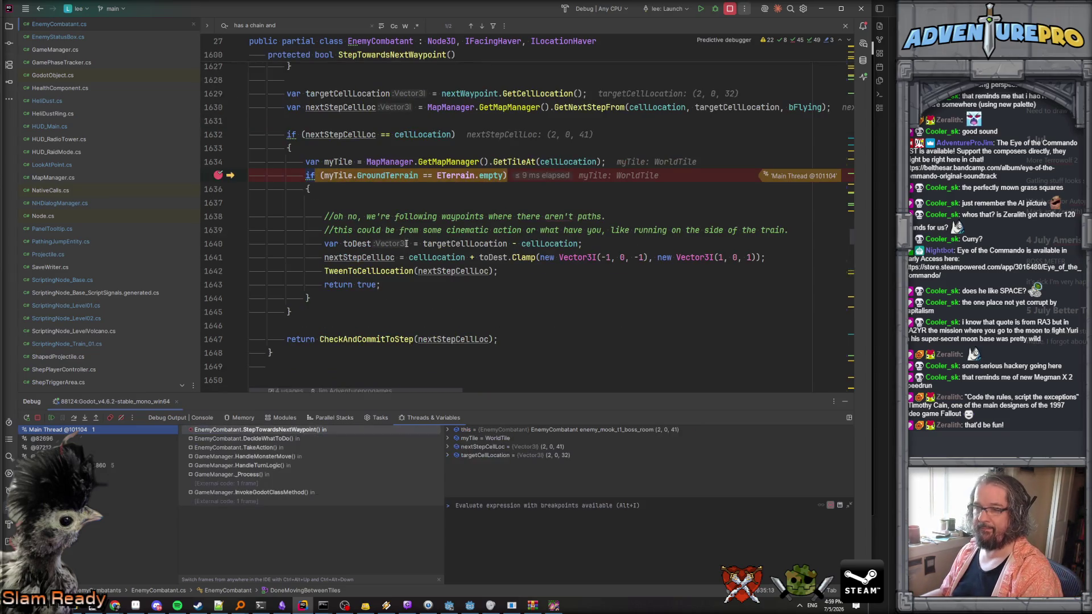
key("F5")
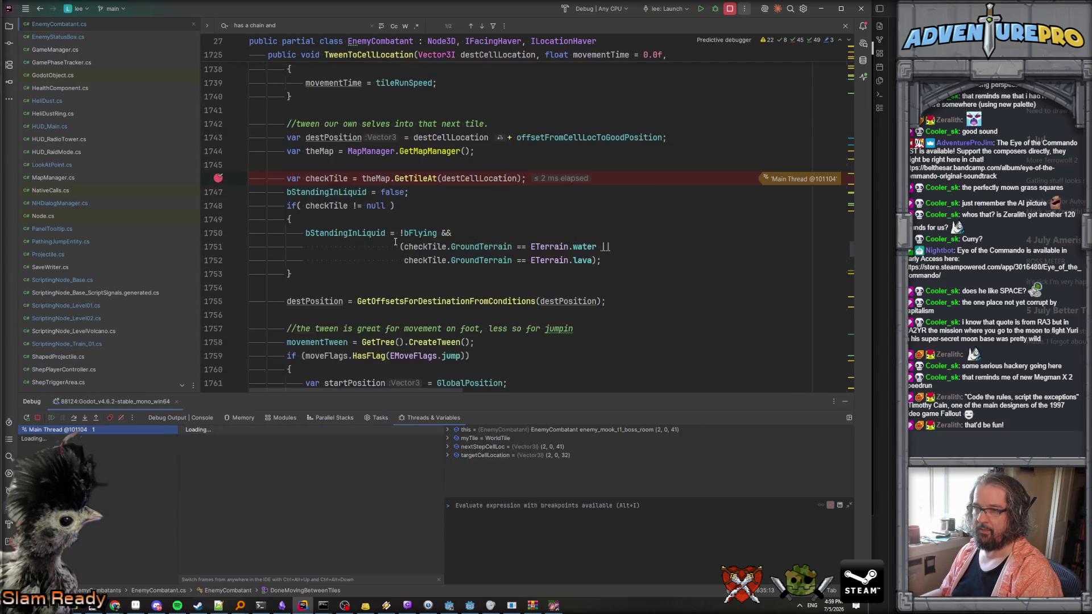
key("F5")
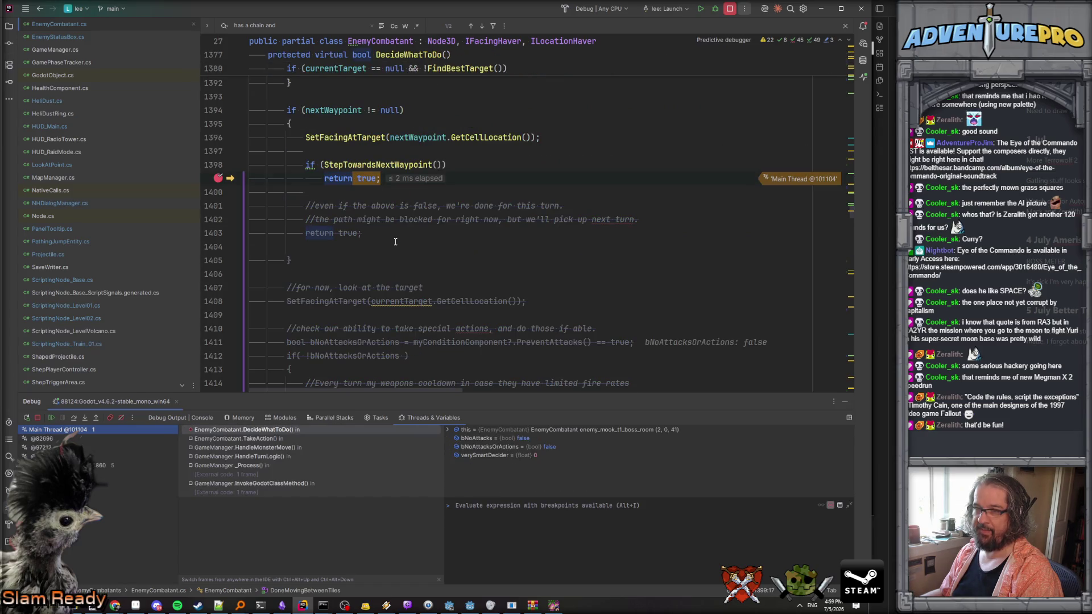
key("F5")
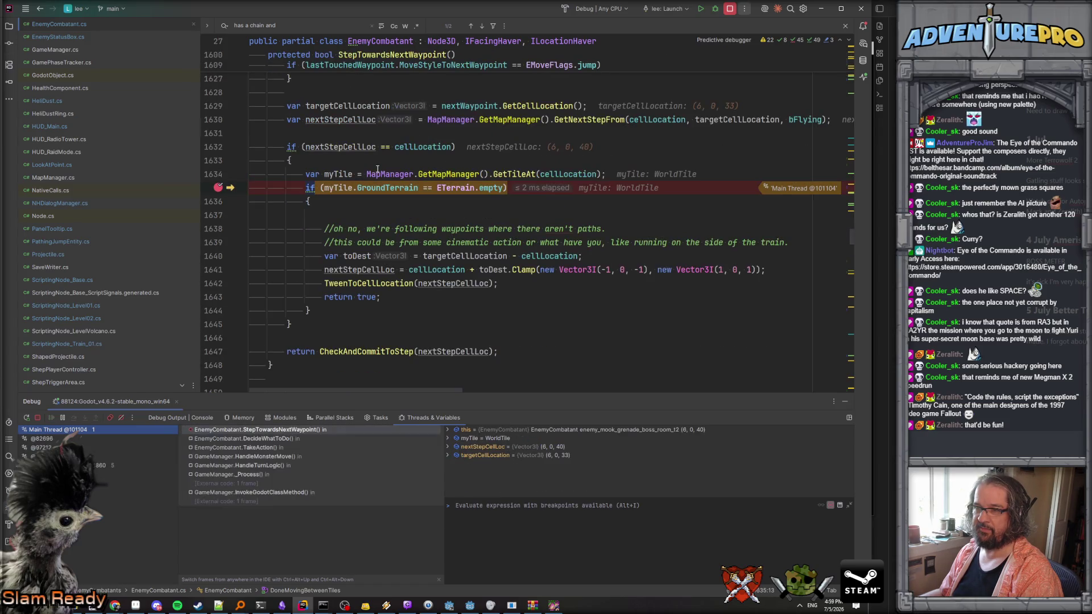
mouse_move(347, 188)
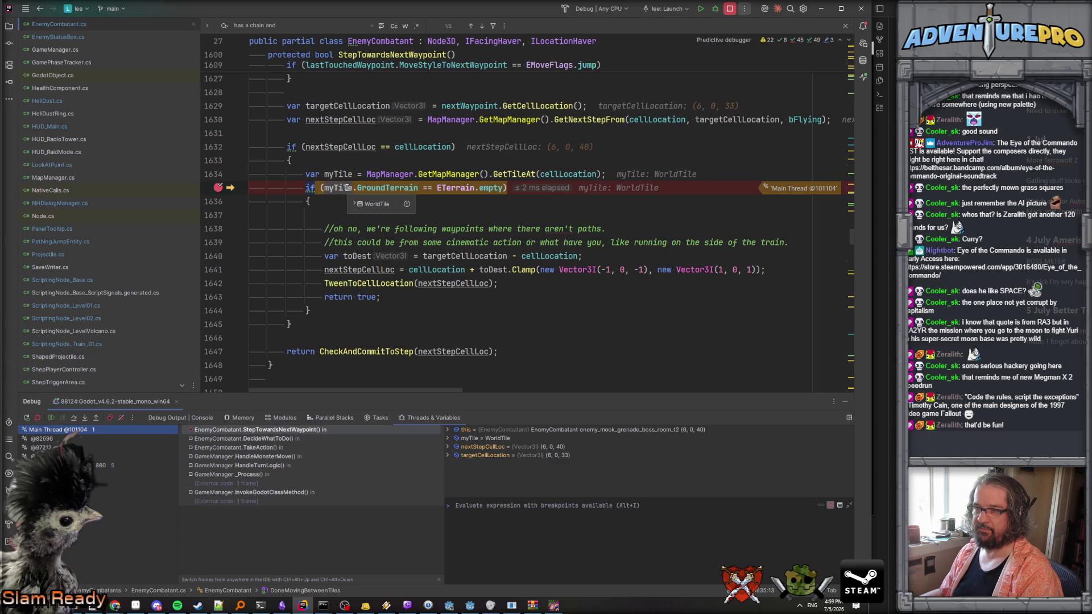
mouse_move(397, 153)
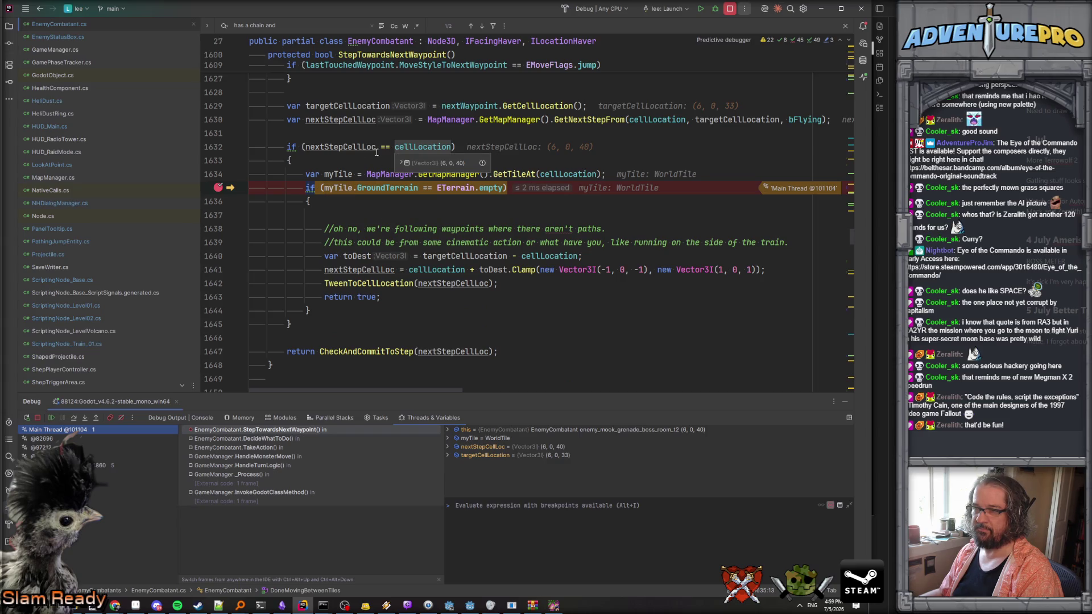
mouse_move(326, 150)
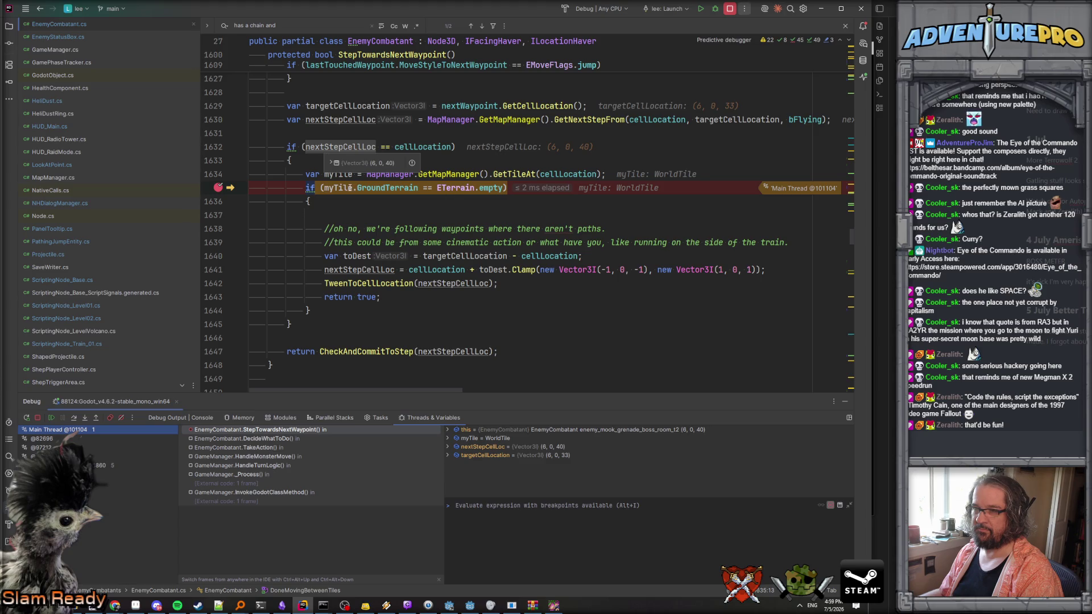
key("F5")
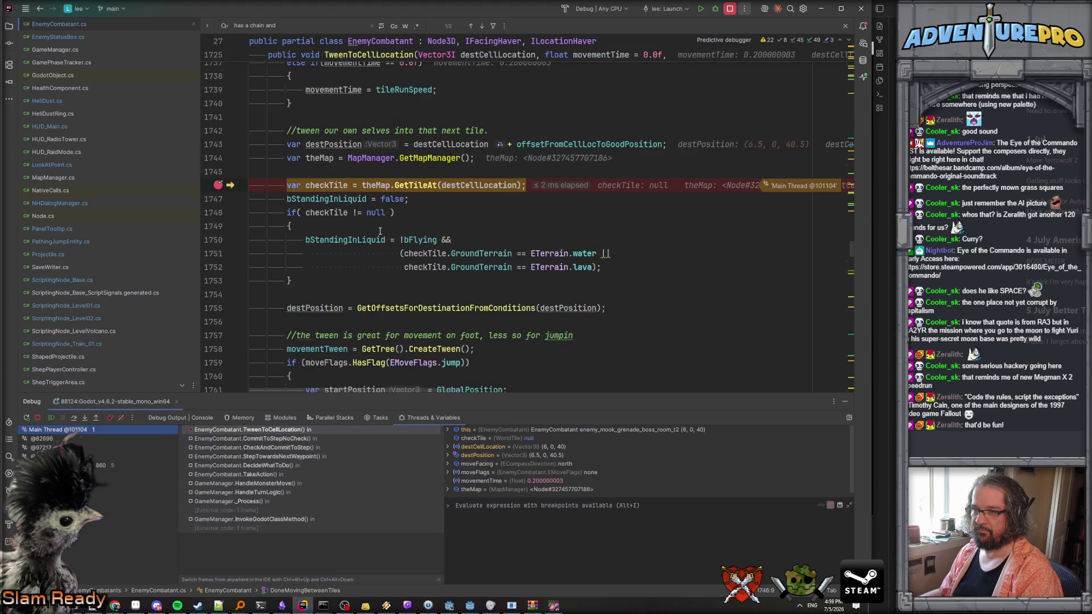
mouse_move(479, 186)
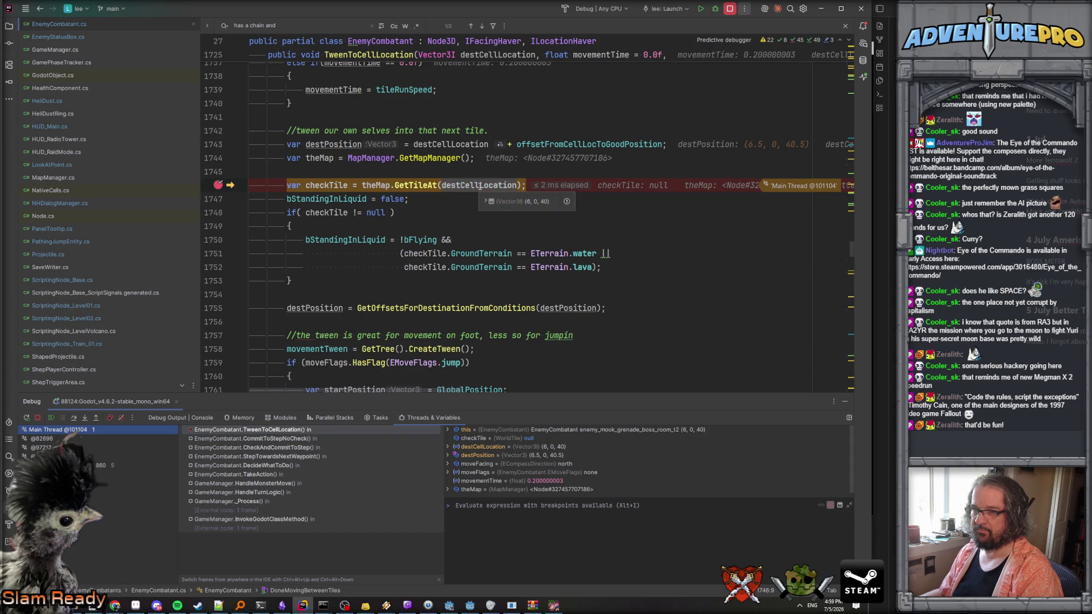
key("F5")
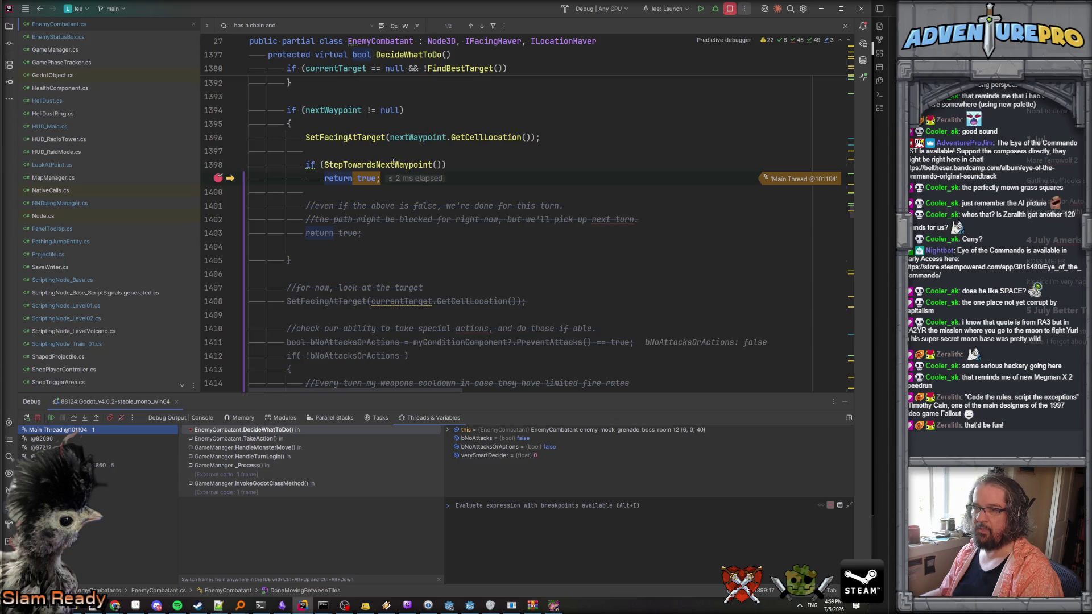
key("F5")
Step into TweenToCellLocation, inspect the checkTile variable, and resume back to DecideWhatToDo.
mouse_move(408, 202)
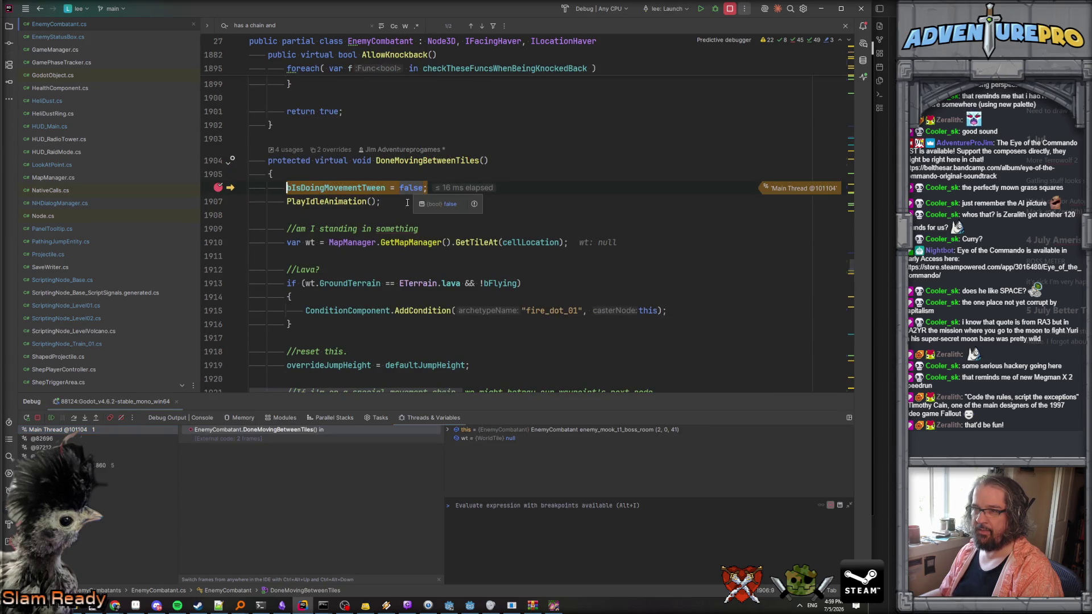
key("F5")
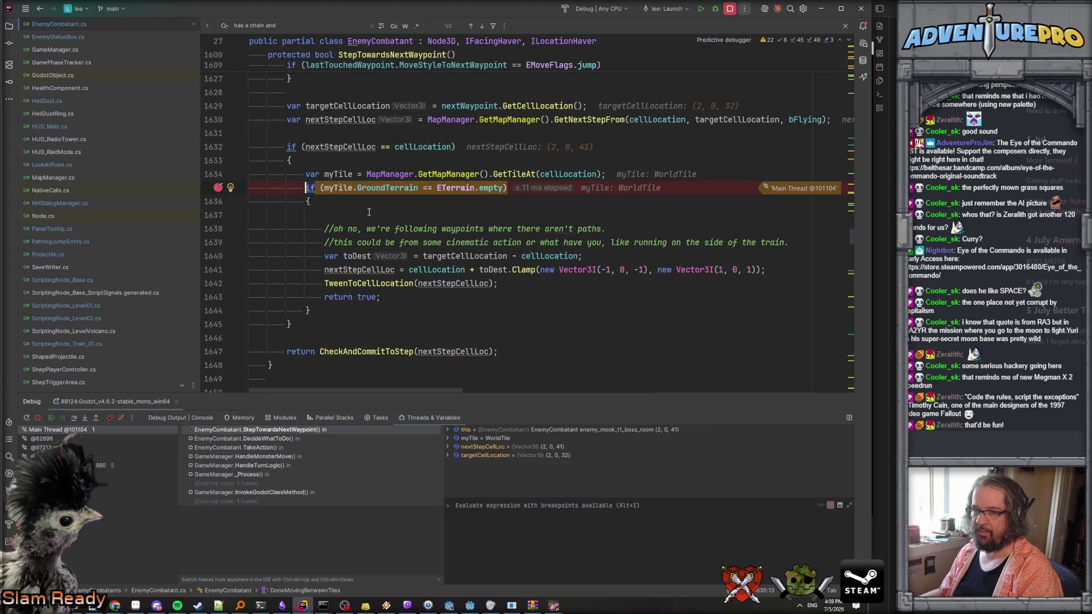
scroll(409, 233, "down", 2)
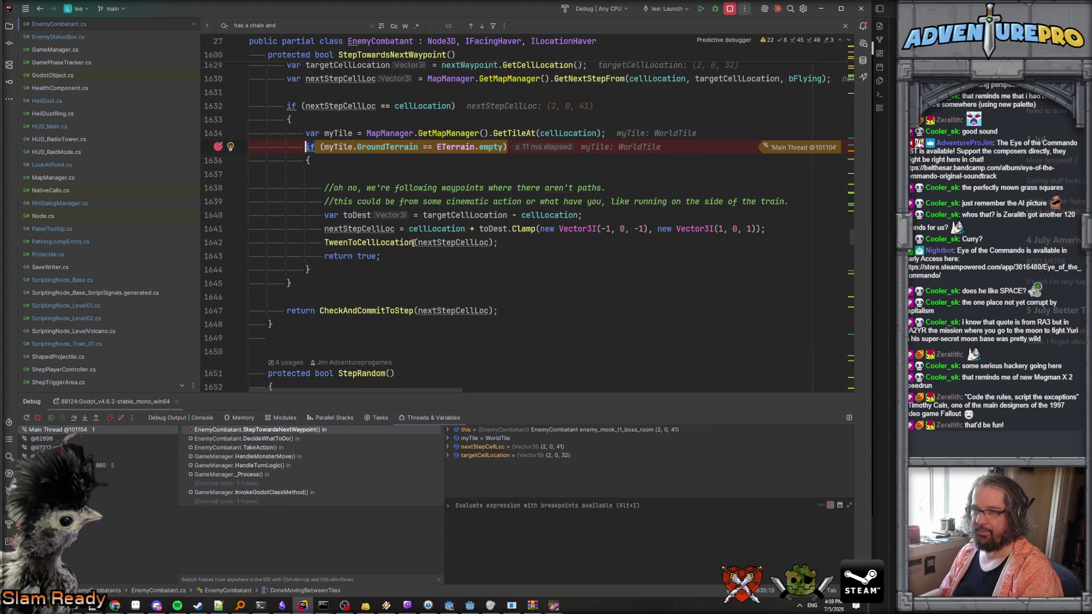
mouse_move(445, 234)
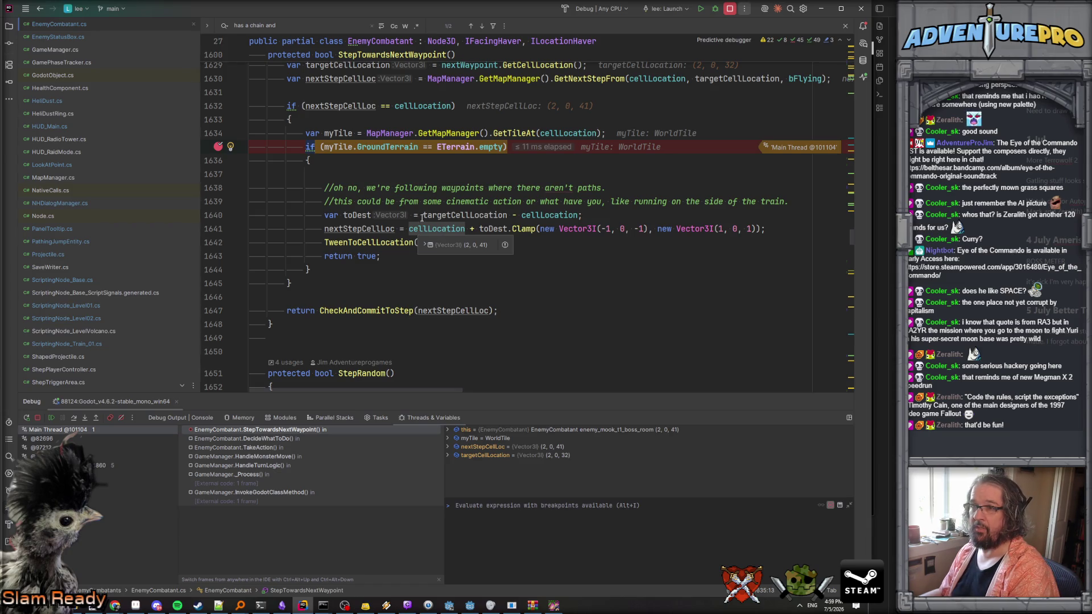
key("F10")
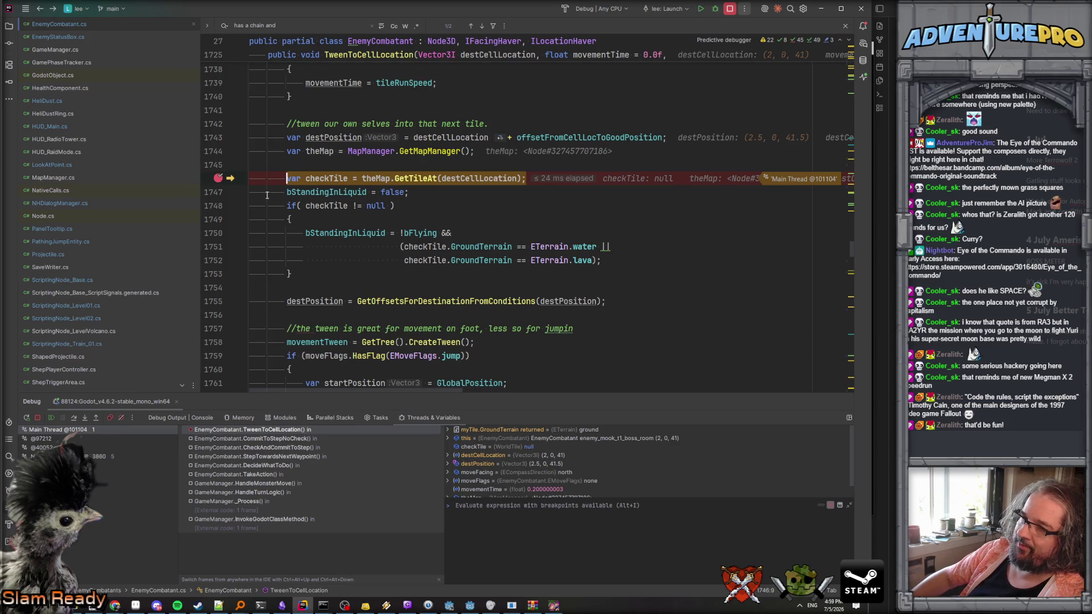
left_click(325, 177)
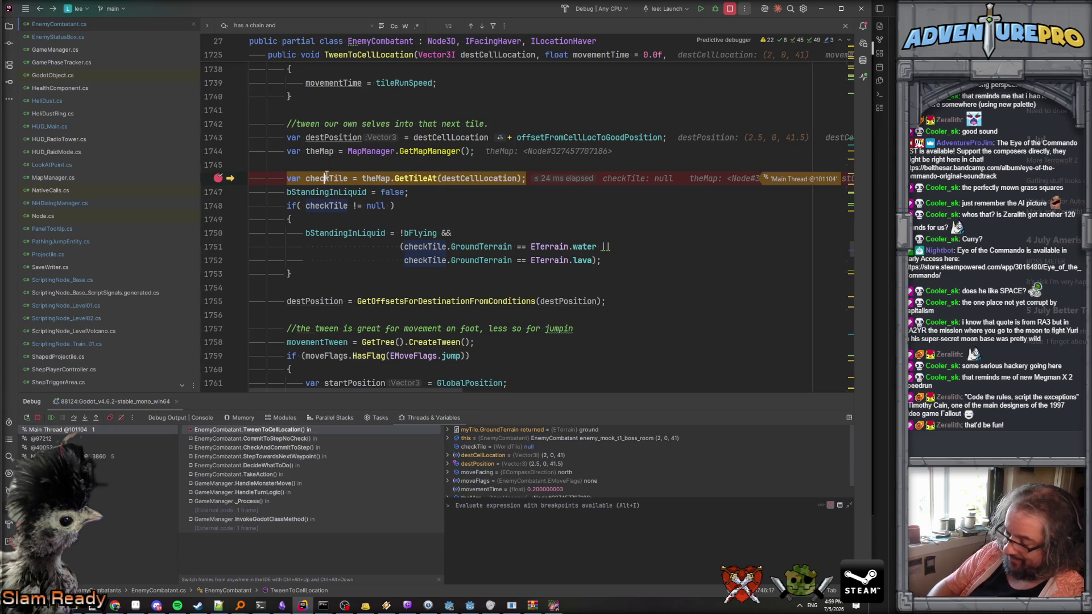
key("F5")
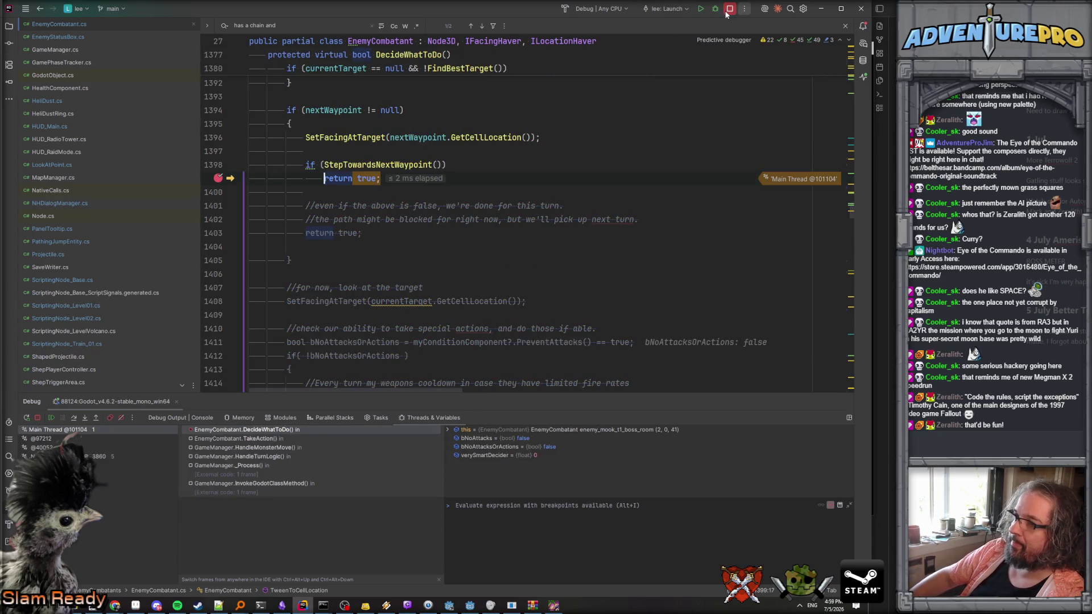
Stop debugging and remove the breakpoint on line 1399's return true.
left_click(728, 10)
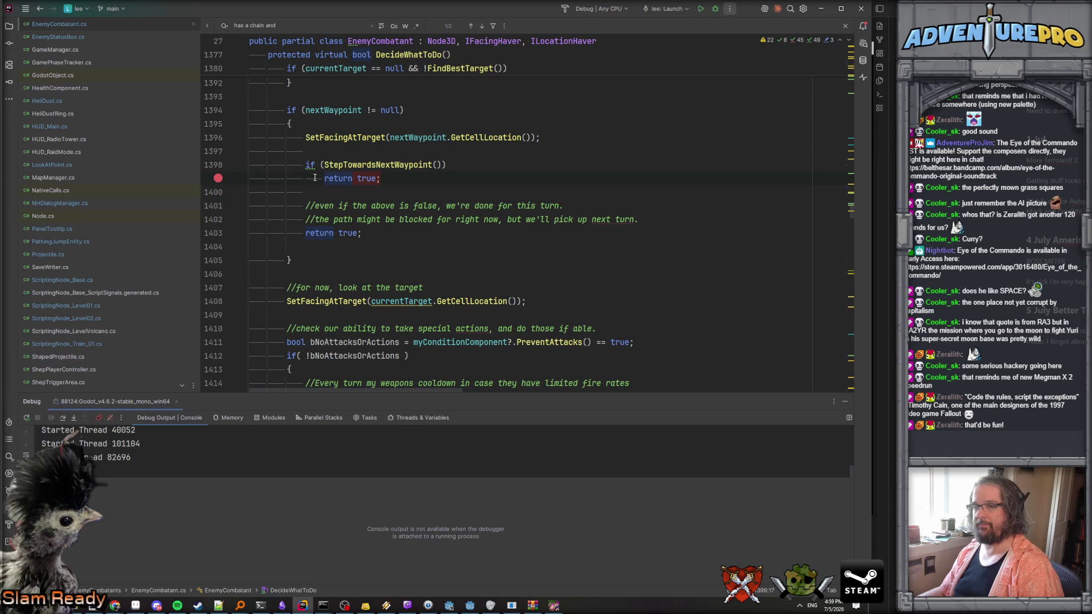
left_click(218, 178)
left_click(338, 179)
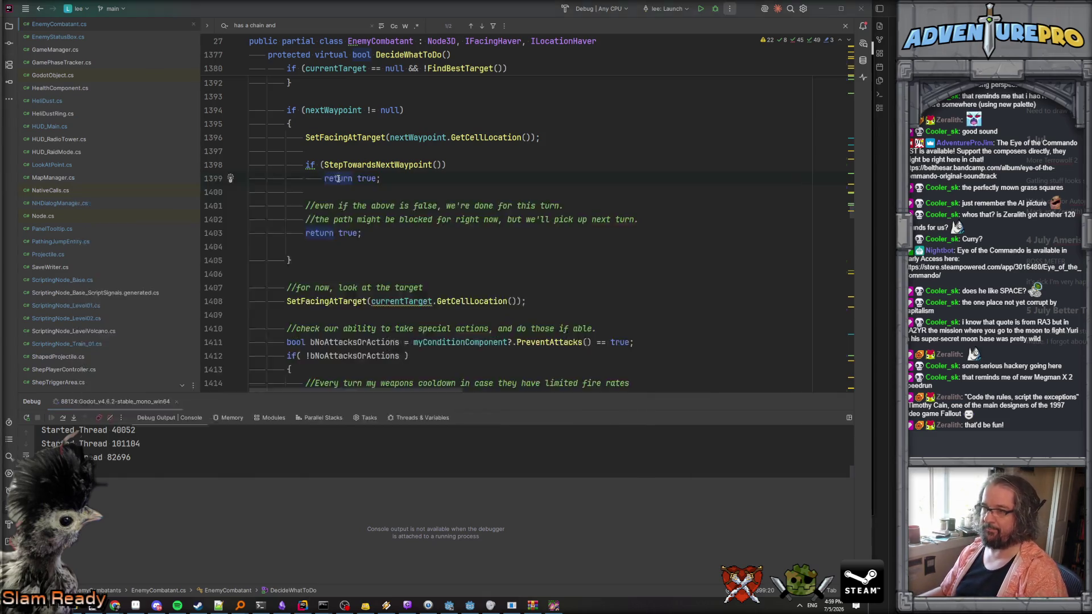
key("alt+Tab")
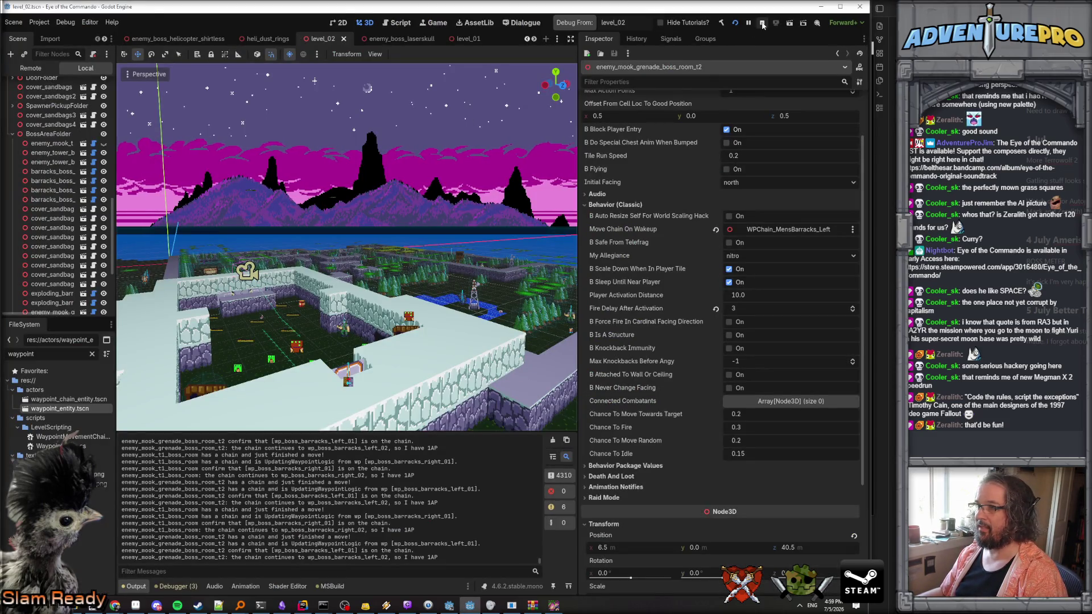
Stop the running game, frame the boss-room grenade enemy in the 3D viewport, and return to Rider.
left_click(762, 25)
key("f")
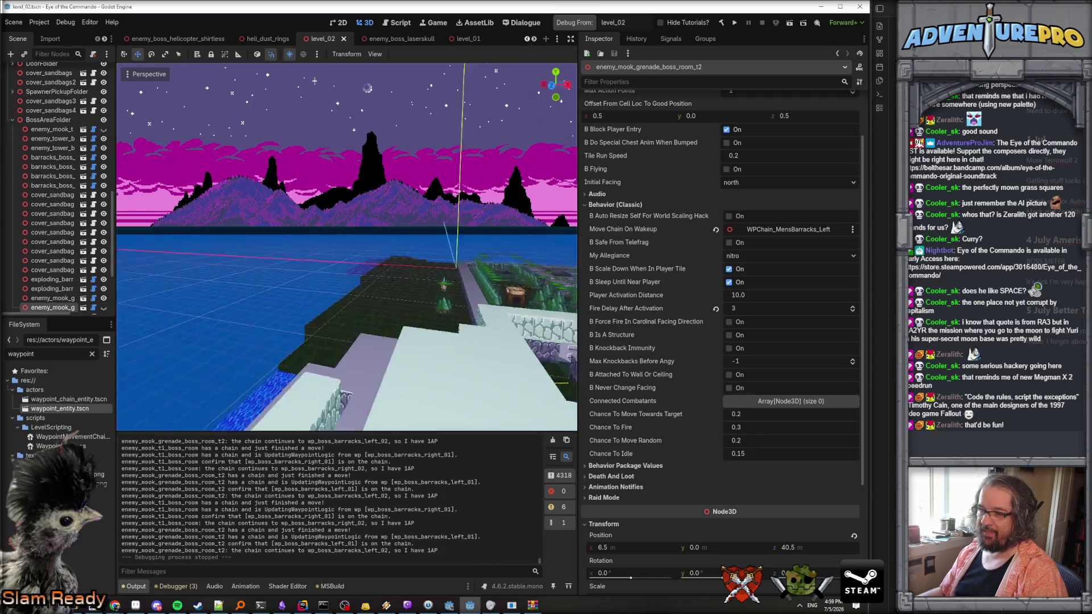
key("f")
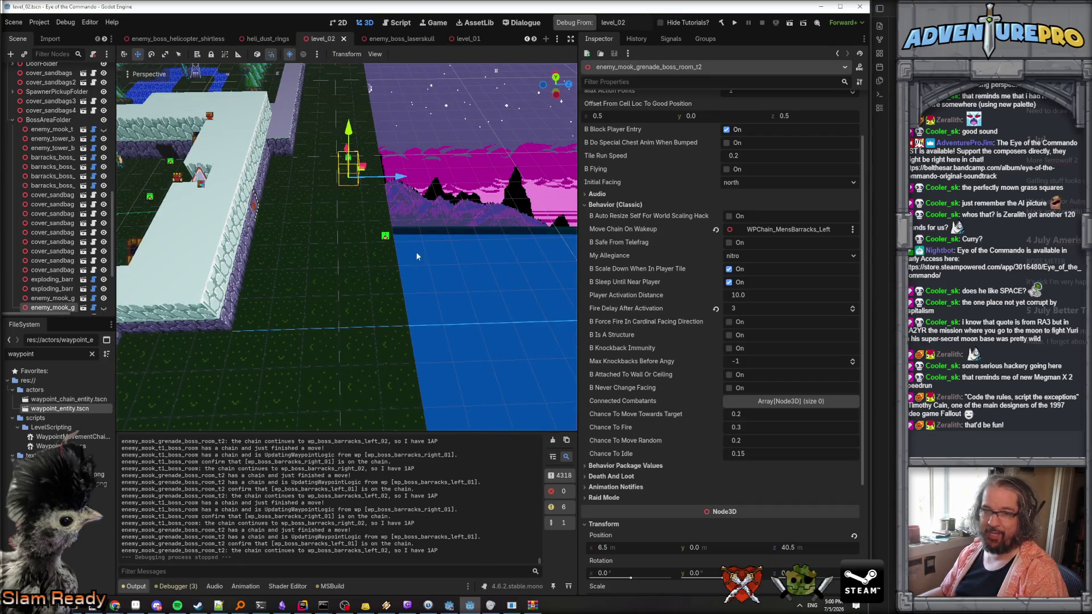
left_click(304, 606)
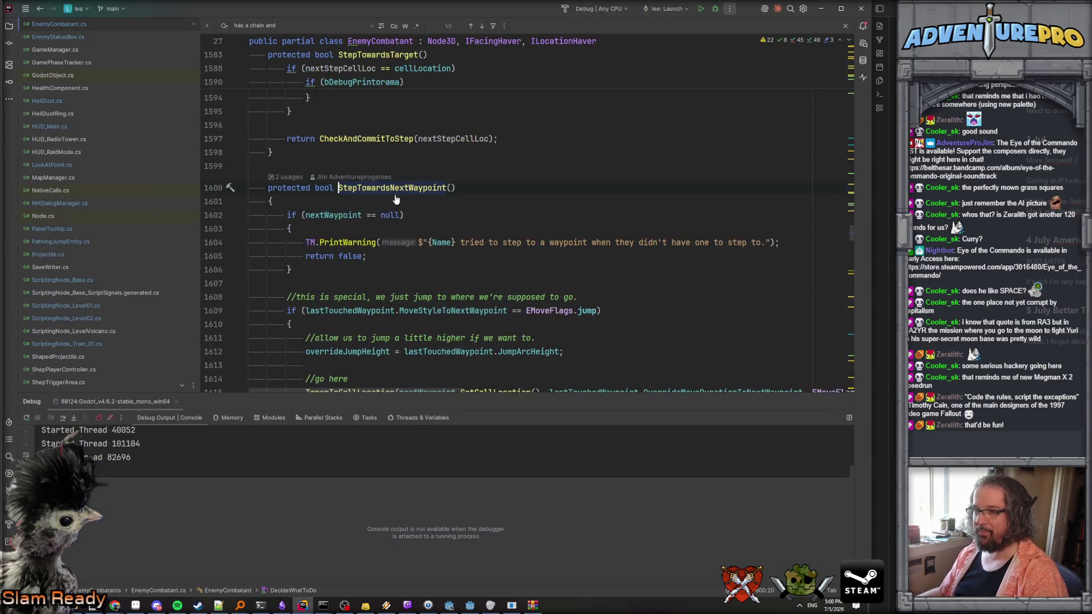
scroll(389, 185, "down", 5)
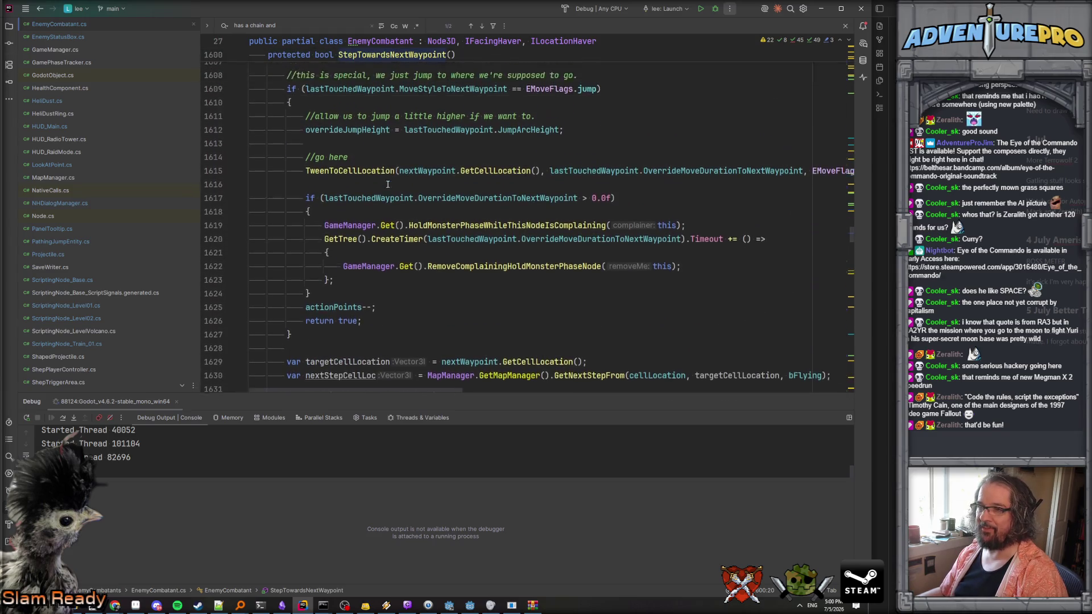
scroll(398, 170, "up", 2)
scroll(492, 227, "down", 6)
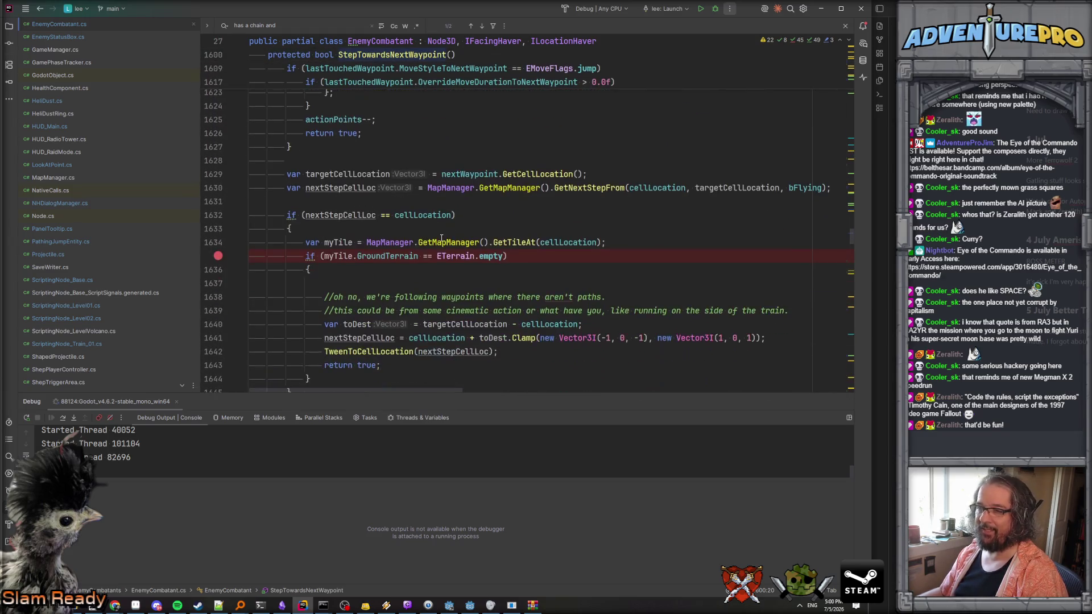
left_click(395, 256)
scroll(395, 256, "down", 1)
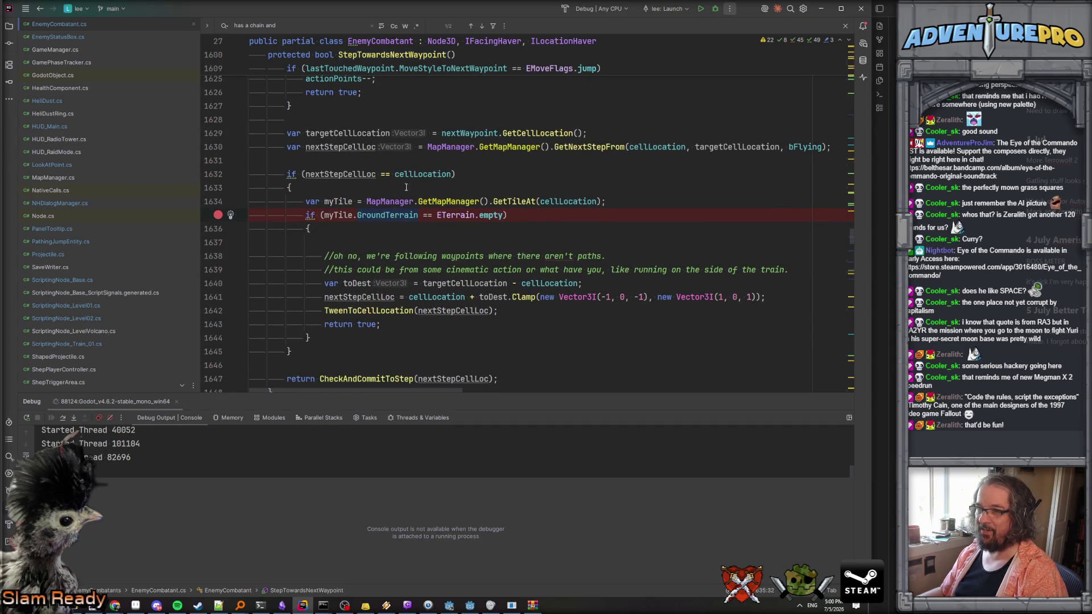
left_click(502, 215)
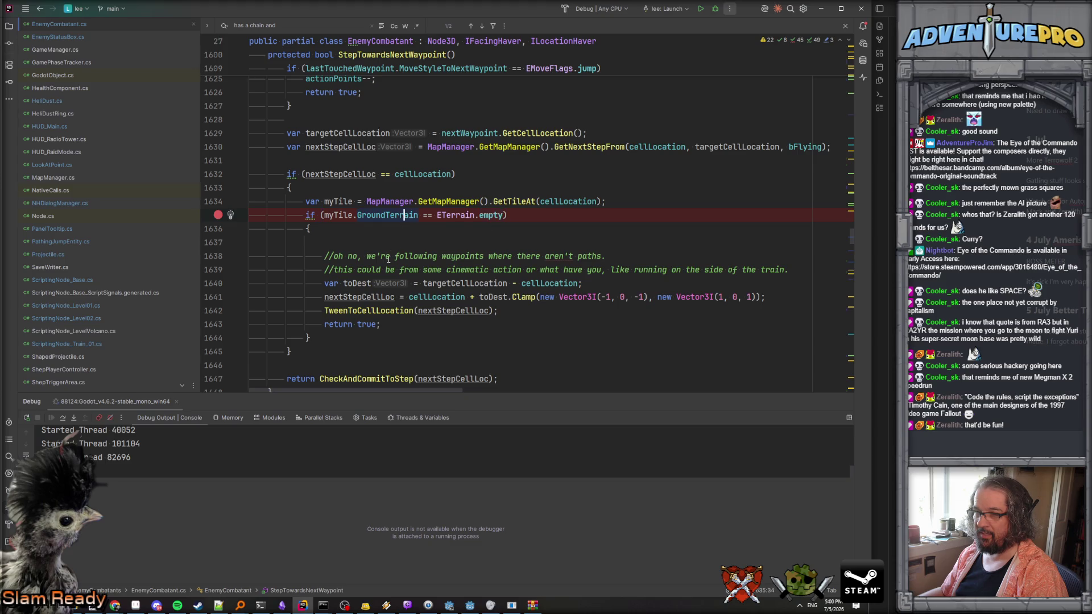
scroll(391, 257, "down", 2)
scroll(381, 256, "up", 3)
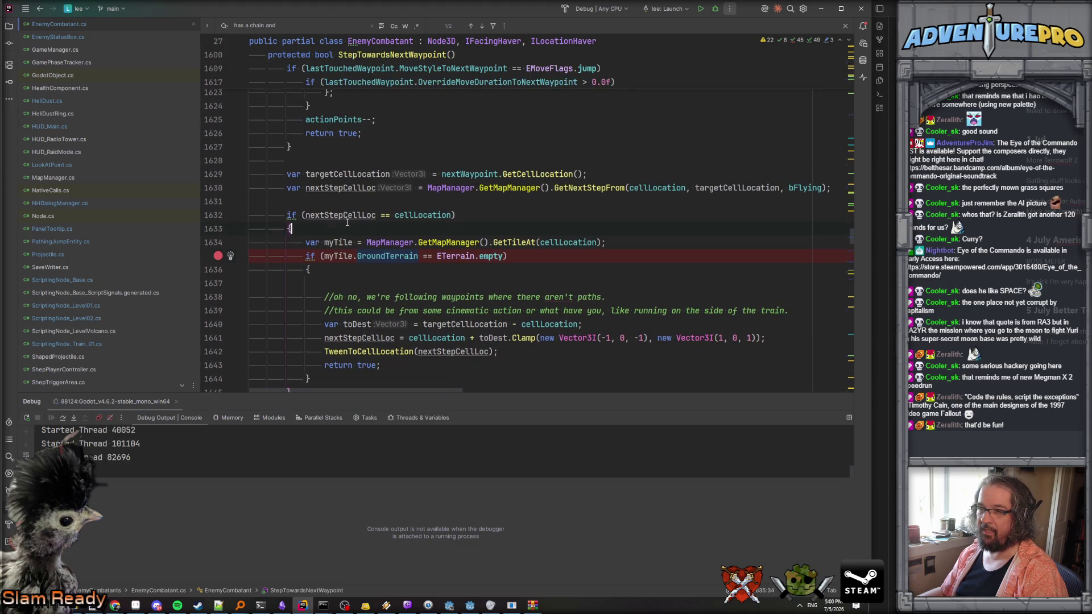
left_click(592, 189)
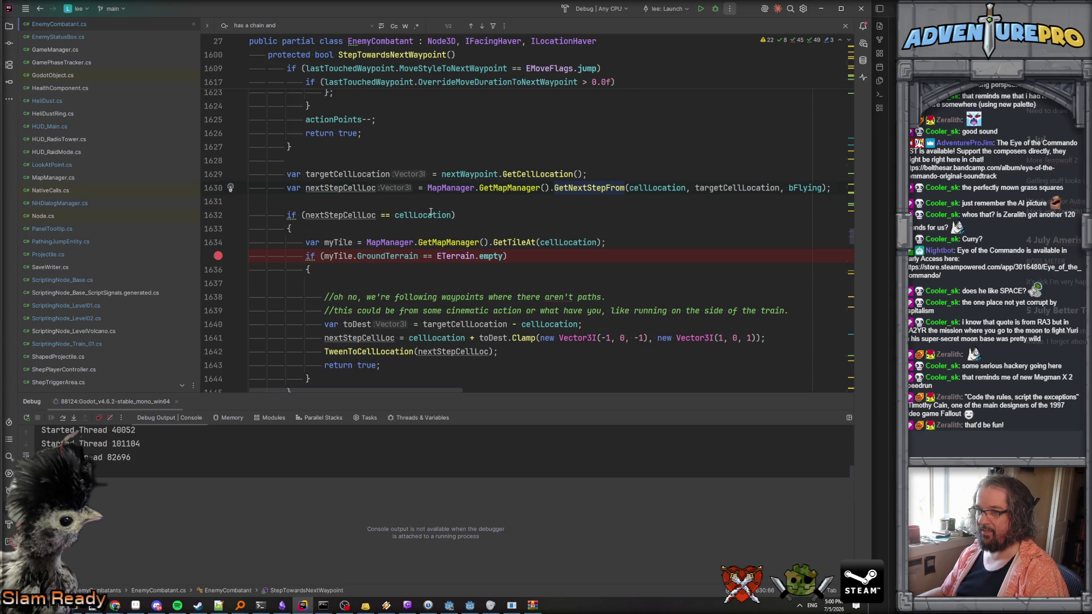
left_click(611, 176)
left_click(352, 174)
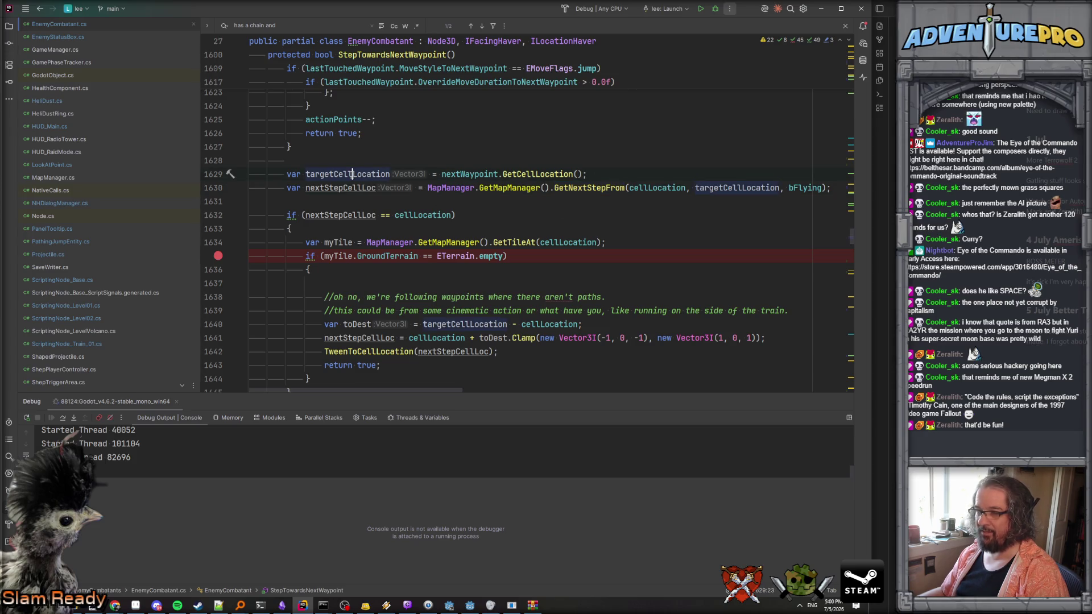
left_click(592, 188, "ctrl")
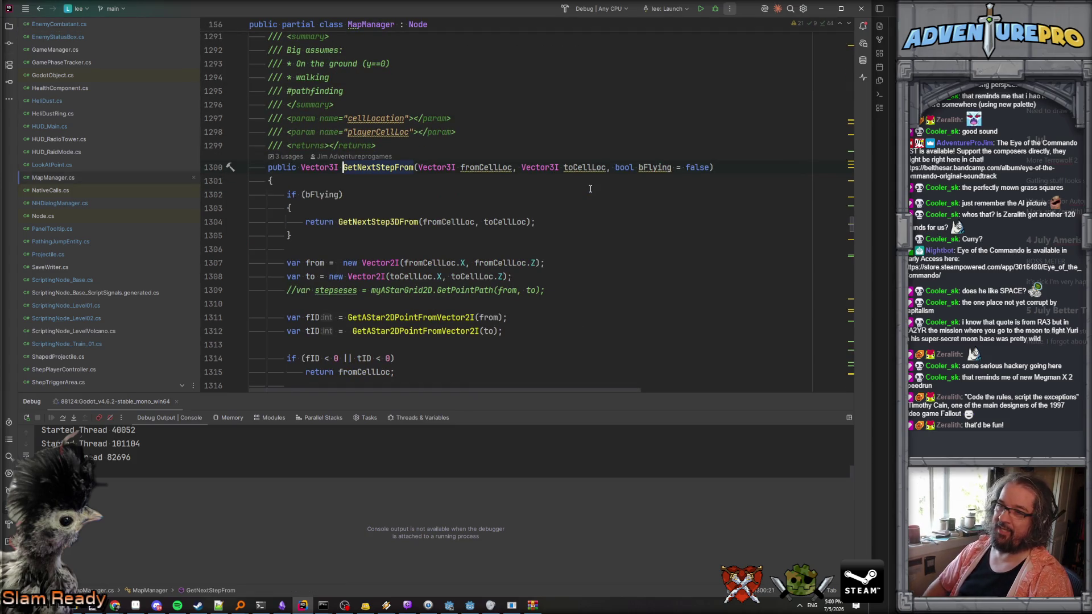
Add a bool bCinematicNoClip = false parameter to GetNextStepFrom after bFlying.
scroll(590, 188, "down", 1)
scroll(682, 204, "up", 2)
left_click(711, 209)
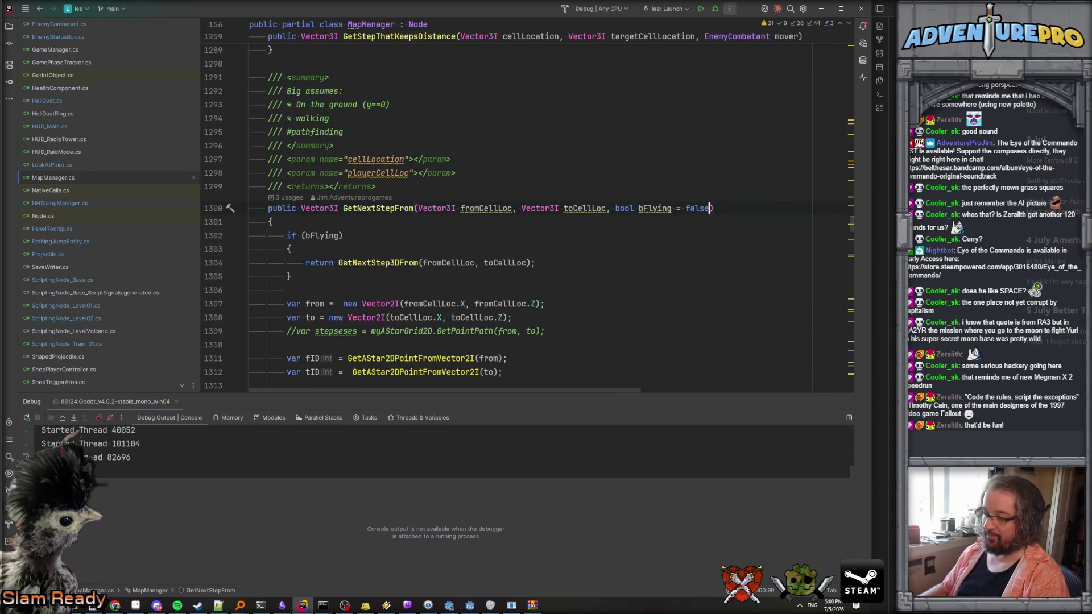
type(", bool ")
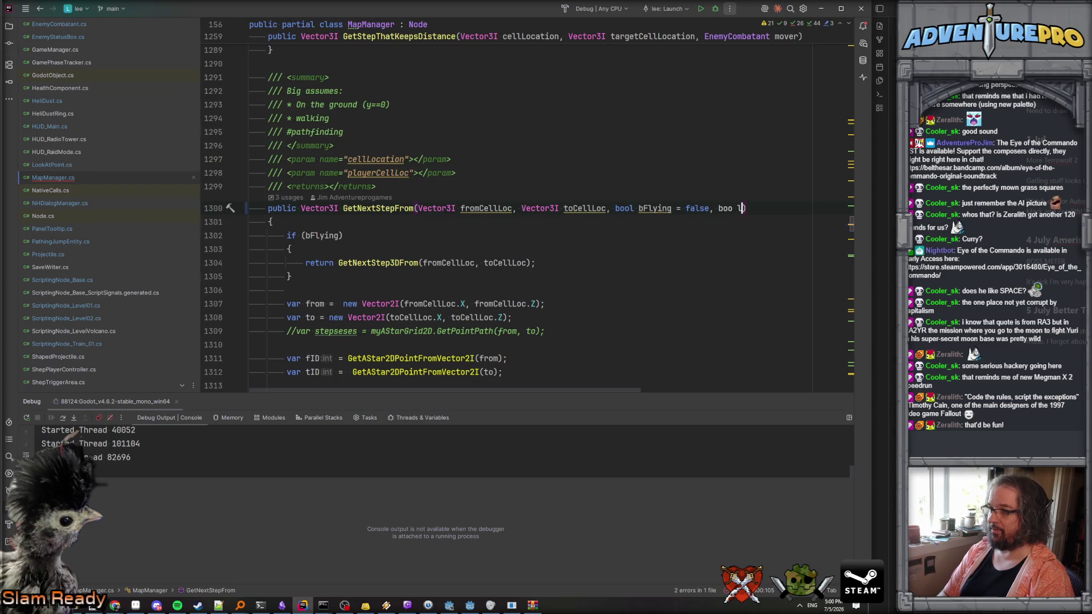
type("bCinematicNoi")
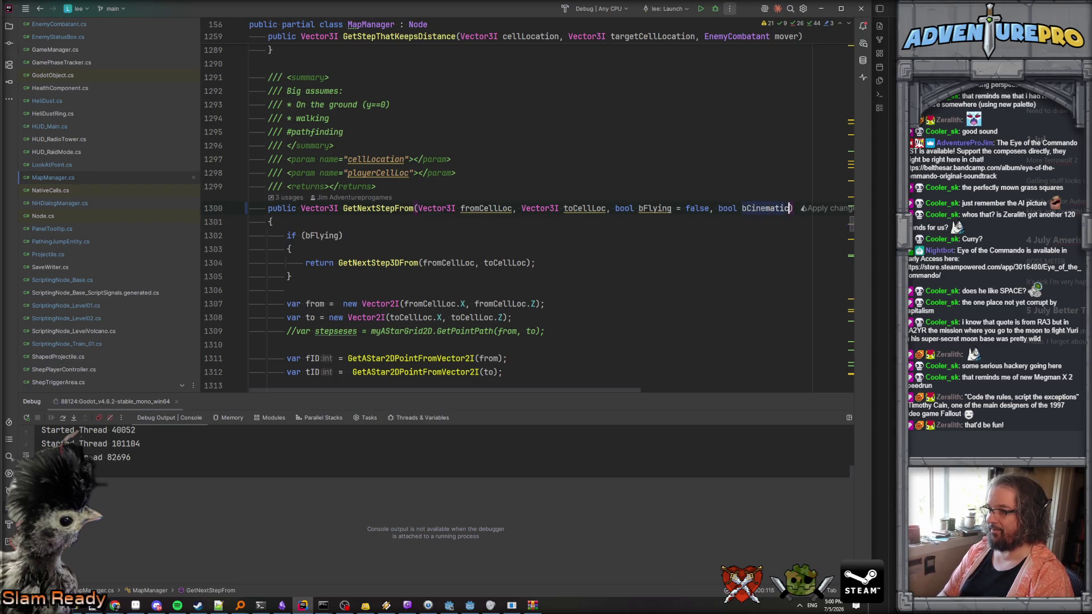
key("BackSpace")
type("Clip = fals")
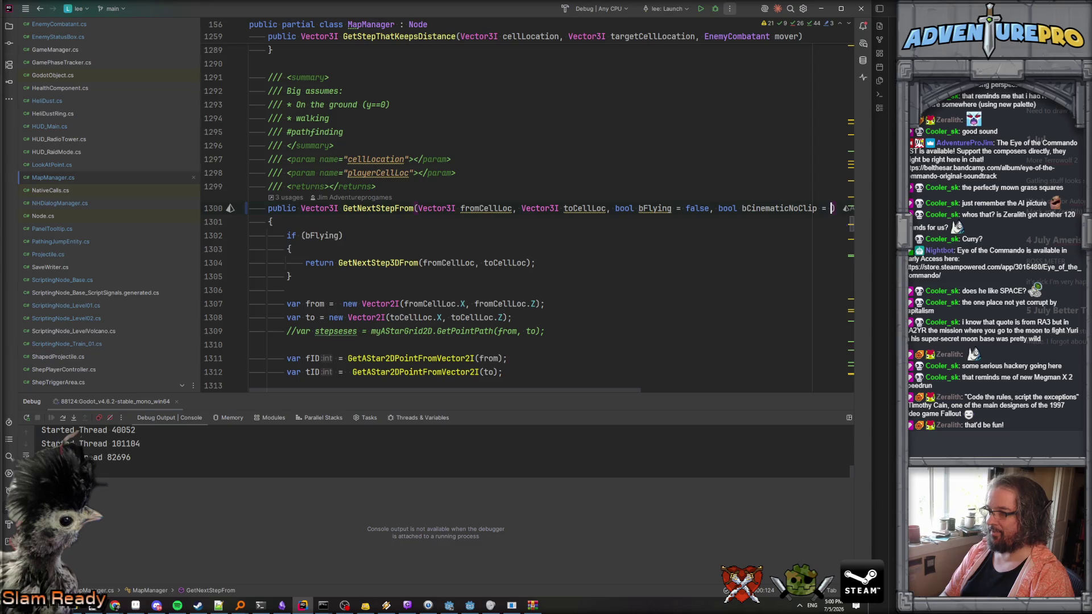
key("Return")
Delete the bCinematicNoClip parameter again and navigate back to the call in EnemyCombatant.cs.
left_click(441, 173)
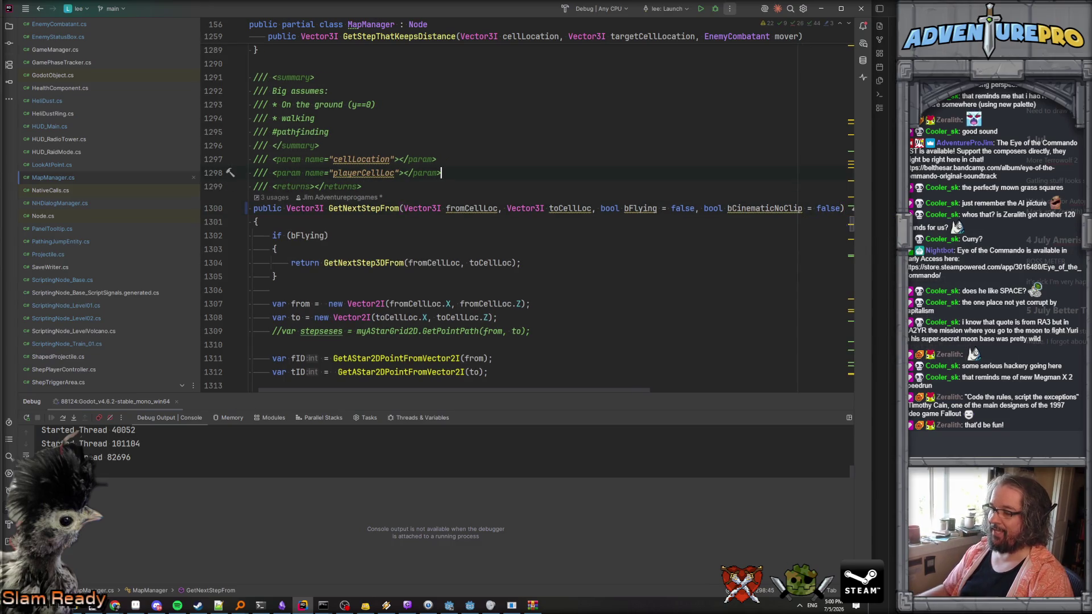
left_click(801, 209)
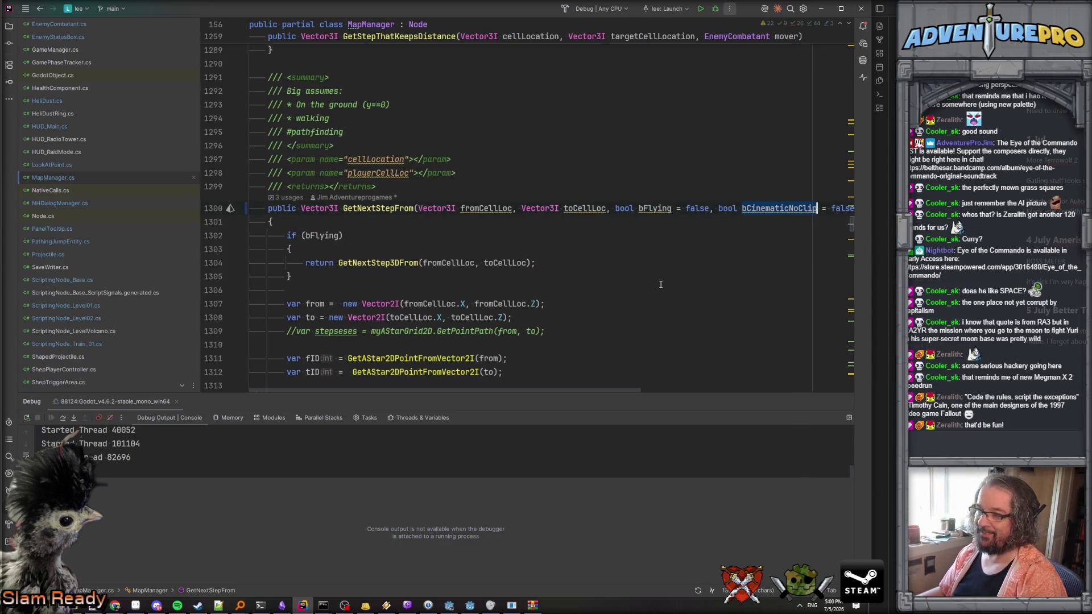
scroll(632, 285, "down", 4)
scroll(631, 284, "down", 3)
scroll(534, 279, "up", 2)
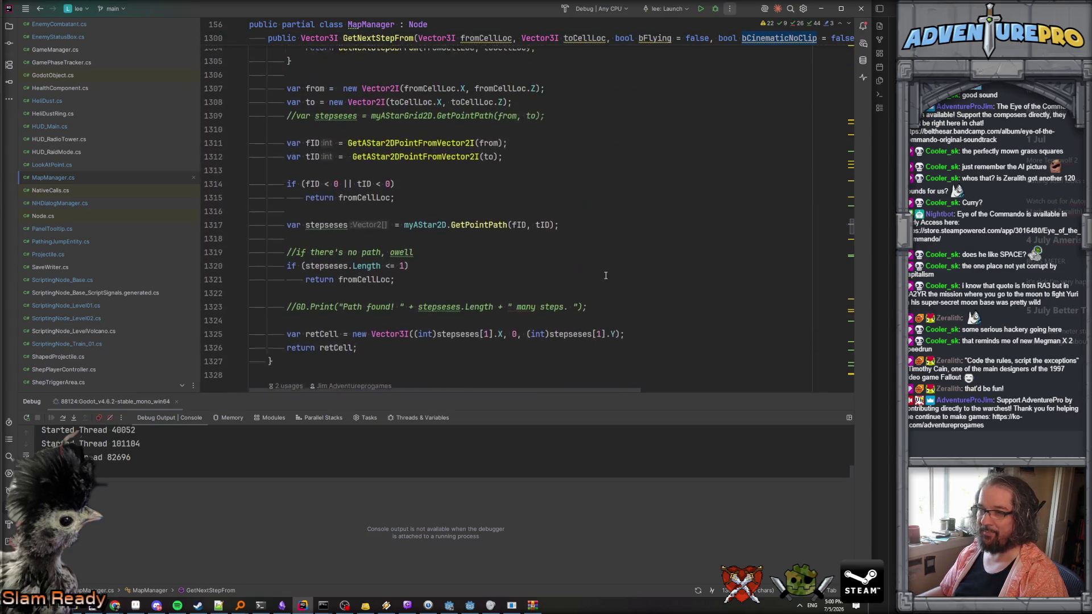
scroll(534, 279, "up", 3)
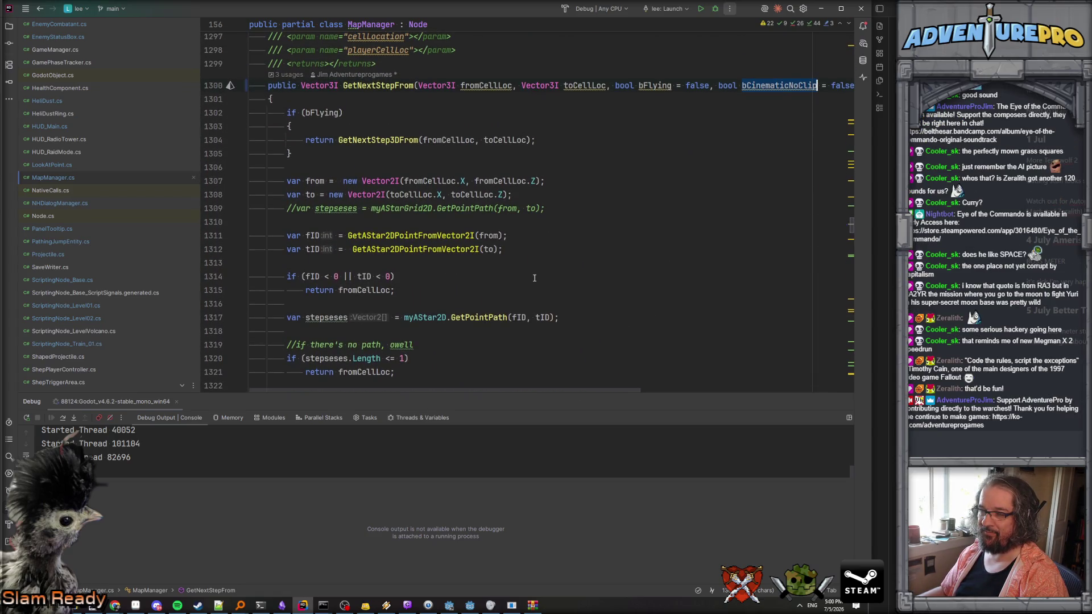
scroll(535, 278, "down", 4)
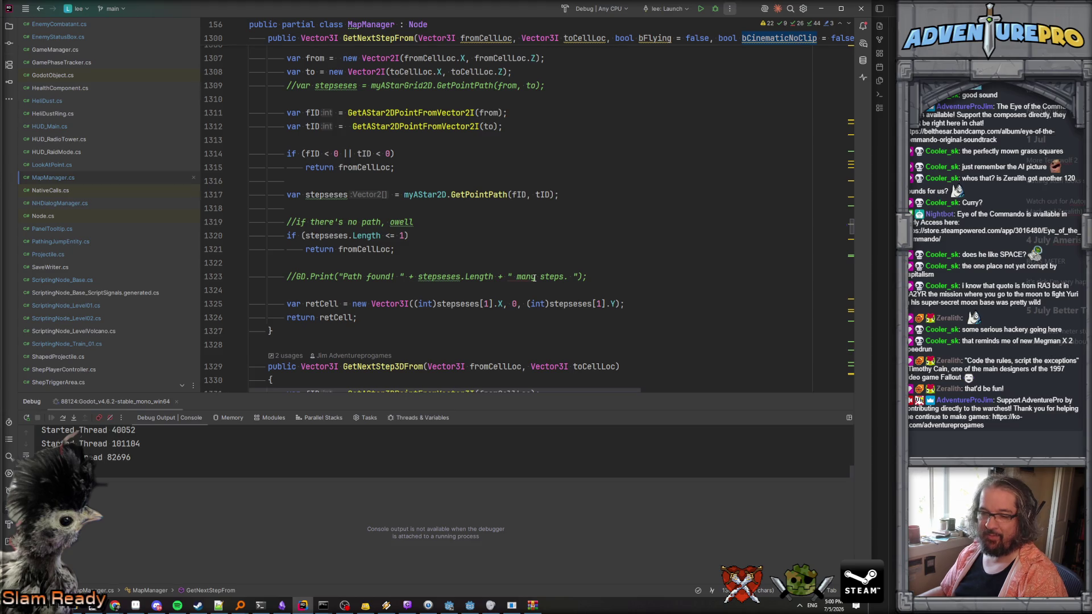
scroll(531, 263, "up", 4)
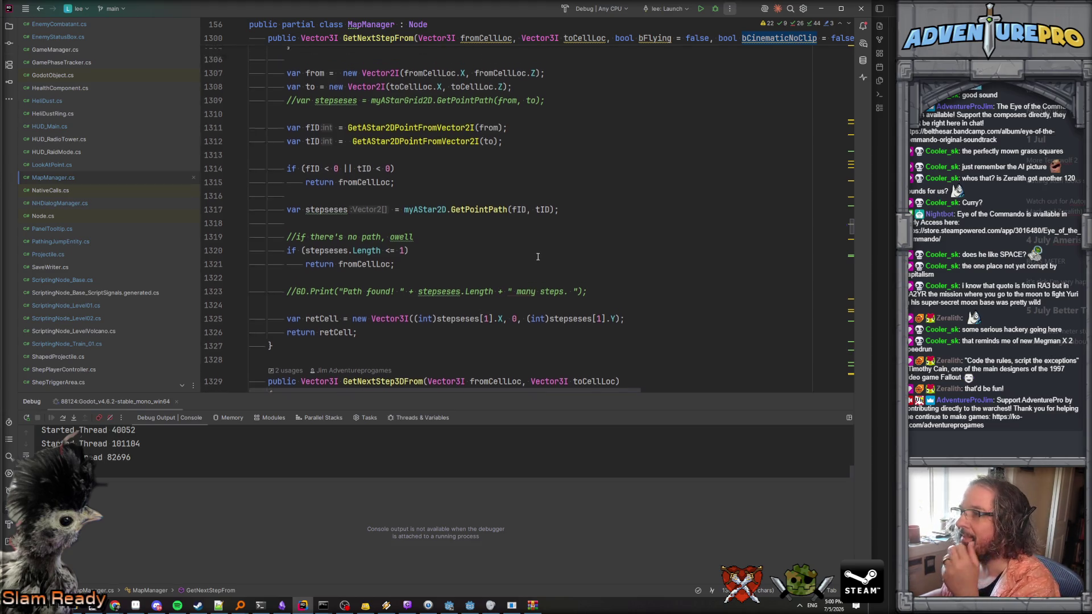
scroll(729, 93, "up", 2)
key("ctrl+w")
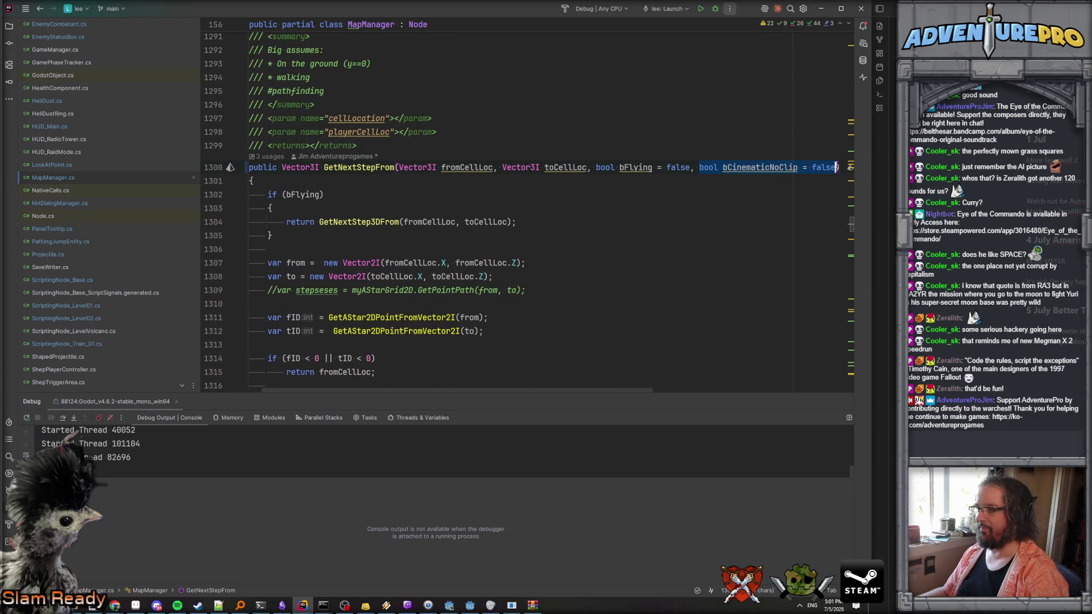
key("BackSpace")
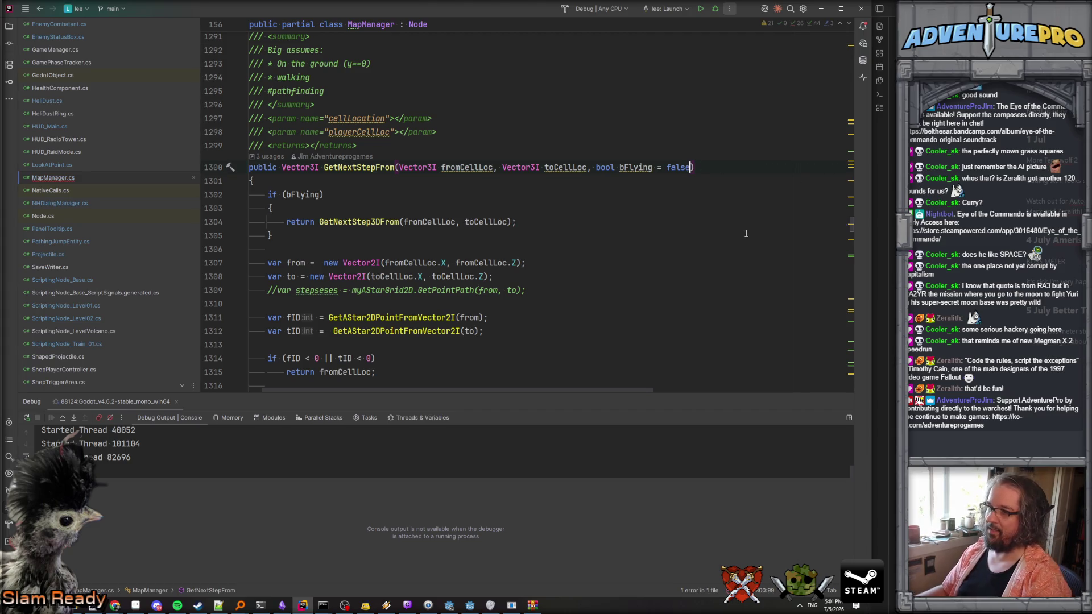
key("ctrl+minus")
key("ctrl+minus")
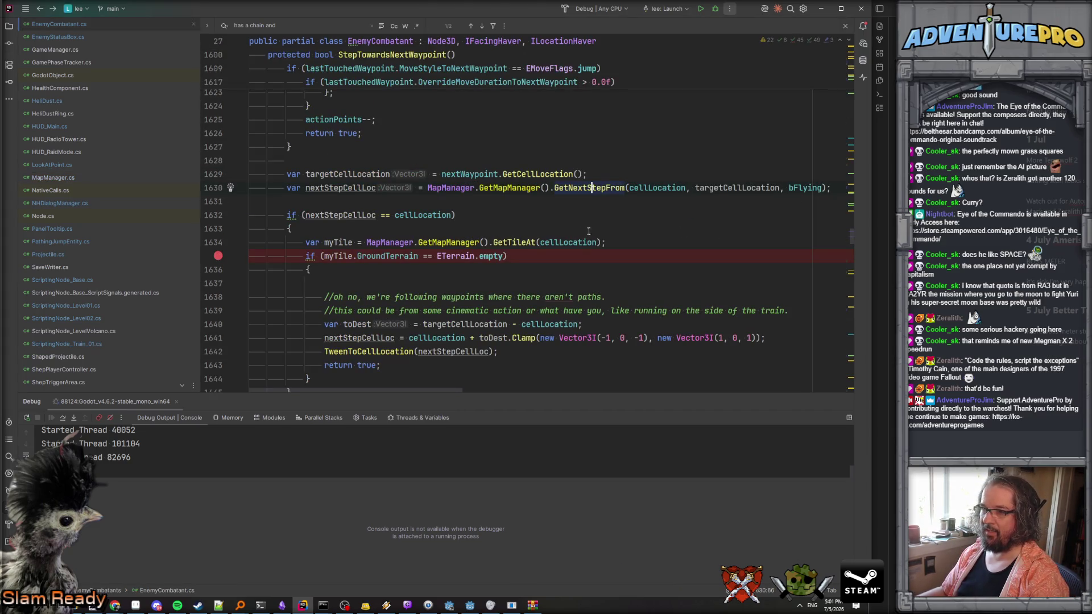
Review the next-step cellLocation comparison, empty-terrain check and toDest code in StepTowardsNextWaypoint.
scroll(595, 231, "up", 2)
left_click(398, 244)
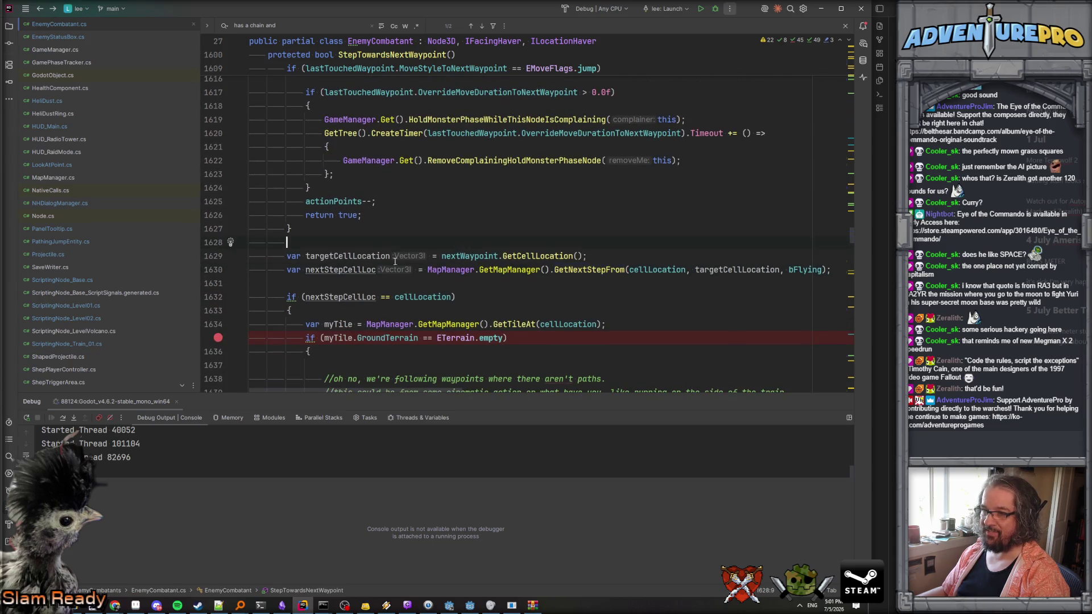
scroll(399, 260, "down", 3)
left_click(418, 174)
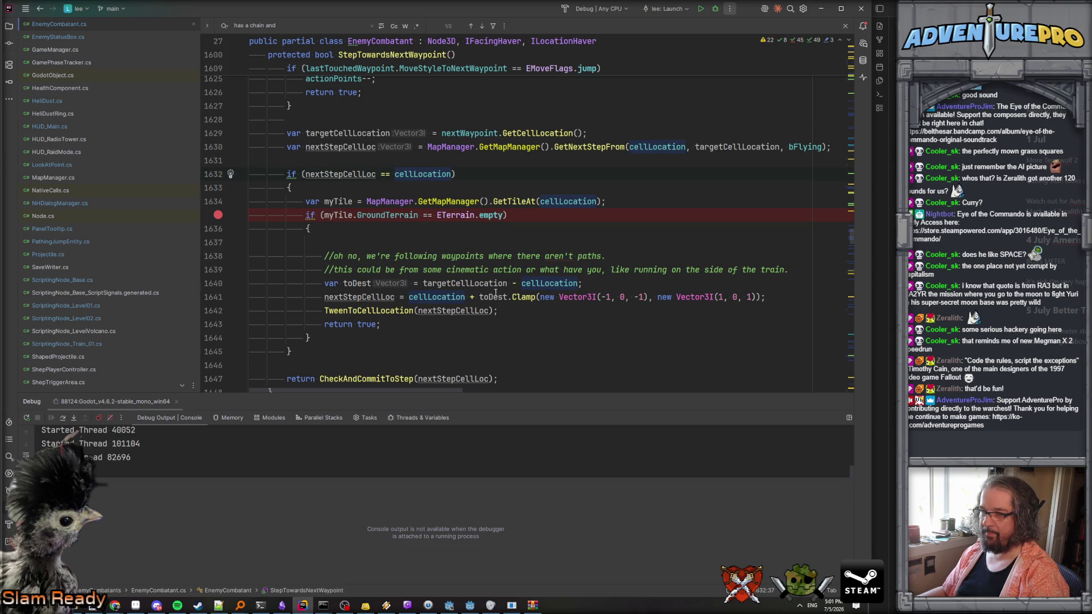
mouse_move(432, 297)
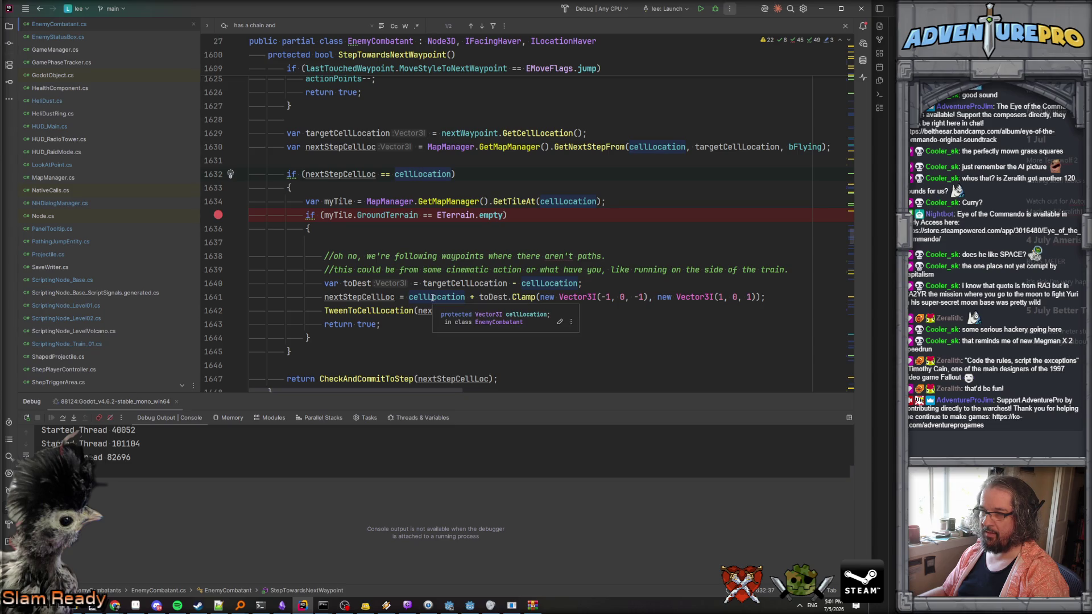
left_click(466, 256)
left_click(460, 215)
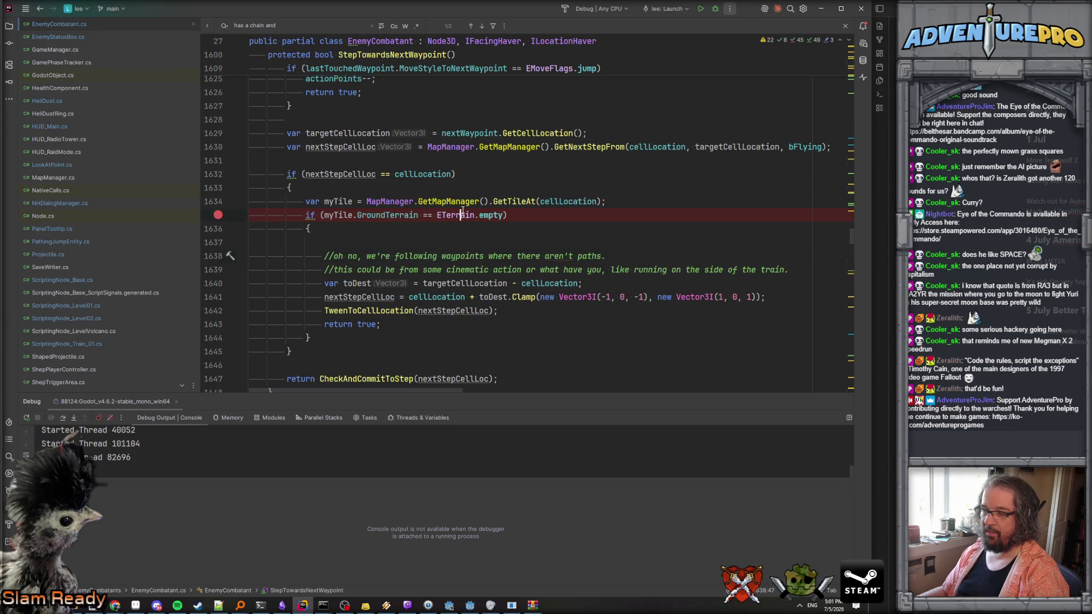
left_click(397, 283)
left_click(368, 351)
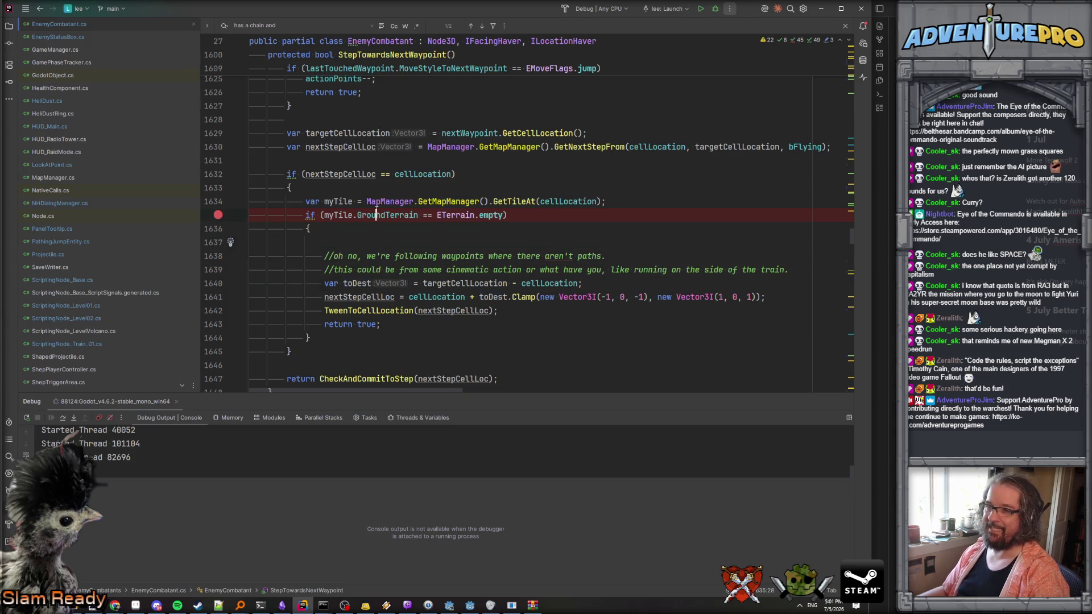
Add an empty if (bRequireCinematicMovement) { } block below the next-step block.
key("Return")
key("Return")
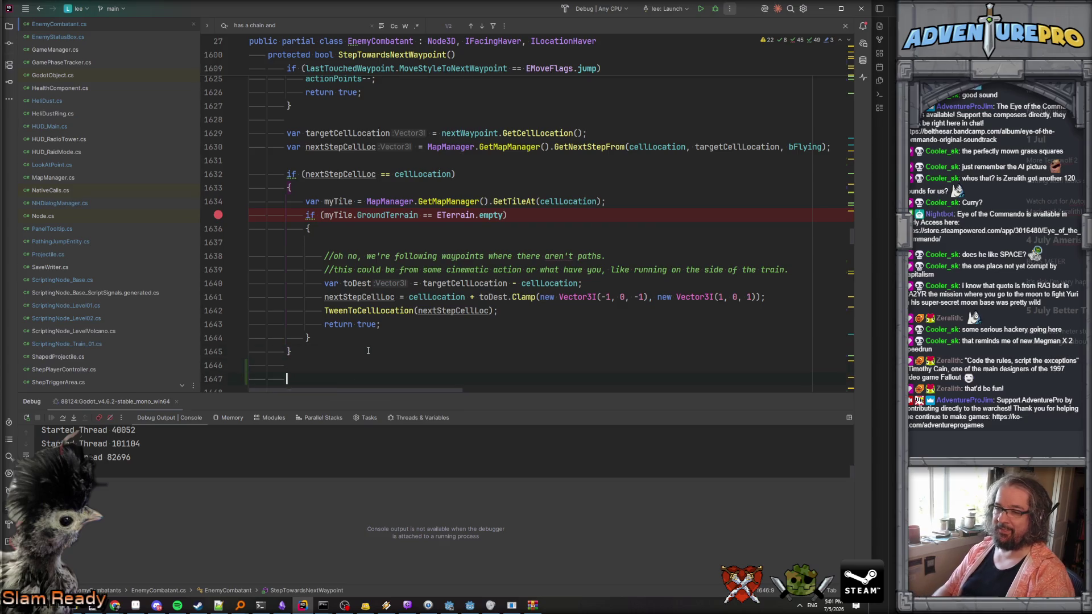
scroll(368, 351, "down", 5)
type("if( bRequ")
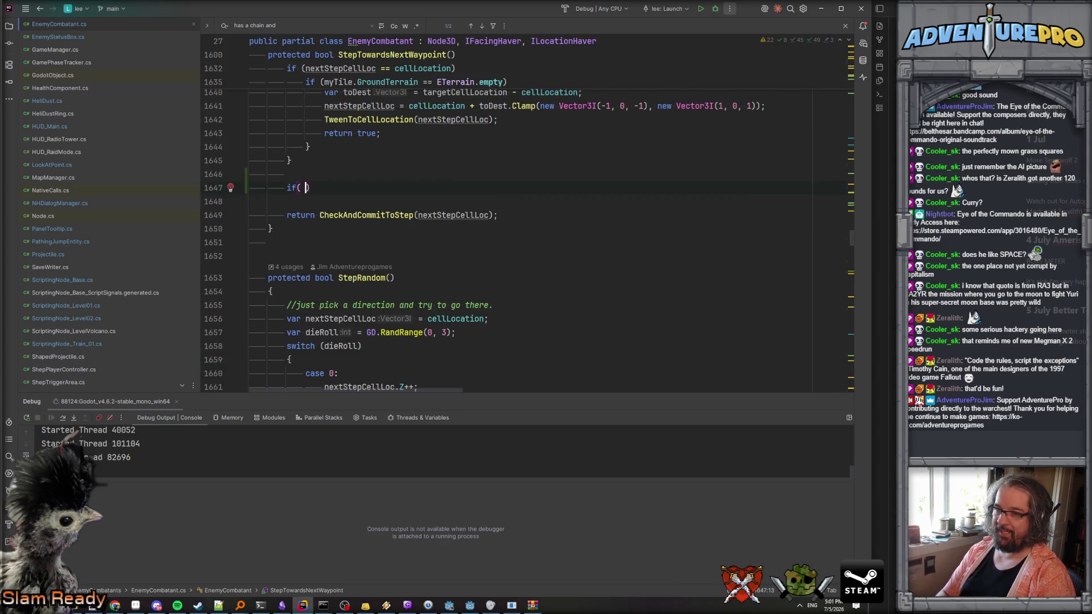
type("ireCi")
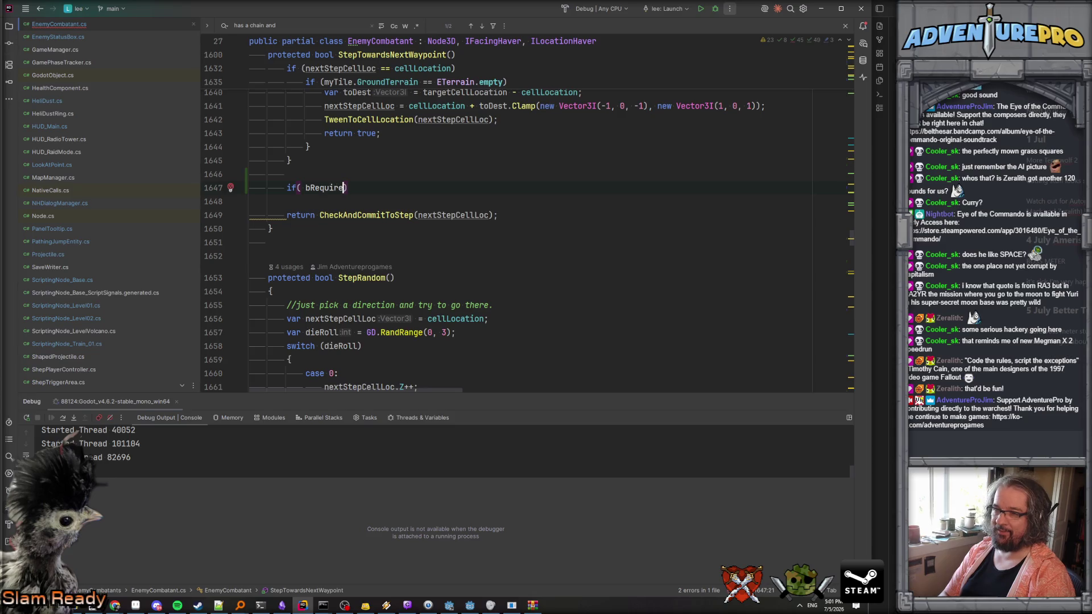
type("maticMovem")
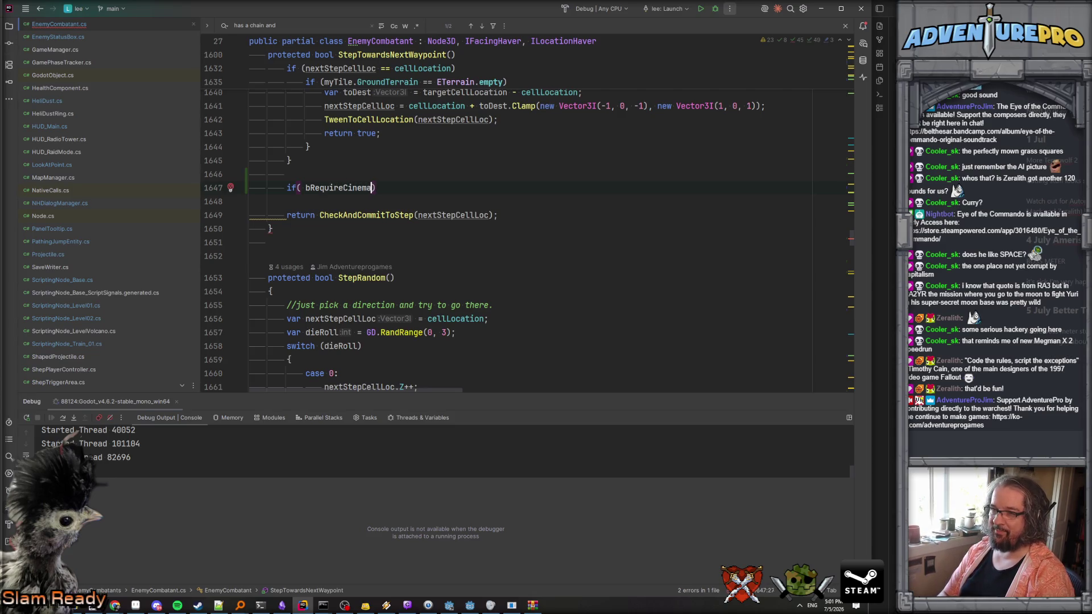
type("ent")
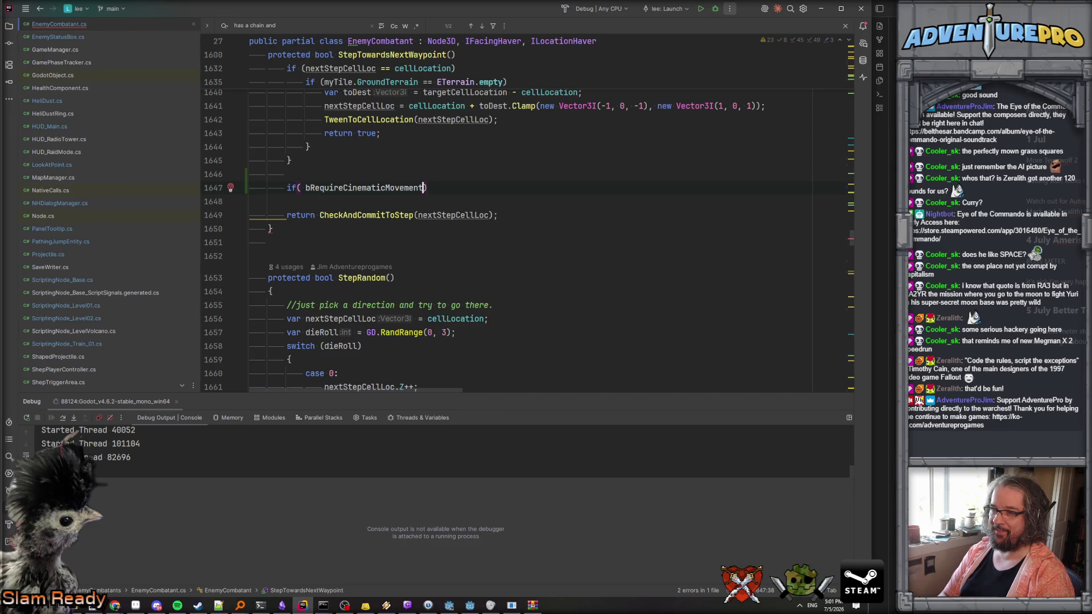
key("Return")
type("{")
key("Return")
Set bRequireCinematicMovement = true in the empty-terrain branch and move its tween-step code into the new block.
scroll(376, 336, "up", 4)
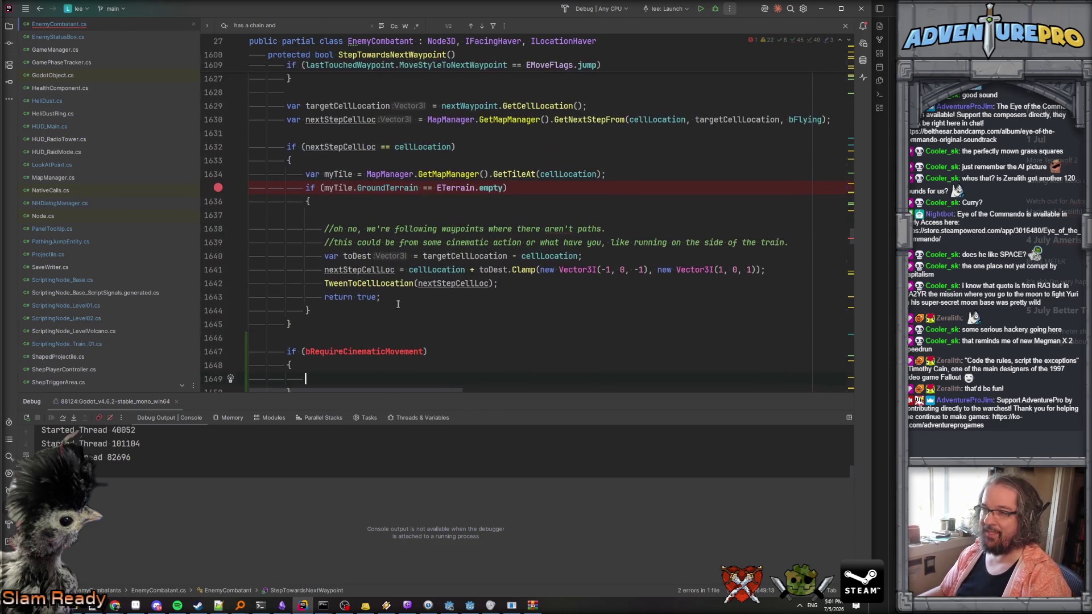
left_click(362, 219)
type("b")
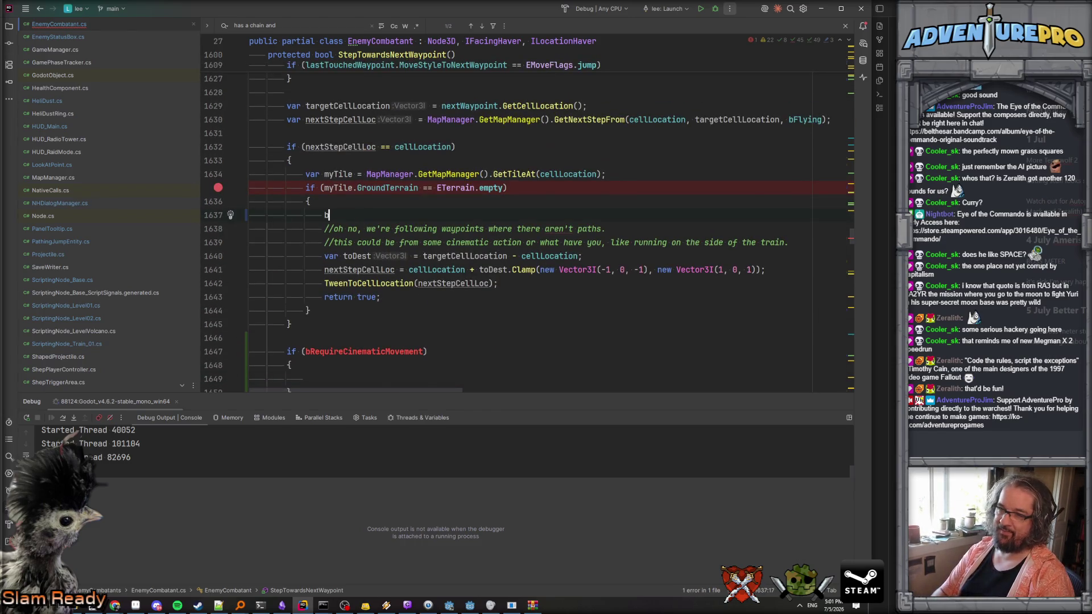
type("Requi")
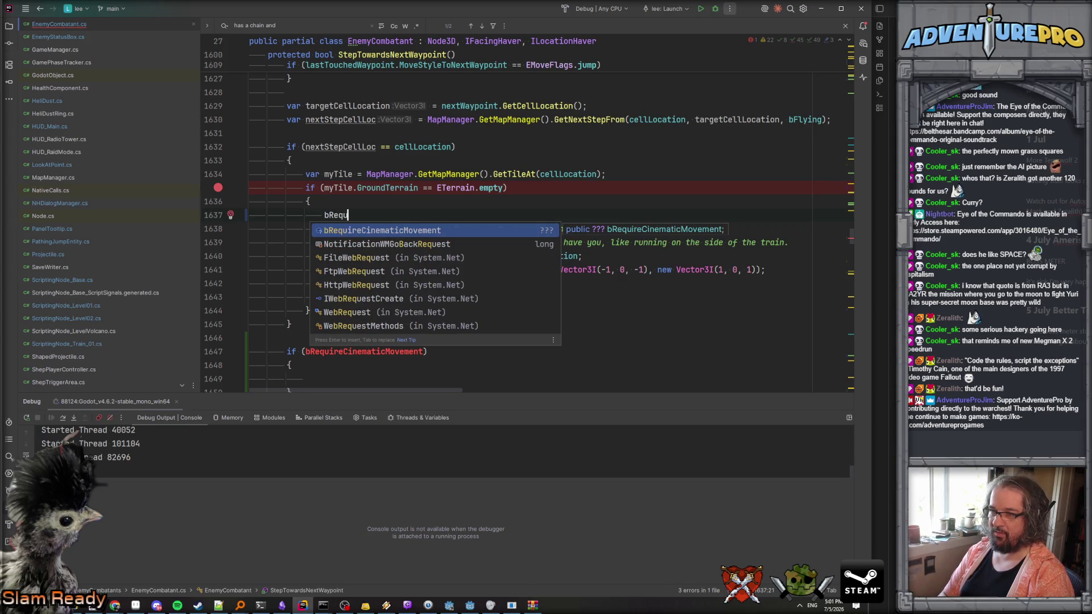
key("Return")
type("= true;")
key("Down")
key("Home")
key("Home")
key("shift+Down")
key("shift+Down")
key("shift+Down")
key("shift+Down")
key("shift+Down")
key("shift+Down")
key("ctrl+c")
key("Delete")
key("Down")
key("Down")
key("Down")
key("Down")
key("ctrl+v")
key("Up")
key("Up")
key("Up")
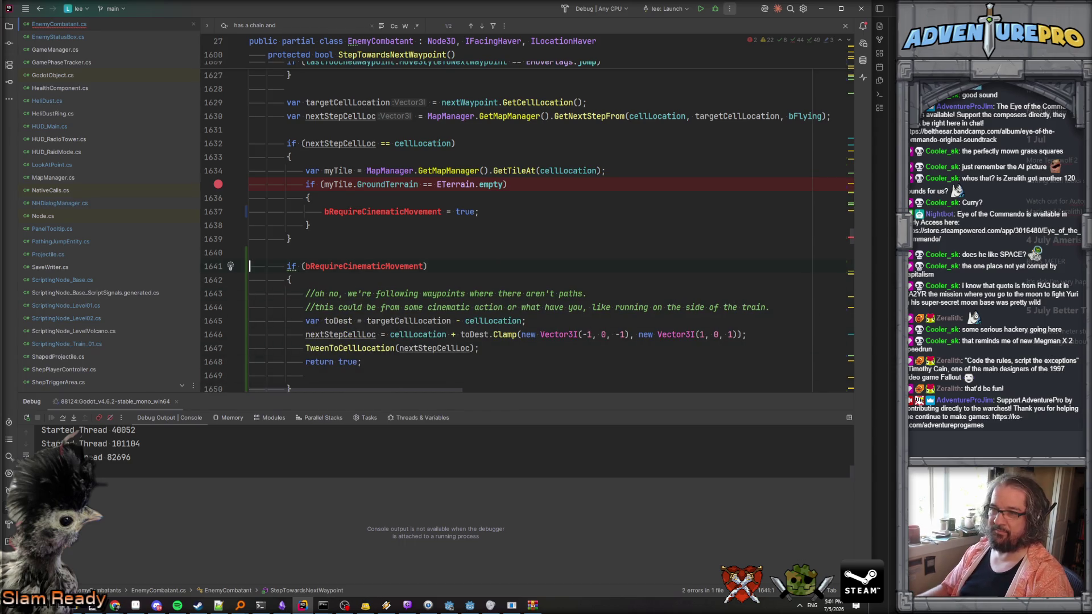
scroll(348, 255, "up", 4)
left_click(349, 255)
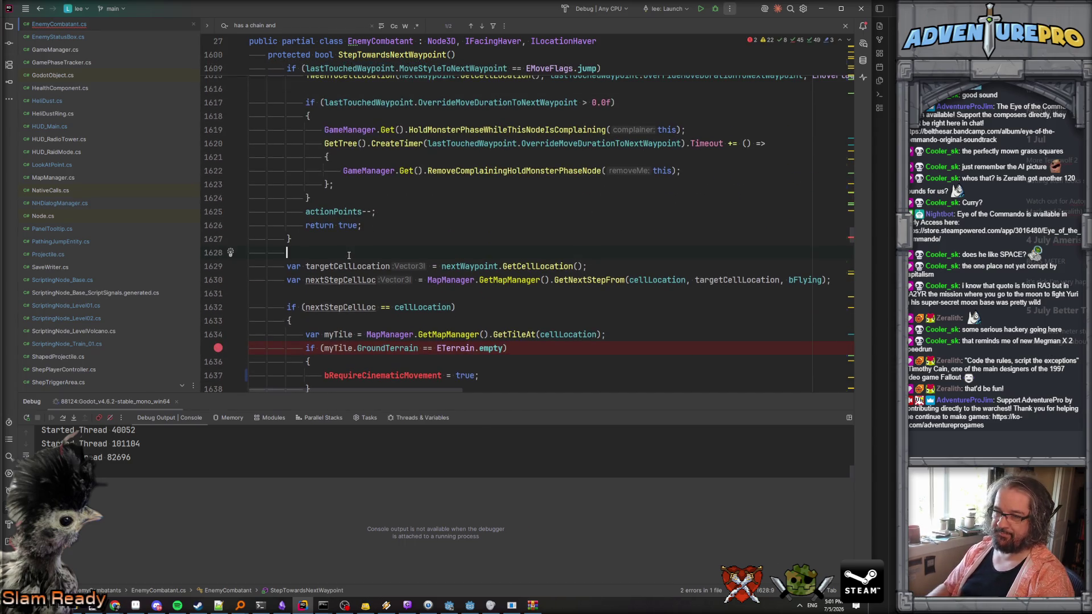
Declare bool bRequireCinematicMovement = GameManager.Get().GamePhase == EGamePhase.cinematic, commented 'in this case we can clip through walls and do whatever.'.
key("Return")
type("bool bRe")
key("Return")
type("= GameManager.")
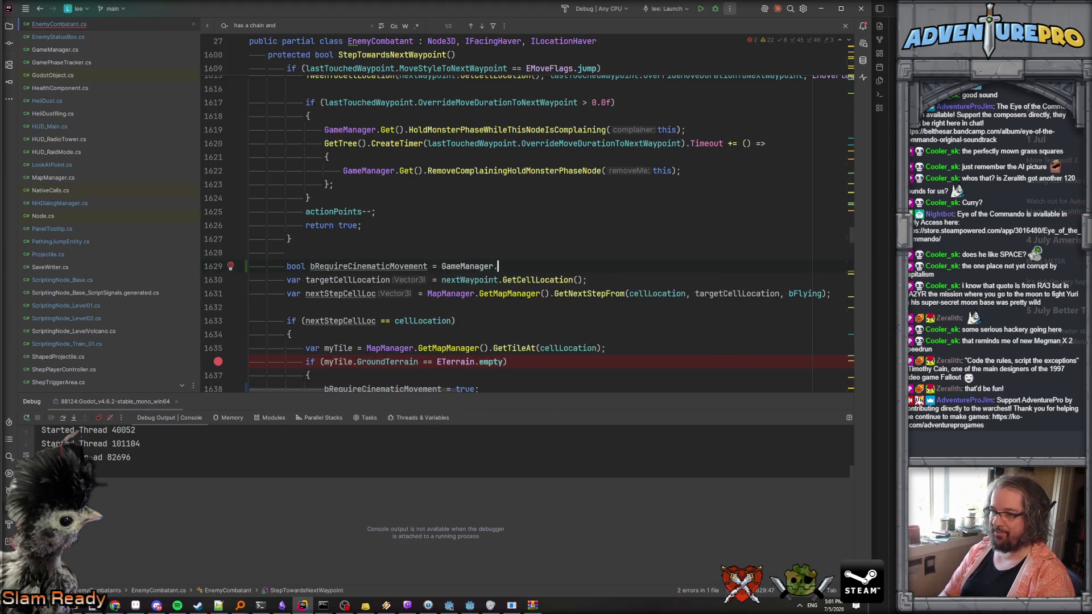
type("Get")
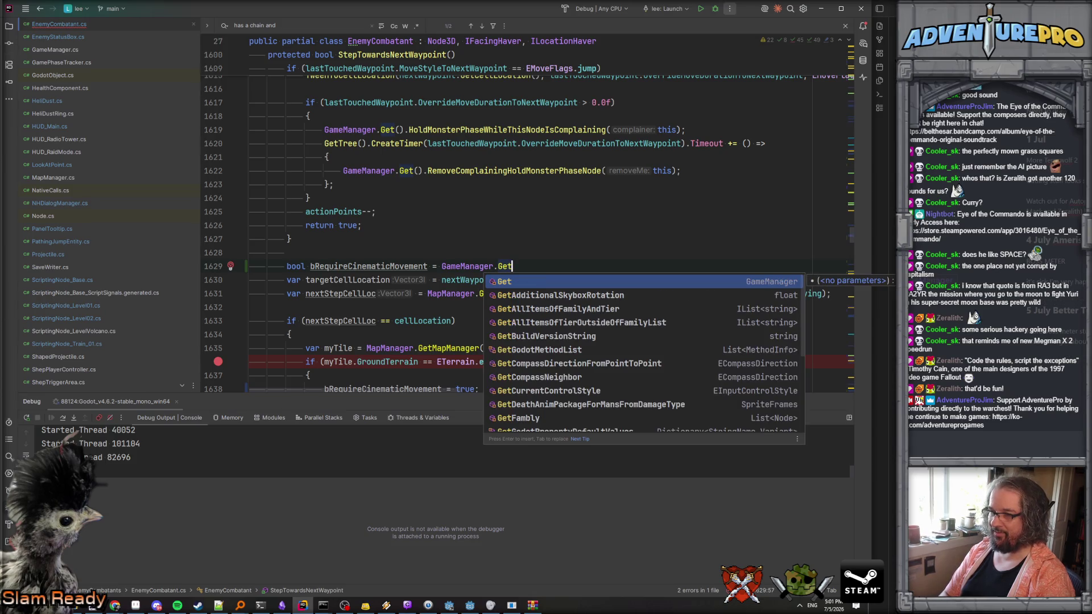
key("Return")
type(".GameP")
key("Return")
type("= c")
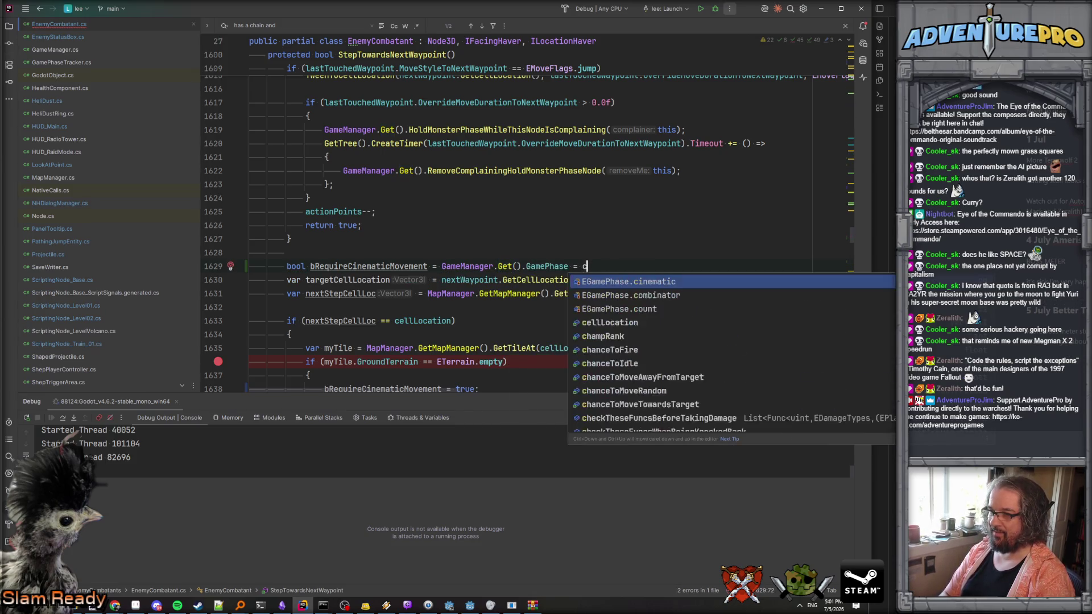
key("Return")
type(";")
key("ctrl+alt+Return")
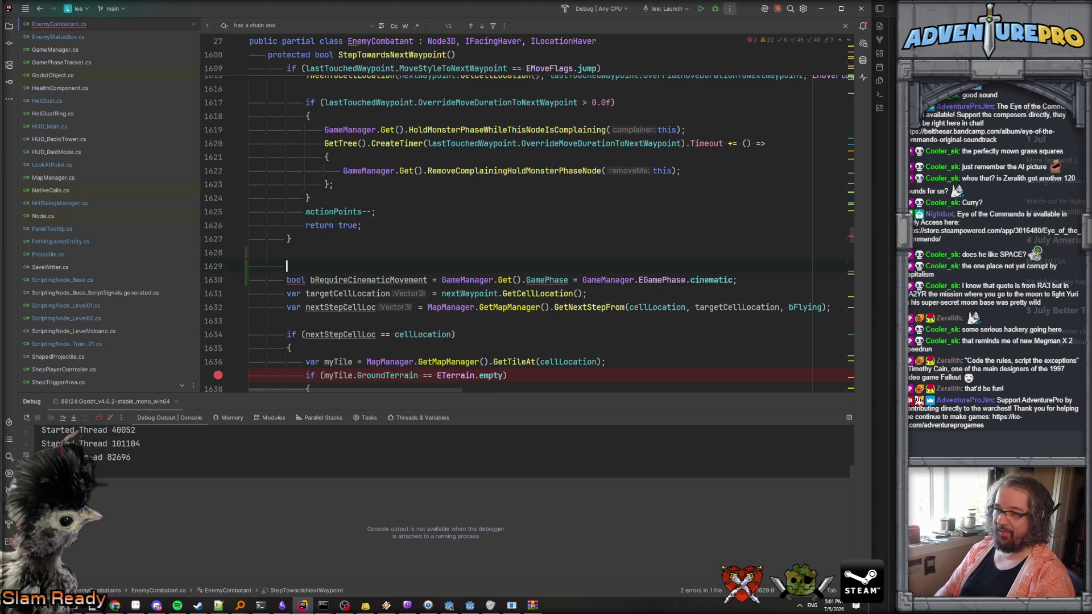
type("//in this case,")
left_click(528, 281)
left_click(580, 280)
type("=")
key("Up")
type("we can clip through walls and do whatever.")
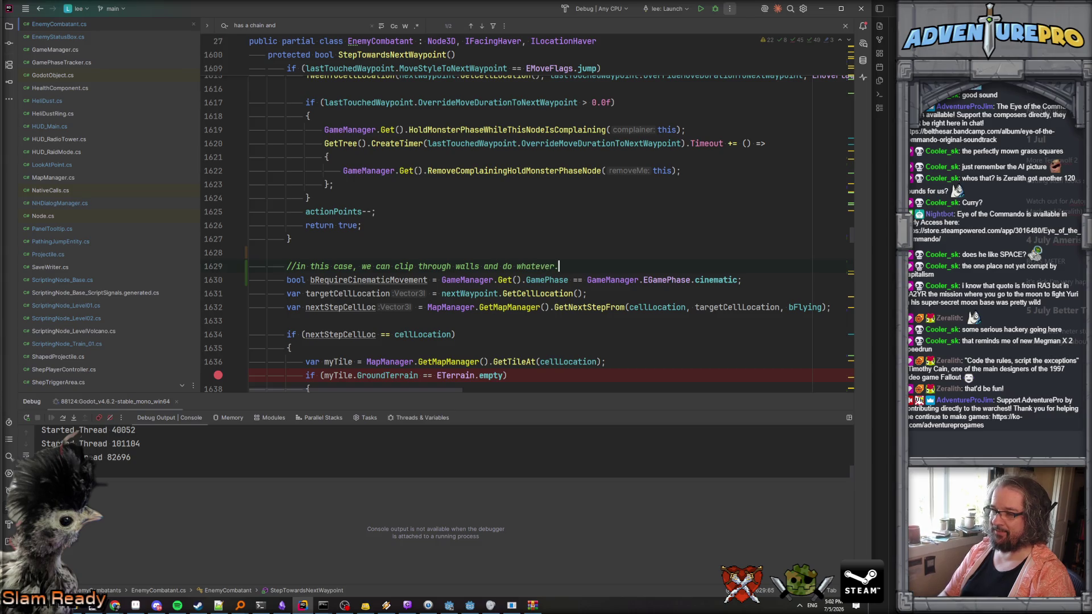
key("Down")
key("Return")
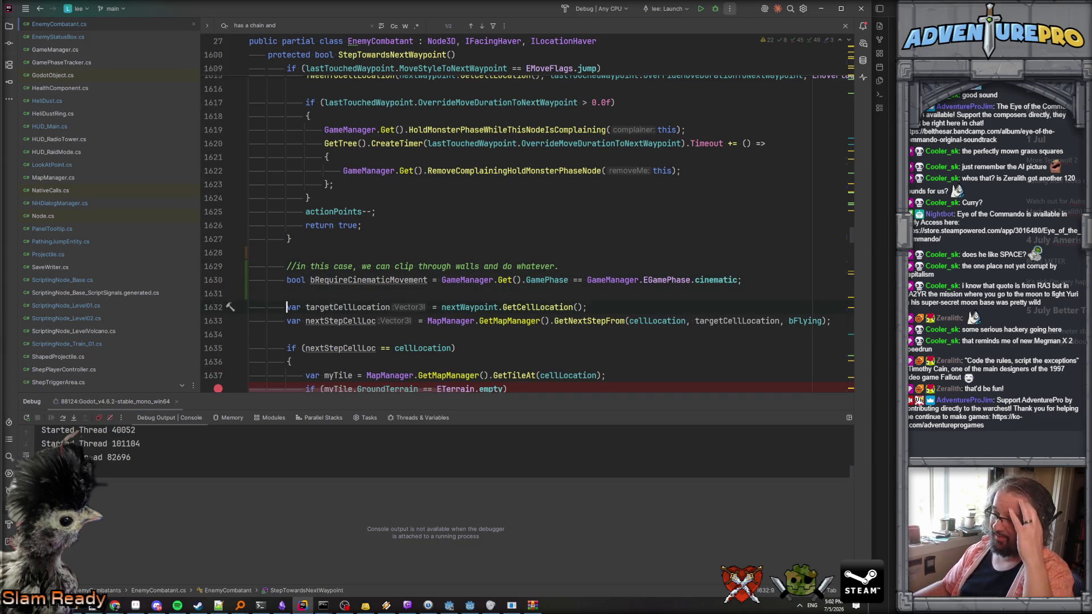
Extend the bRequireCinematicMovement condition with && myMovementChain != null.
left_click(739, 280)
type("&&")
key("Return")
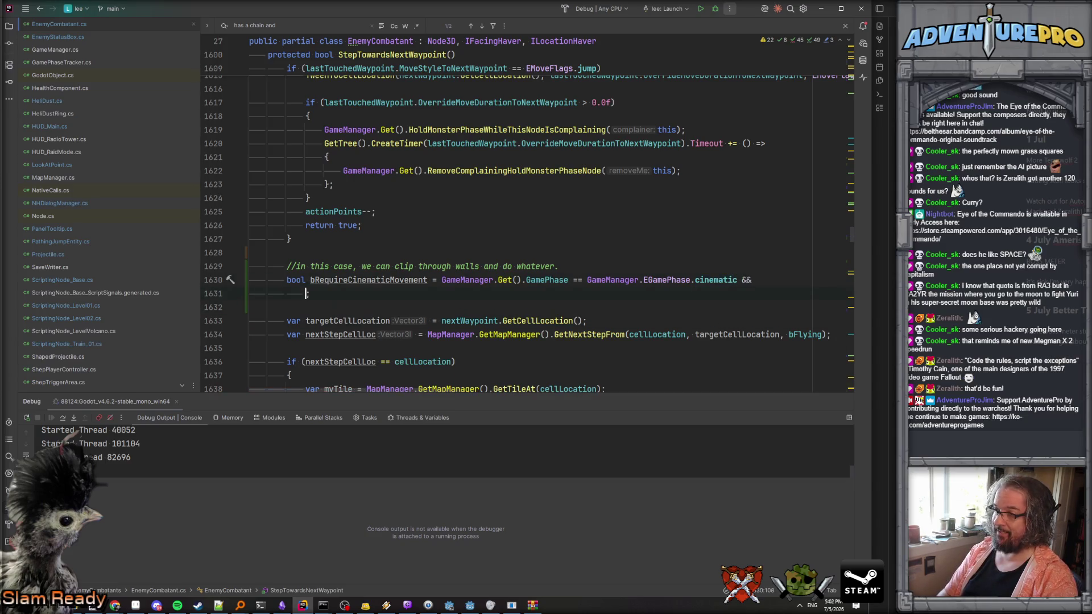
type("waypoin")
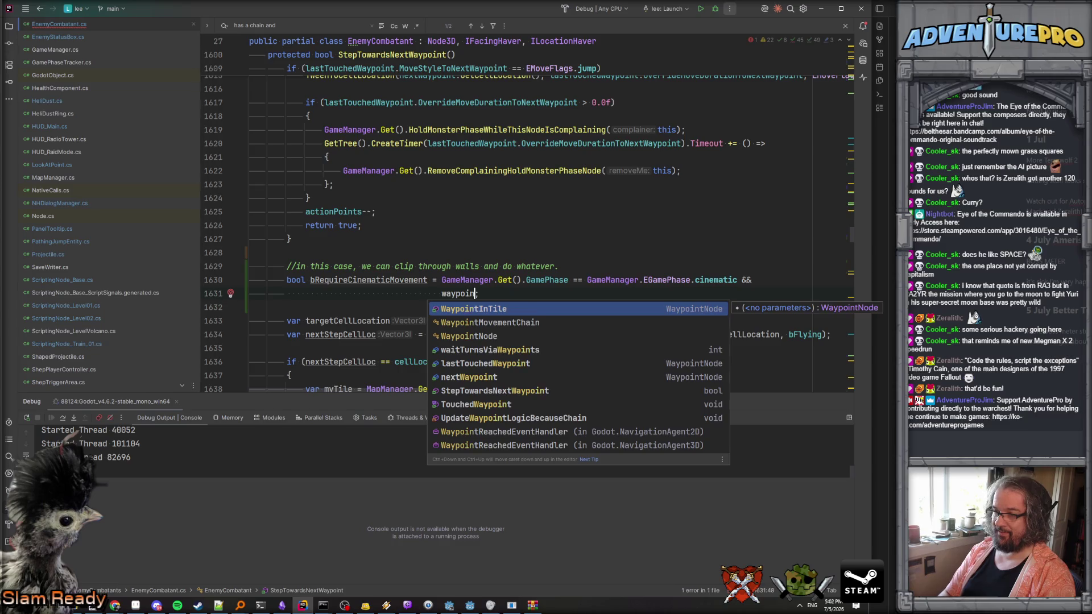
type("tc")
key("BackSpace")
key("BackSpace")
key("BackSpace")
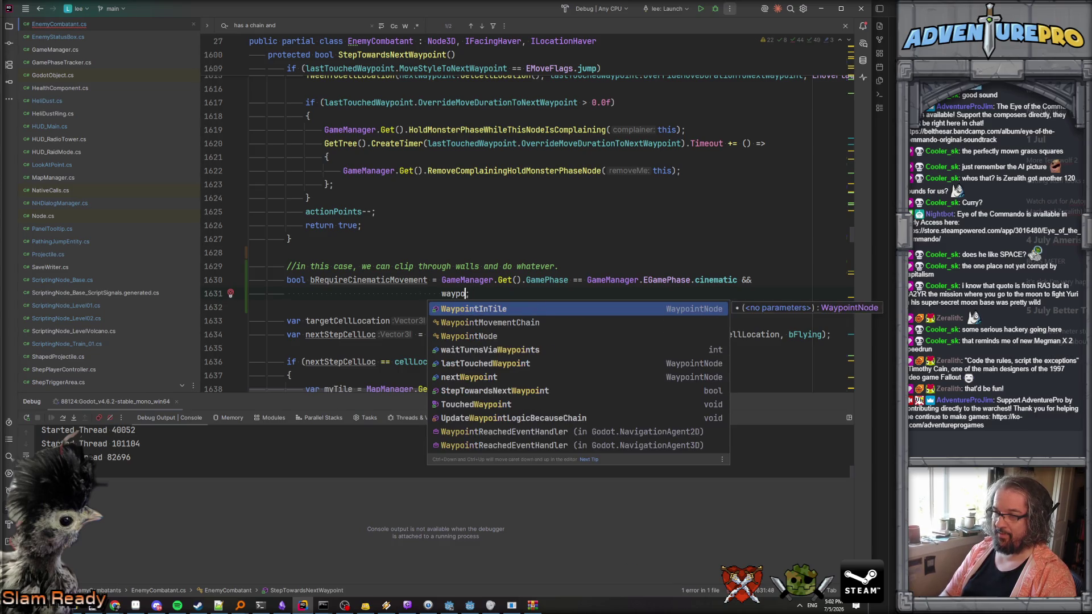
key("BackSpace")
key("BackSpace")
key("BackSpace")
type("chain;")
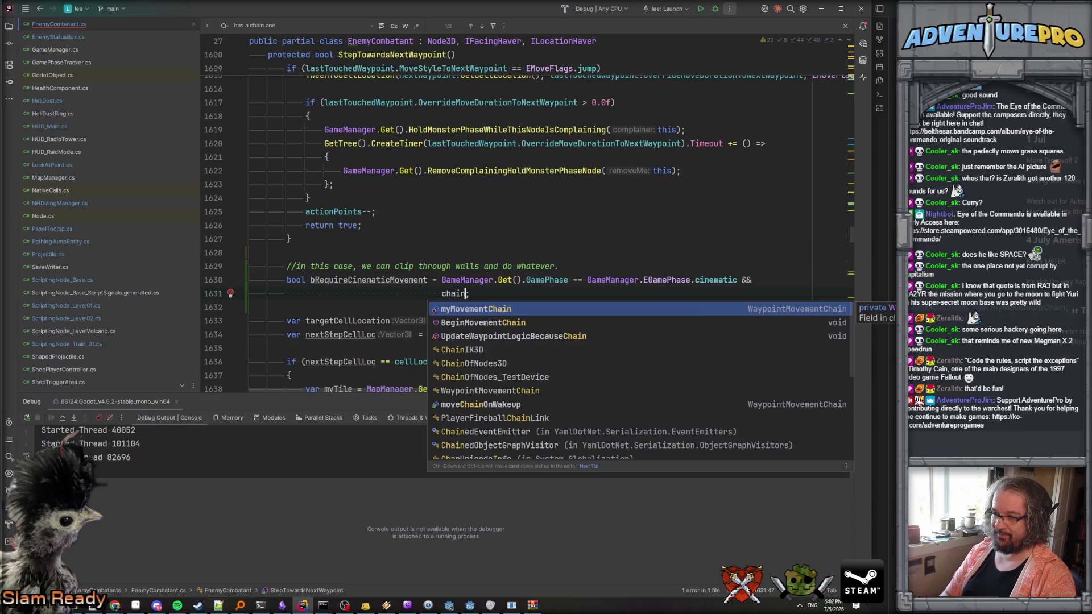
key("Return")
type("!= null")
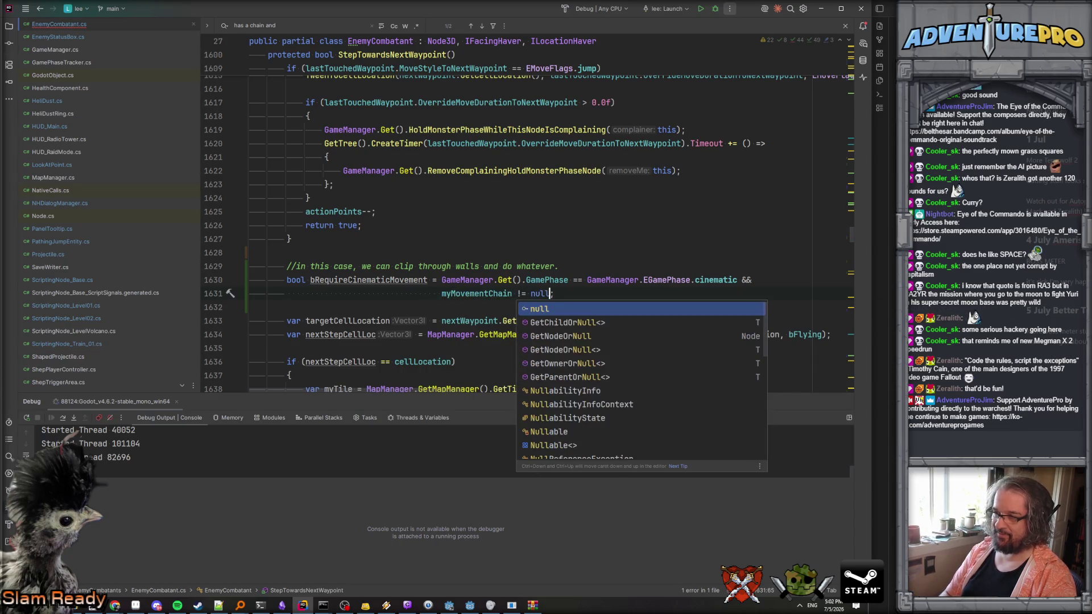
key("Escape")
key("Down")
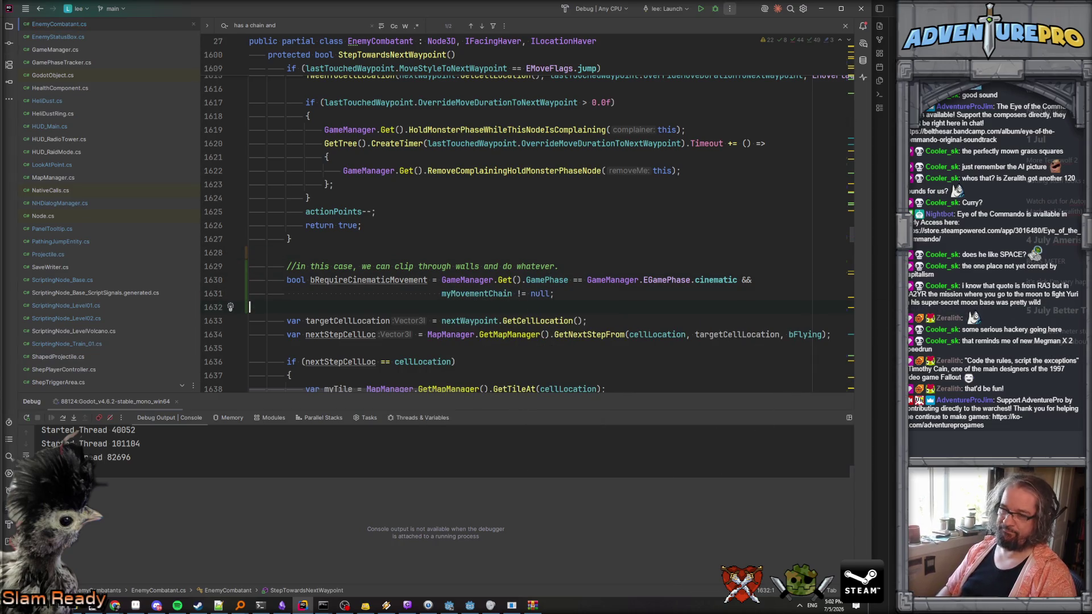
Remove the breakpoint on the empty-terrain check and switch to Godot.
scroll(400, 280, "down", 3)
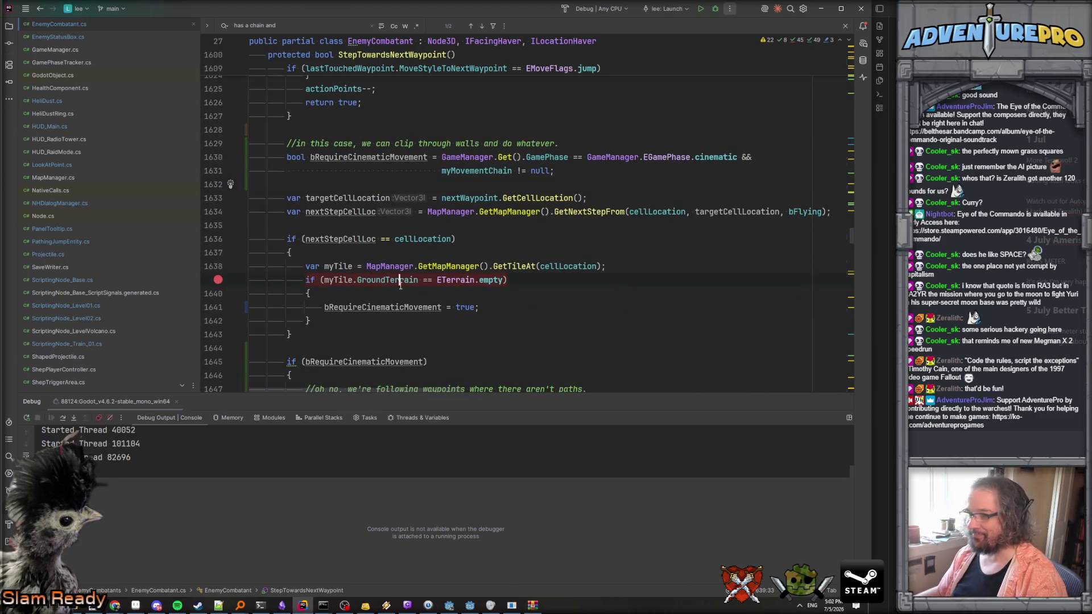
left_click(400, 280)
key("F9")
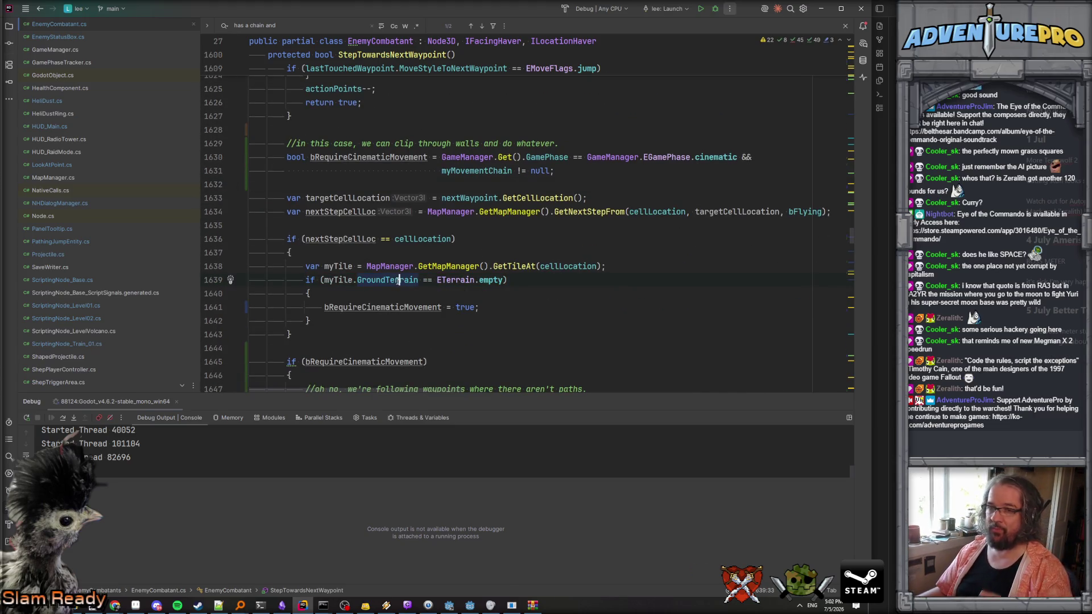
scroll(400, 280, "down", 3)
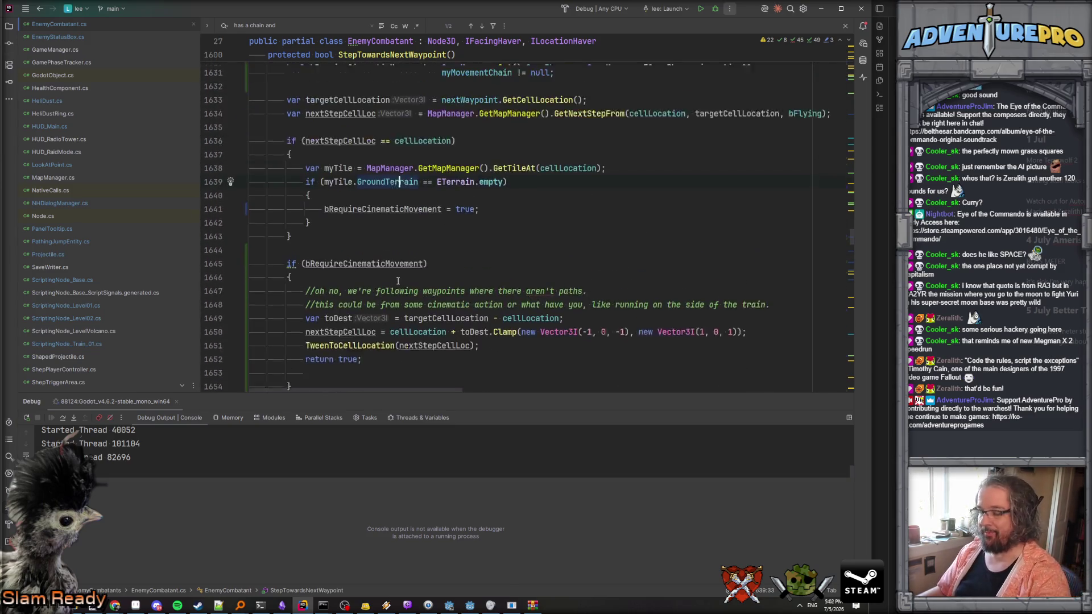
scroll(398, 280, "up", 2)
left_click(476, 608)
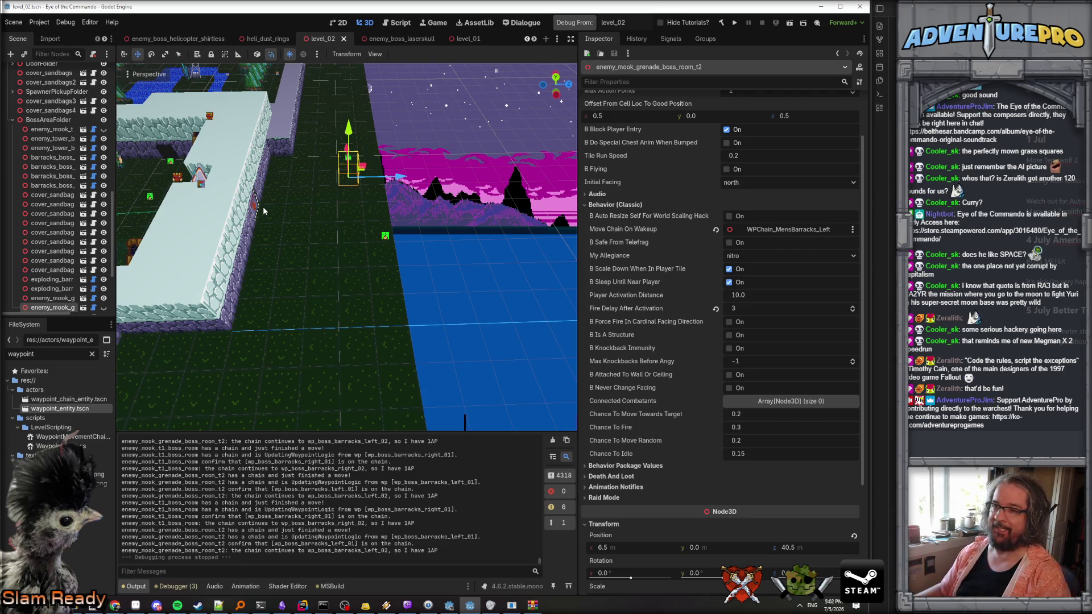
Save level_02, teleport to the boss room with TP 4 24, watch the Nitro Laserskull intro, then stop.
key("ctrl+s")
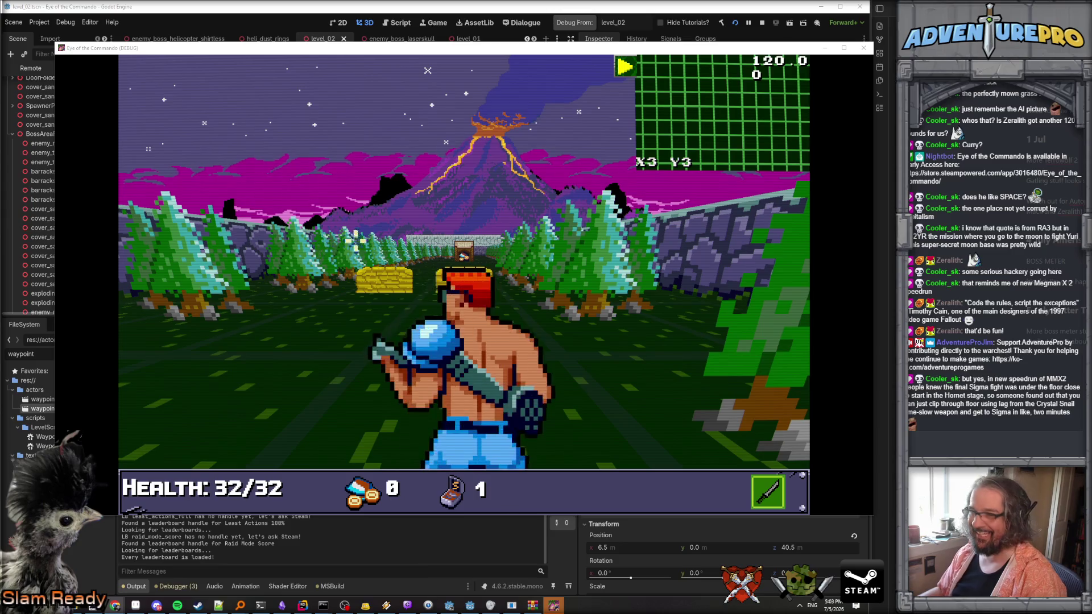
key("grave")
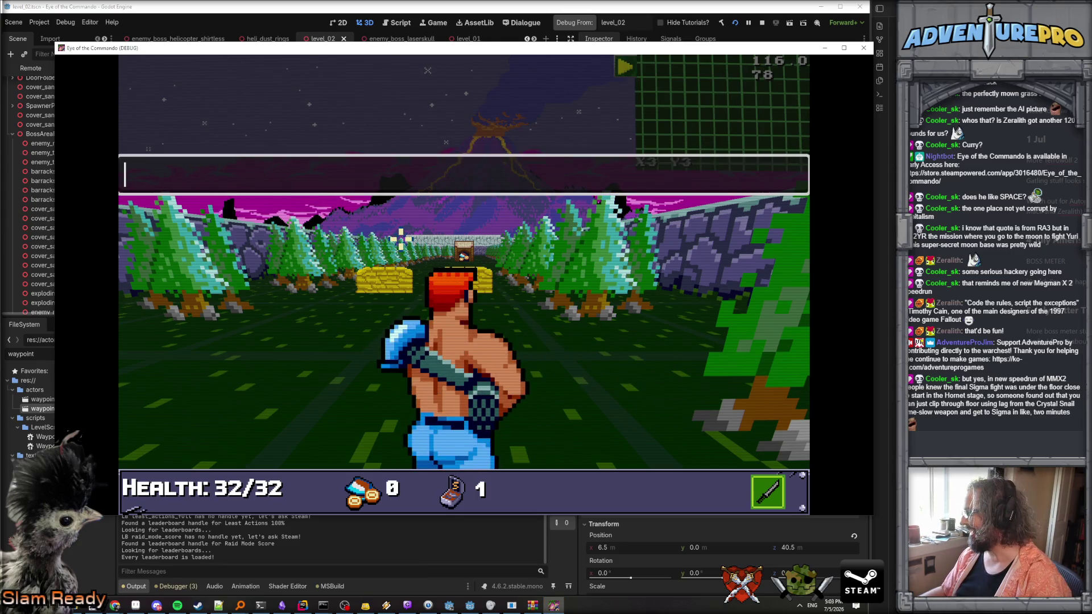
type("TP ")
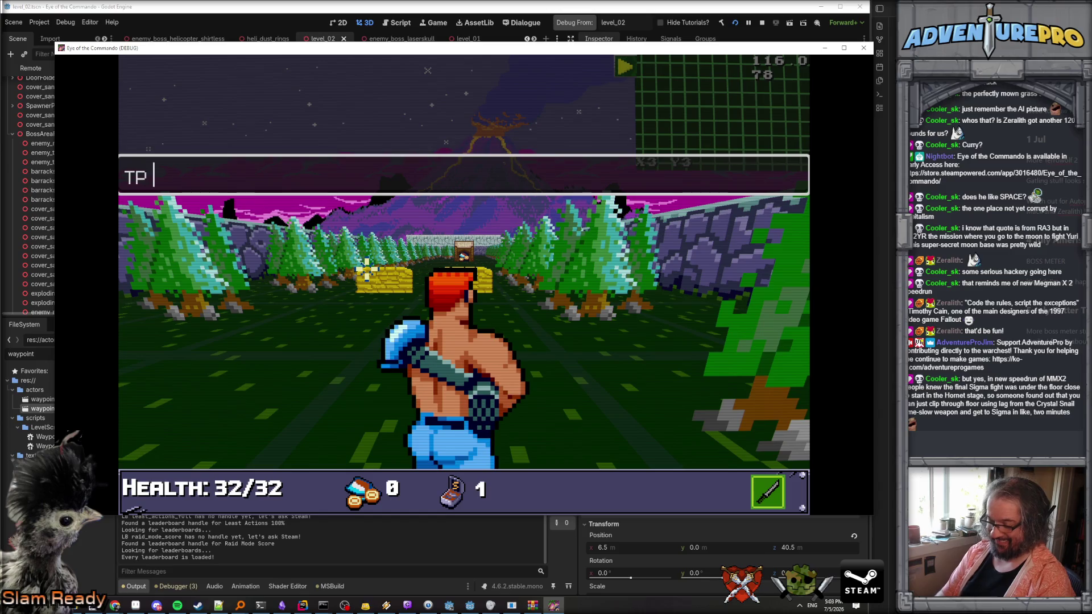
type("4 24")
key("Return")
key("grave")
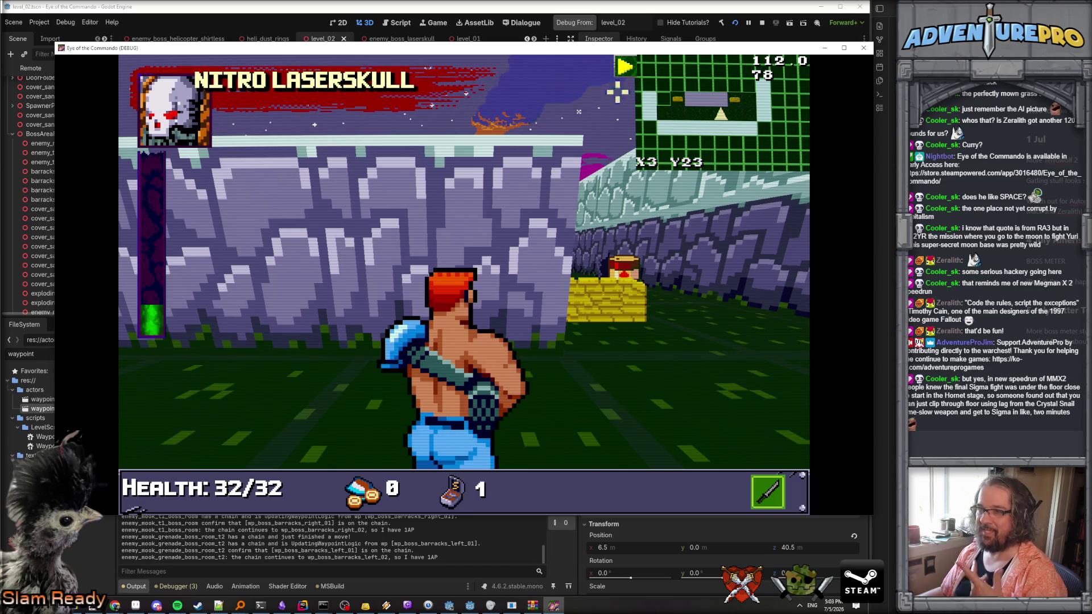
left_click(763, 22)
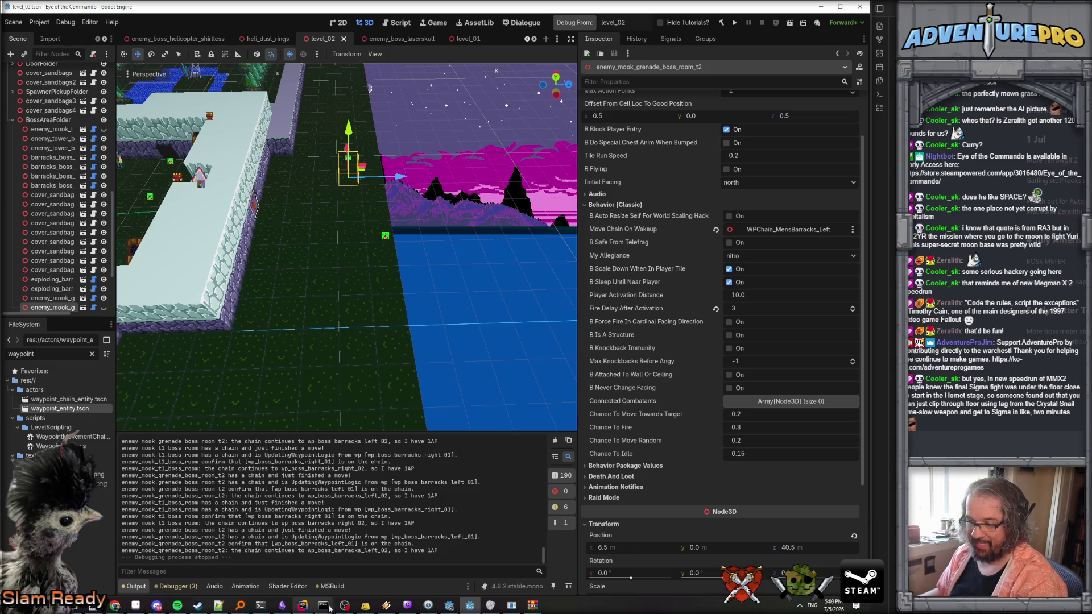
Enlarge Godot's Output panel, scroll to the waypoint-chain startup messages, then return to Rider.
left_click(302, 605)
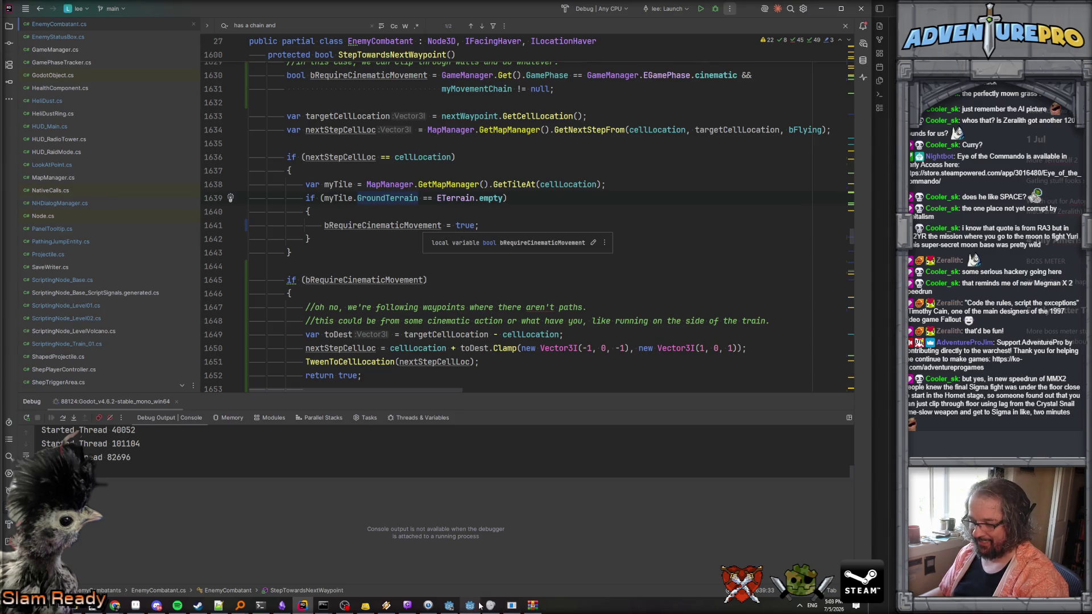
left_click(476, 606)
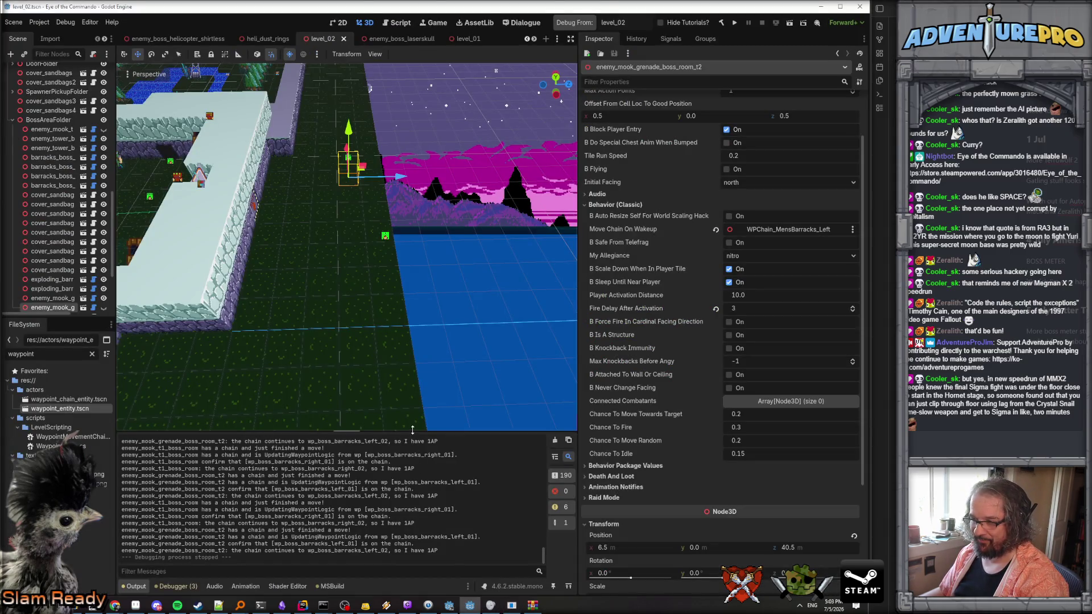
left_click_drag(414, 432, 421, 278)
scroll(462, 455, "up", 1)
left_click_drag(545, 473, 541, 288)
scroll(428, 425, "down", 5)
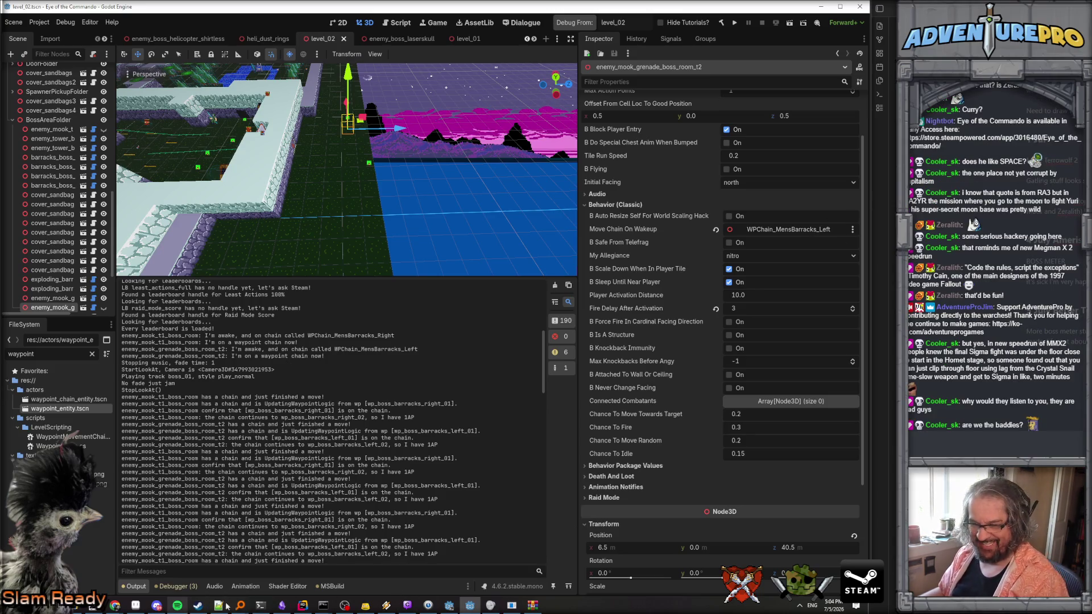
left_click(308, 609)
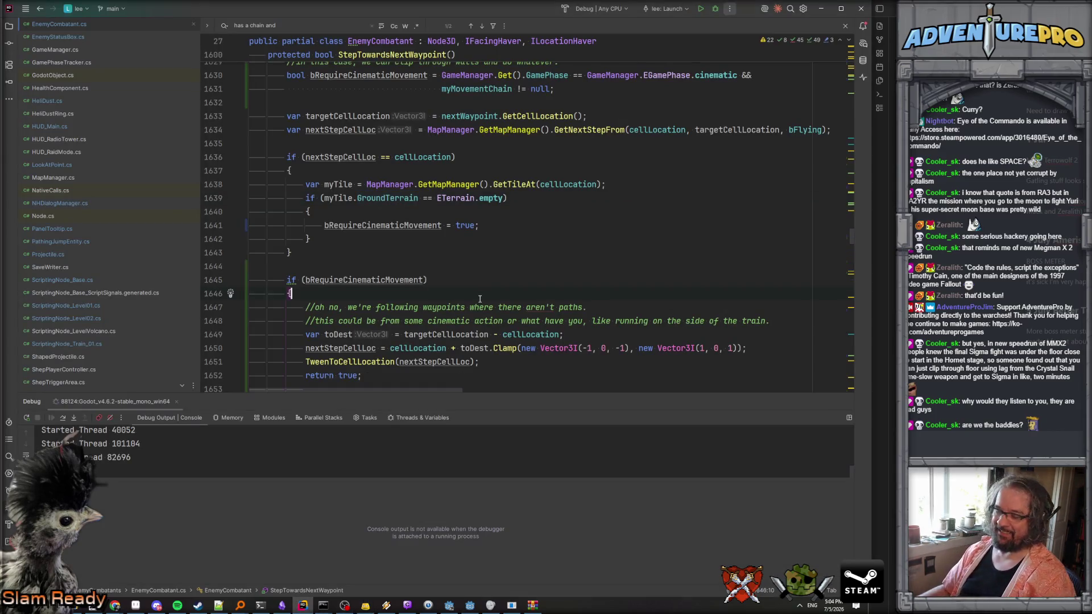
Find "'m on a way" in files to jump to BeginMovementChain.
key("ctrl+shift+f")
type("'m on a way")
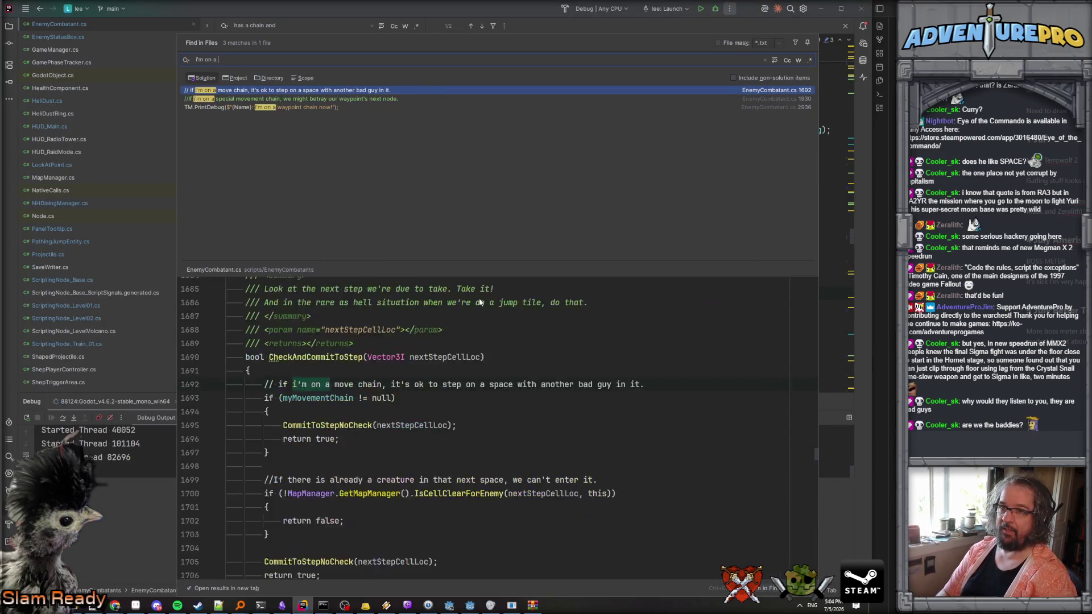
key("Return")
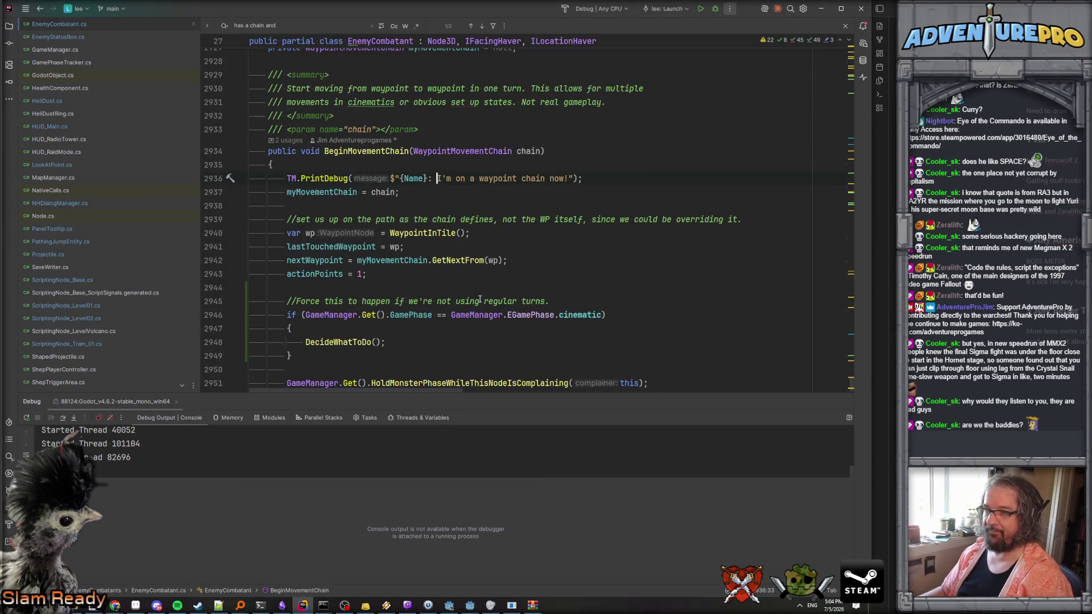
scroll(470, 272, "down", 2)
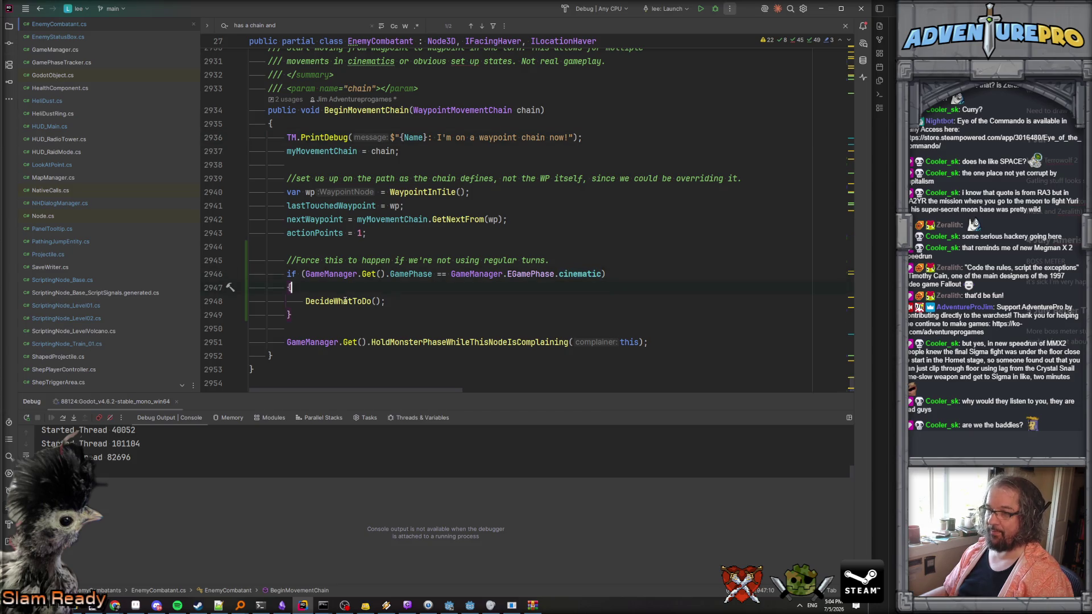
Look over DecideWhatToDo, come back, and breakpoint the cinematic phase check on line 2946.
left_click(334, 301, "ctrl")
scroll(415, 246, "down", 5)
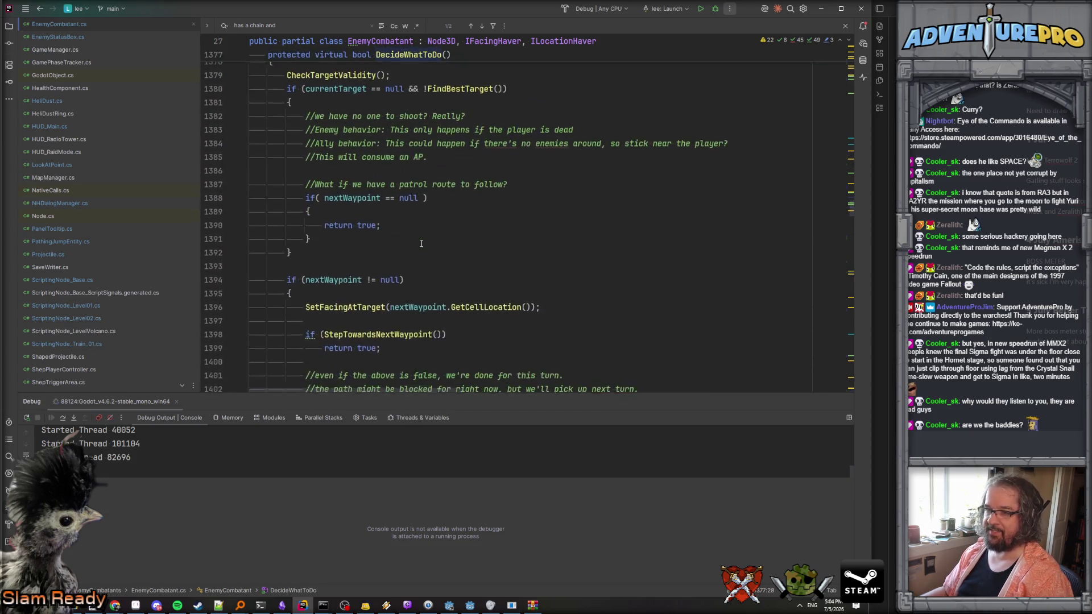
scroll(421, 243, "down", 2)
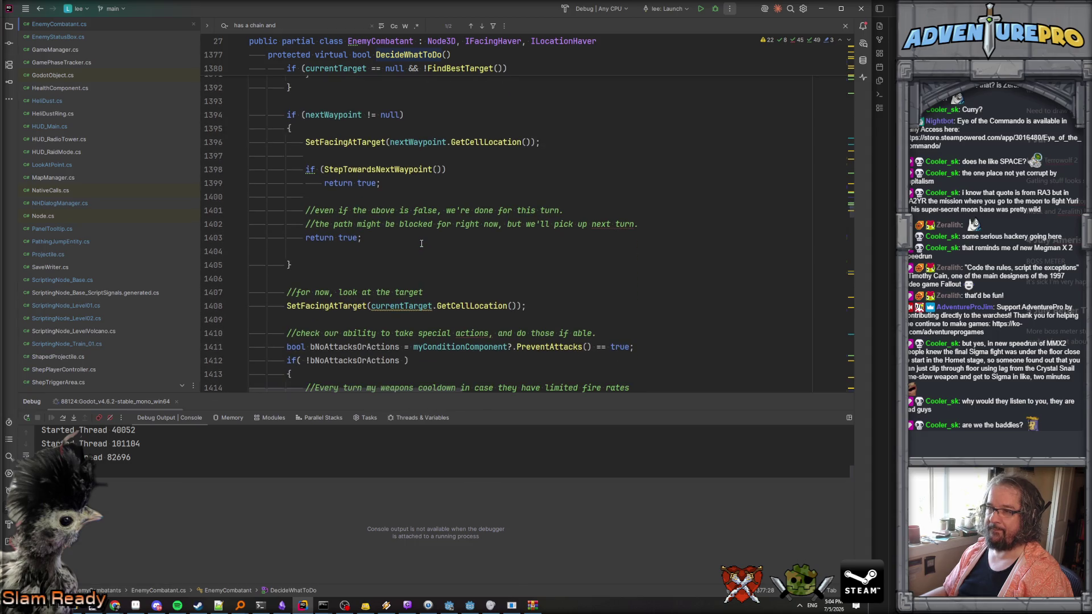
scroll(421, 243, "up", 5)
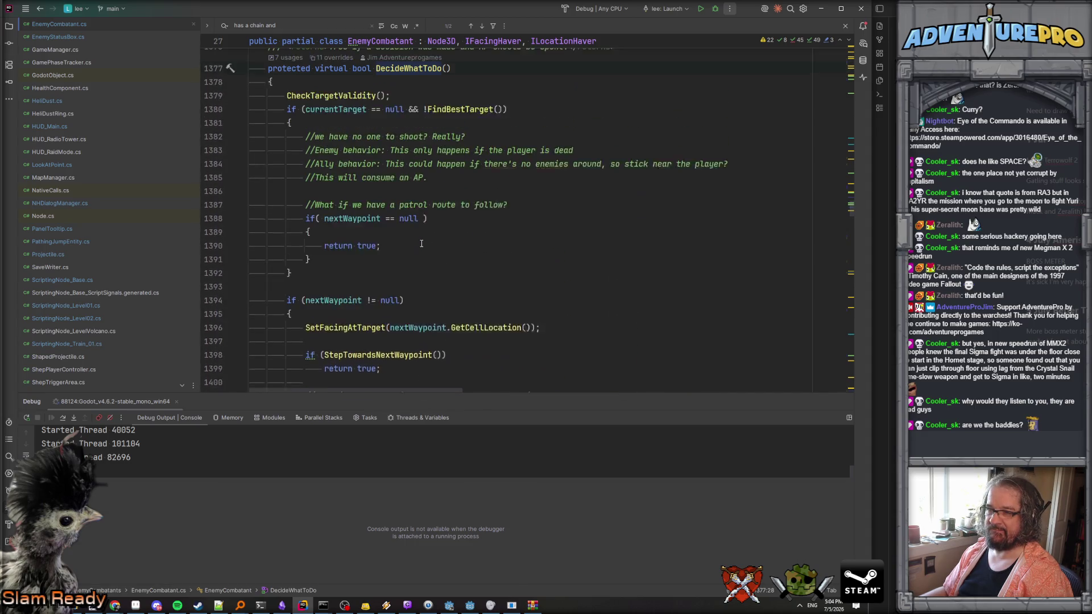
scroll(422, 243, "up", 2)
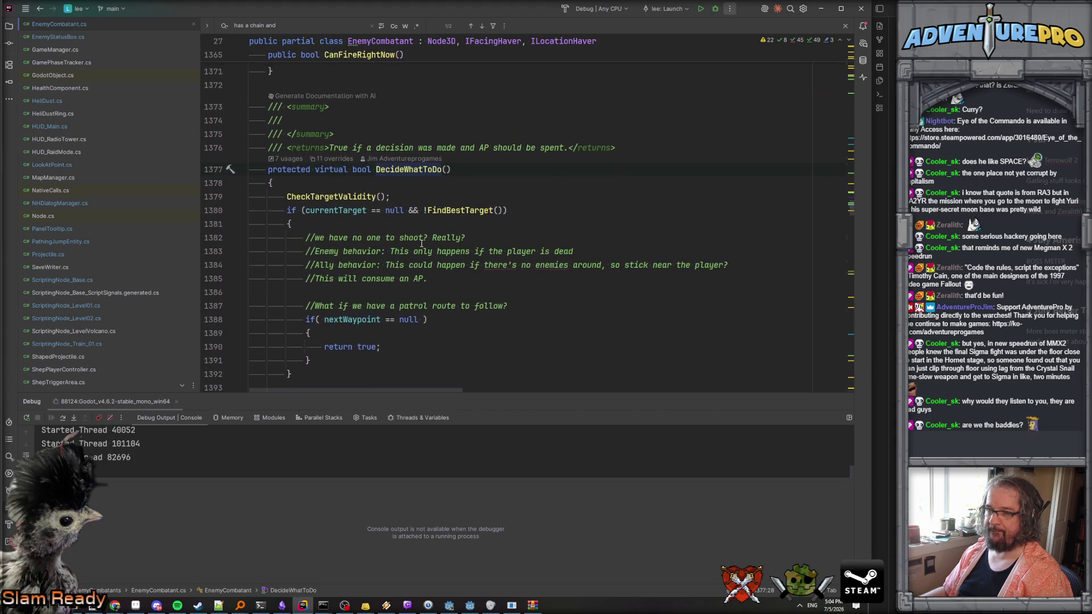
scroll(422, 243, "down", 1)
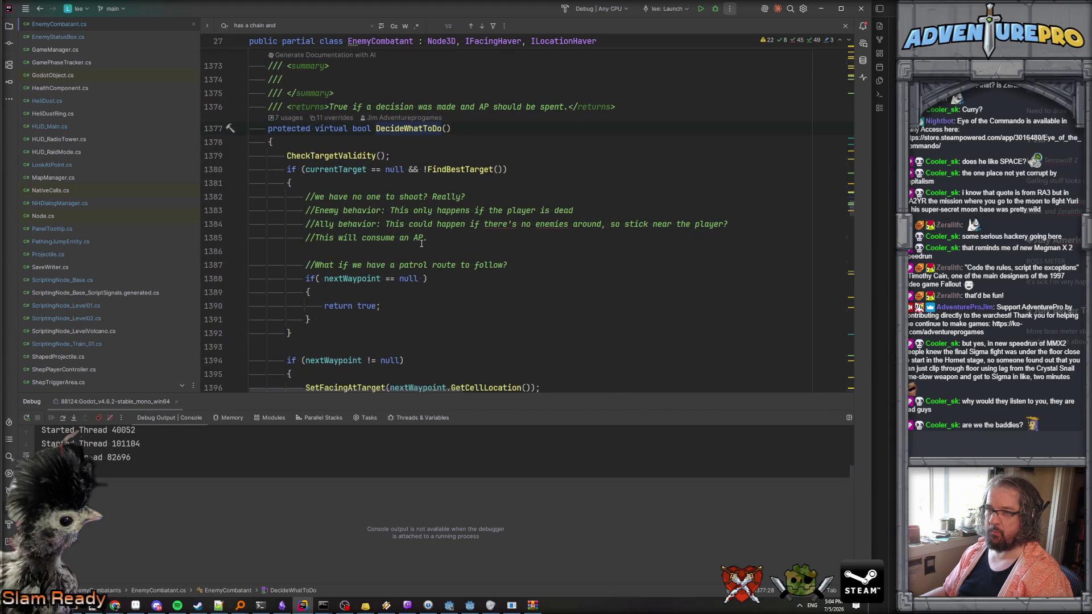
key("ctrl+minus")
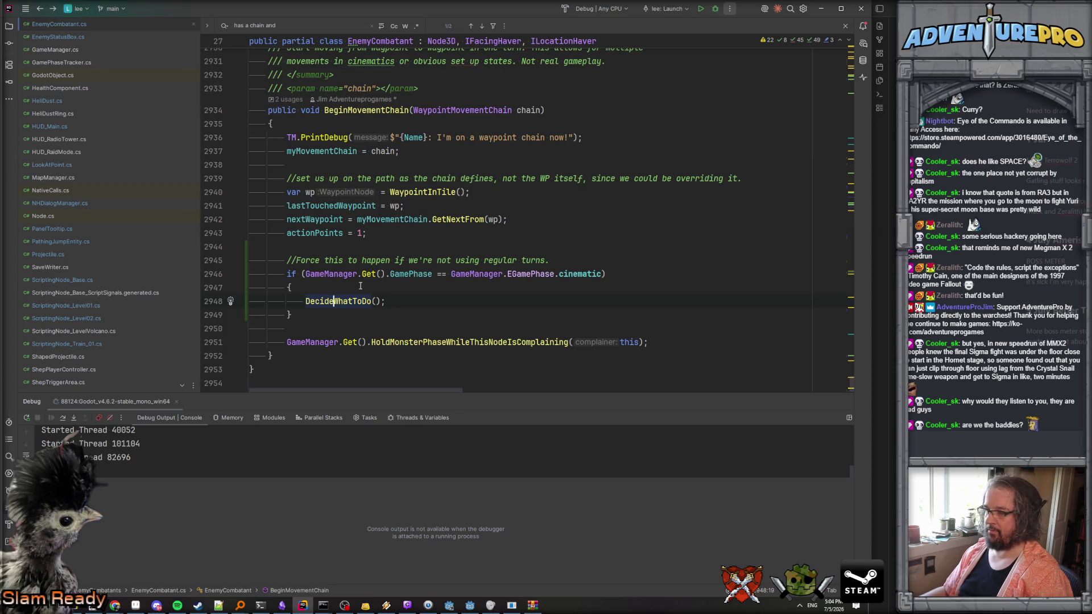
double_click(293, 274)
key("F9")
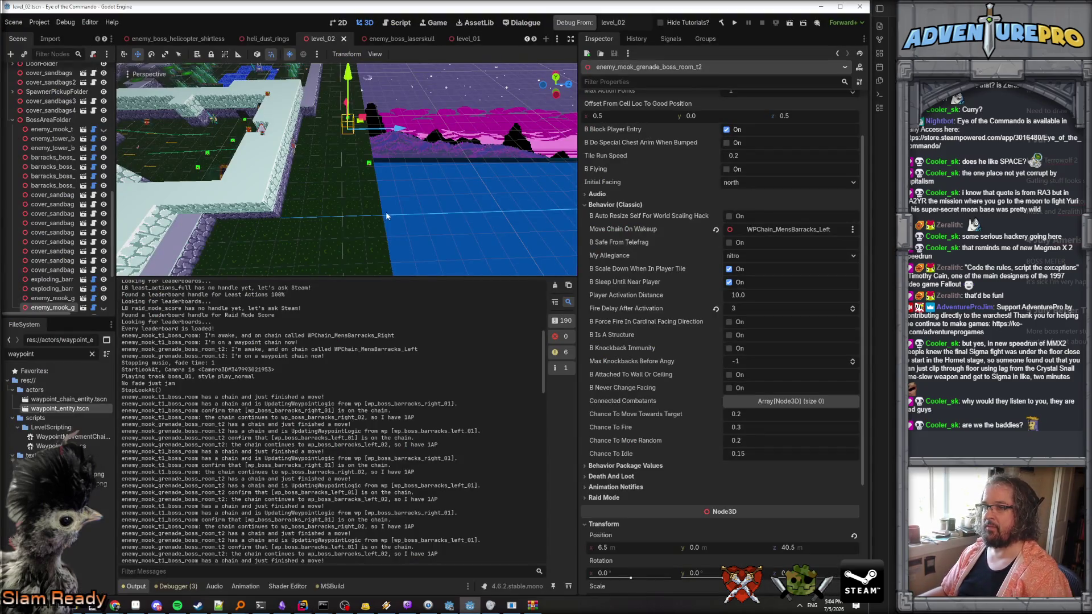
Launch level_02 in debug and look through the pause menu's audio options before resuming.
left_click(571, 23)
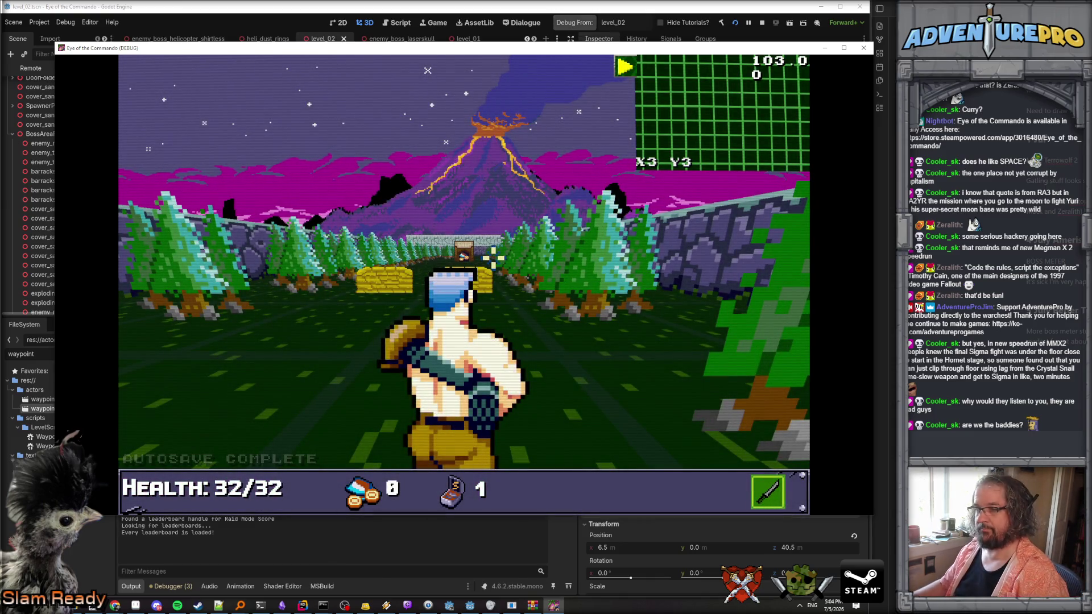
key("Escape")
left_click(475, 285)
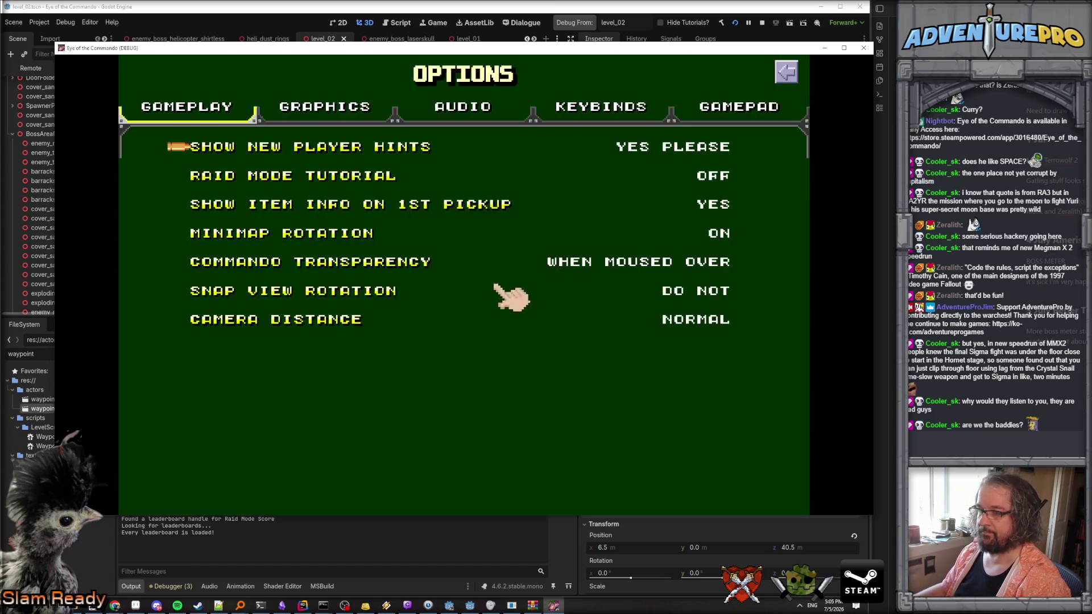
left_click(481, 108)
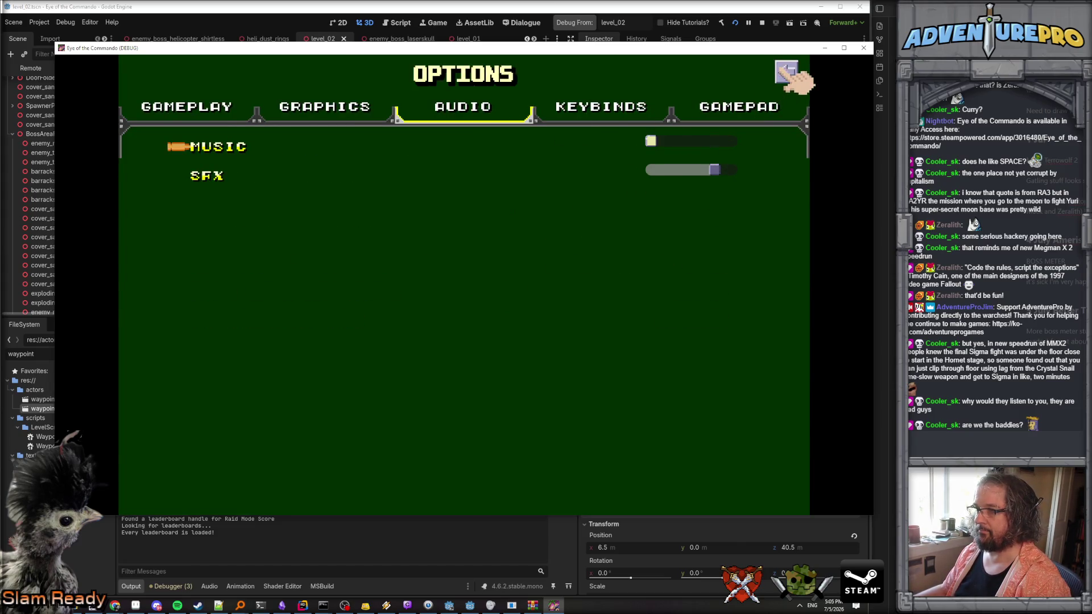
left_click(787, 73)
key("Escape")
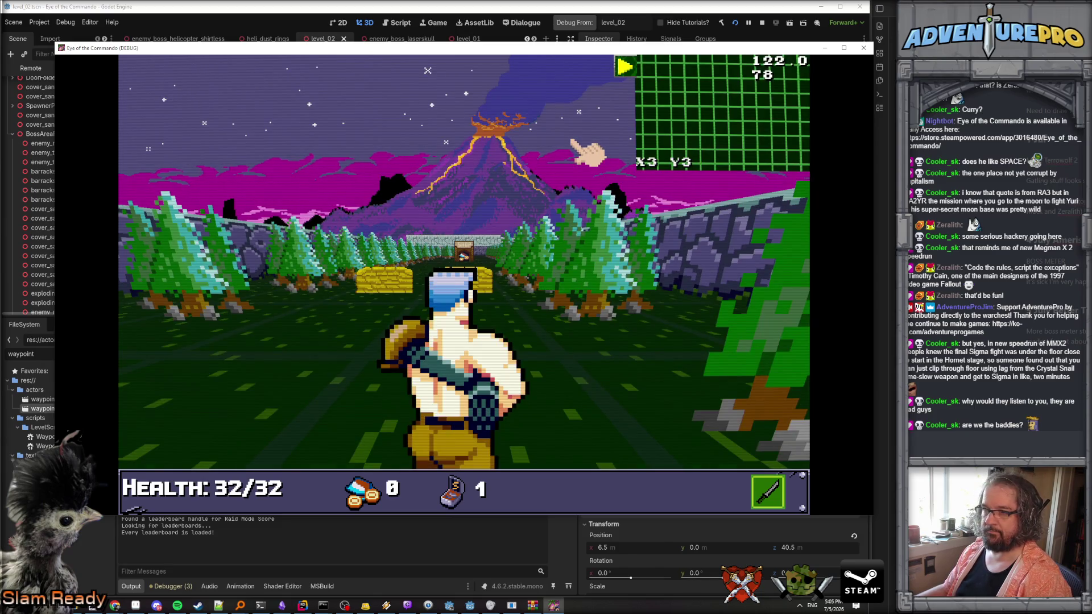
Switch to Rider to focus the cinematic phase check on line 2946.
left_click(318, 605)
left_click(303, 606)
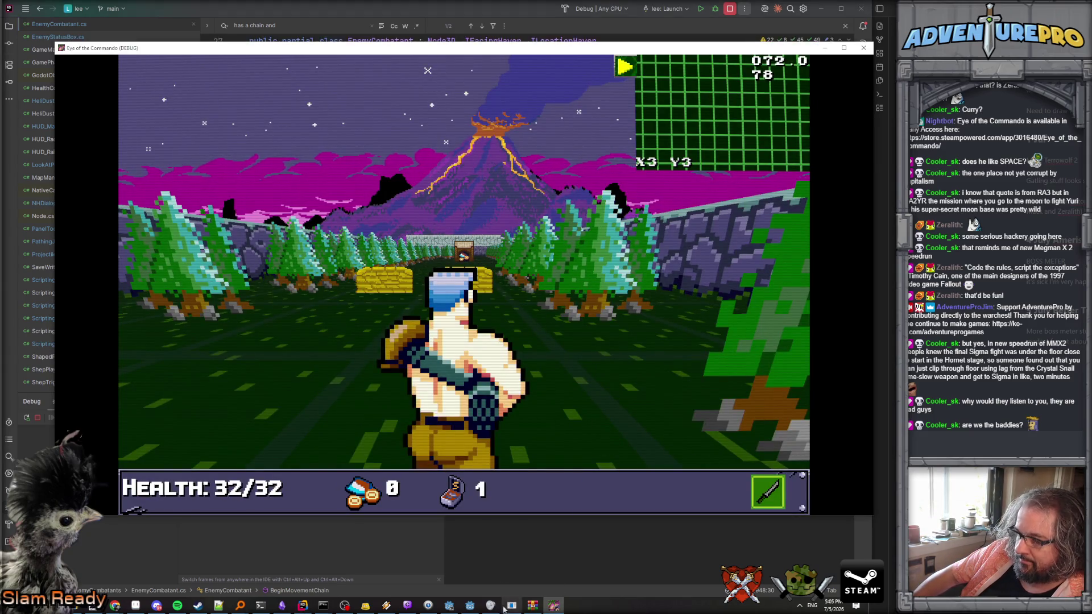
left_click(551, 606)
left_click(499, 274)
Restore the game window and teleport to the boss-room entrance with TP 4 24.
left_click(553, 605)
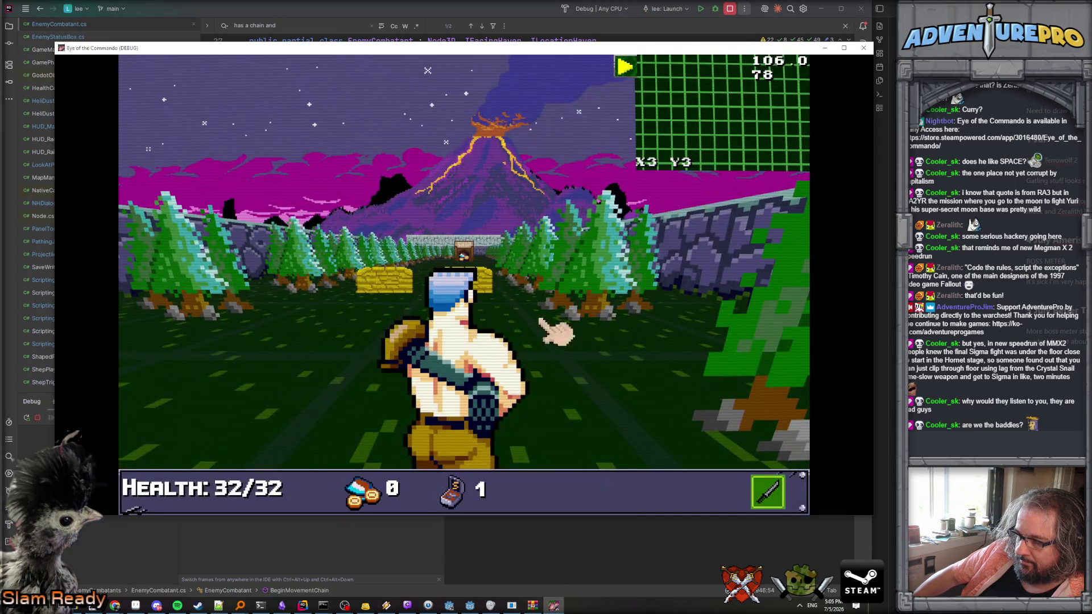
left_click_drag(212, 51, 197, 38)
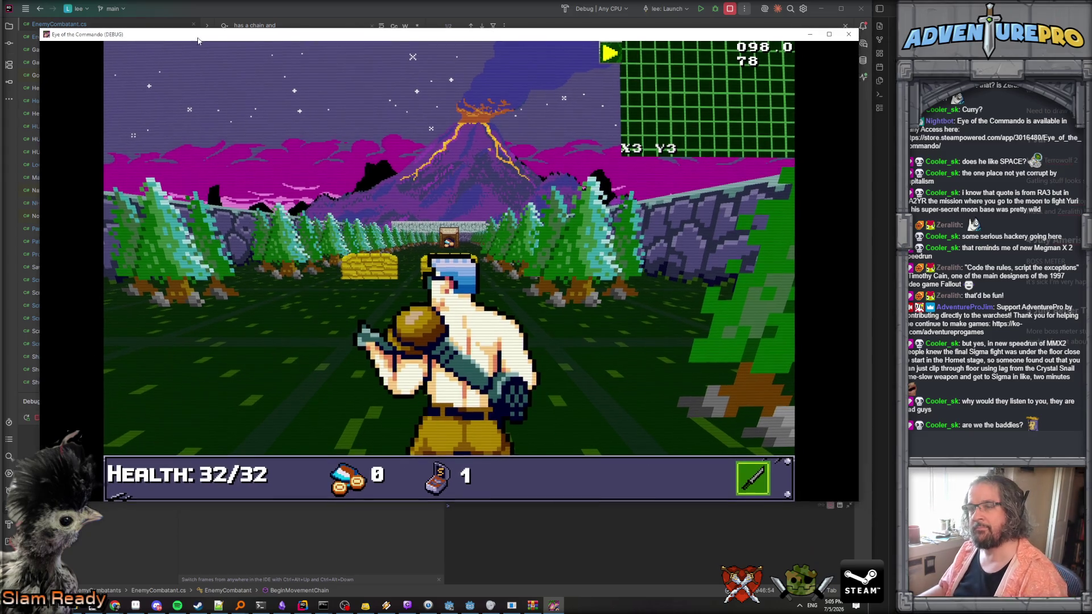
key("grave")
type("TP ")
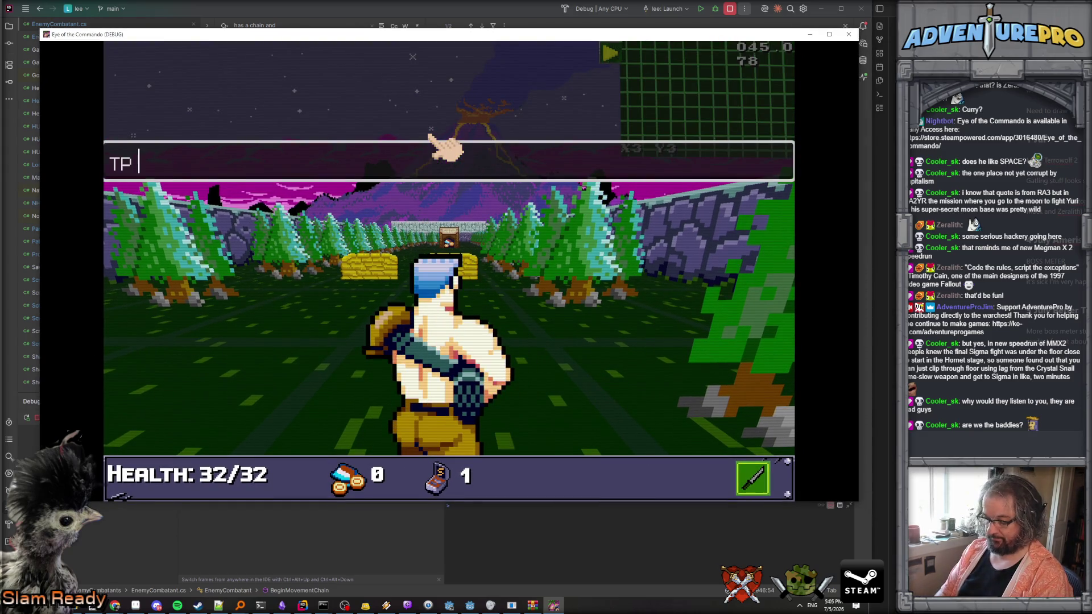
type("4 24")
key("Return")
key("grave")
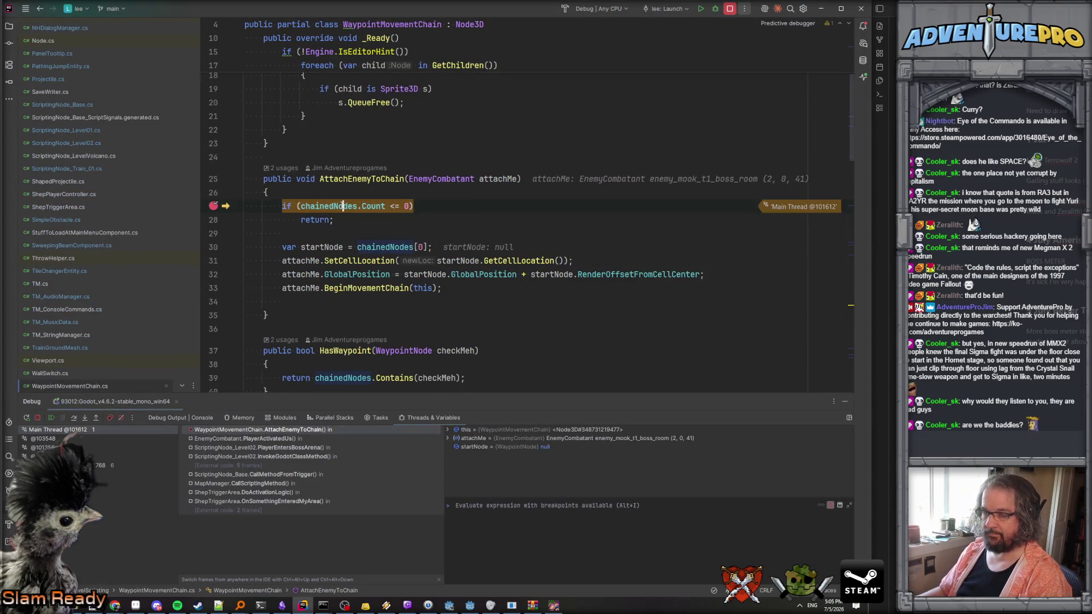
Continue to the BeginMovementChain breakpoint and inspect the GamePhase property declaration.
mouse_move(344, 206)
key("F5")
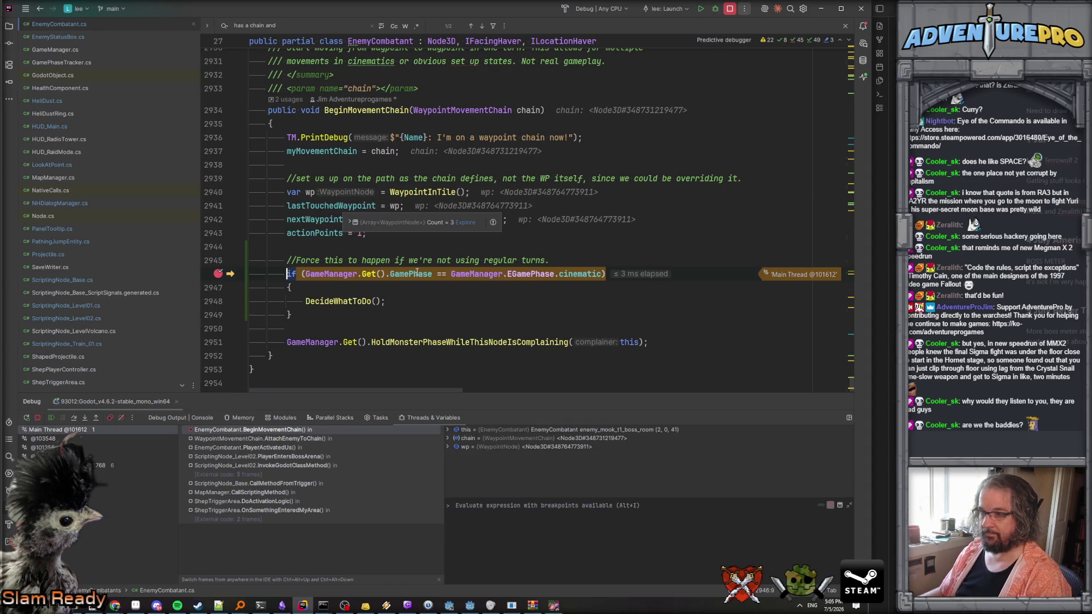
left_click(414, 274)
mouse_move(414, 273)
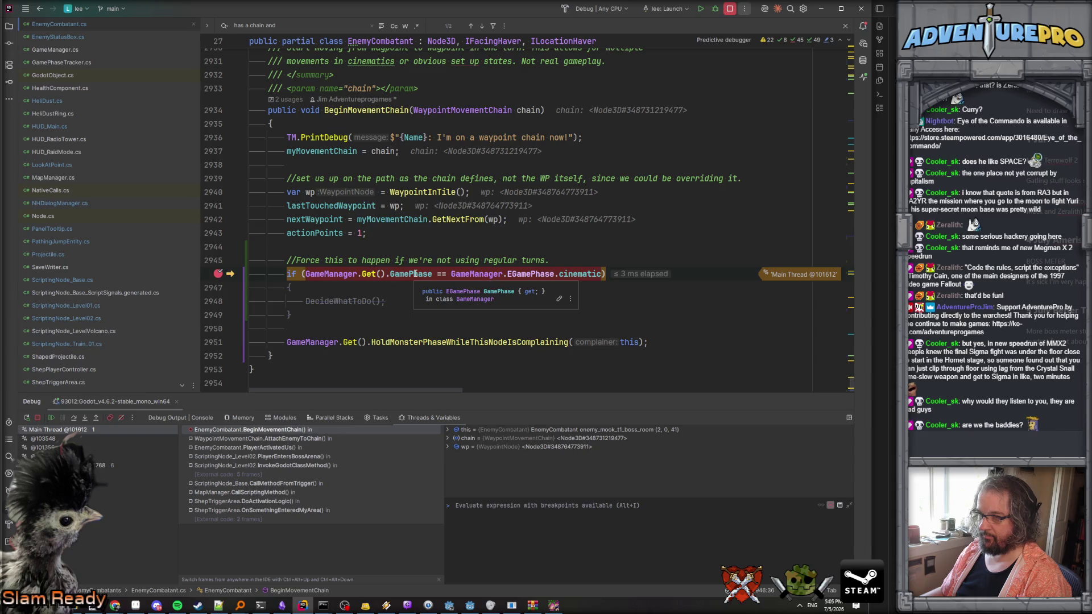
left_click(414, 273, "ctrl")
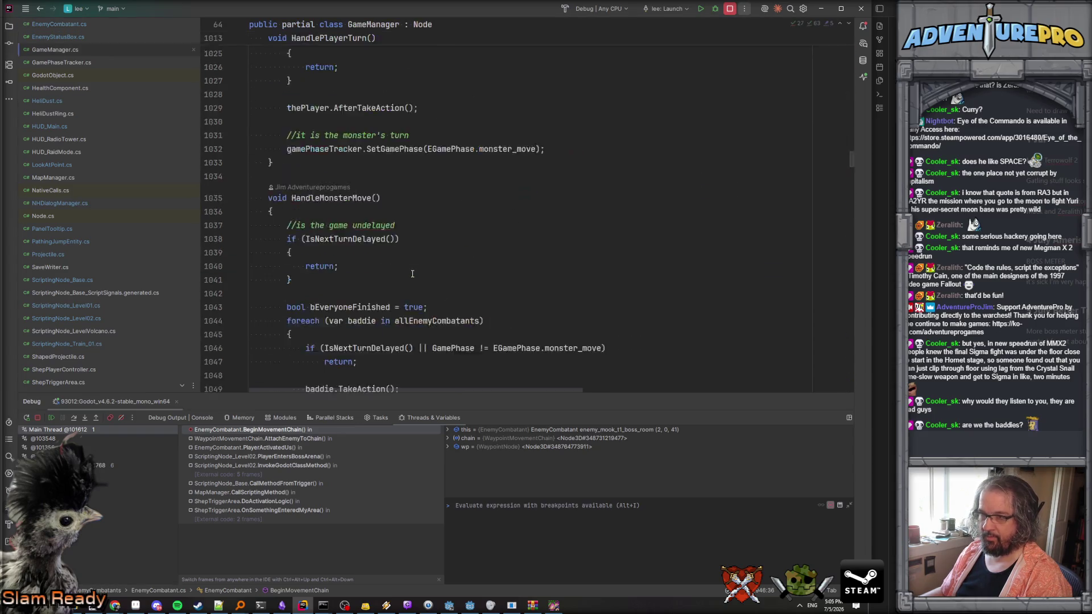
left_click(516, 159)
key("ctrl+minus")
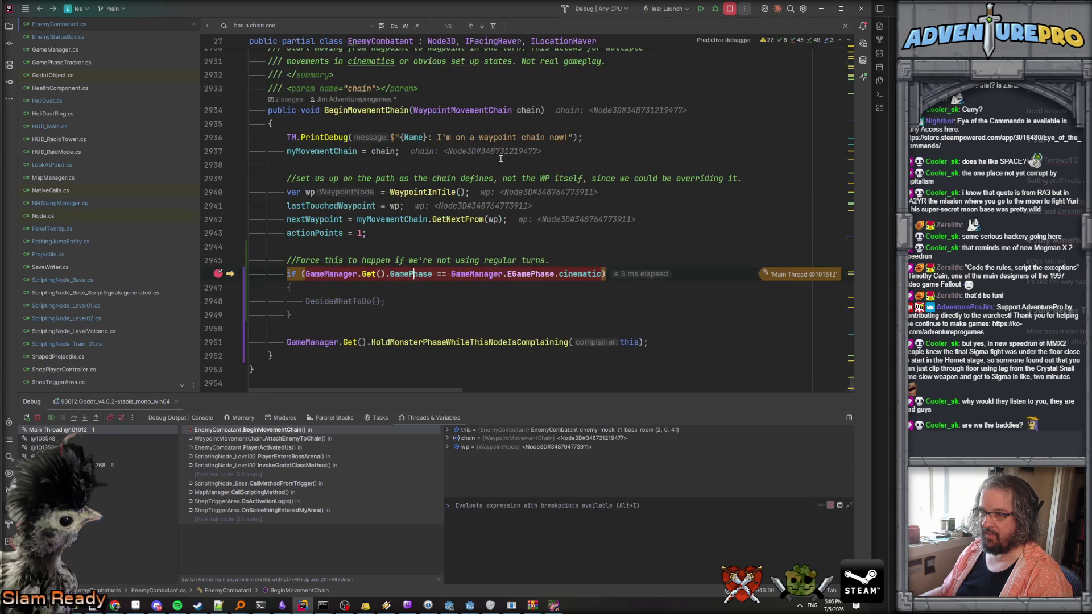
Smart Step Into the GameManager GamePhase getter and walk the frames to PlayerEntersBossArena.
mouse_move(419, 273)
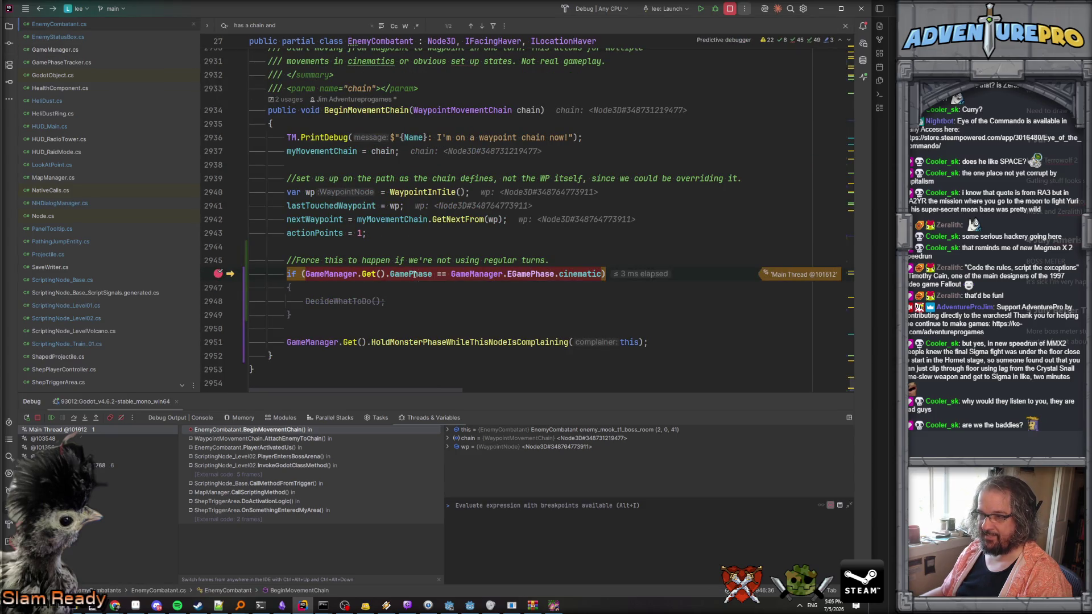
key("shift+F7")
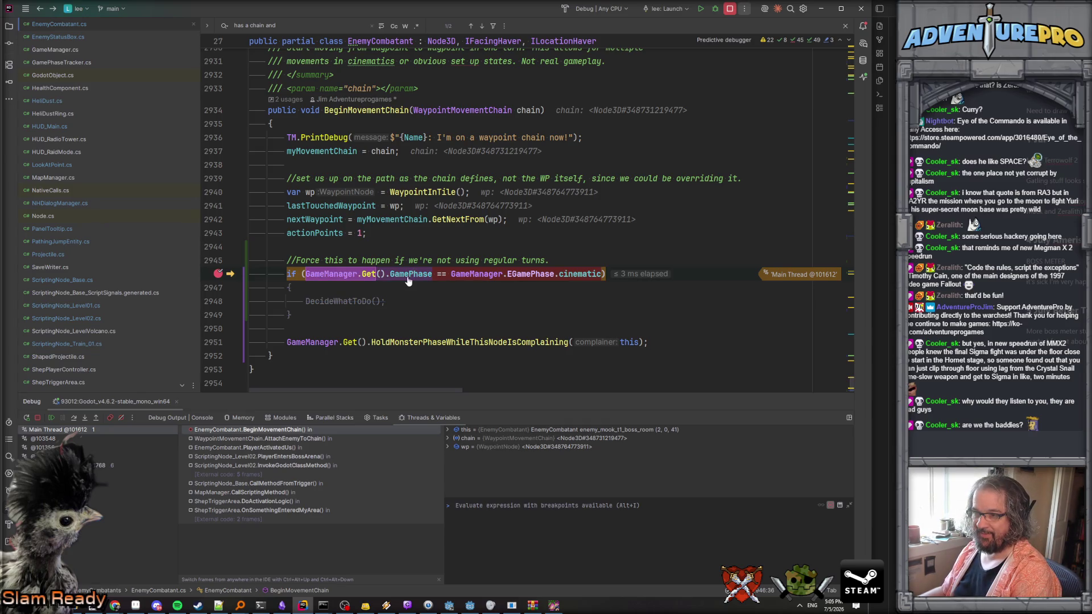
left_click(407, 277)
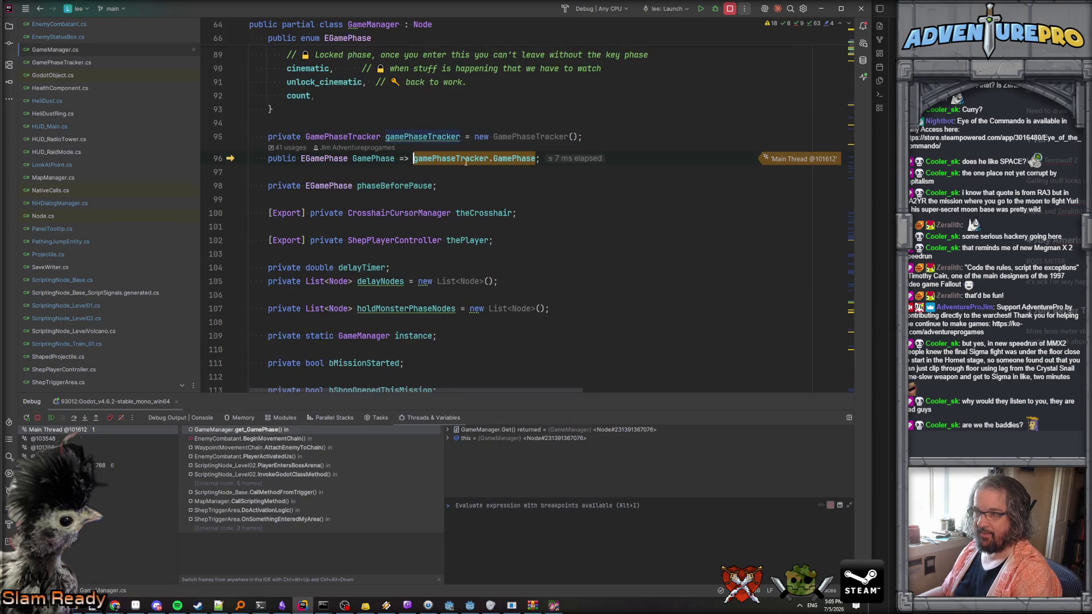
left_click(286, 439)
left_click(290, 447)
left_click(287, 457)
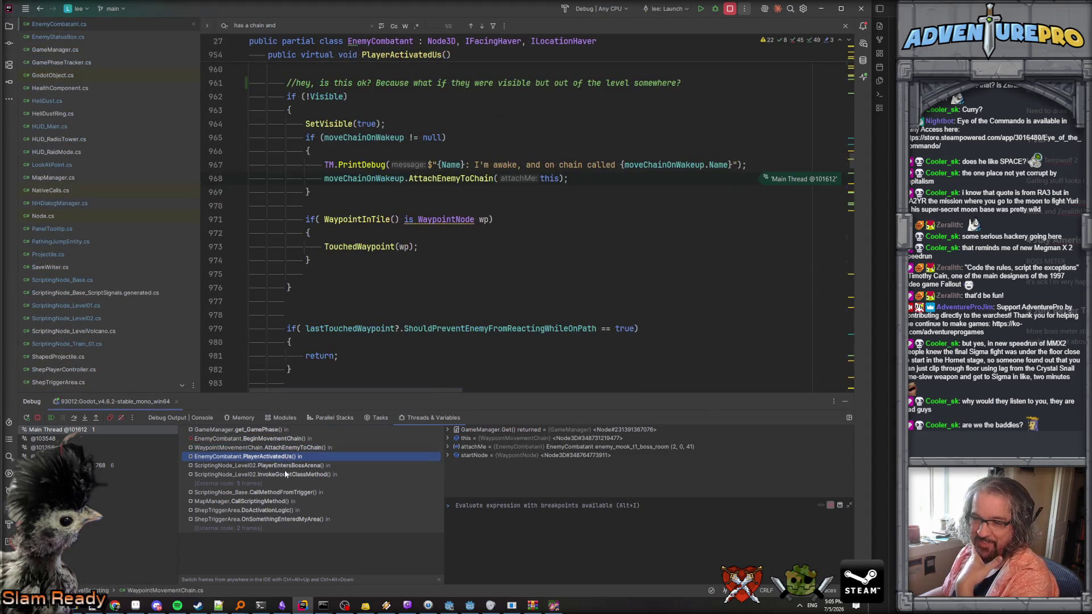
left_click(286, 465)
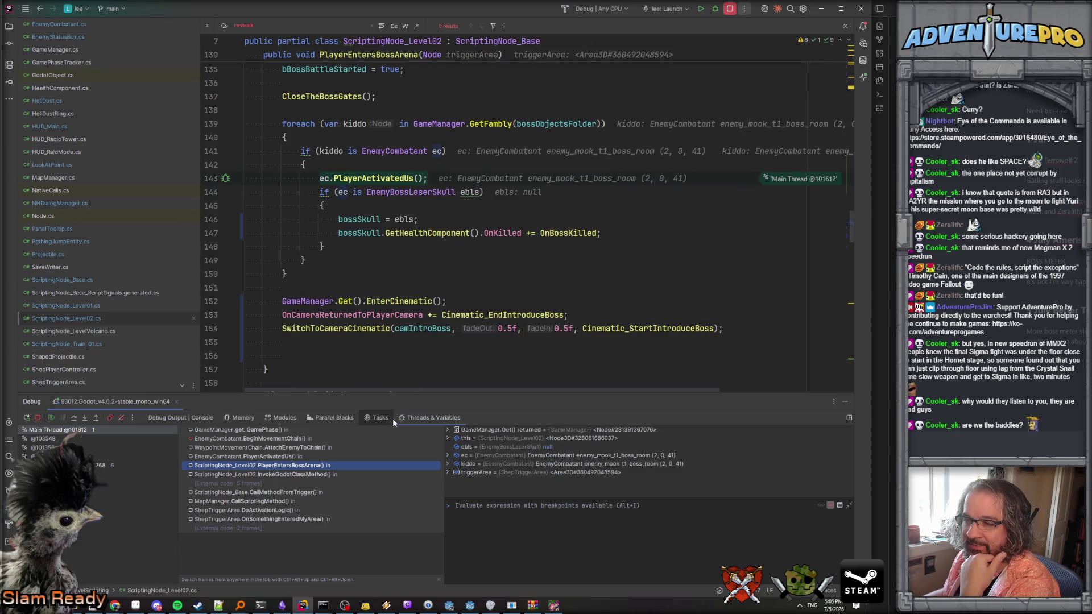
Review the EnterCinematic call, step out to BeginMovementChain, and resume the game.
scroll(403, 345, "up", 2)
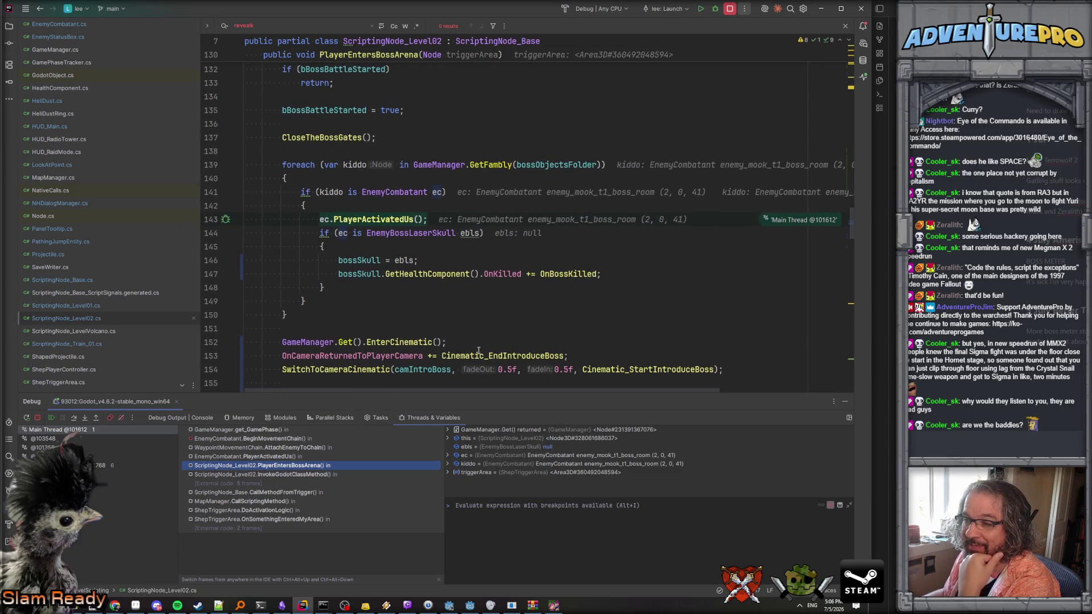
scroll(404, 349, "down", 2)
left_click(380, 301)
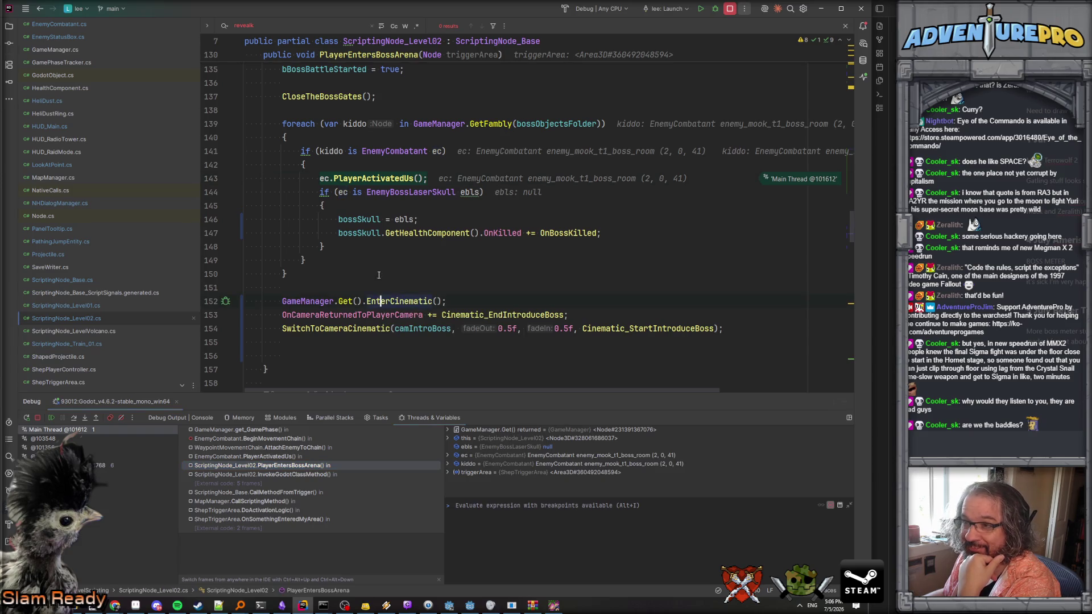
scroll(350, 185, "up", 3)
scroll(350, 185, "down", 3)
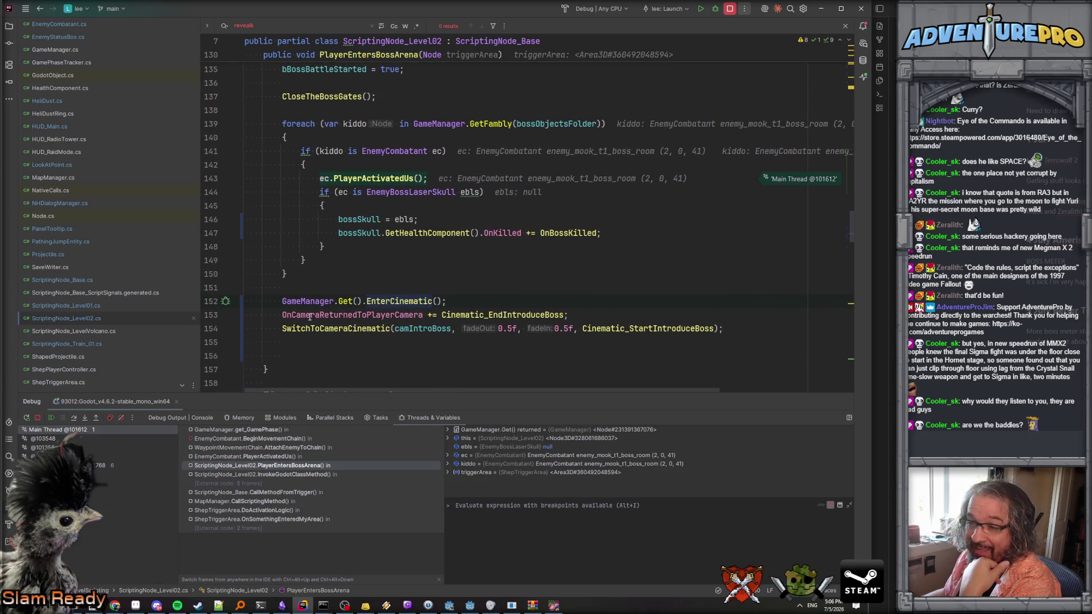
scroll(403, 286, "up", 3)
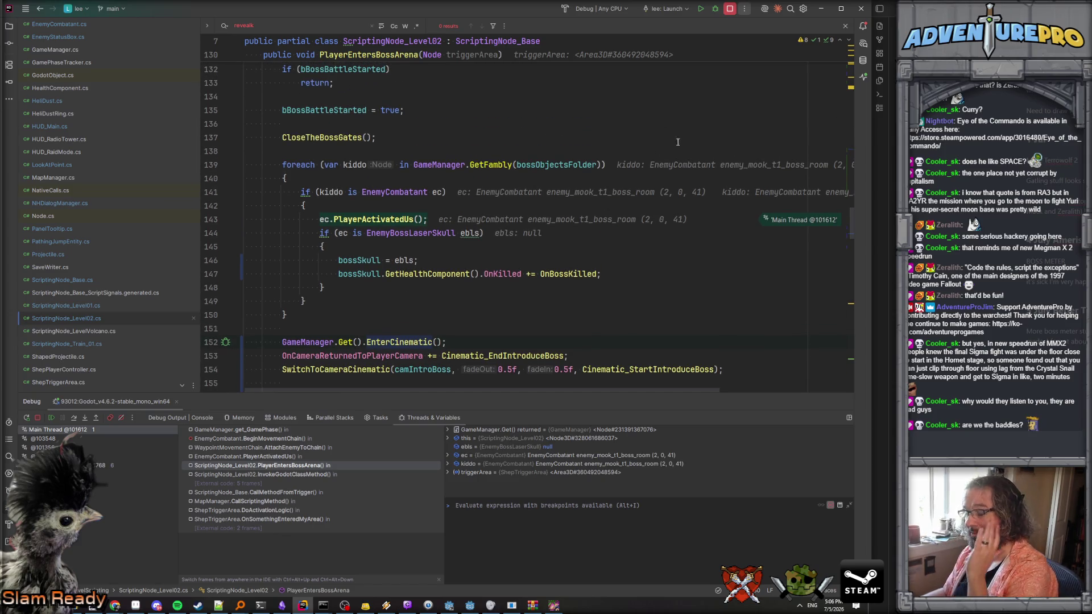
key("shift+F11")
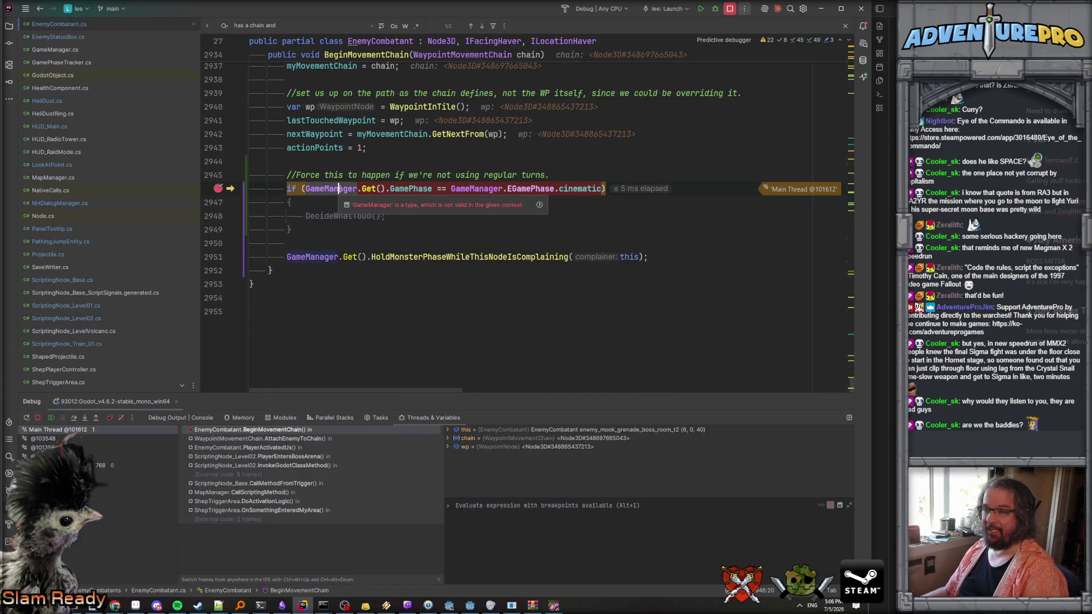
key("F5")
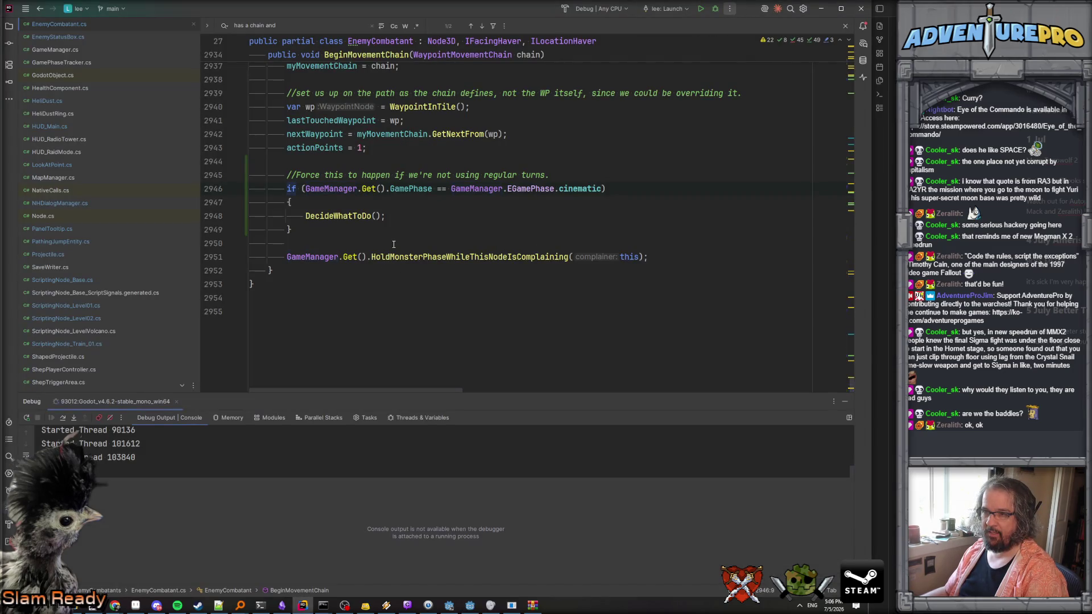
Cut GameManager.Get().EnterCinematic() from line 152 and paste it after the bBossBattleStarted early return.
key("shift+Down")
key("ctrl+c")
key("Delete")
scroll(364, 284, "up", 4)
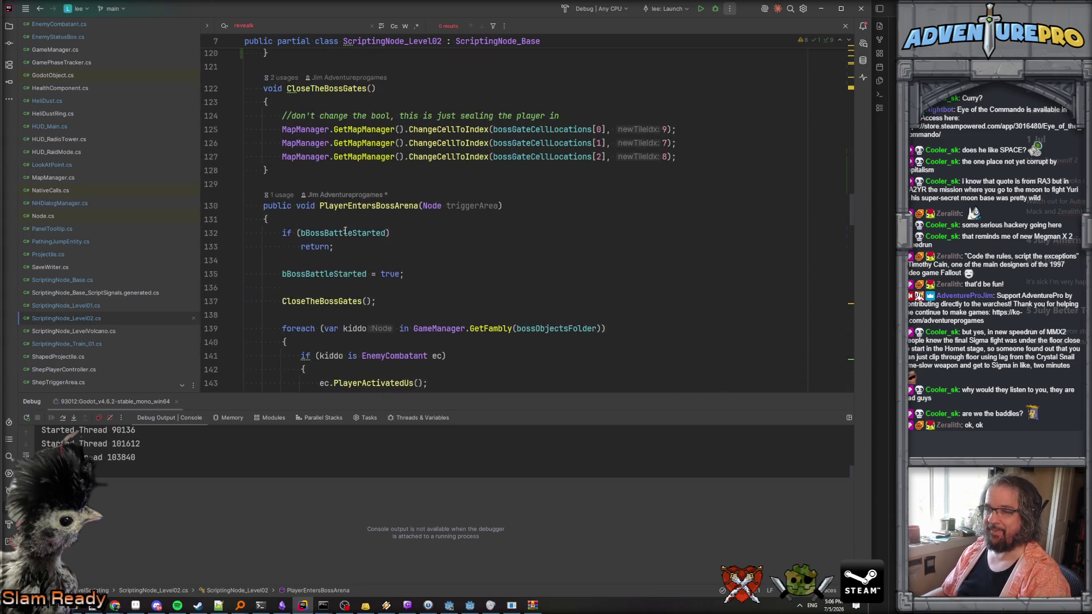
scroll(345, 231, "down", 3)
scroll(360, 188, "down", 2)
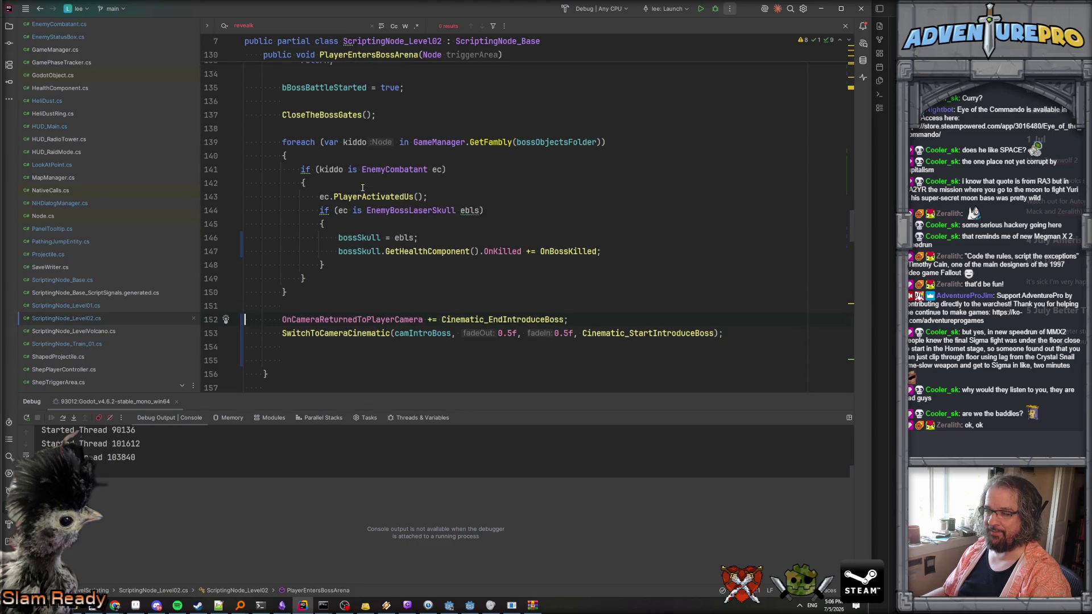
scroll(362, 187, "up", 1)
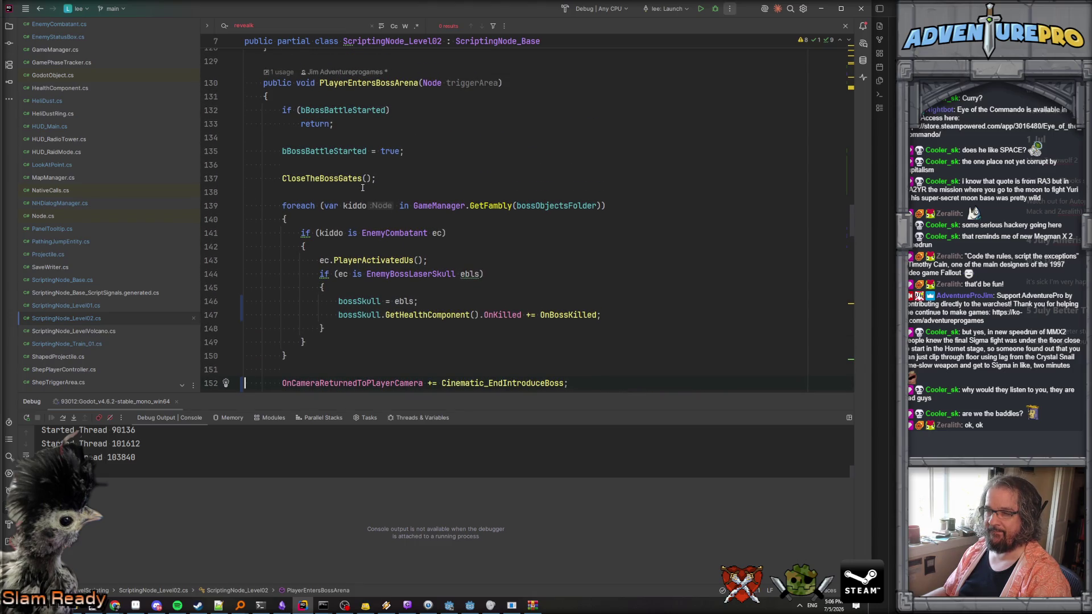
scroll(362, 188, "up", 1)
scroll(362, 188, "up", 1)
scroll(363, 188, "down", 4)
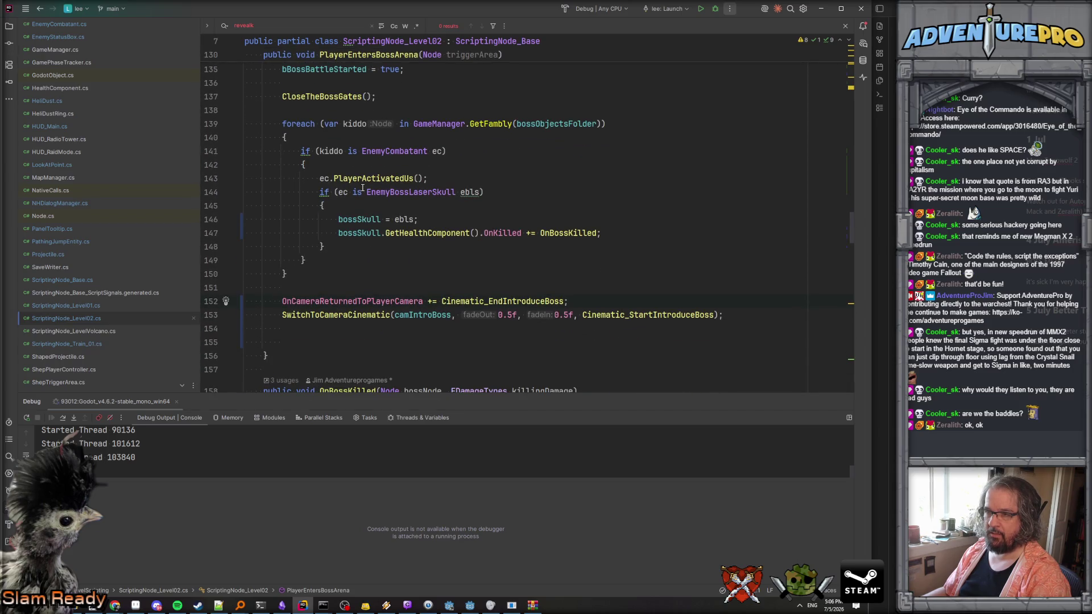
scroll(363, 187, "up", 3)
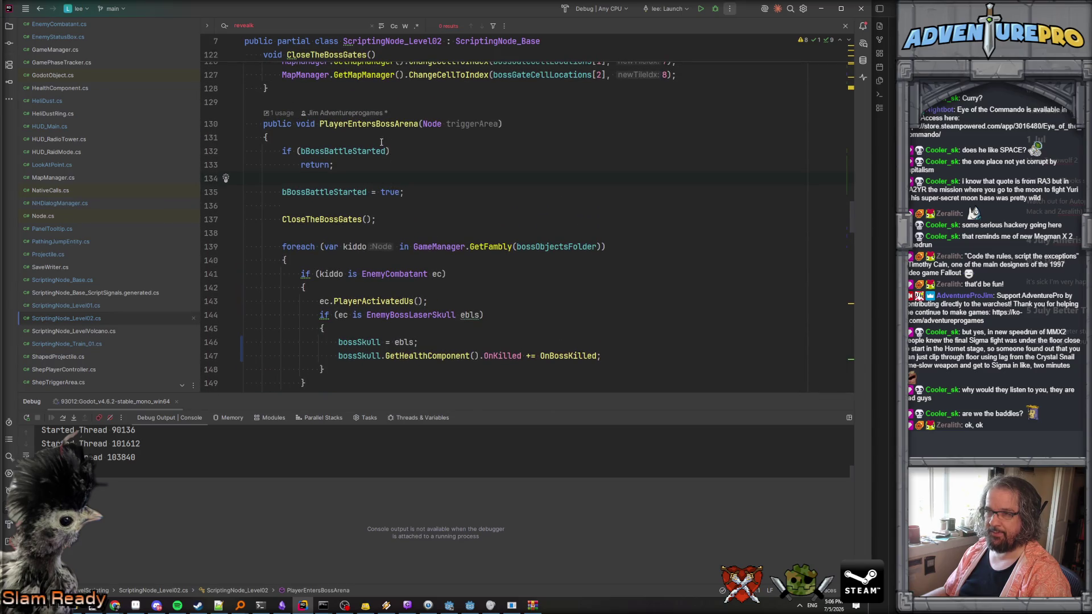
key("ctrl+v")
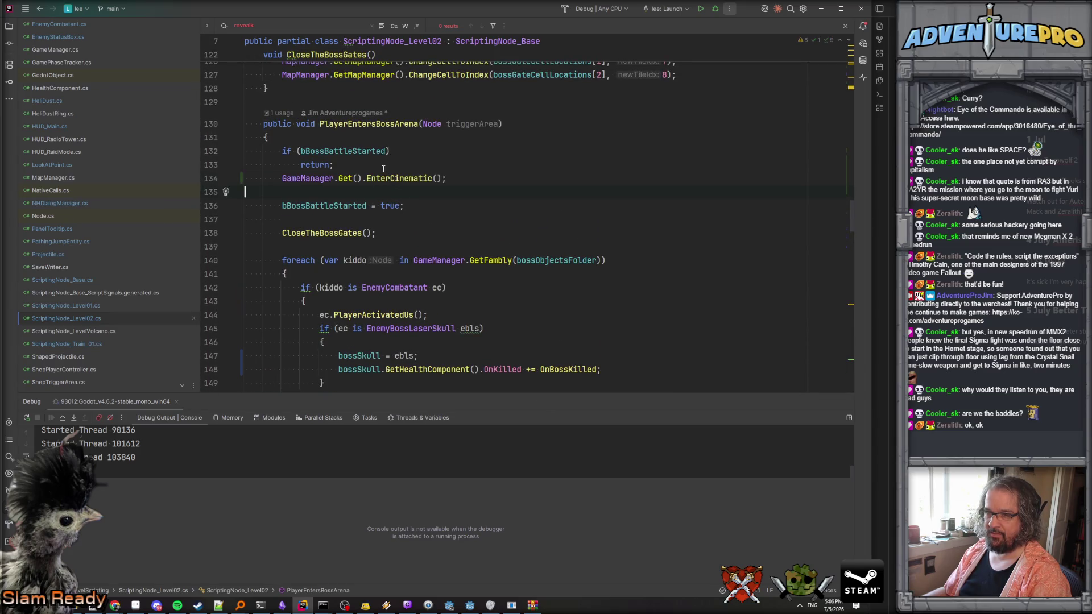
Finish inserting EnterCinematic and remove the blank lines around the bBossBattleStarted check.
key("Return")
key("BackSpace")
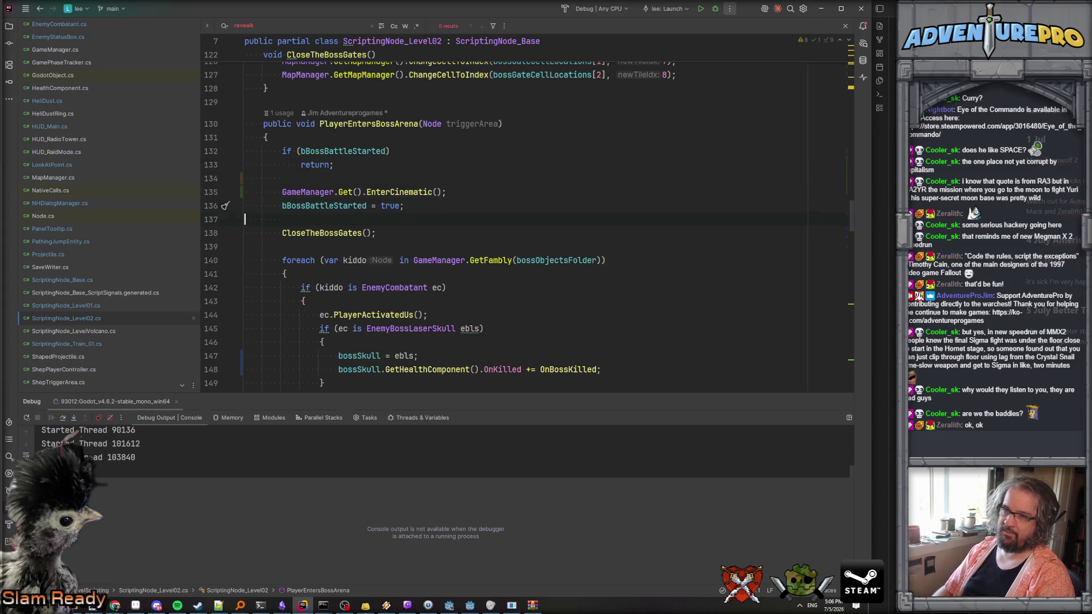
key("Down")
key("Down")
key("BackSpace")
key("Down")
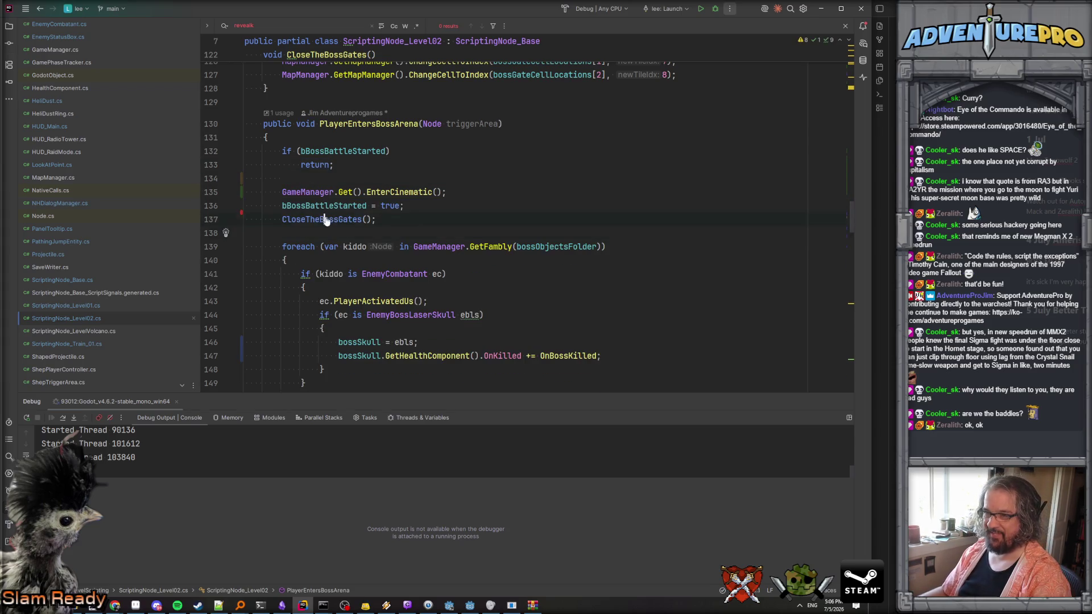
Inspect the CloseTheBossGates definition and the usages of PlayerEntersBossArena.
left_click(324, 219, "ctrl")
key("ctrl+alt+Left")
scroll(387, 233, "down", 5)
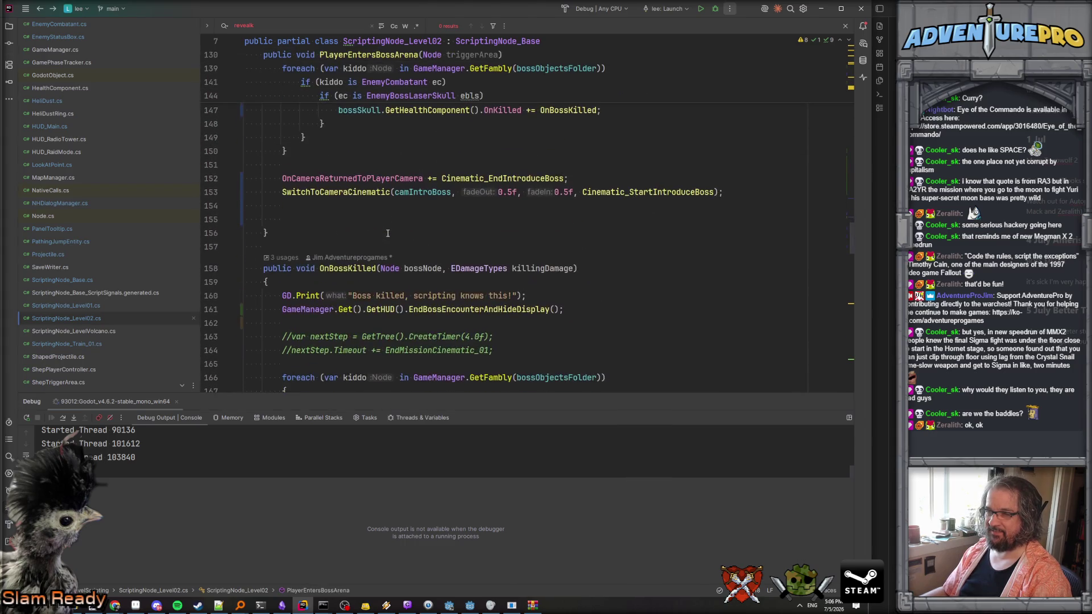
scroll(609, 199, "up", 5)
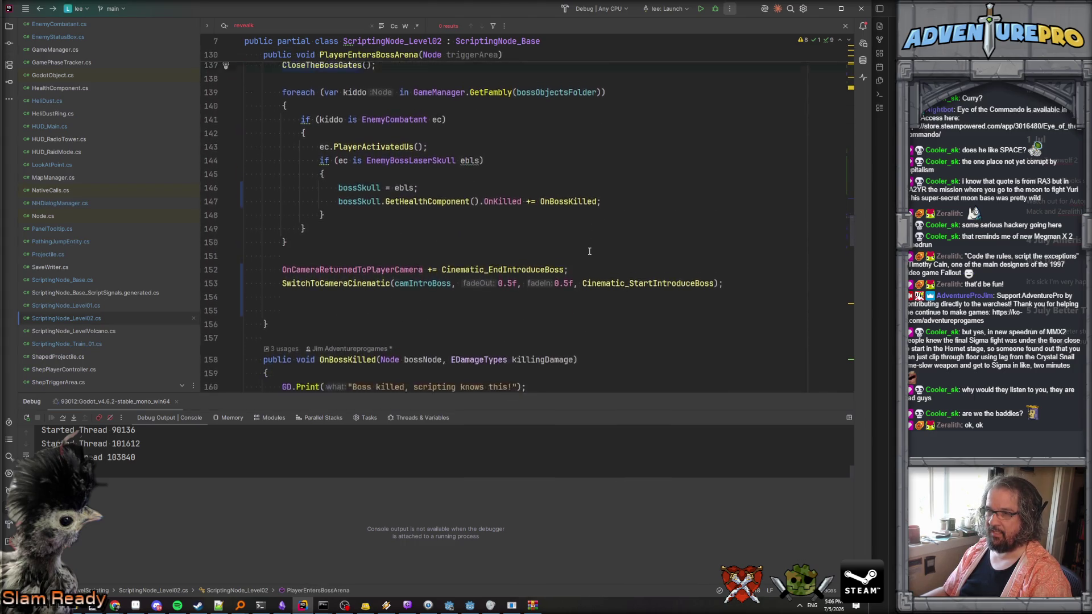
scroll(590, 250, "up", 2)
double_click(363, 165)
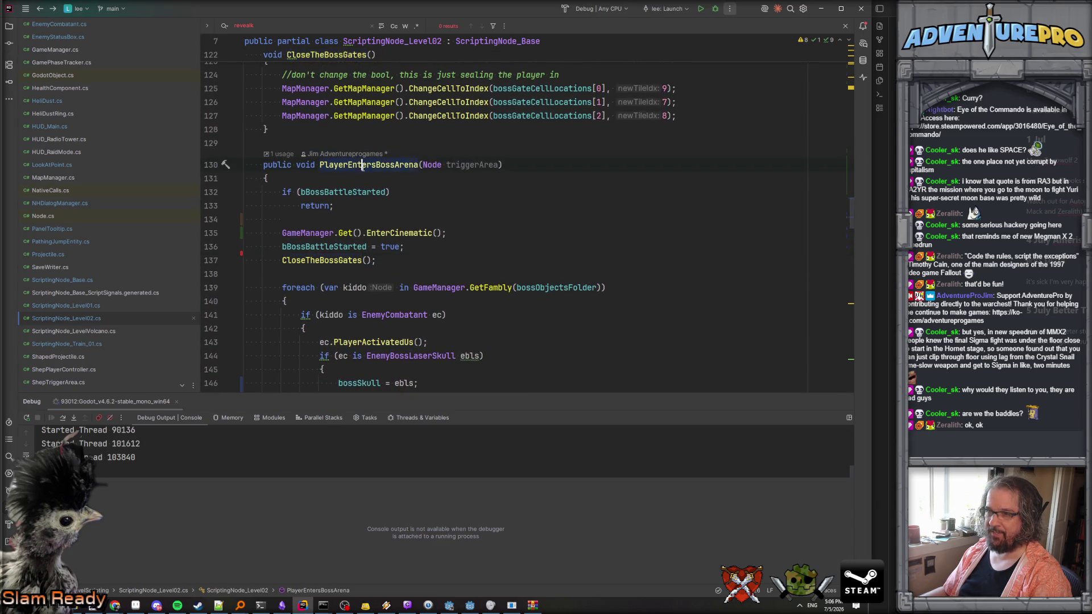
left_click(363, 167, "ctrl")
key("Escape")
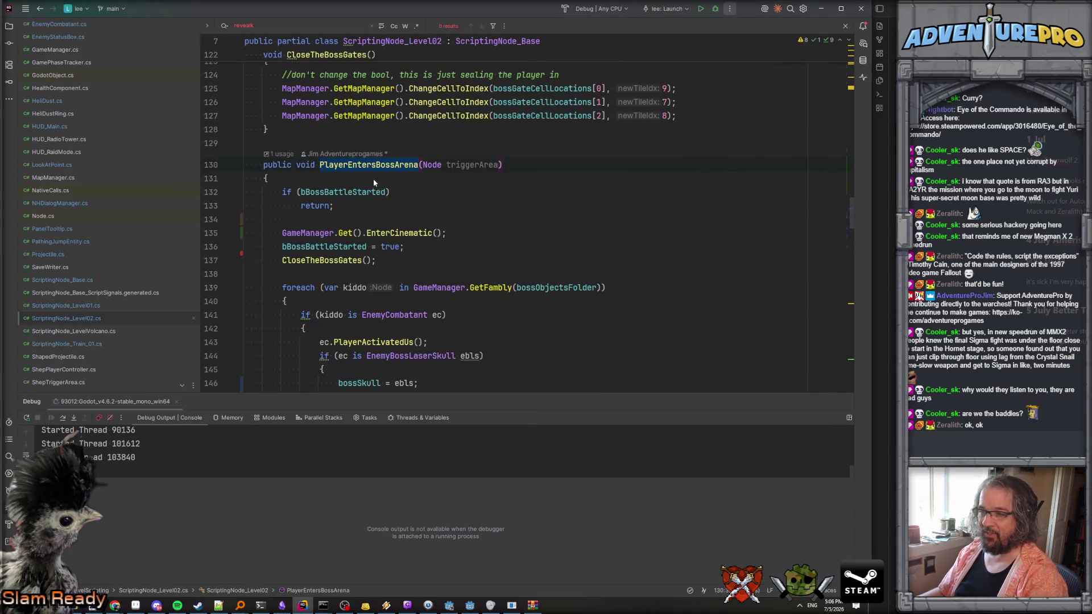
Look up the Cinematic_StartIntroduceBoss declaration and return to the SwitchToCameraCinematic call.
scroll(400, 200, "down", 6)
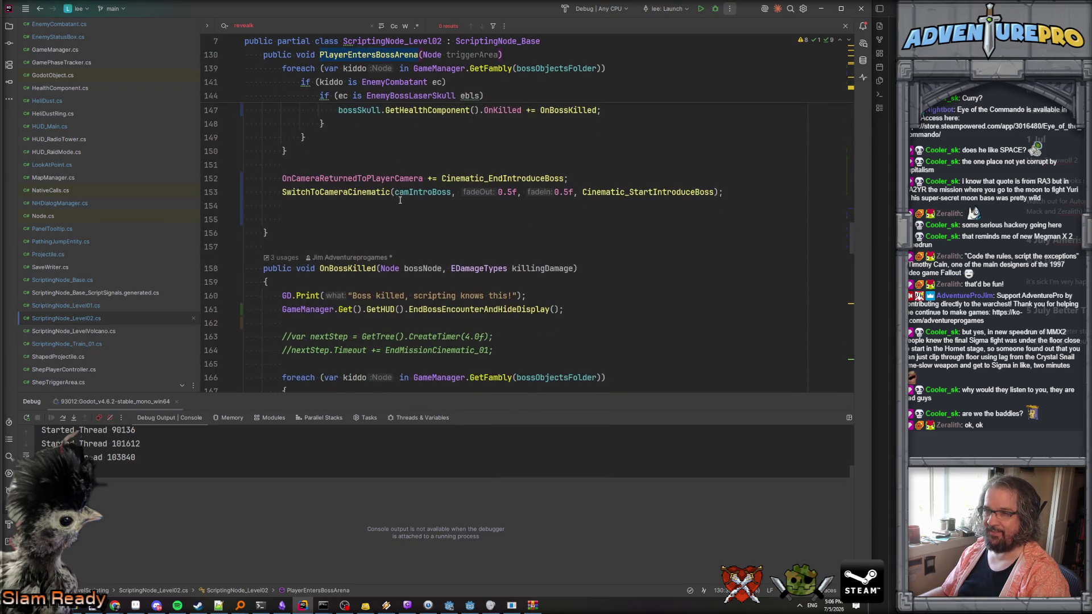
scroll(400, 200, "up", 5)
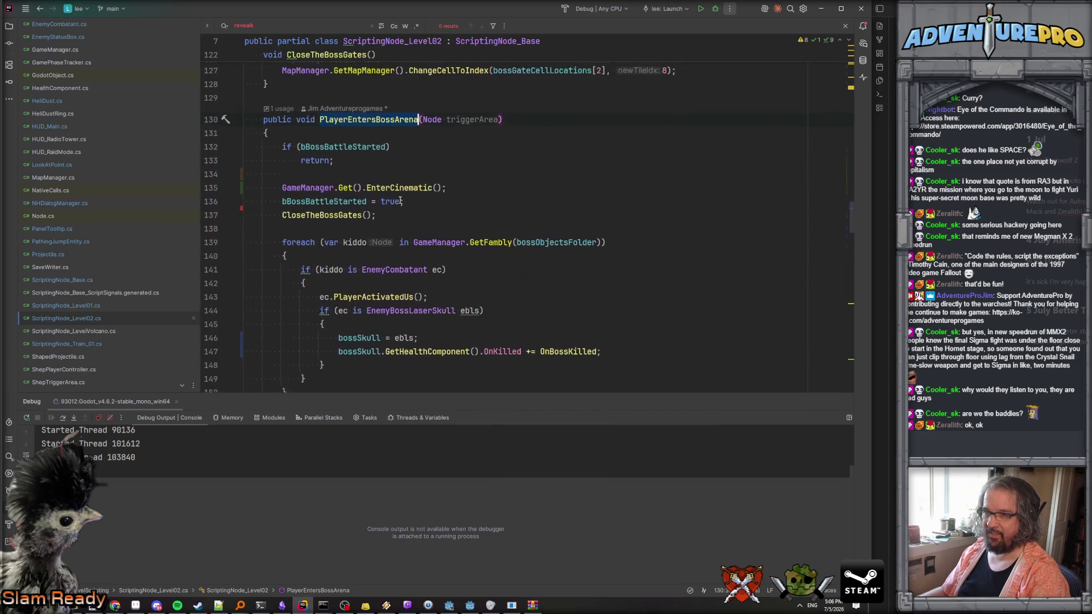
scroll(400, 200, "down", 4)
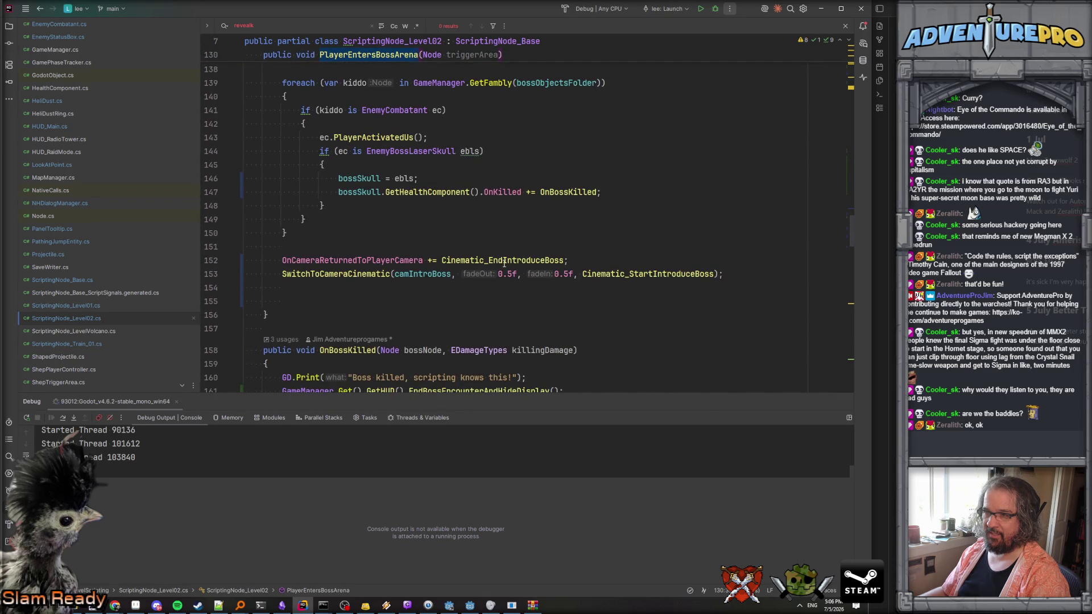
left_click(650, 275, "ctrl")
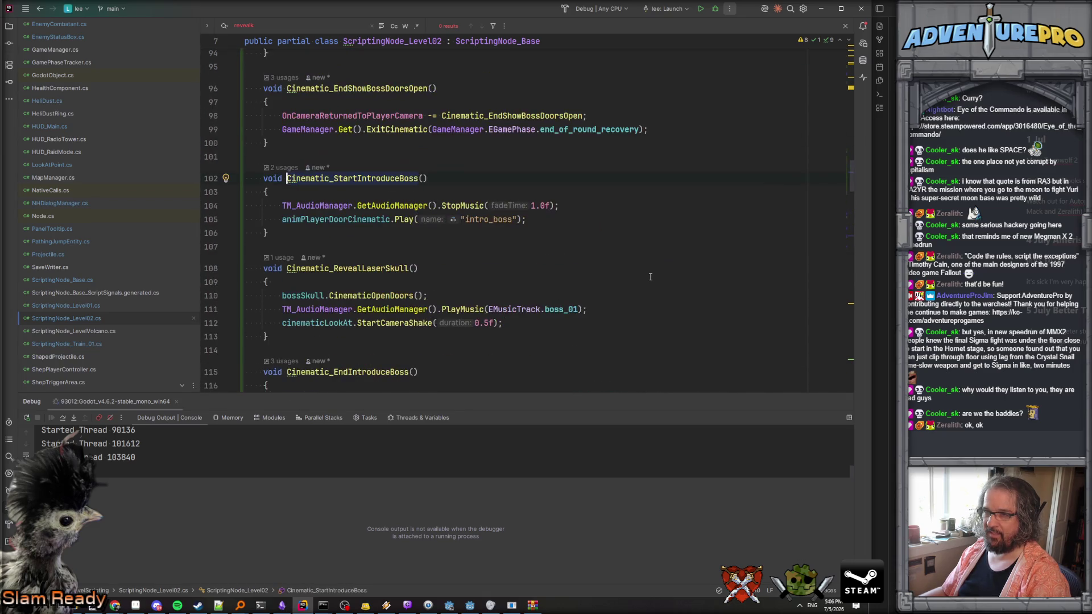
key("ctrl+minus")
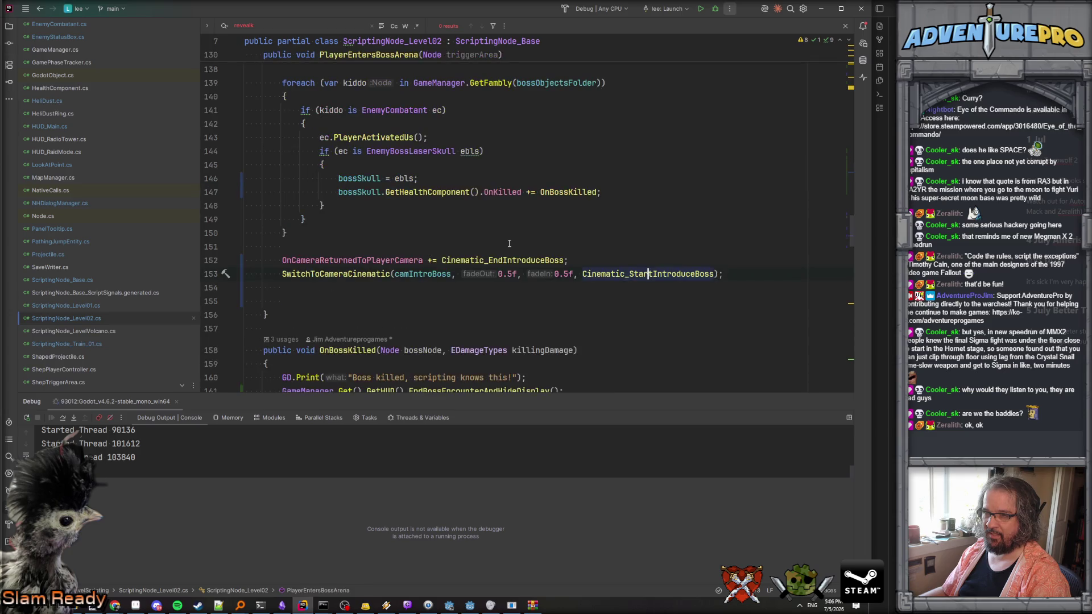
scroll(509, 243, "up", 4)
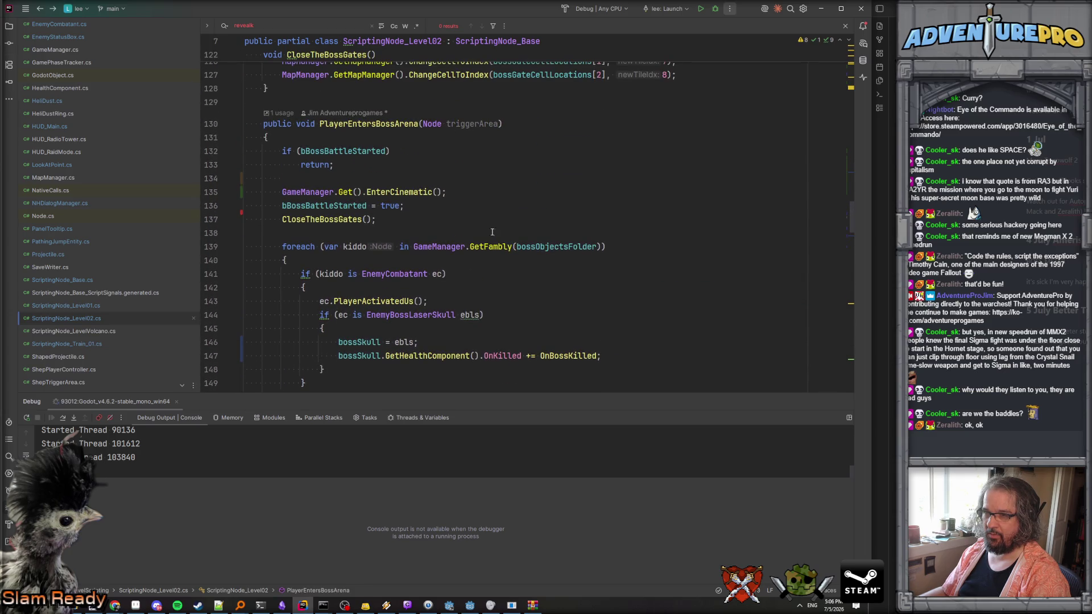
Add a breakpoint on the bBossBattleStarted check at line 132.
left_click(329, 191)
scroll(331, 207, "down", 2)
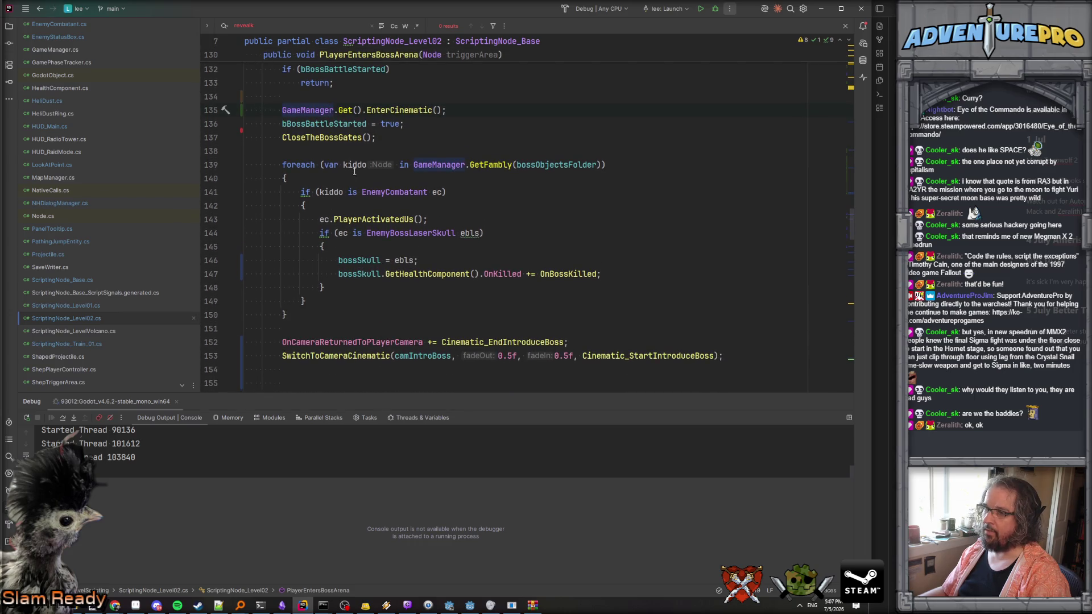
scroll(404, 227, "down", 2)
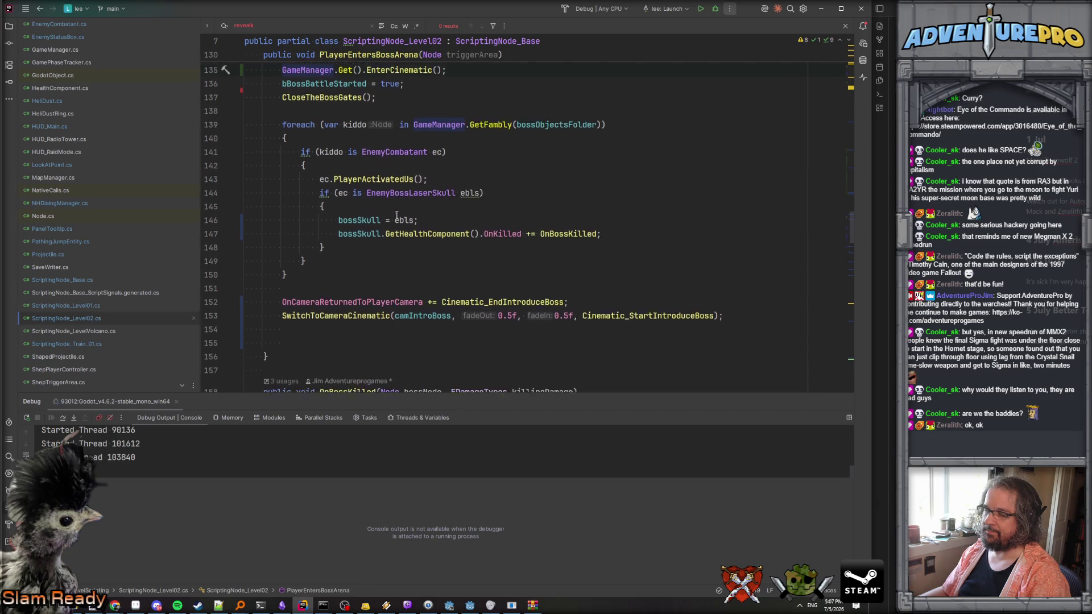
scroll(460, 255, "down", 1)
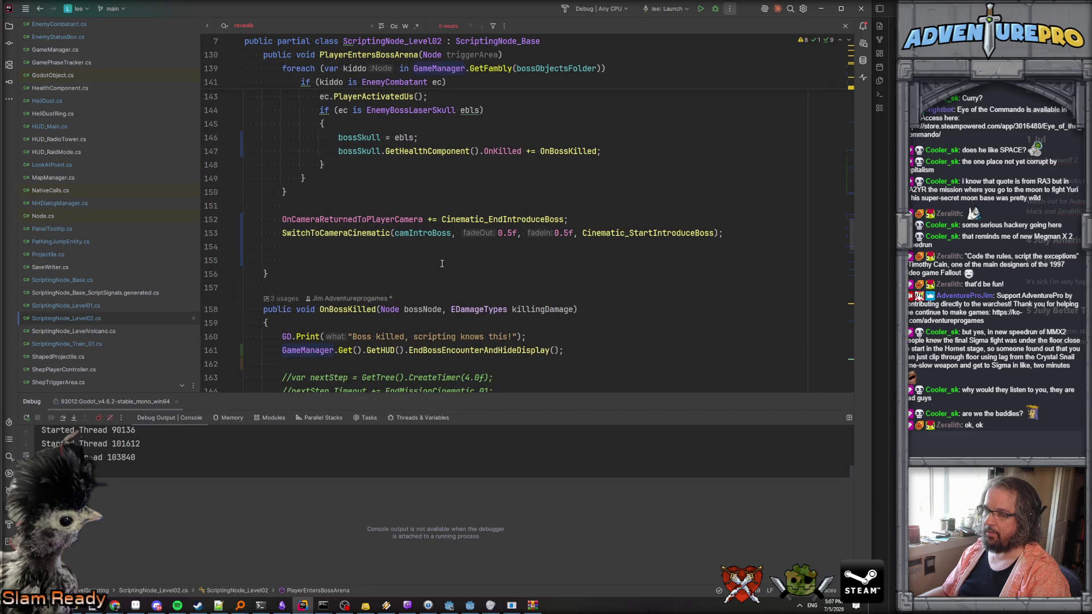
scroll(442, 263, "up", 6)
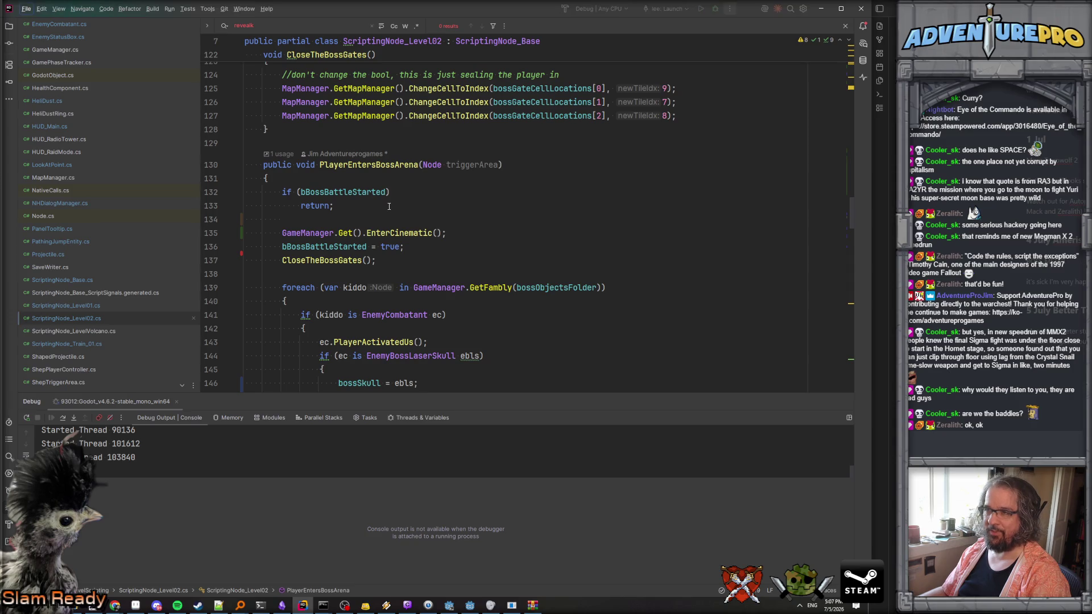
key("F9")
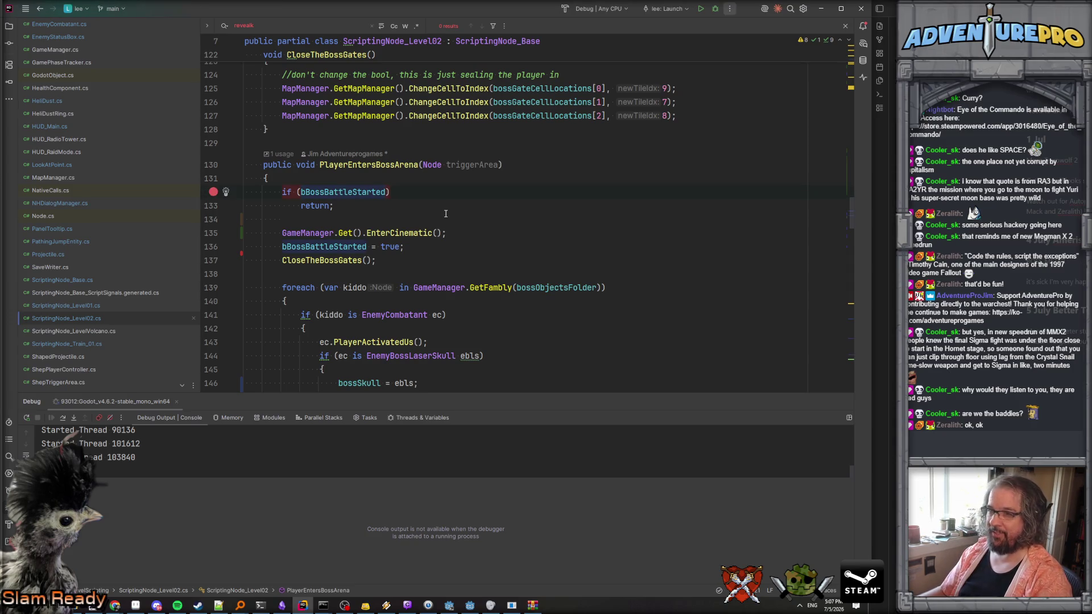
Debug the game from level_02 in Godot, dismissing the missing-type error and relaunching.
key("alt+Tab")
left_click(574, 23)
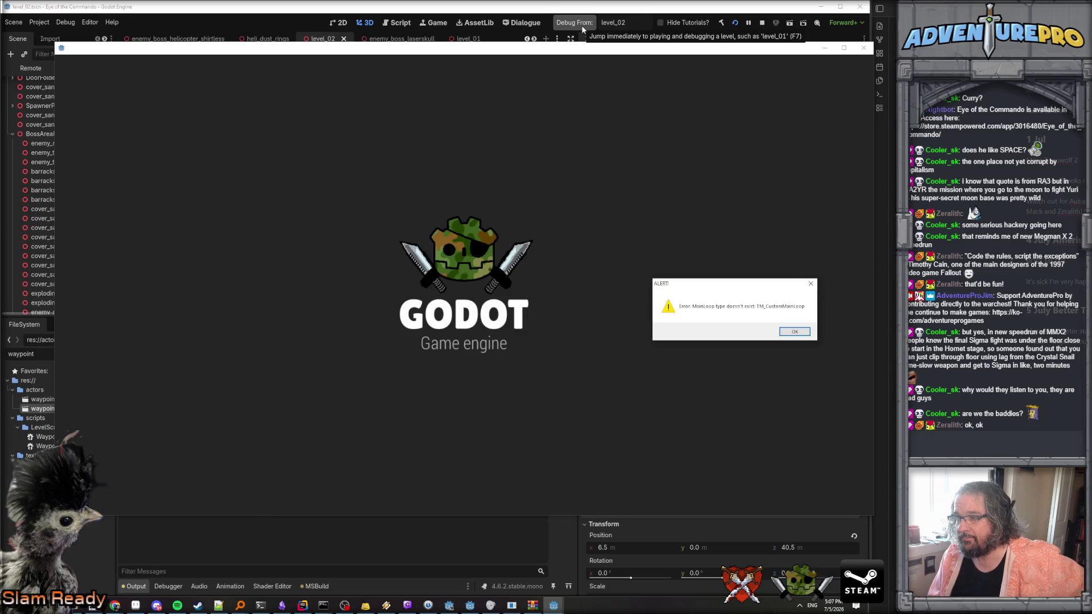
key("Return")
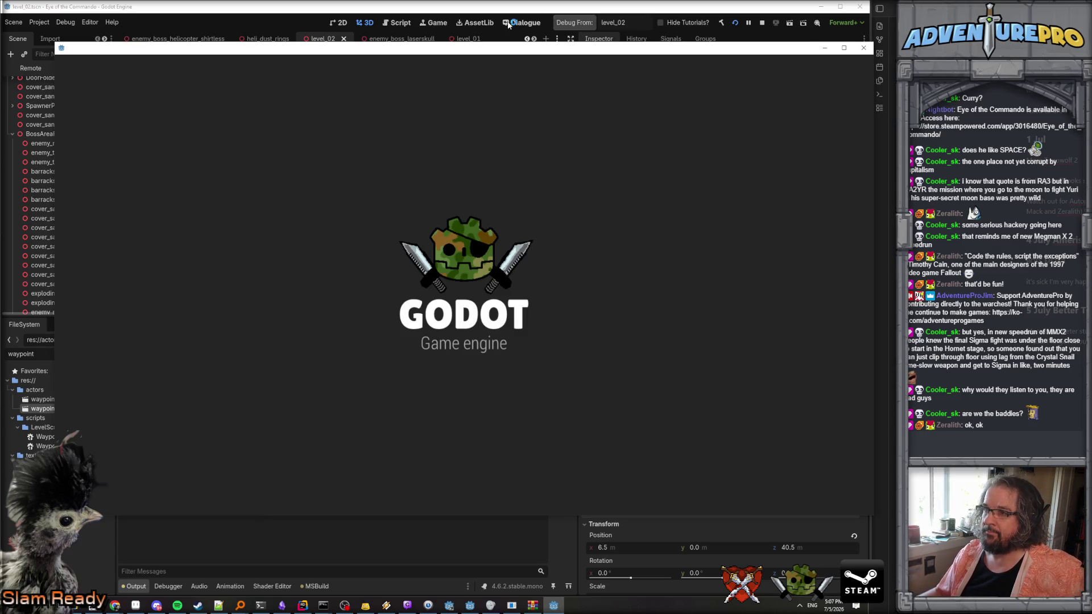
left_click(566, 24)
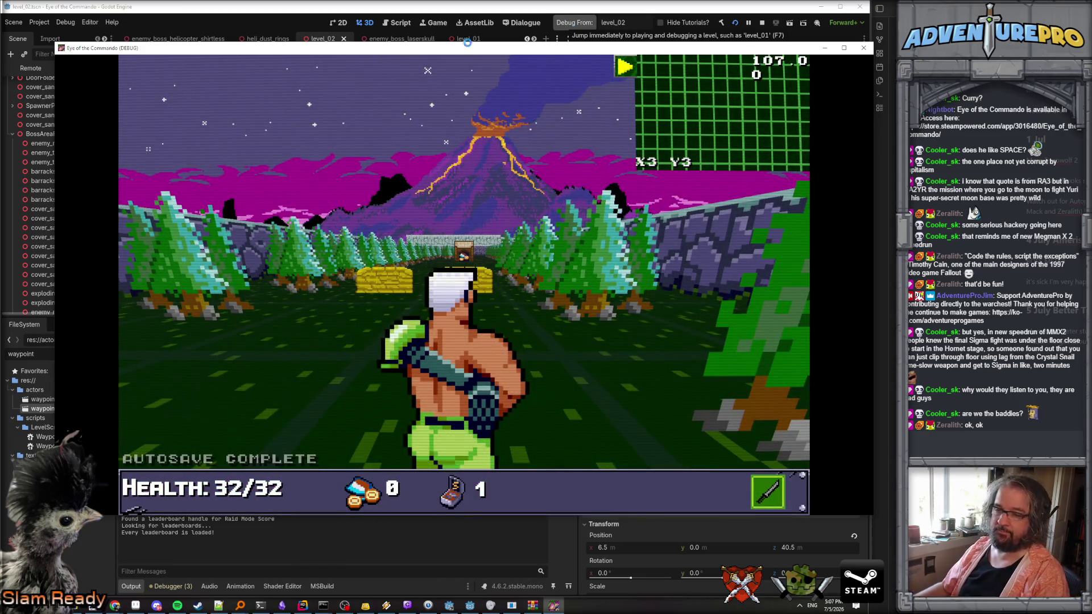
Teleport the player to X4 Y24 with the console command 'TP 4 24', then return to Rider.
key("grave")
type("TP 4 24")
key("Return")
key("grave")
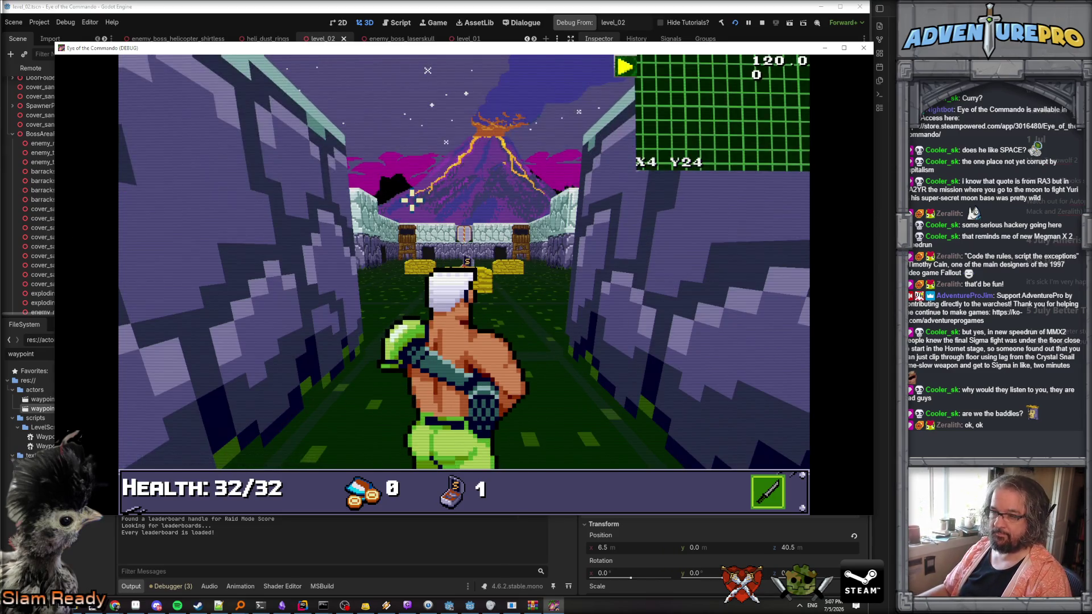
key("alt+Tab")
key("alt+Tab")
key("Tab")
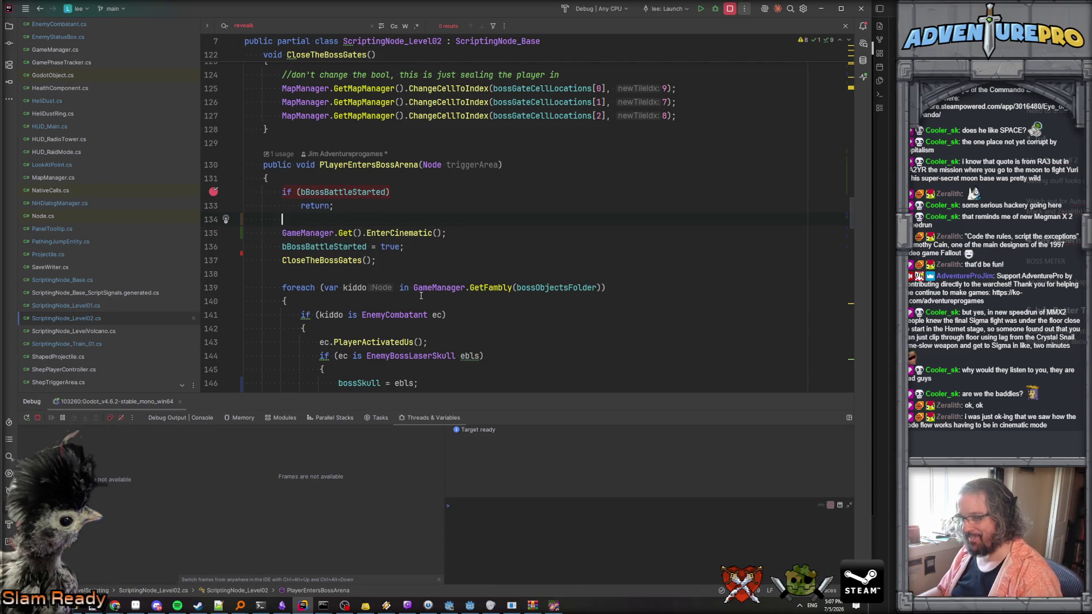
Inspect the trigger's call-stack frames and enemy count, then return to the PlayerEntersBossArena frame.
key("alt+Tab")
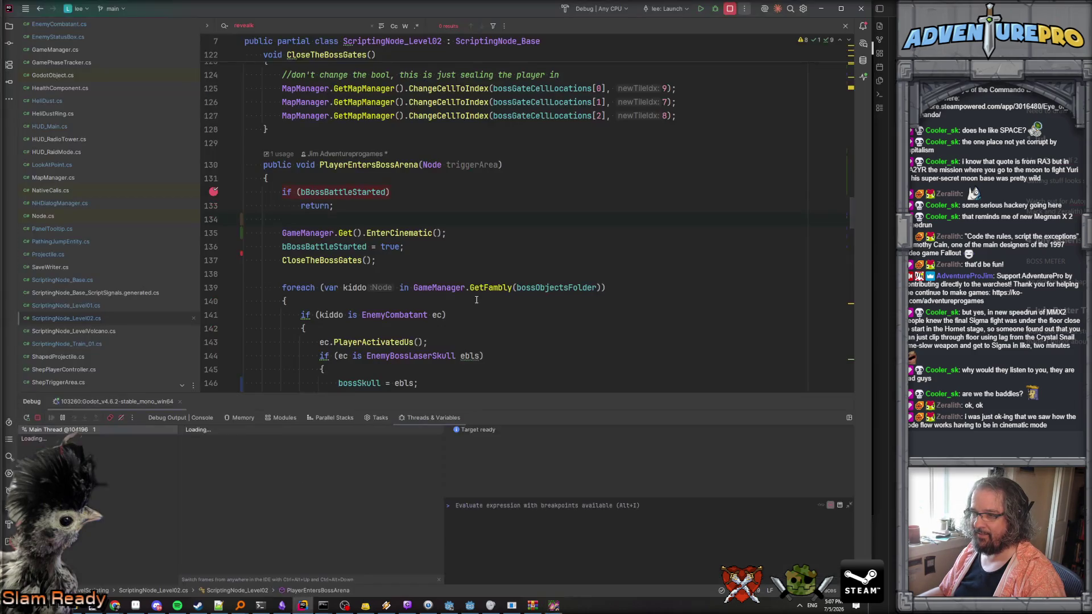
left_click(306, 438)
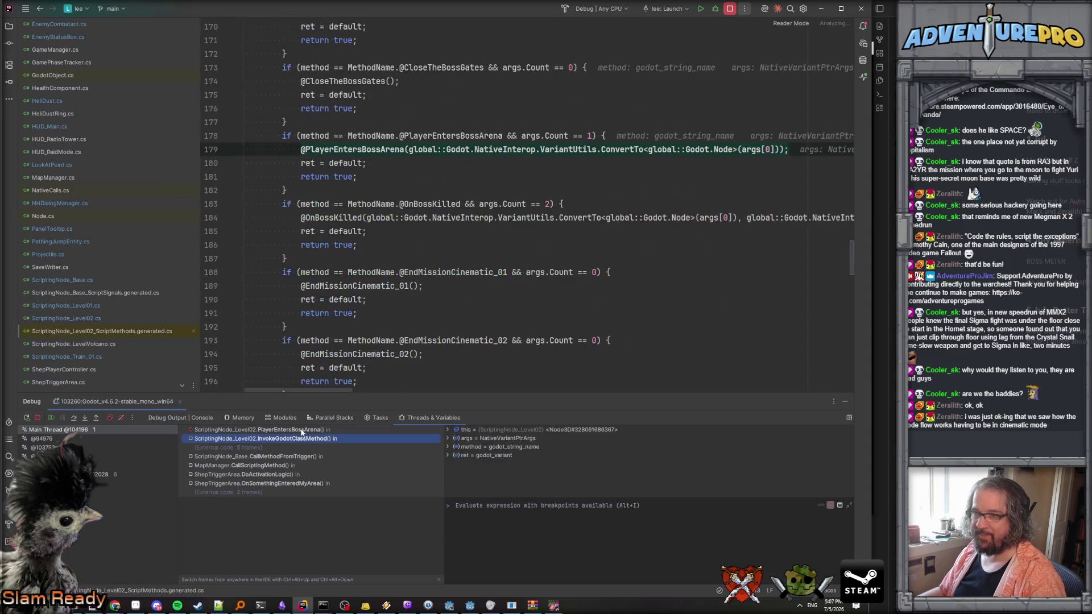
left_click(295, 457)
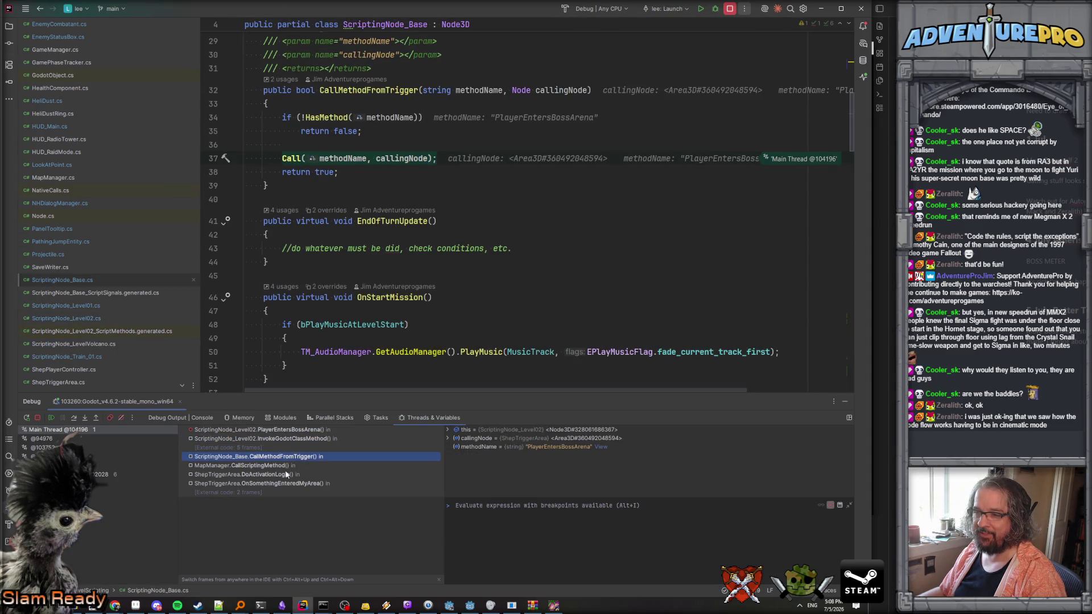
left_click(279, 466)
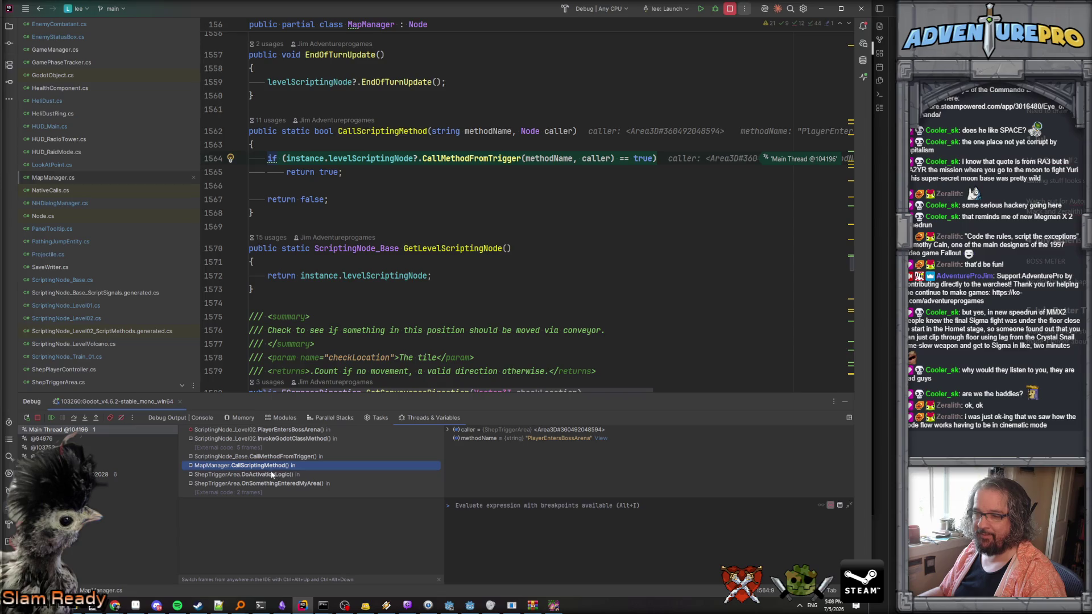
left_click(272, 474)
scroll(364, 269, "down", 3)
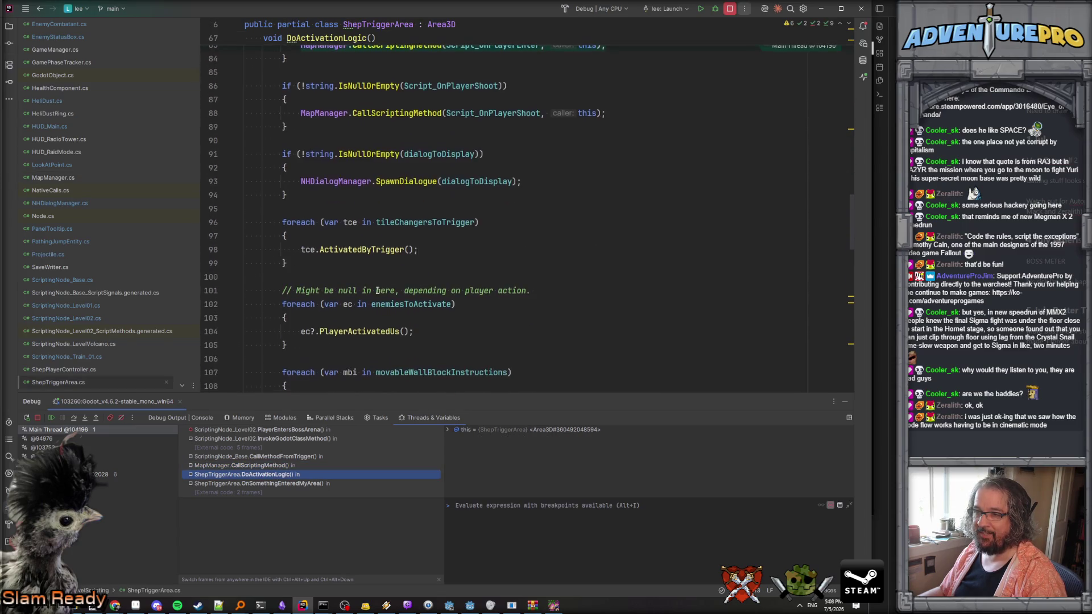
scroll(378, 290, "down", 1)
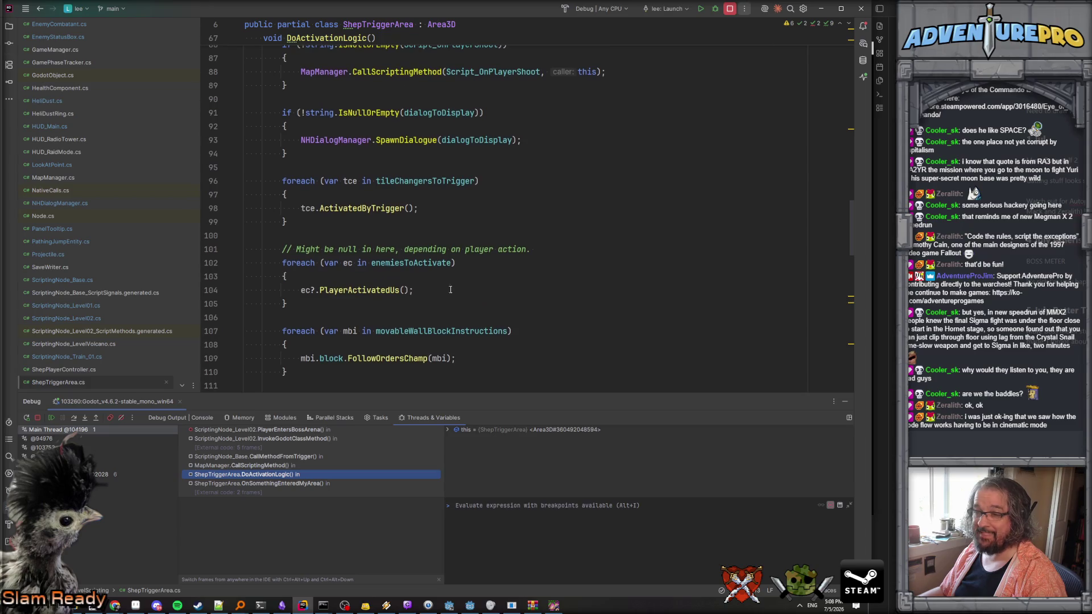
left_click(406, 263)
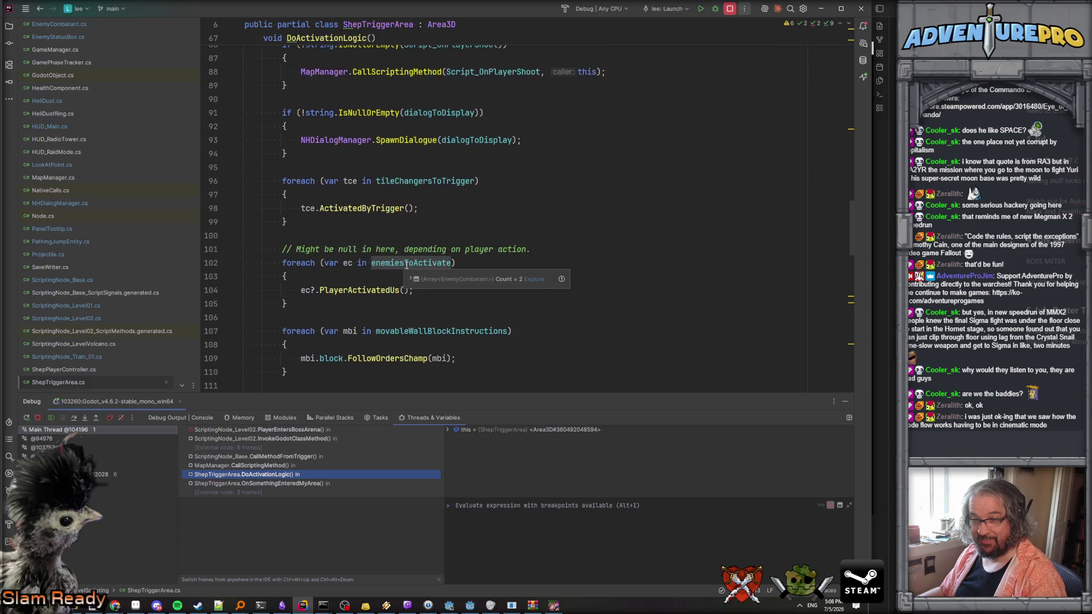
left_click(259, 430)
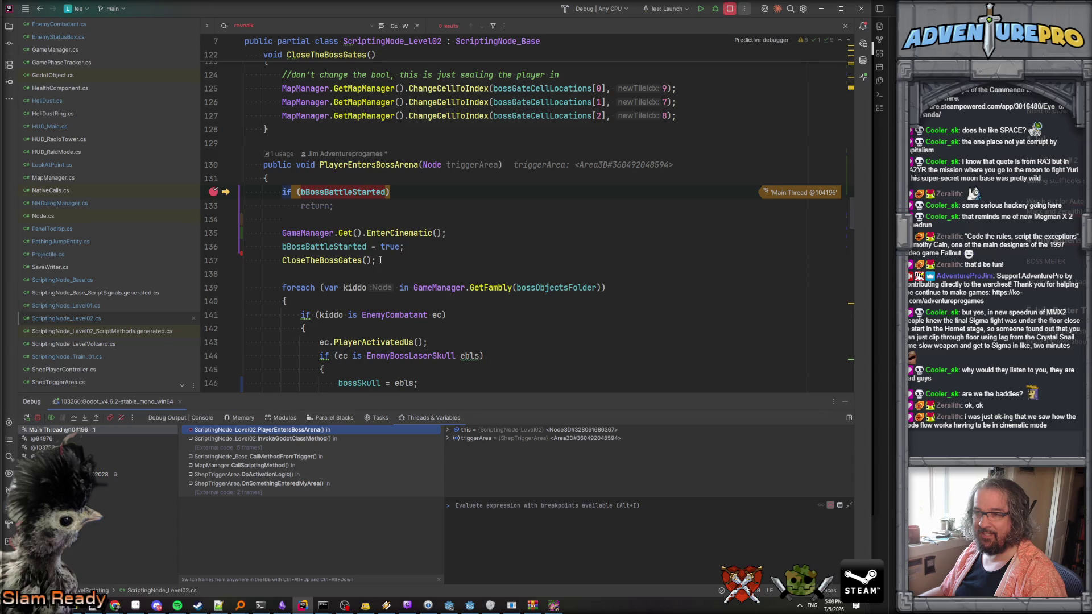
Step past the battle-started check into EnterCinematic and then into SetGamePhase.
key("F10")
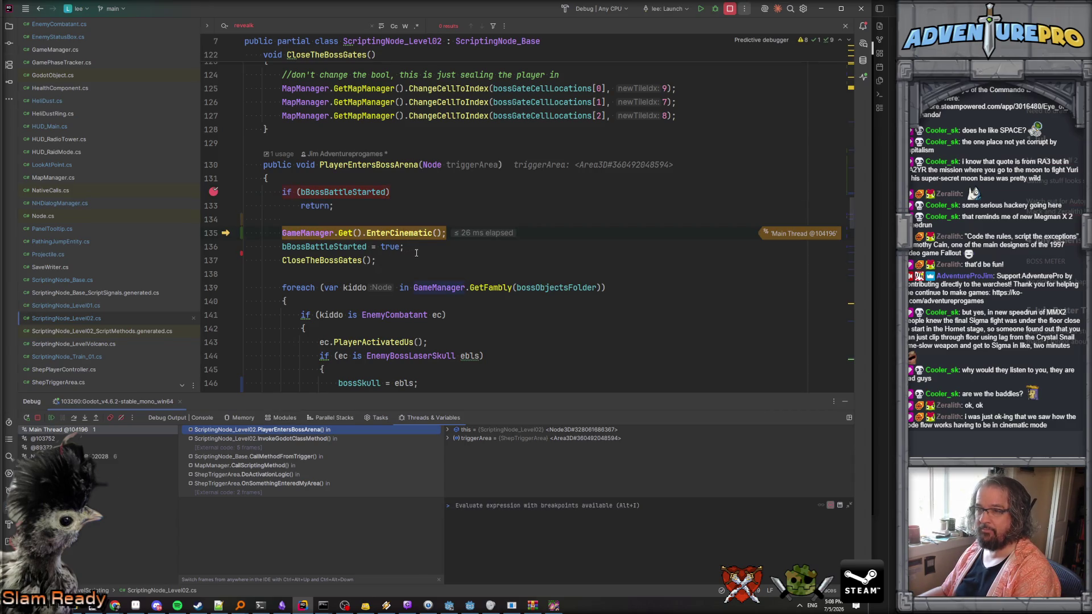
key("F11")
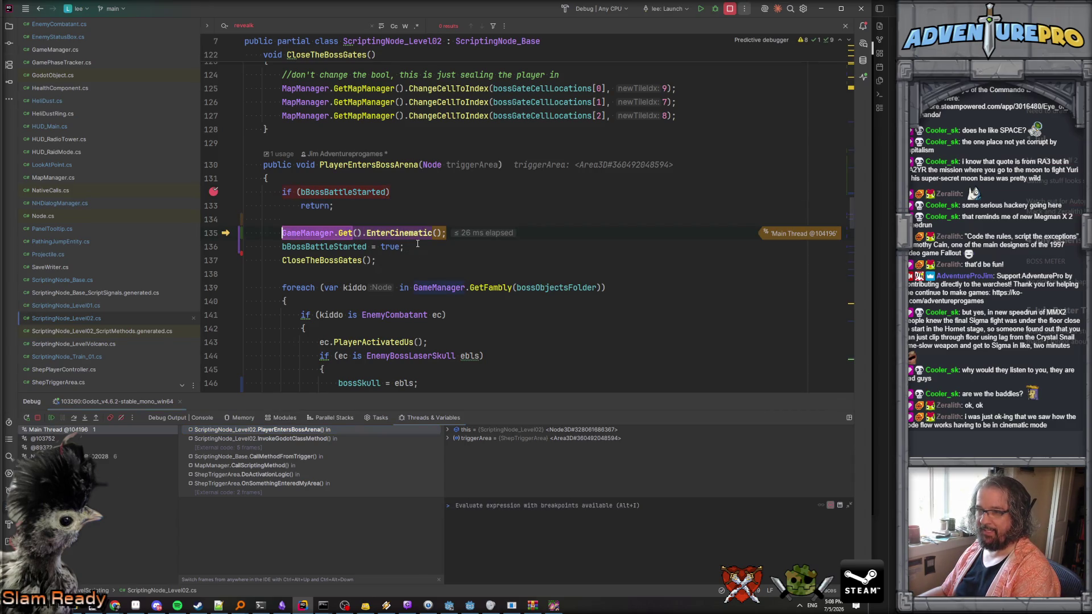
left_click(407, 233)
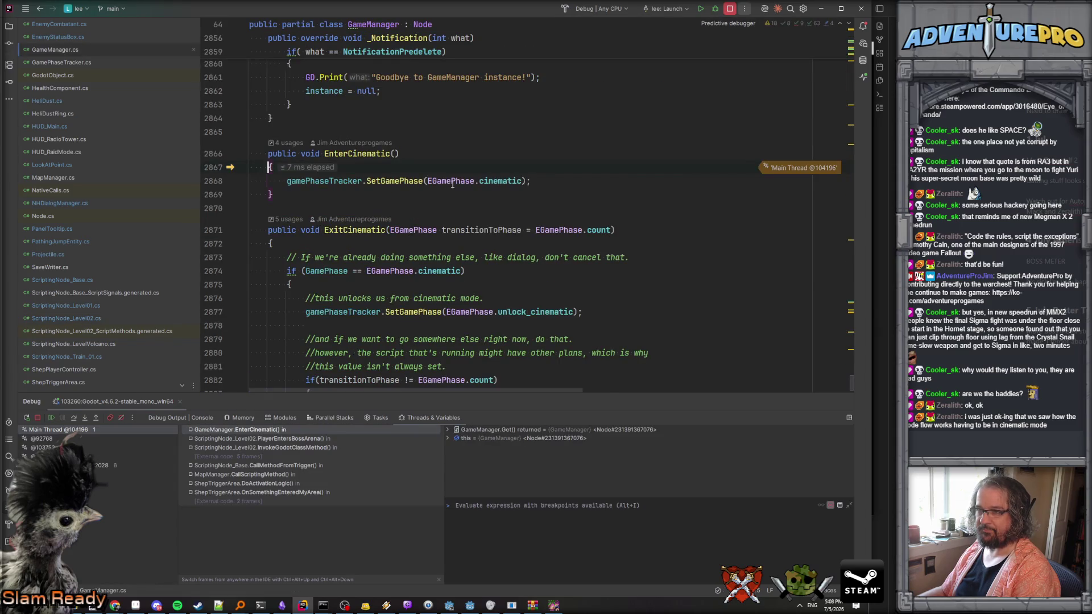
key("F10")
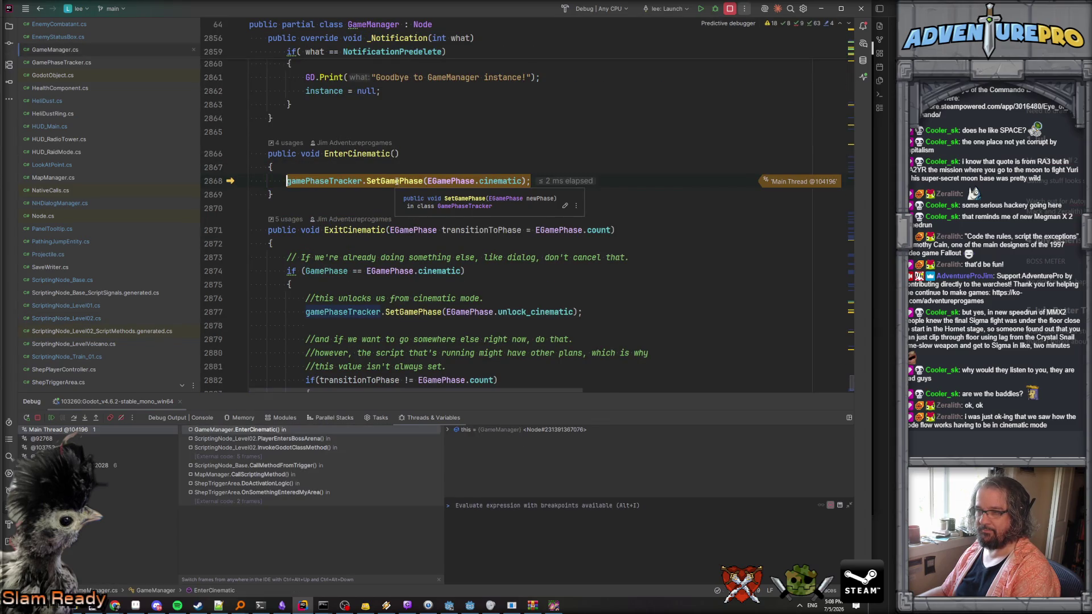
key("F11")
key("F10")
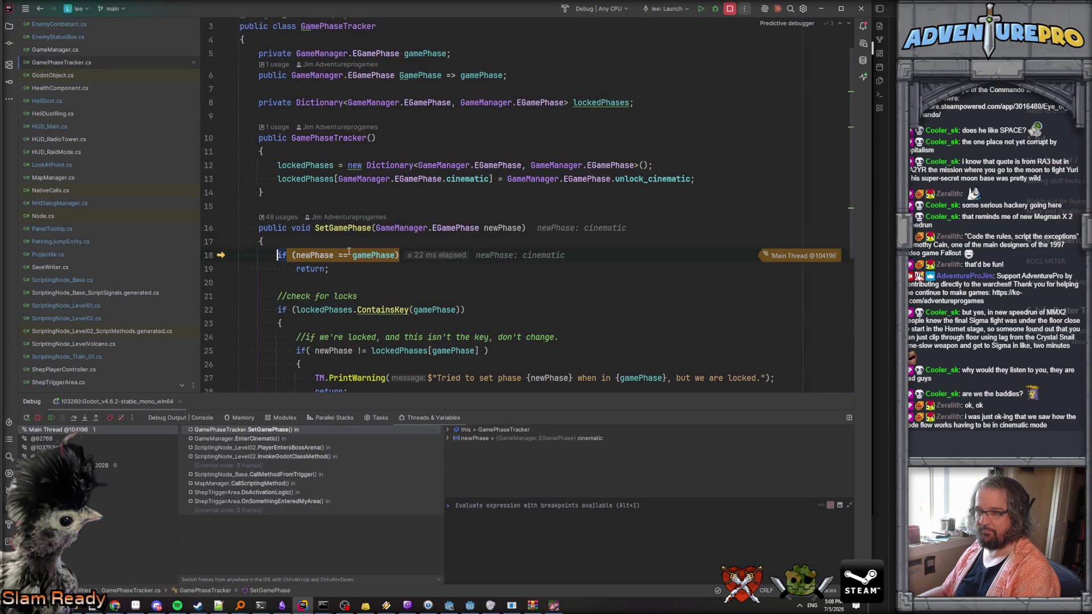
mouse_move(315, 254)
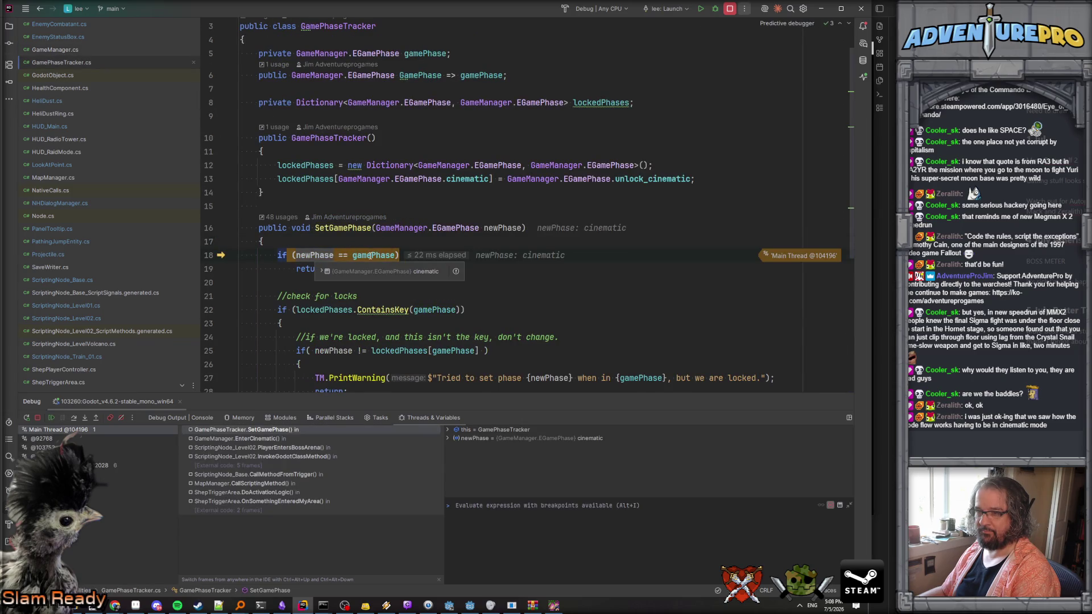
mouse_move(371, 255)
Step through SetGamePhase's lock check and phase assignment back out to PlayerEntersBossArena.
key("F10")
scroll(437, 262, "down", 3)
key("F10")
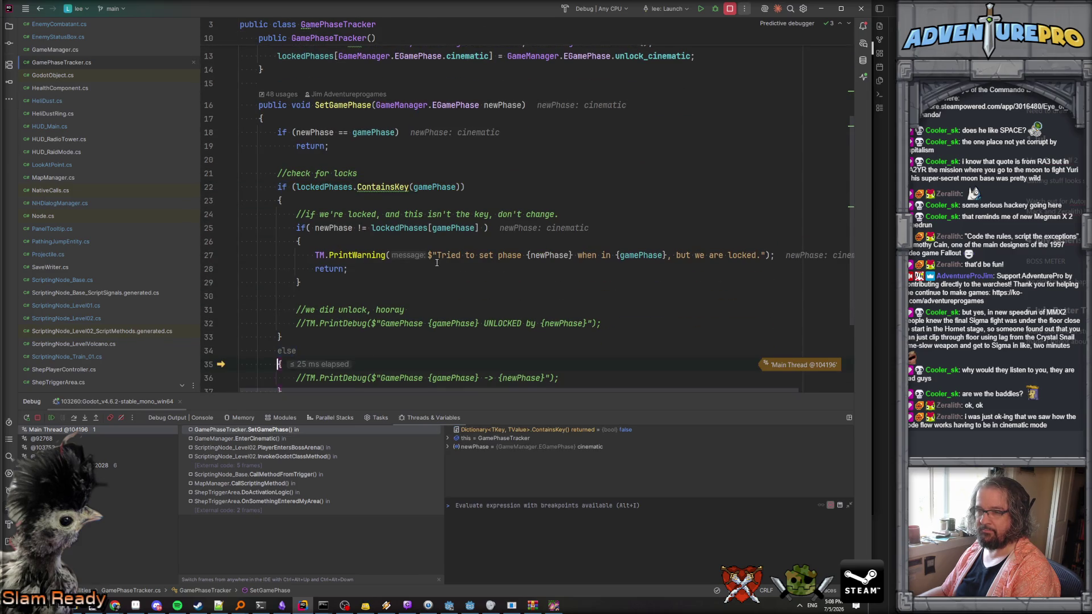
scroll(437, 262, "down", 3)
scroll(477, 259, "up", 1)
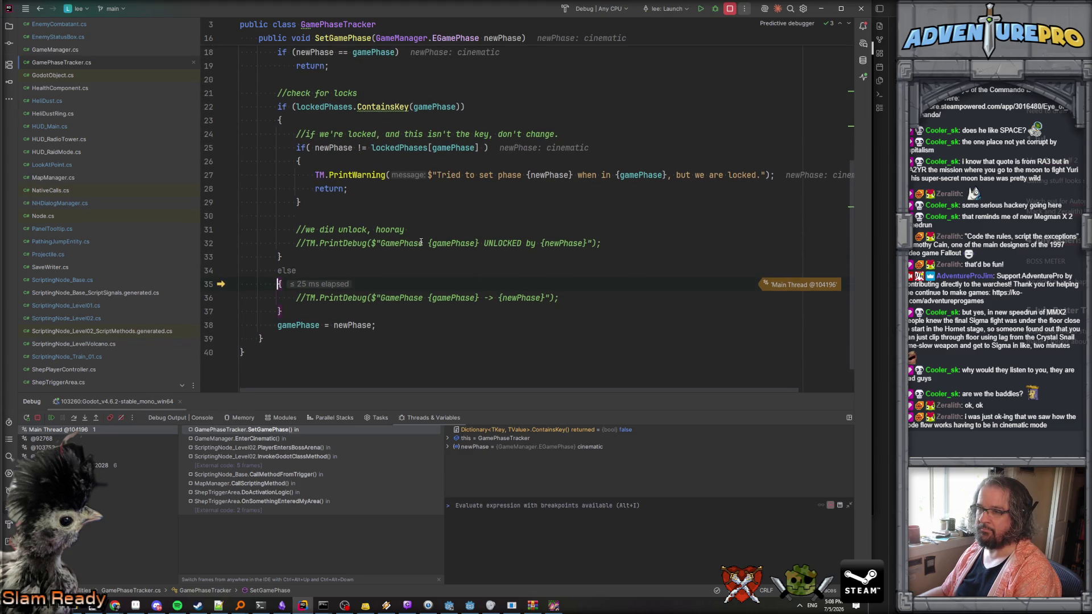
key("F10")
key("F10")
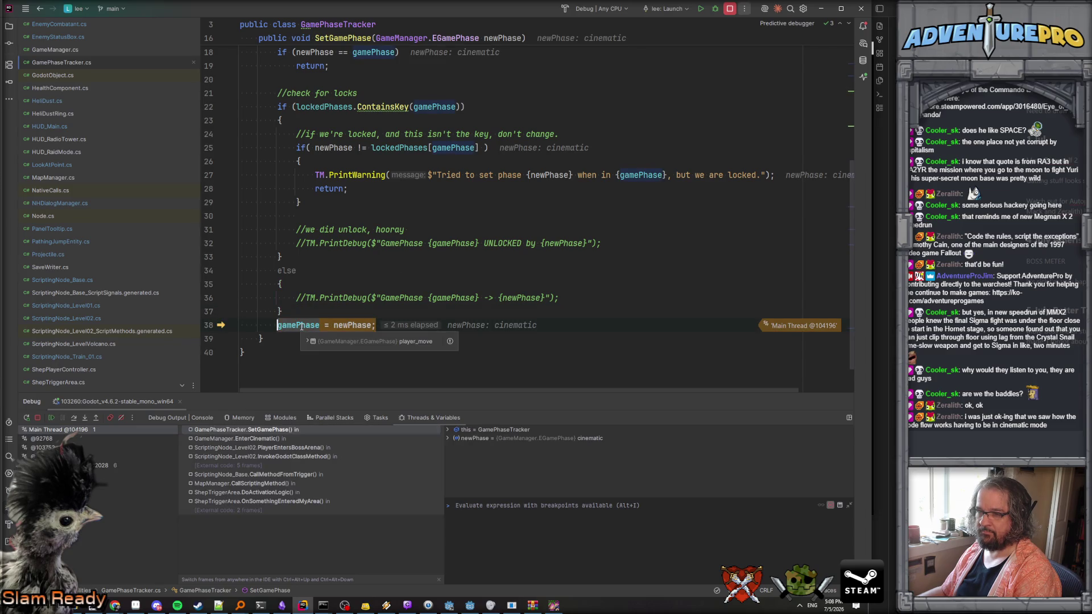
key("F10")
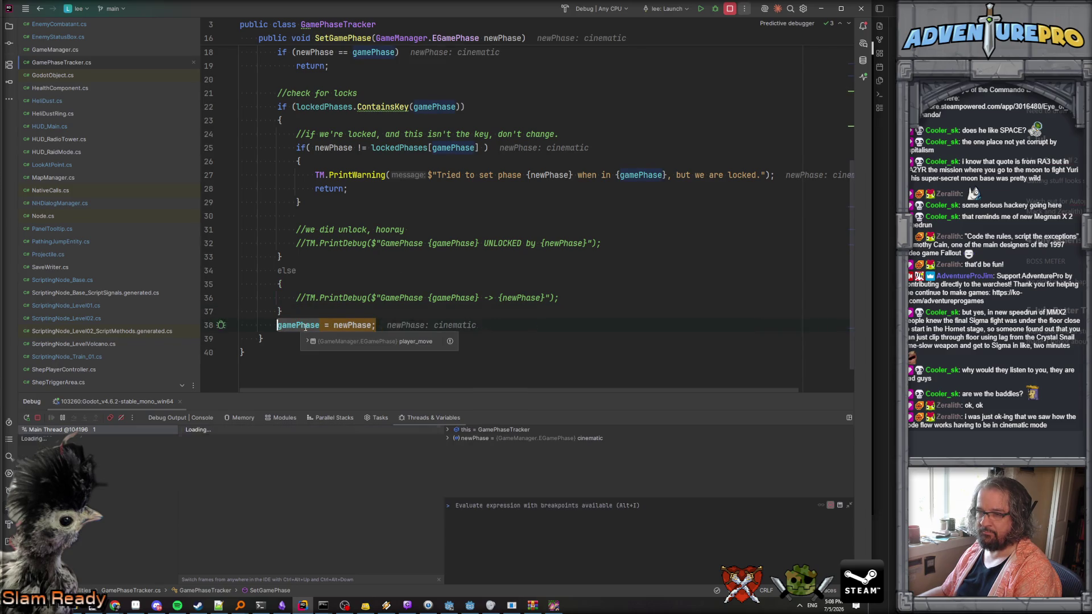
key("F10")
key("F10")
key("F10")
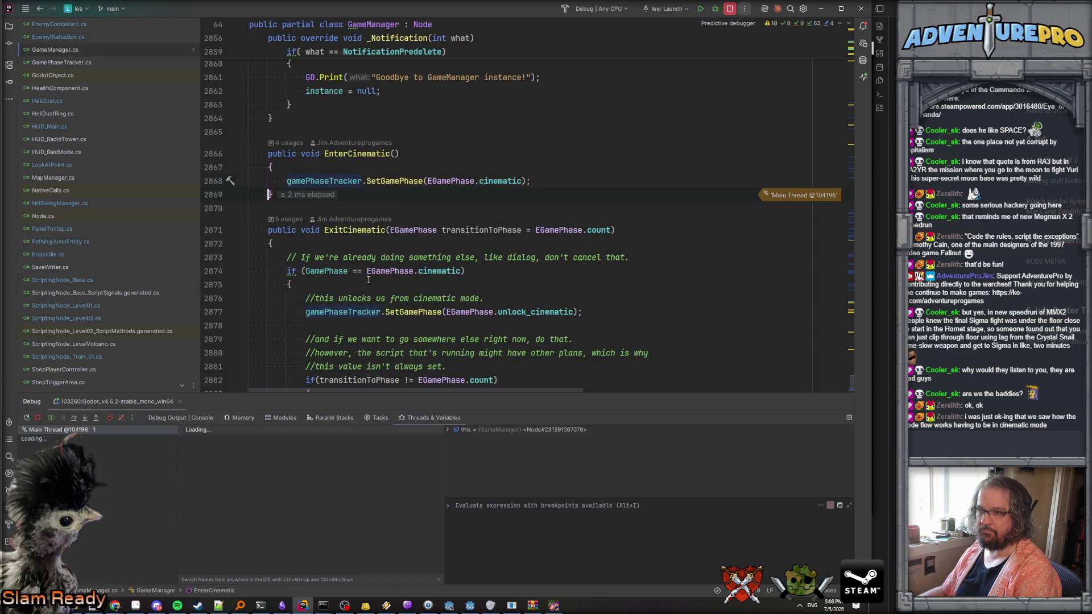
Step over setting the battle-started flag and closing the gates into the boss-objects loop, then resume.
key("F10")
key("F10")
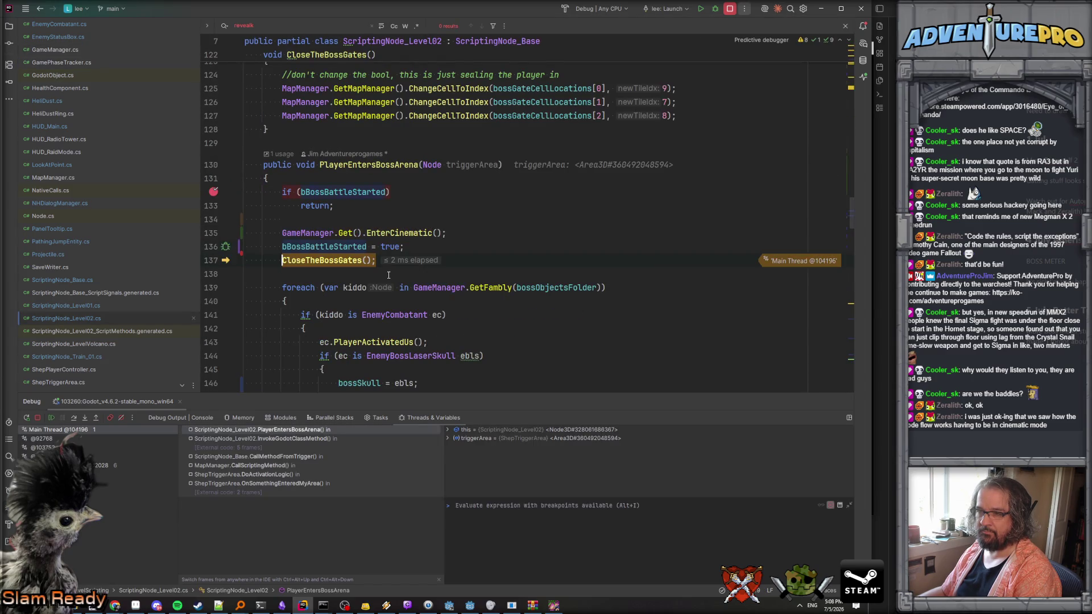
key("F10")
scroll(388, 275, "down", 4)
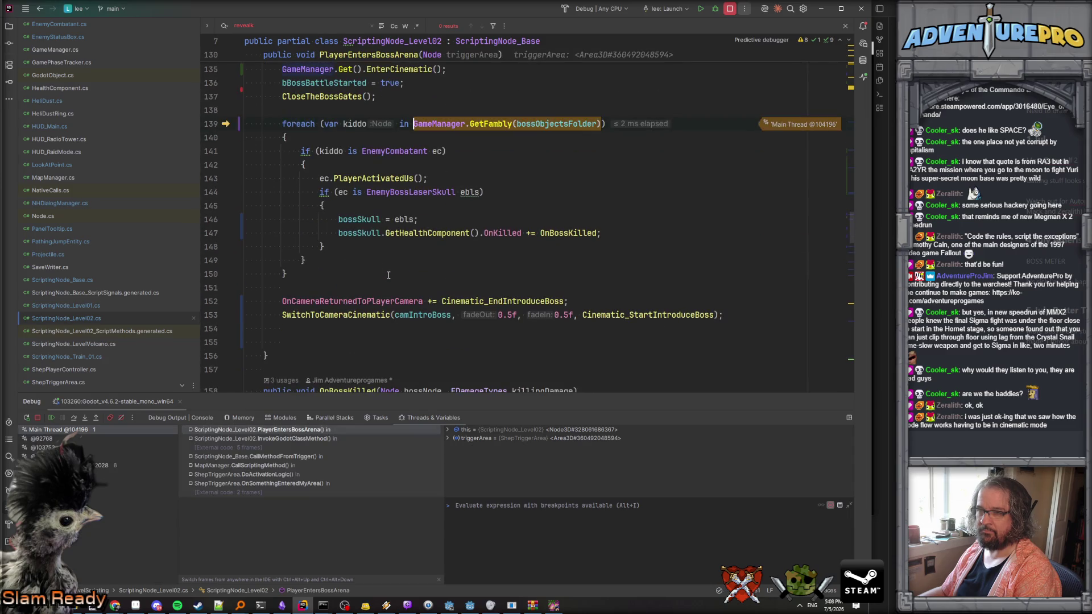
key("F10")
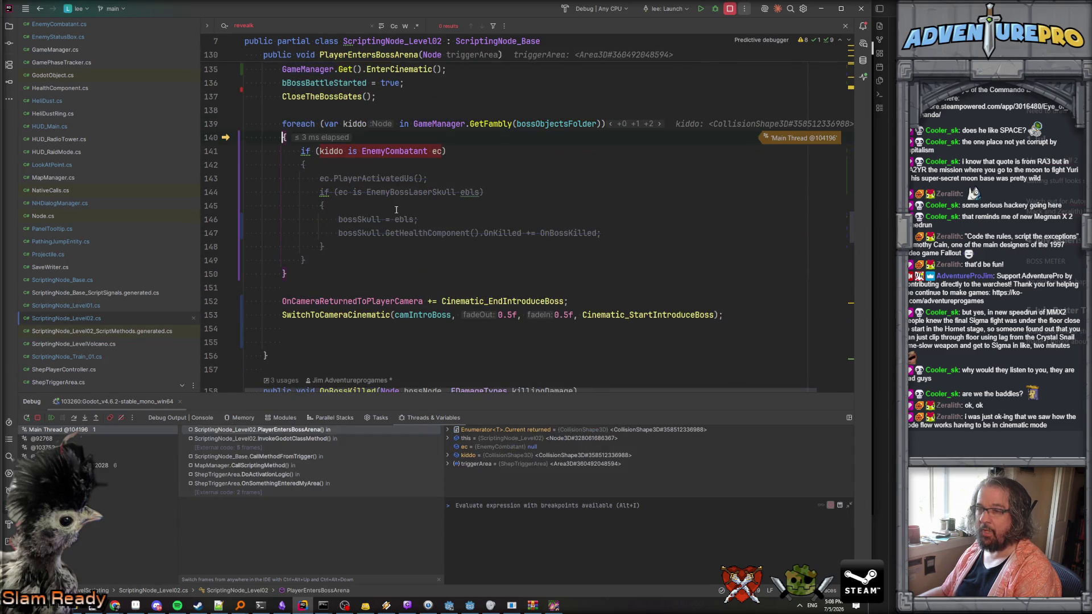
mouse_move(379, 178)
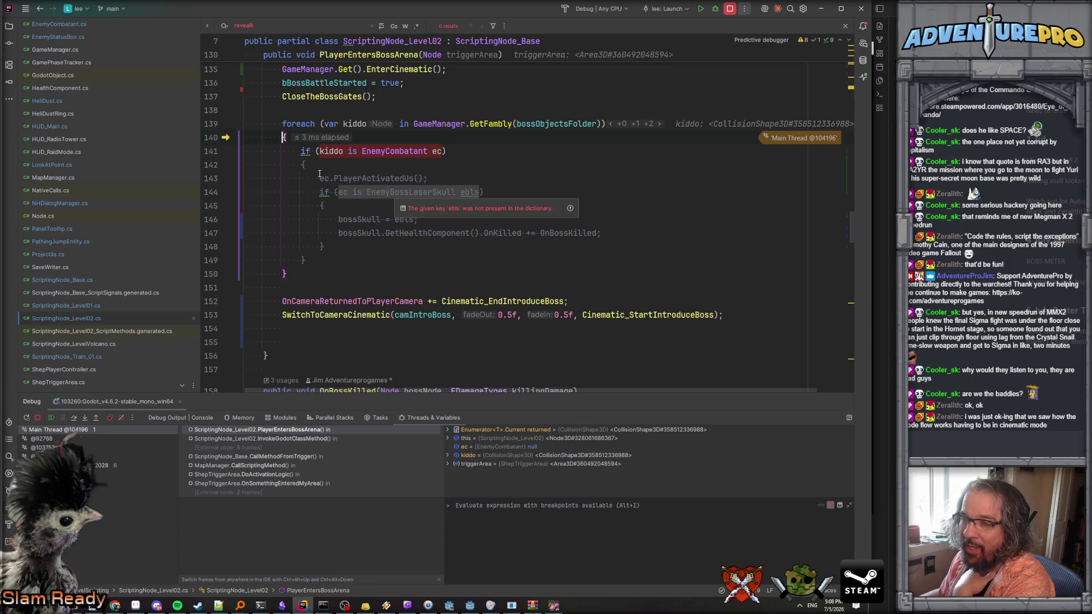
scroll(360, 174, "up", 1)
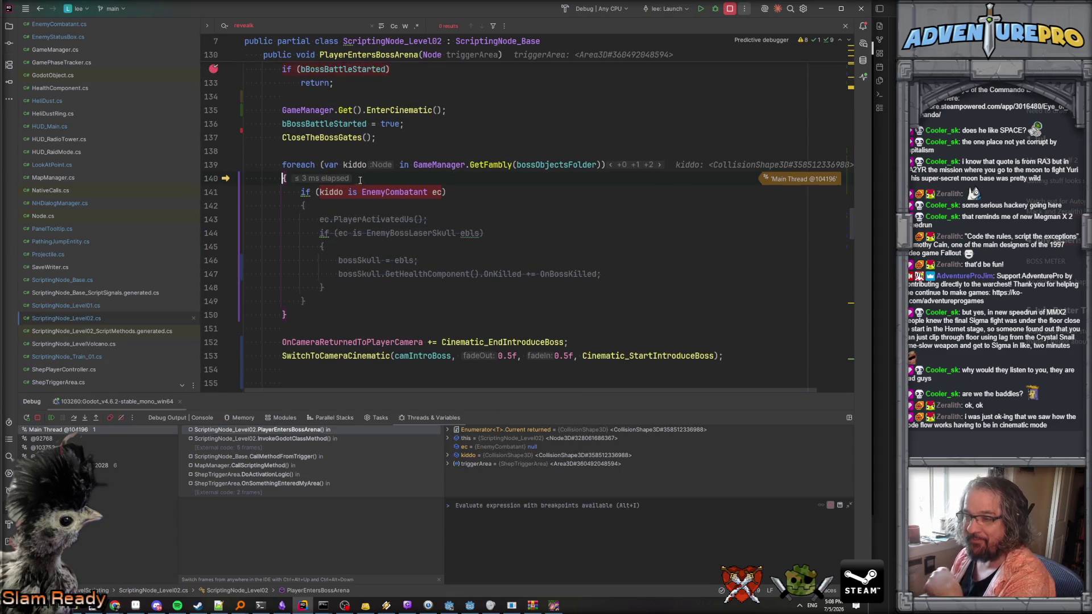
key("F5")
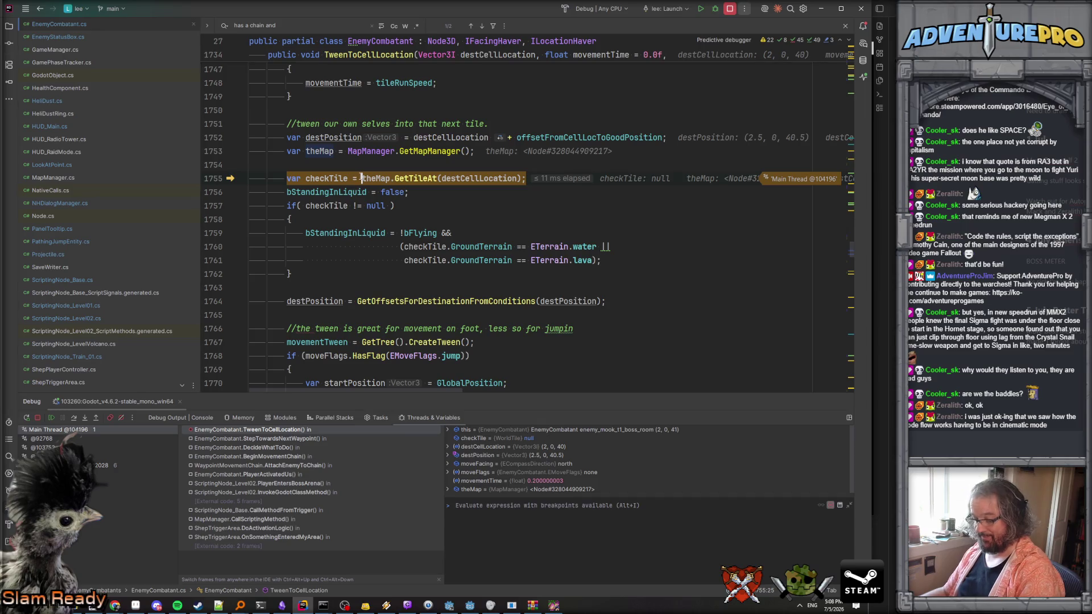
Resume past both breakpoints to the Nitro Laserskull boss intro, then close the game and return to Godot.
key("F5")
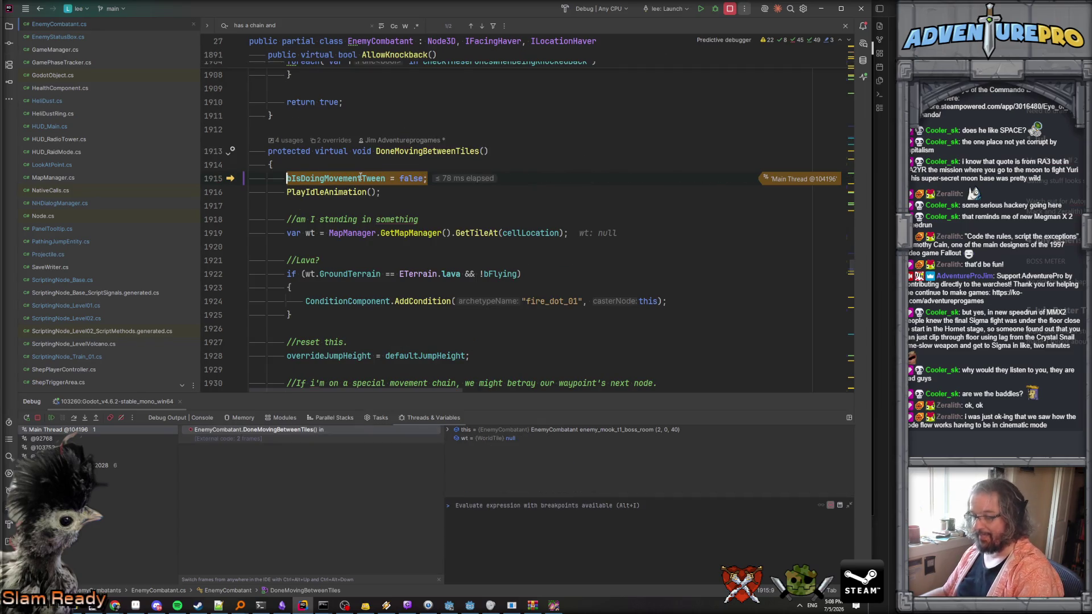
key("F5")
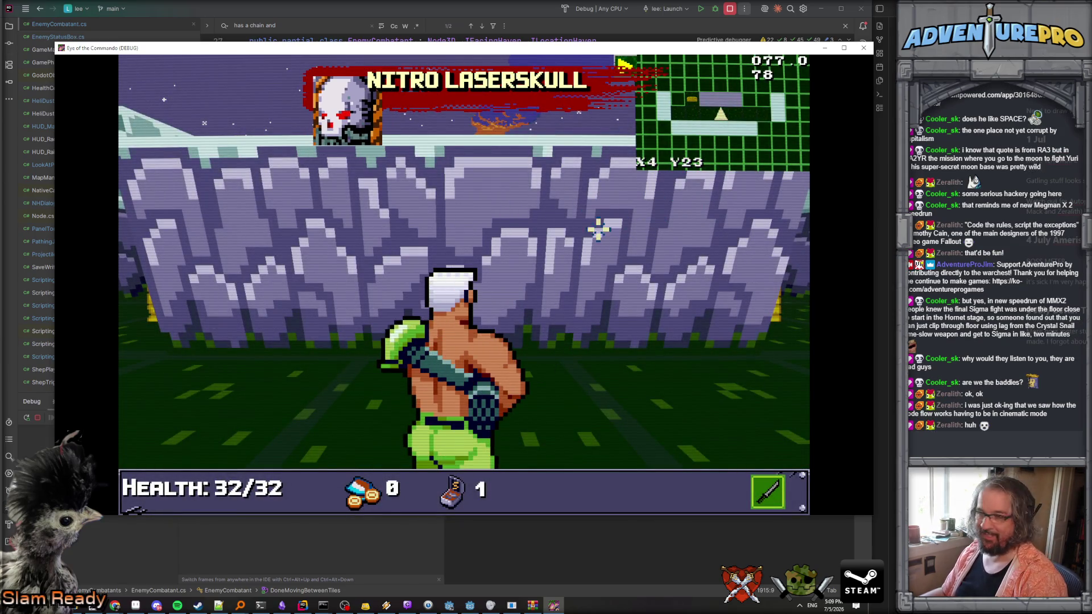
key("alt+F4")
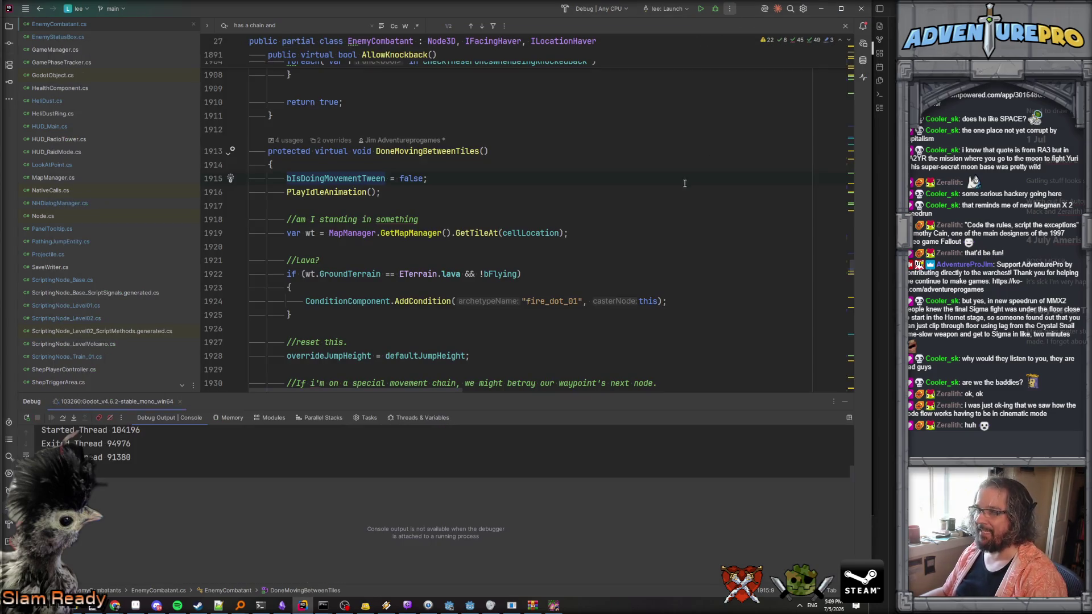
key("alt+Tab")
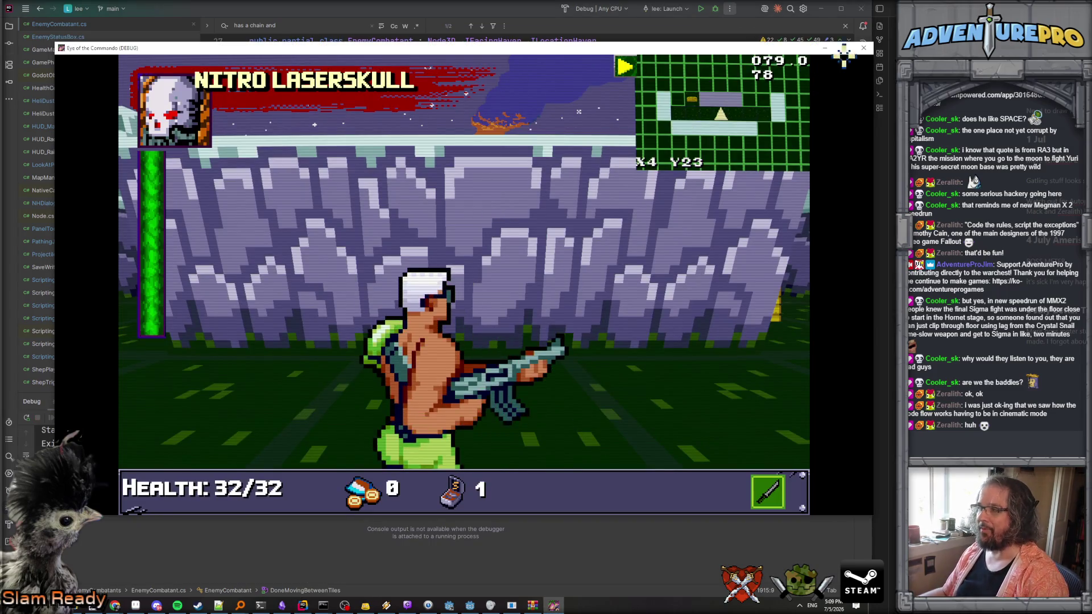
left_click(863, 49)
left_click(469, 606)
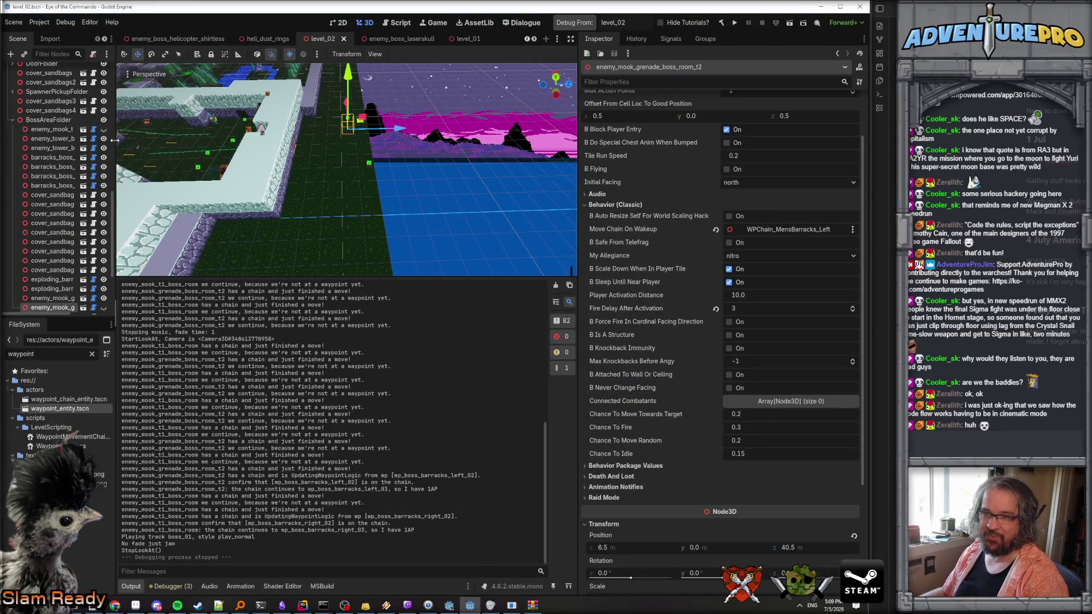
Select trigger_enter_boss_area in level_02 and delete a first entry from Enemies To Activate.
left_click_drag(114, 139, 237, 140)
left_click(48, 119)
scroll(80, 207, "down", 3)
scroll(79, 207, "up", 5)
left_click_drag(373, 203, 410, 229)
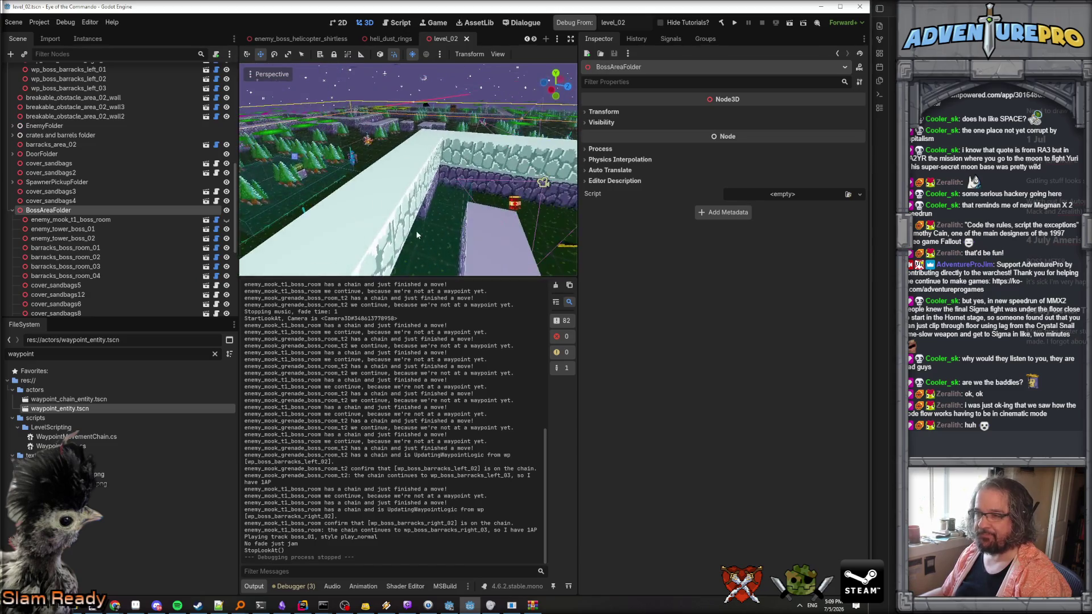
left_click(435, 225)
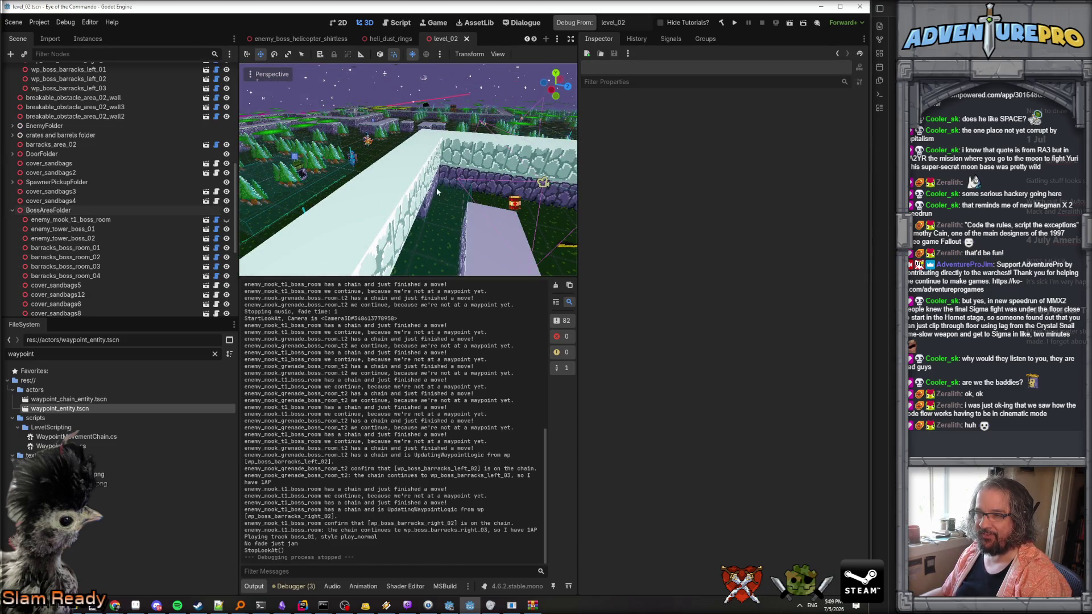
left_click(440, 217)
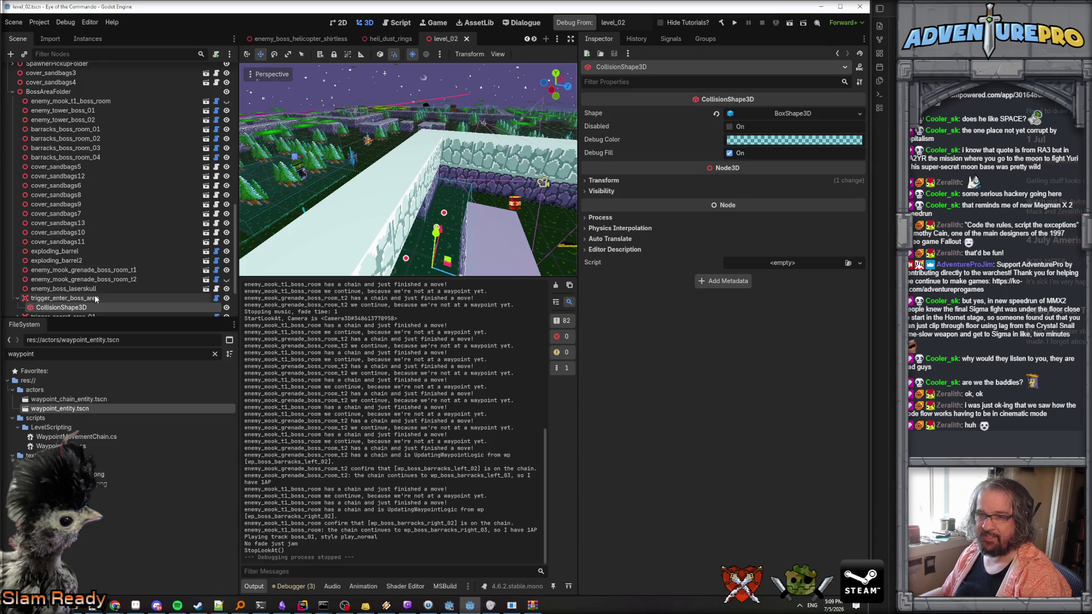
left_click(159, 298)
left_click(852, 220)
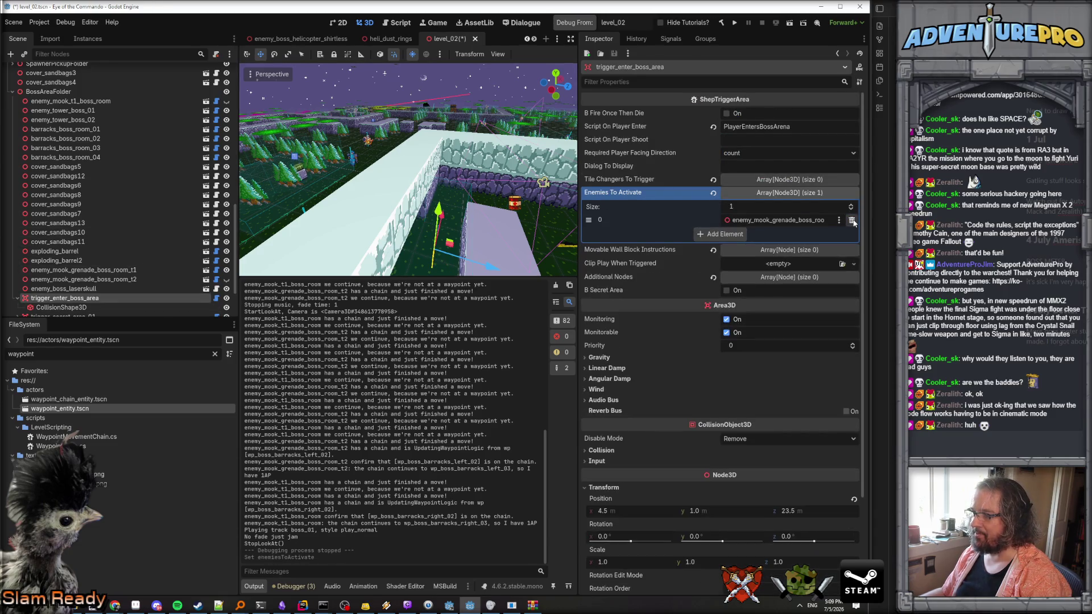
Remove the remaining Enemies To Activate entries so the trigger's list is empty.
left_click(852, 220)
left_click(779, 194)
mouse_move(409, 171)
left_mouse_down()
mouse_move(379, 163)
mouse_move(398, 170)
mouse_move(370, 167)
mouse_move(405, 173)
mouse_move(396, 185)
mouse_move(364, 170)
mouse_move(371, 183)
left_mouse_up()
key("f")
Move enemy_mook_grenade_boss_room_t1 to X -1.5, Z 32.5 in the boss room.
left_click(357, 189)
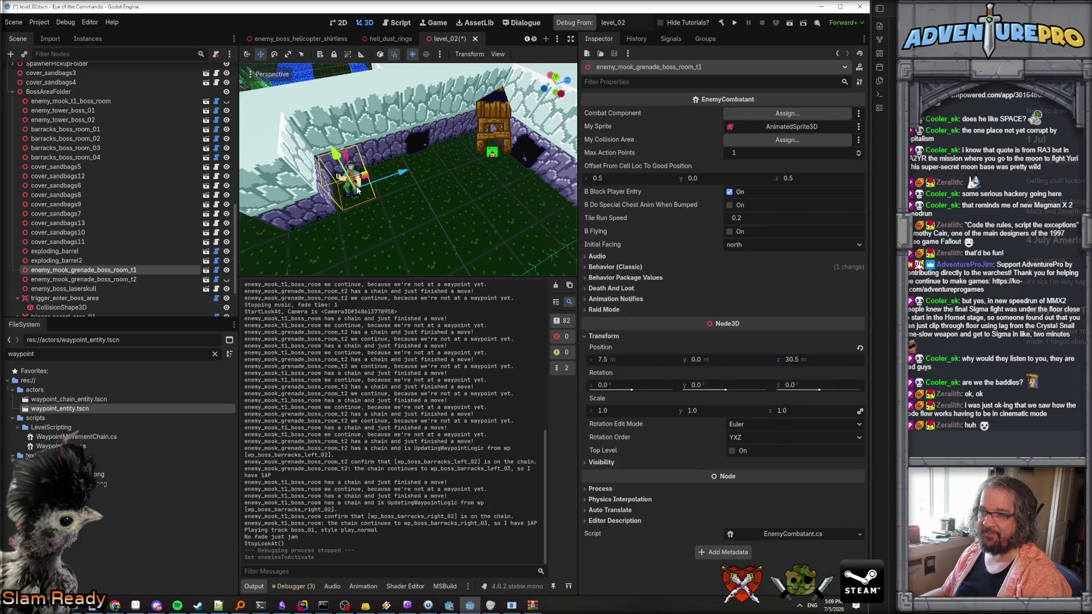
left_click_drag(408, 169, 403, 174)
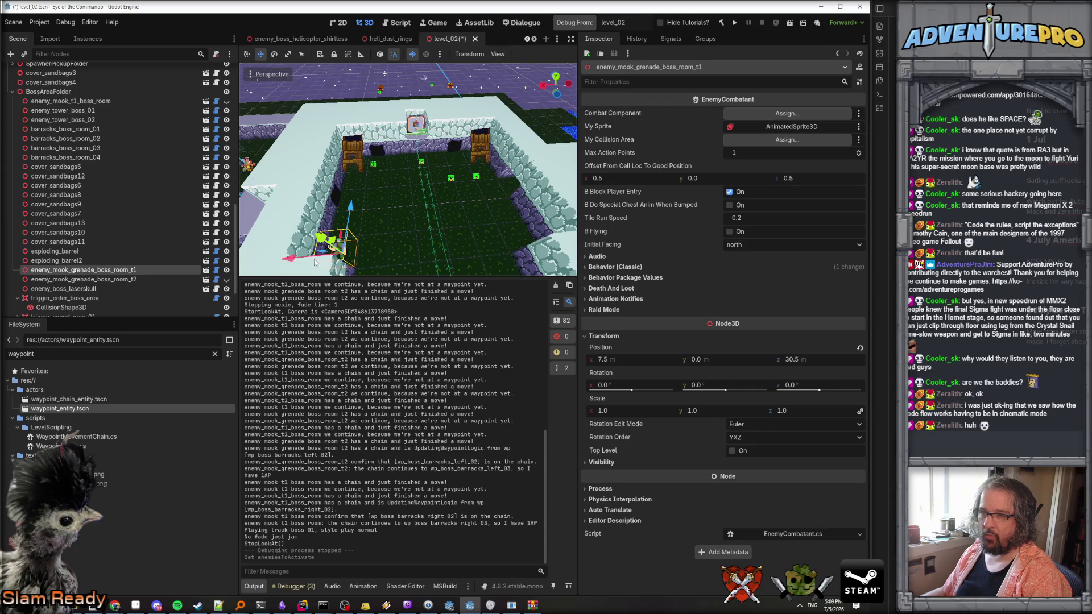
mouse_move(290, 260)
left_mouse_down()
mouse_move(436, 256)
mouse_move(398, 239)
mouse_move(453, 205)
left_mouse_up()
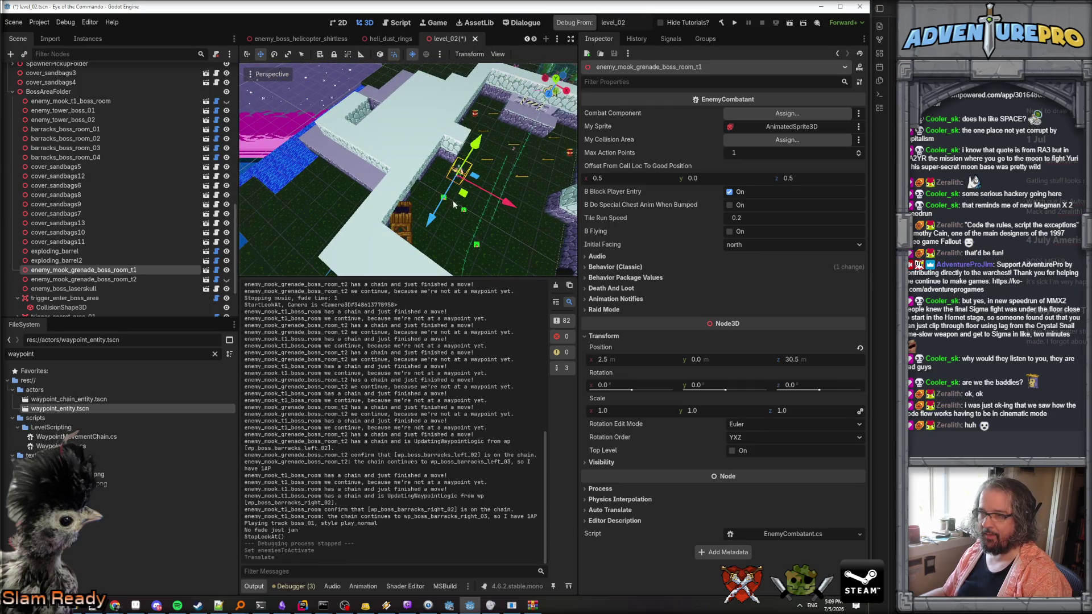
mouse_move(522, 203)
left_mouse_down()
mouse_move(458, 183)
mouse_move(402, 194)
mouse_move(330, 236)
left_mouse_up()
mouse_move(410, 214)
left_mouse_down()
mouse_move(398, 216)
mouse_move(464, 271)
mouse_move(415, 195)
left_mouse_up()
mouse_move(472, 169)
left_mouse_down()
mouse_move(426, 172)
mouse_move(407, 144)
mouse_move(386, 171)
left_mouse_up()
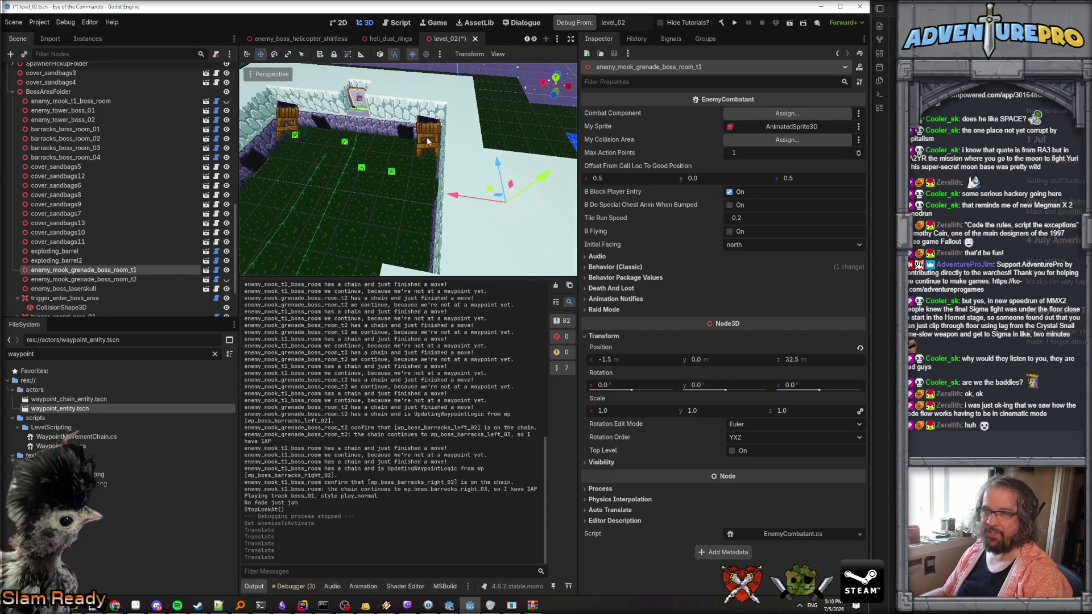
left_click_drag(427, 141, 428, 140)
left_click(372, 149)
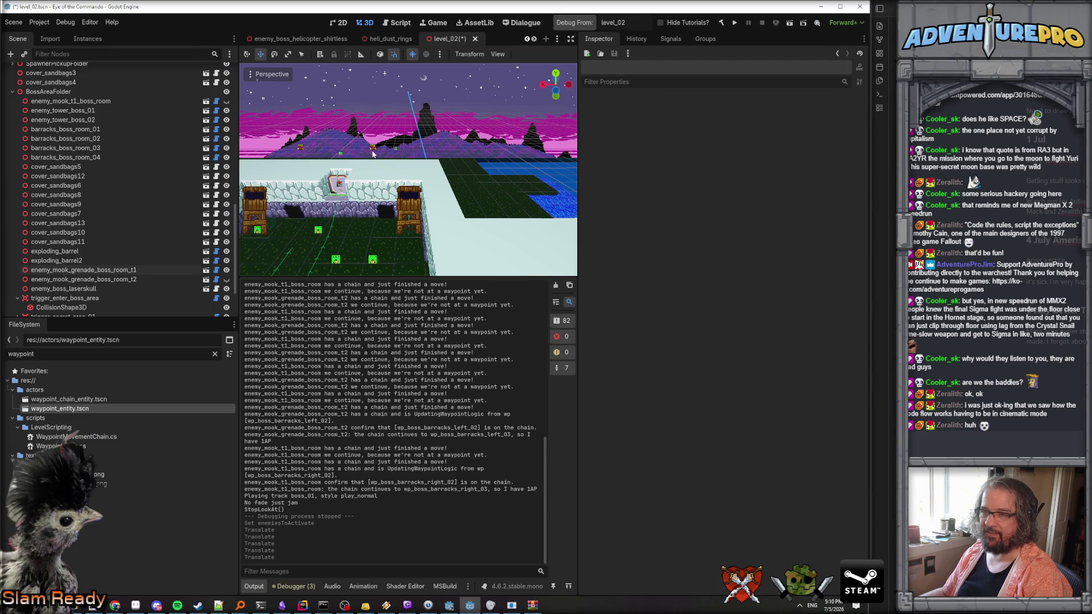
Duplicate the WPChain_MensBarracks_Right chain and rename the copy WPChain_MensBarracks_MoreRight.
left_click(373, 152)
right_click(92, 73)
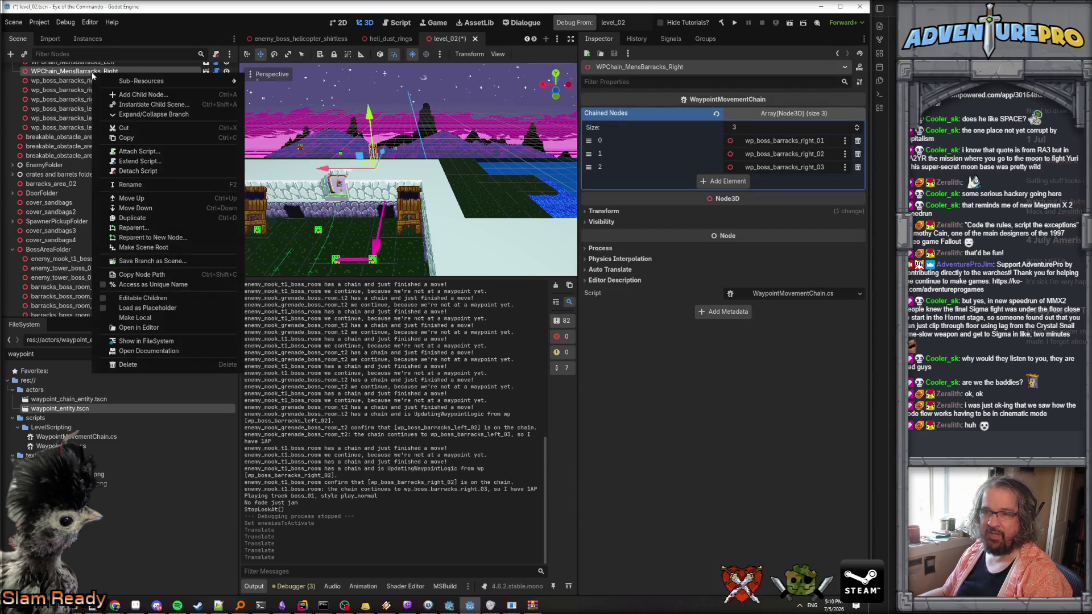
left_click(169, 217)
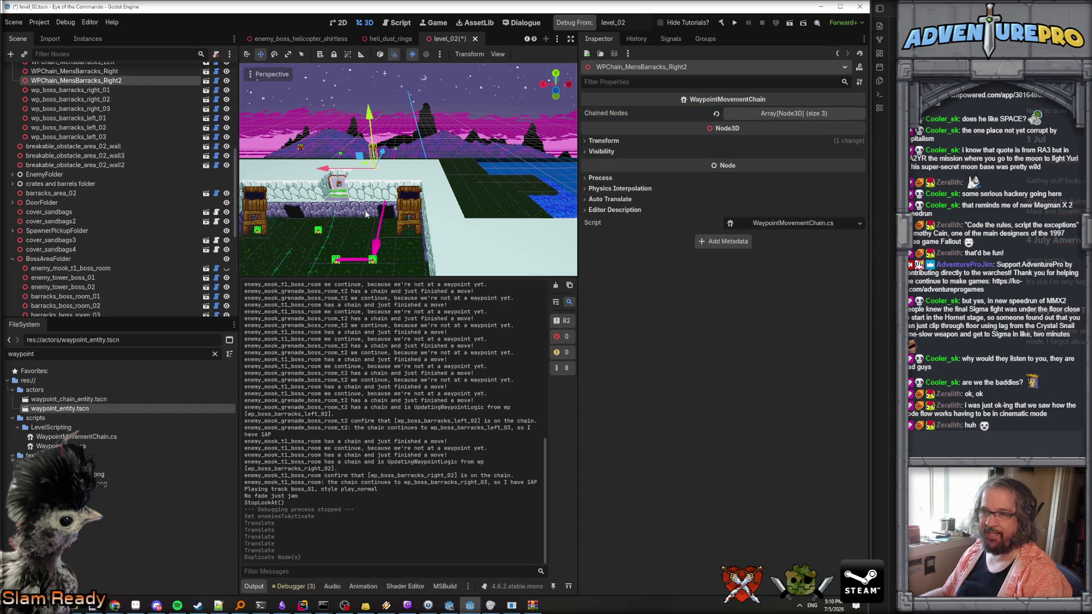
left_click(106, 80)
type("More")
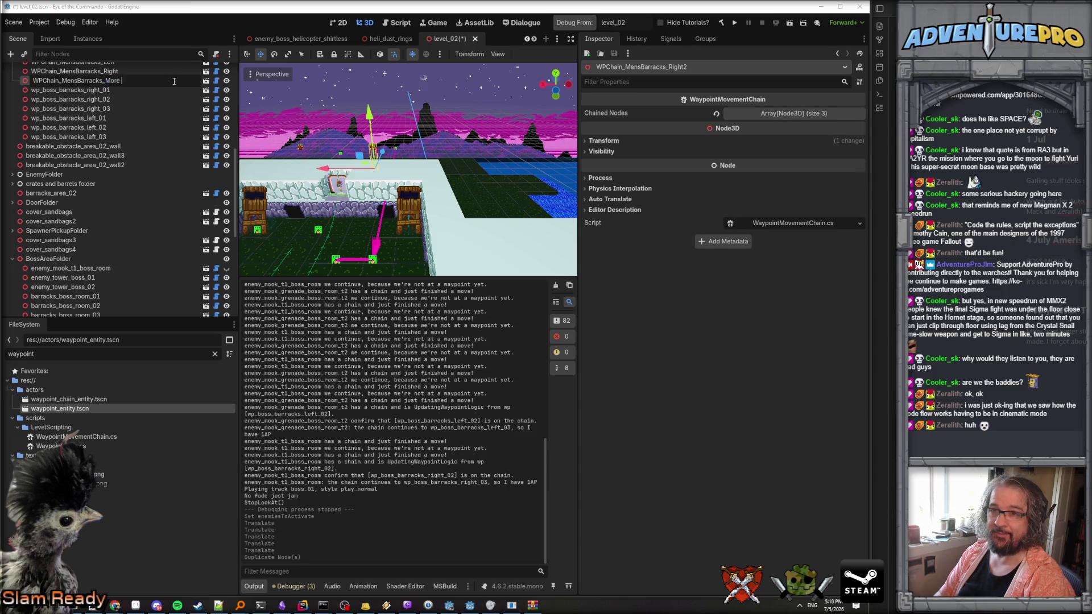
type("ht")
key("Return")
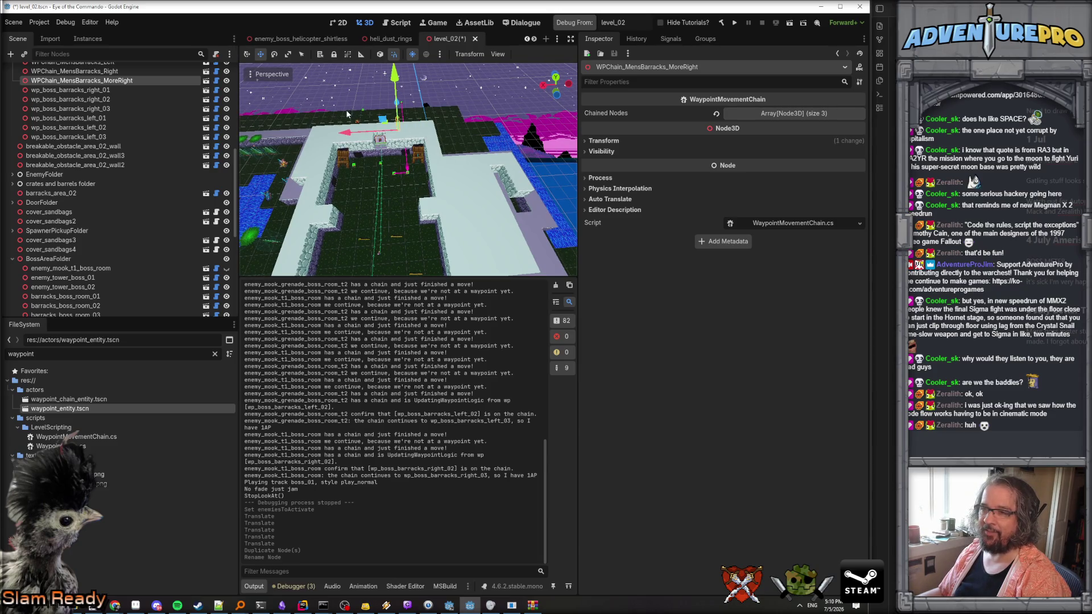
Shift the new chain 5 units along Z and remove wp_boss_barracks_right_01 from its Chained Nodes.
left_click_drag(397, 126, 446, 131)
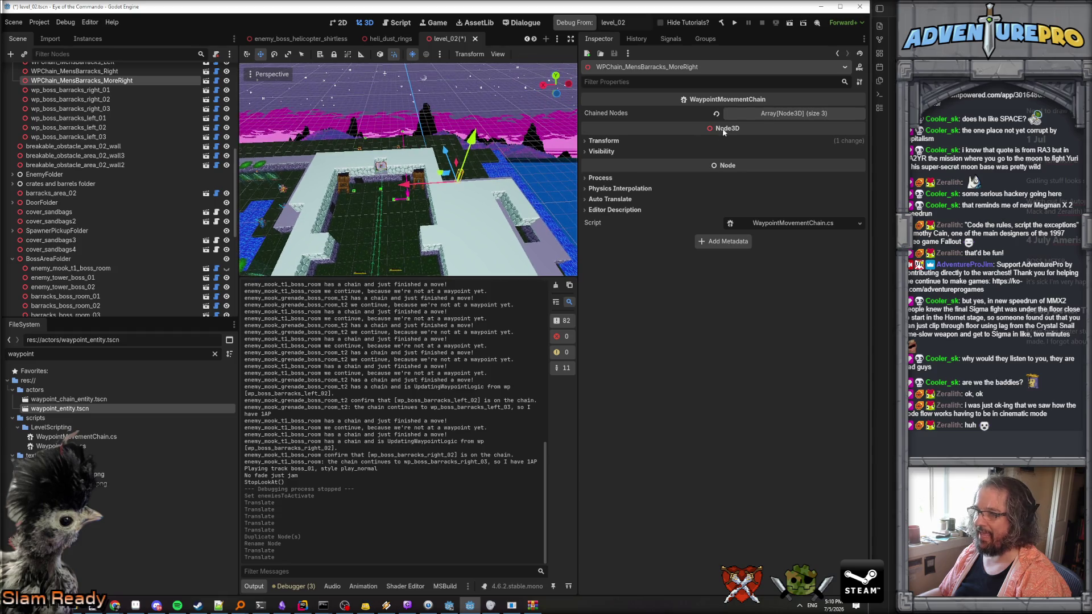
left_click(783, 115)
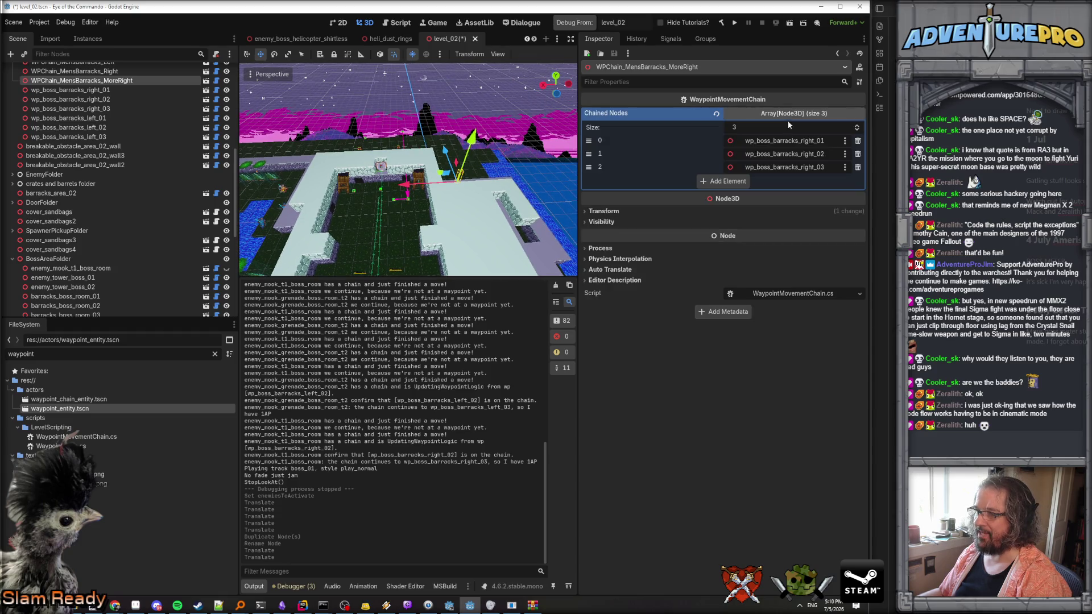
left_click(857, 141)
Duplicate waypoint wp_boss_barracks_right_03 to create wp_boss_barracks_right_04.
scroll(408, 169, "up", 5)
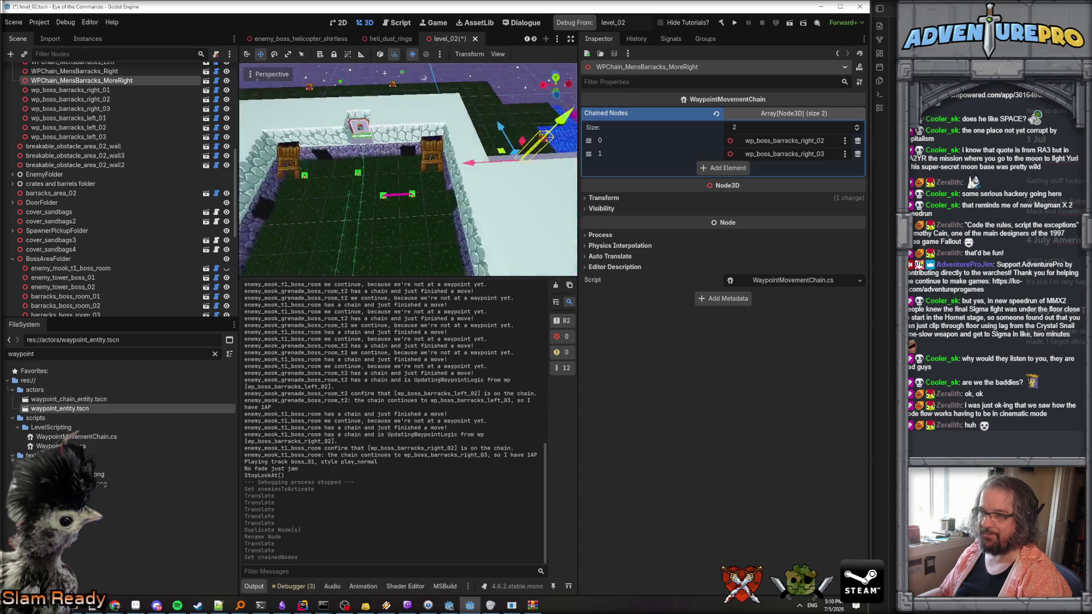
left_click_drag(409, 170, 359, 173)
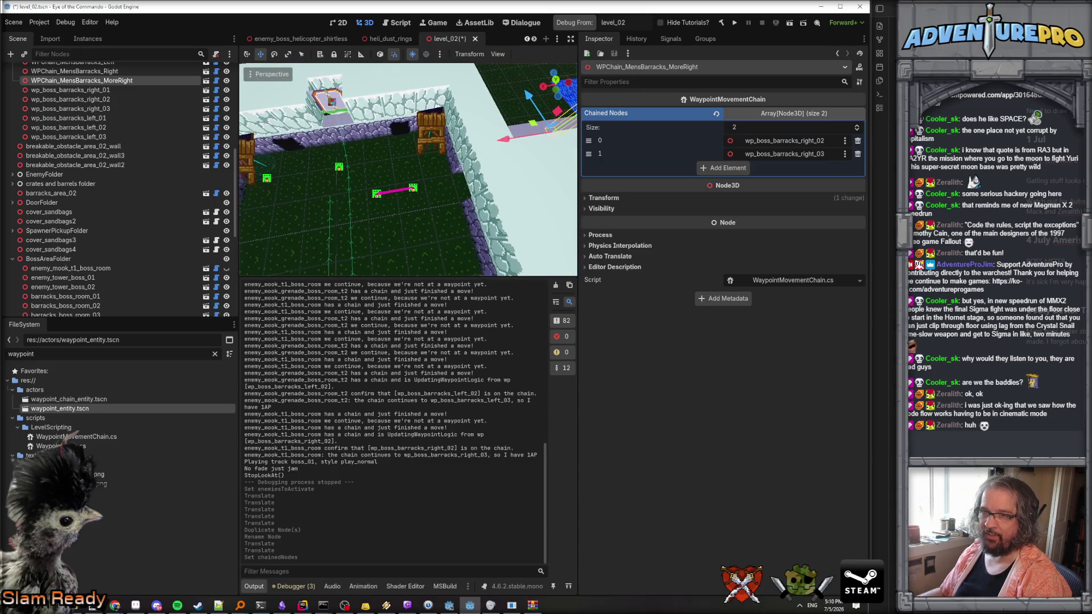
left_click(375, 199)
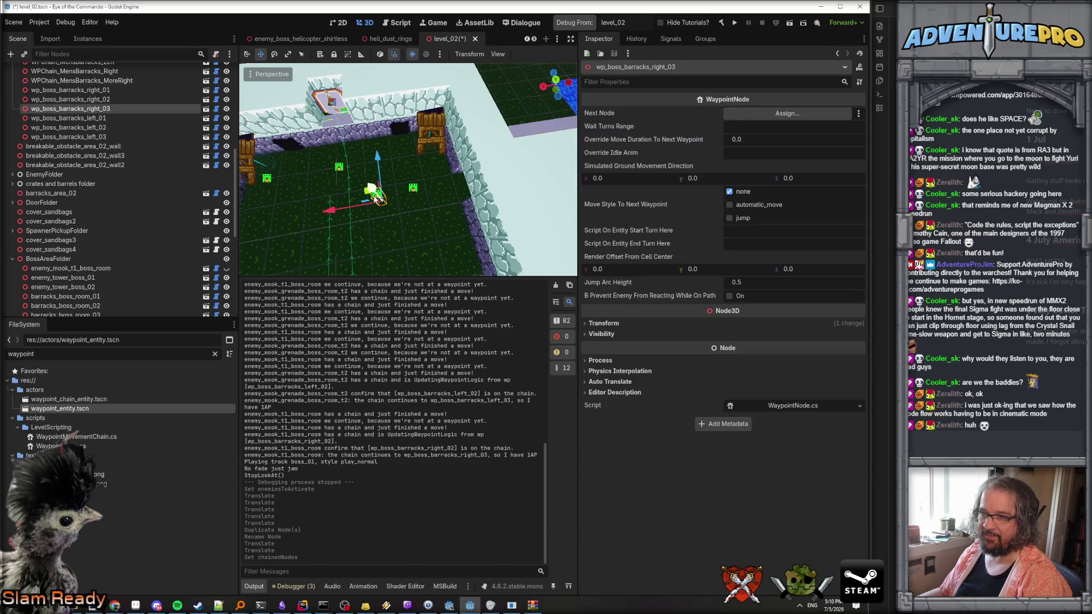
left_click(415, 190)
left_click(375, 197)
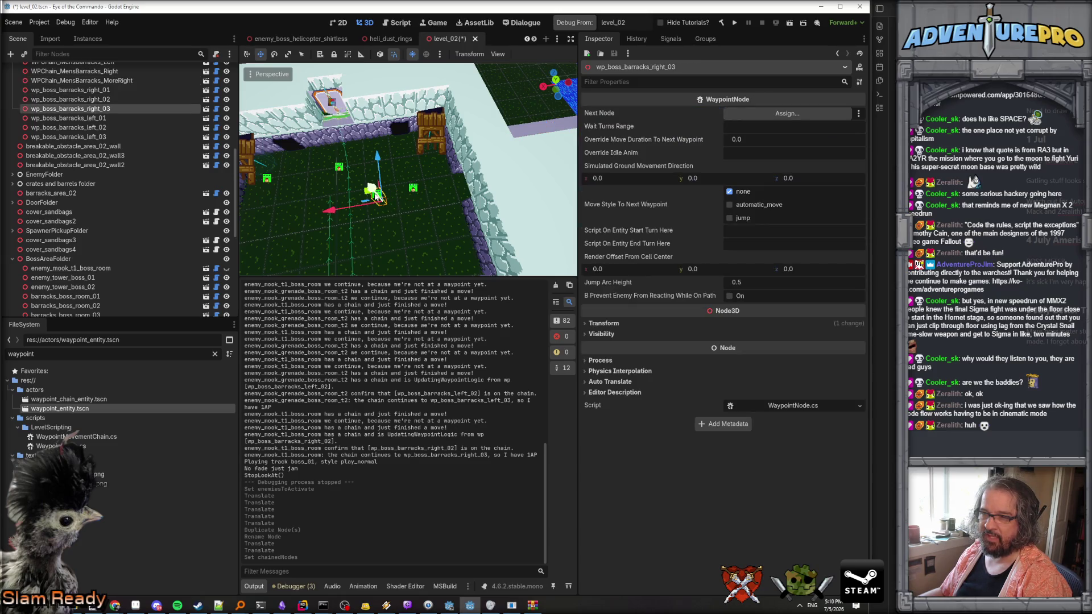
right_click(104, 108)
left_click(165, 255)
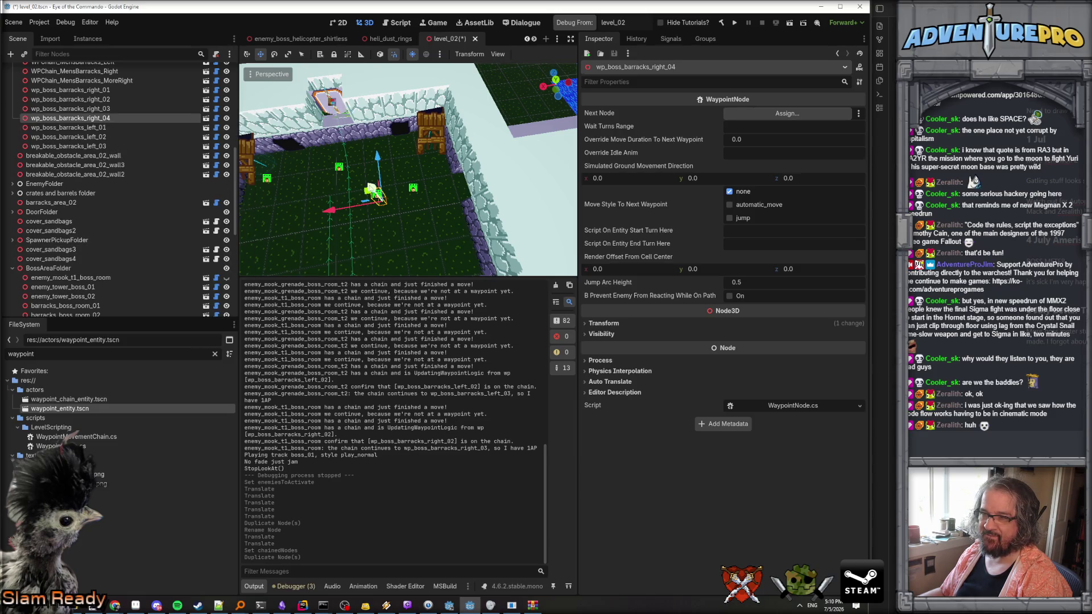